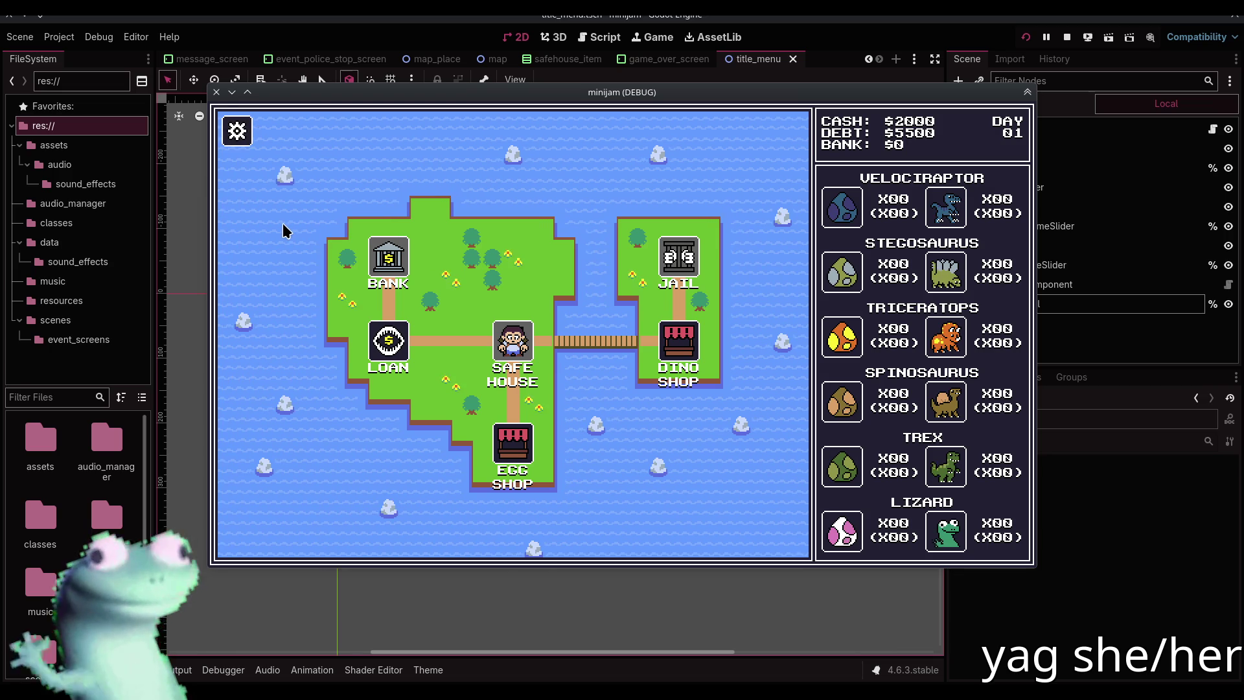
Close the game's VOLUME panel with the gear button and stop the running game
click(241, 138)
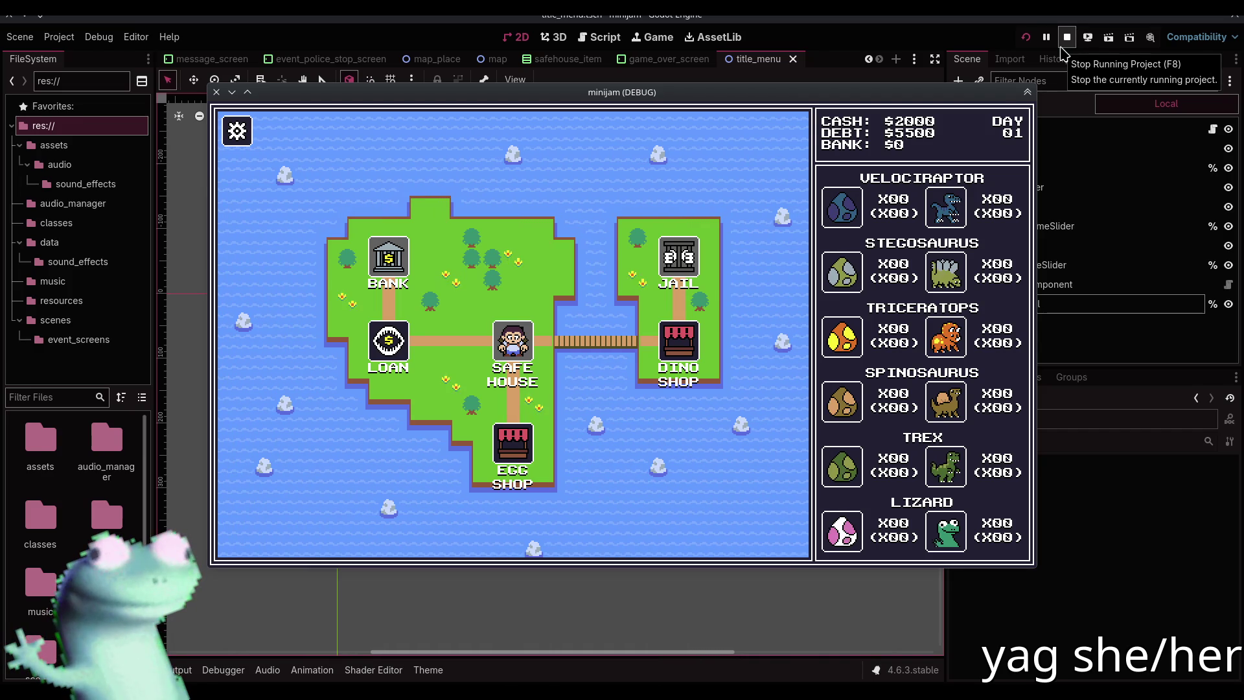
click(1066, 38)
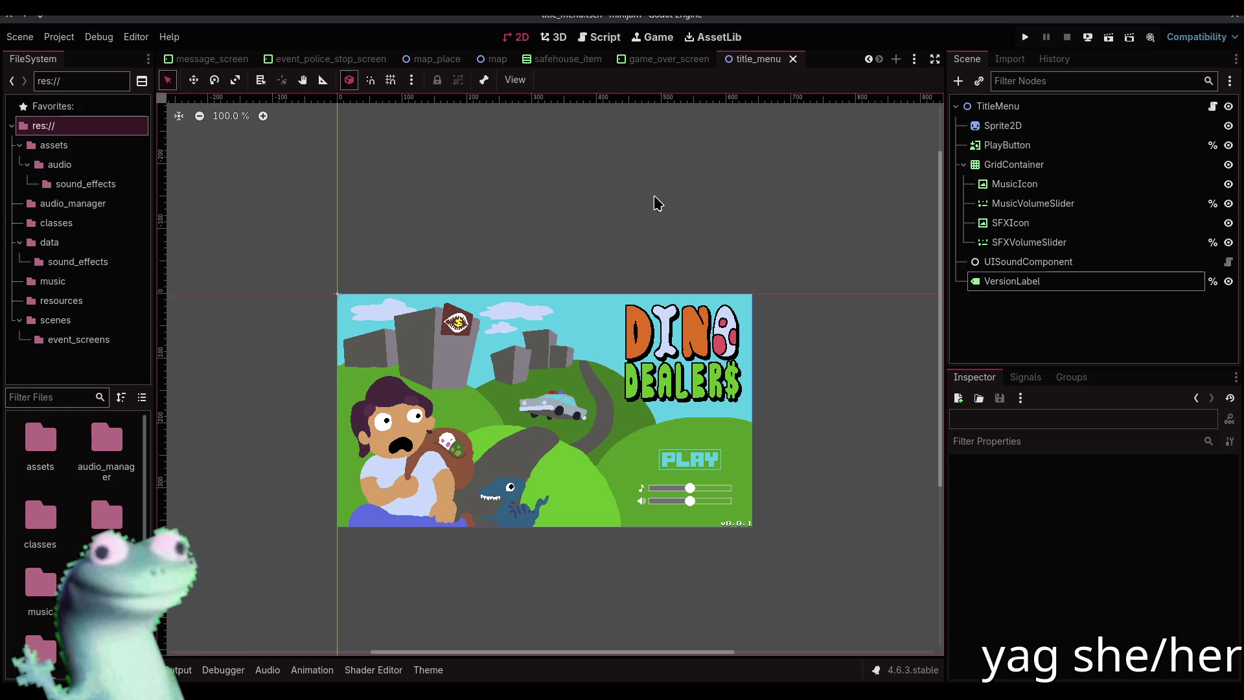
Open title_menu.gd in the script editor to view its _ready volume and version code
scroll(418, 65, up, 5)
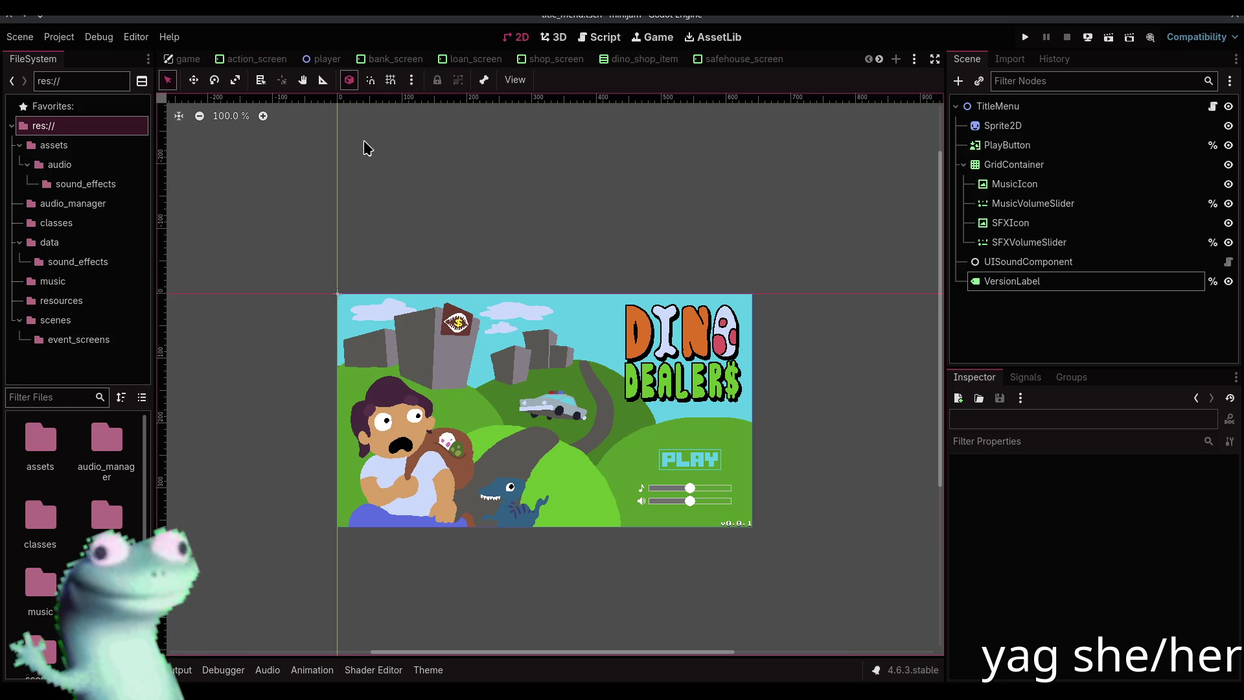
click(612, 42)
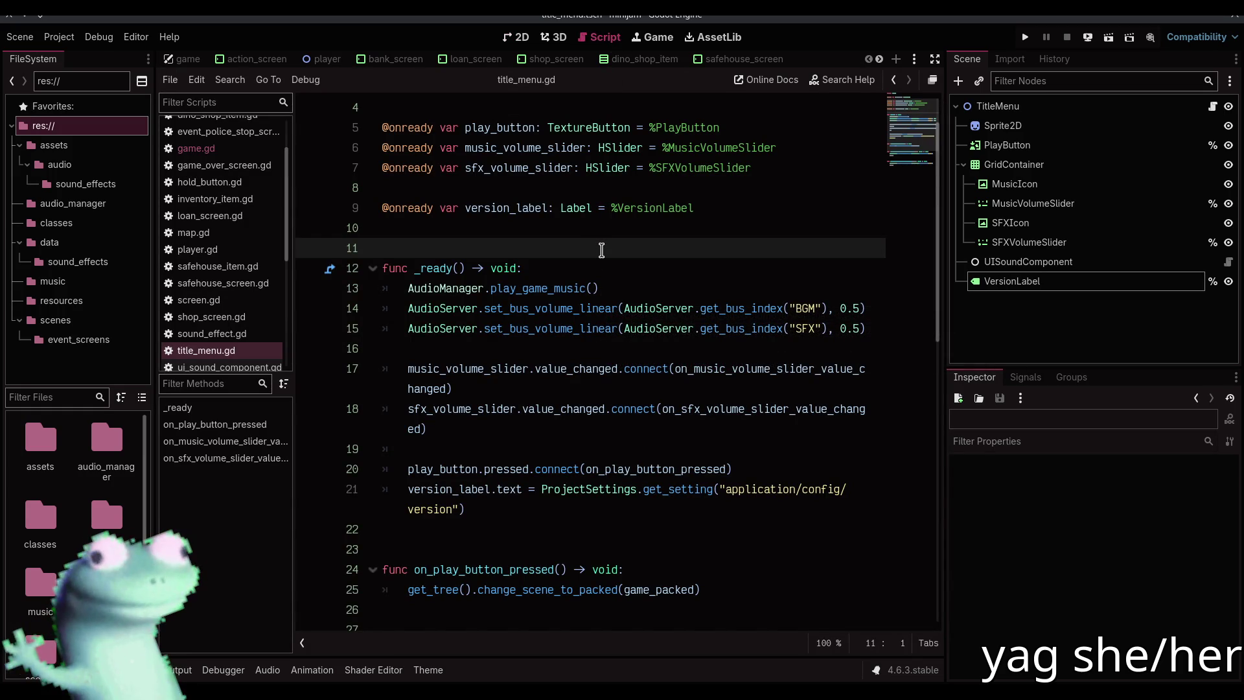
Switch back to the 2D view of the title_menu scene
click(520, 36)
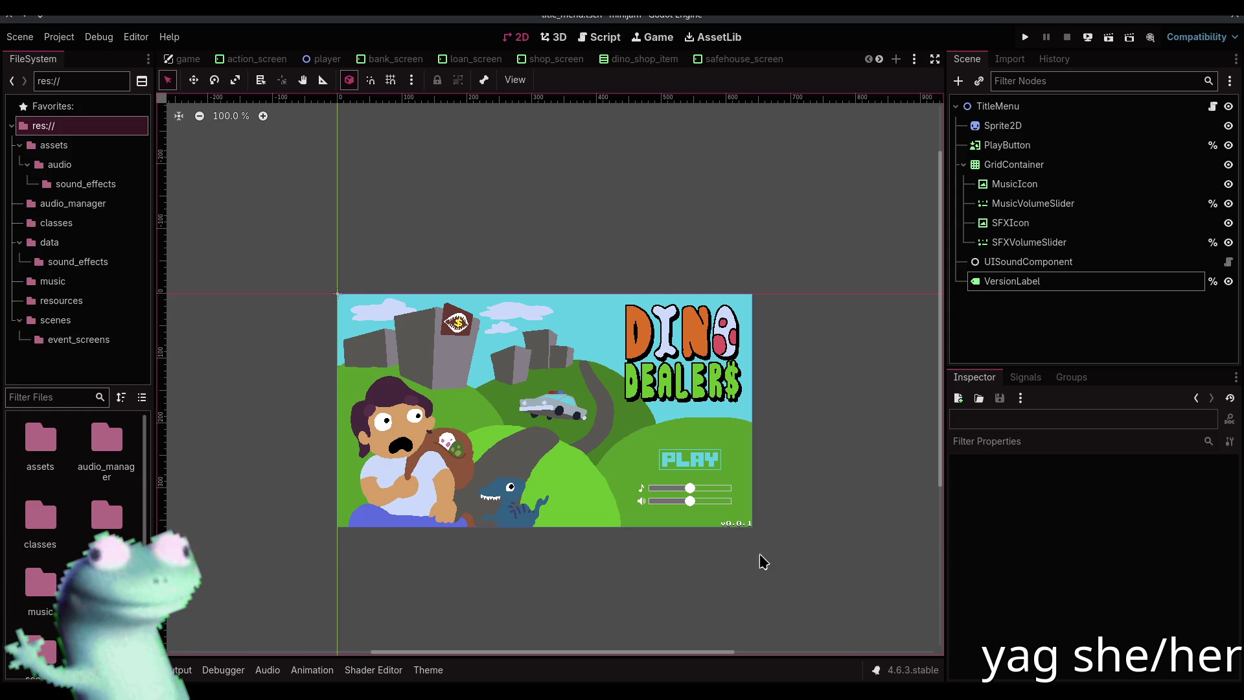
scroll(744, 527, up, 8)
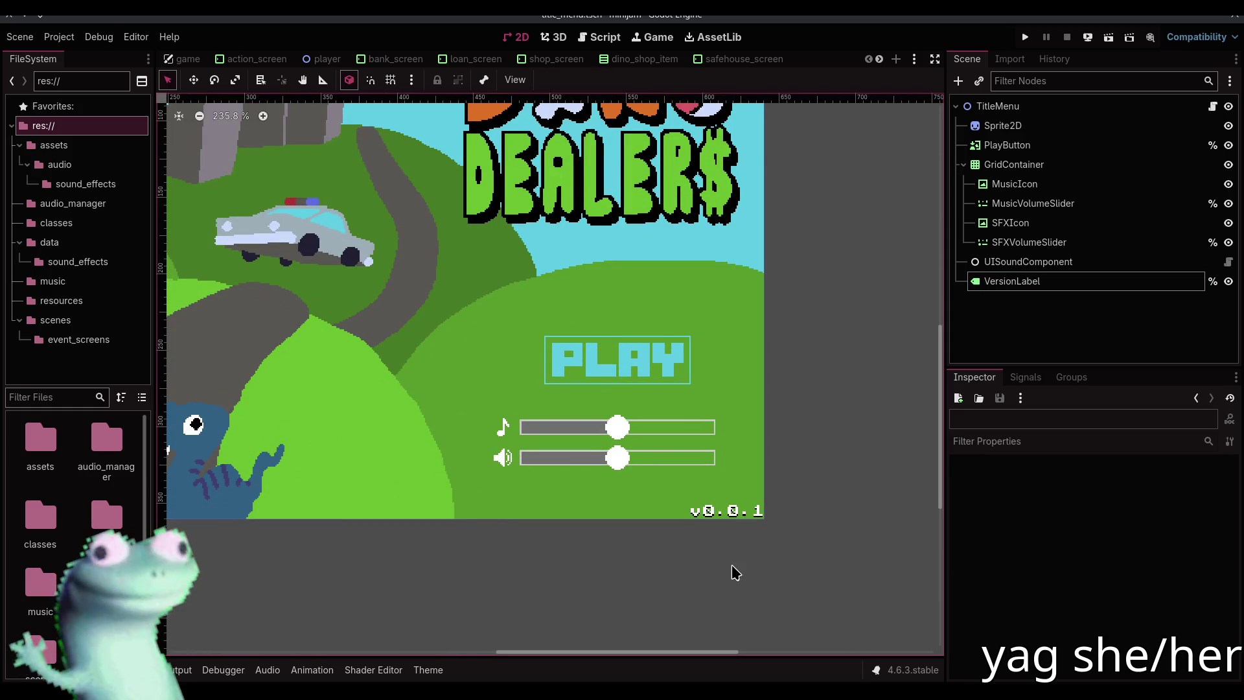
click(76, 39)
click(76, 39)
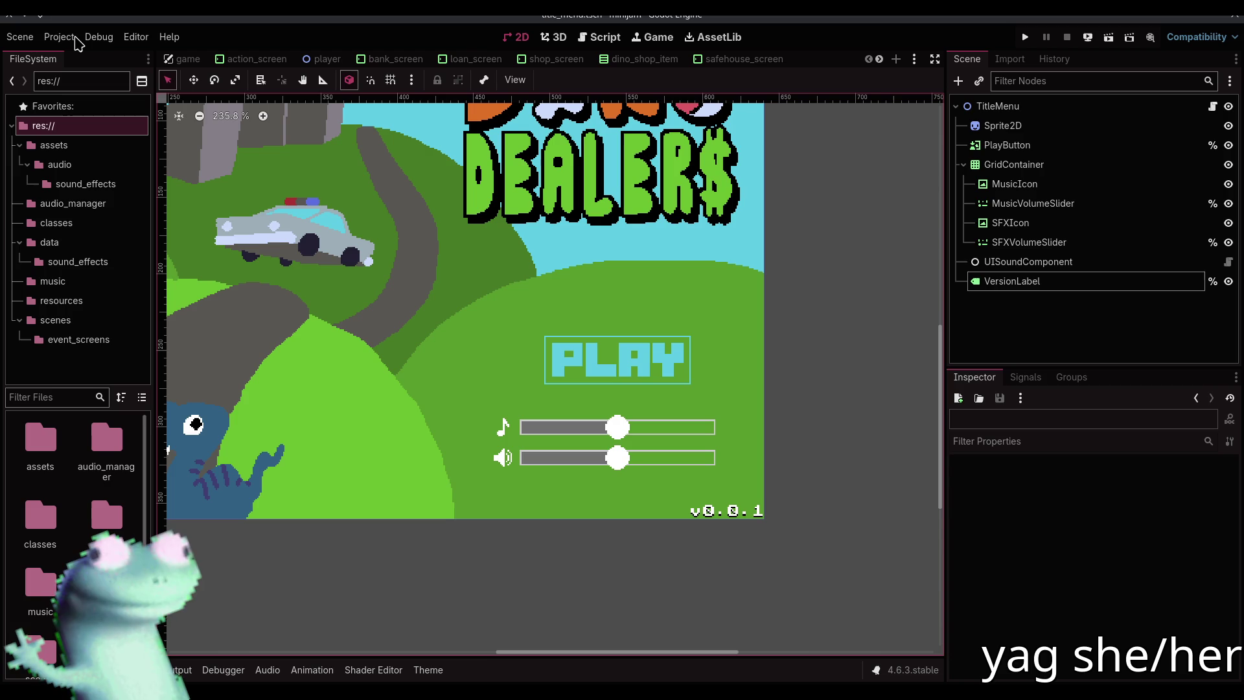
click(76, 39)
click(75, 41)
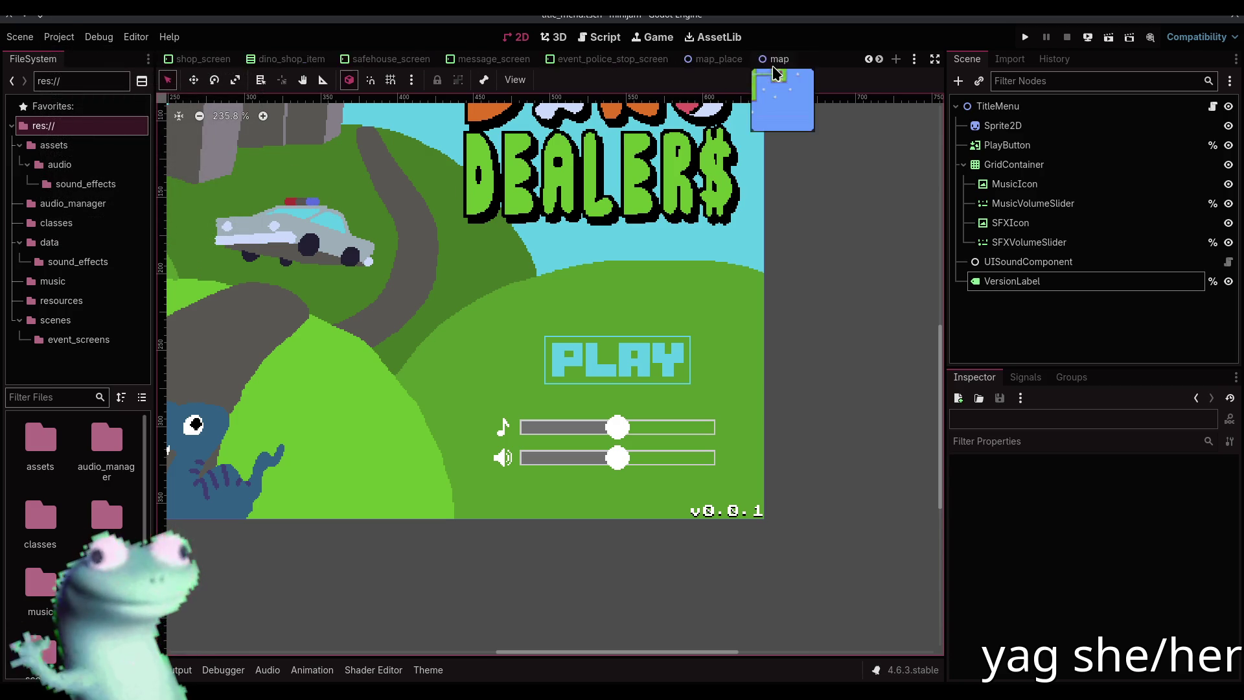
scroll(755, 59, down, 5)
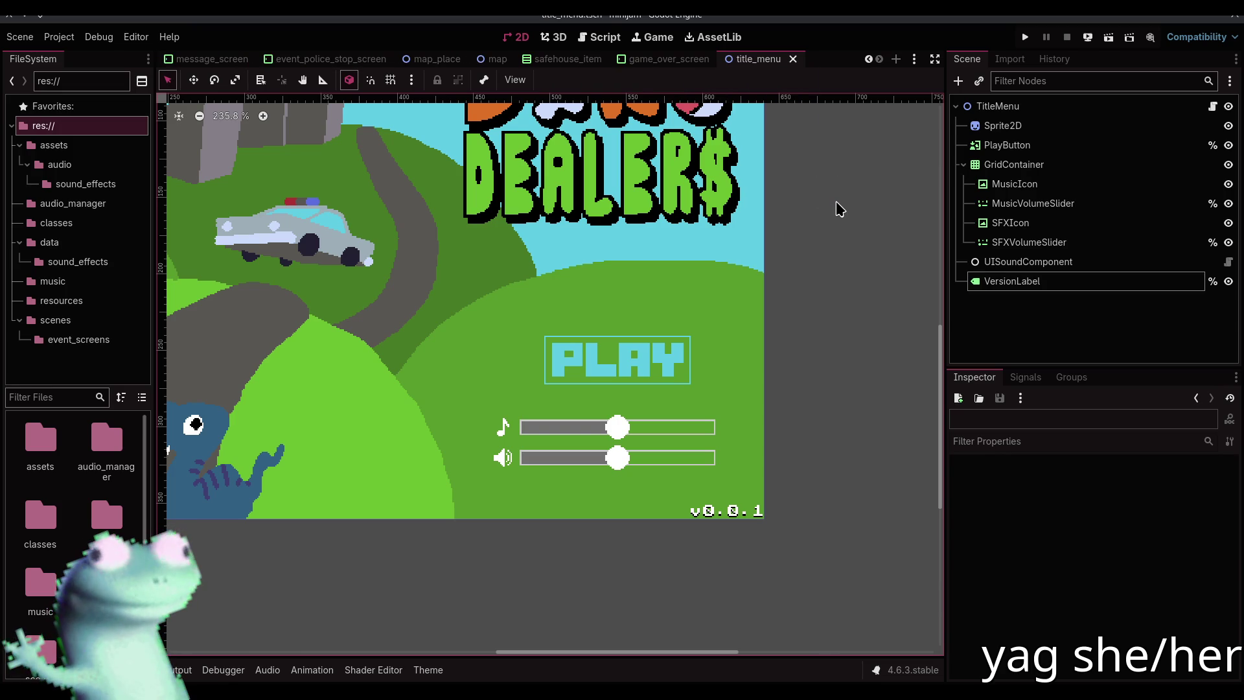
scroll(500, 298, down, 5)
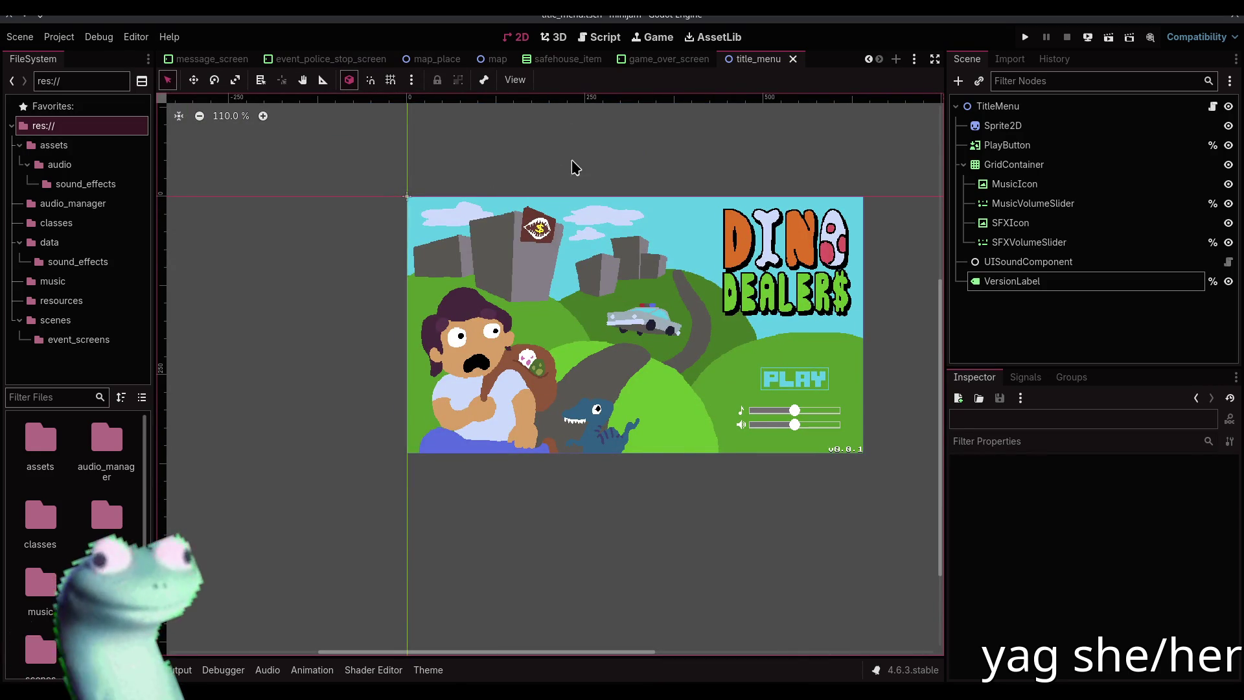
scroll(572, 62, up, 5)
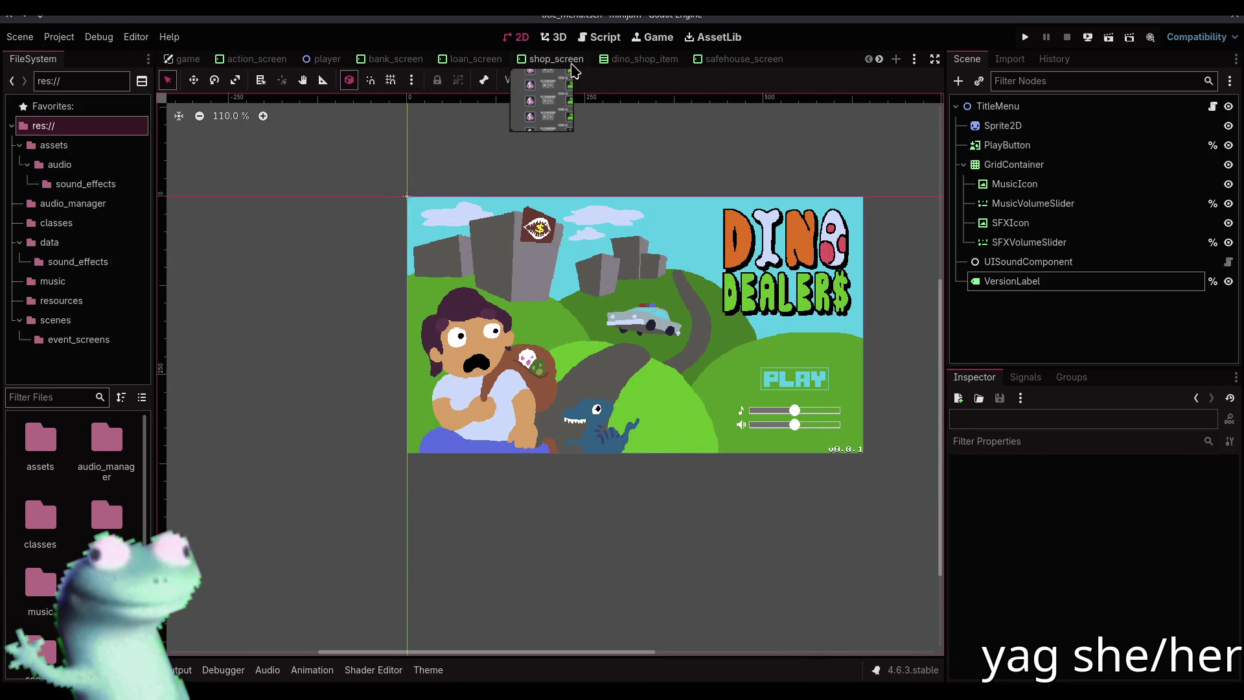
click(182, 61)
scroll(527, 269, down, 3)
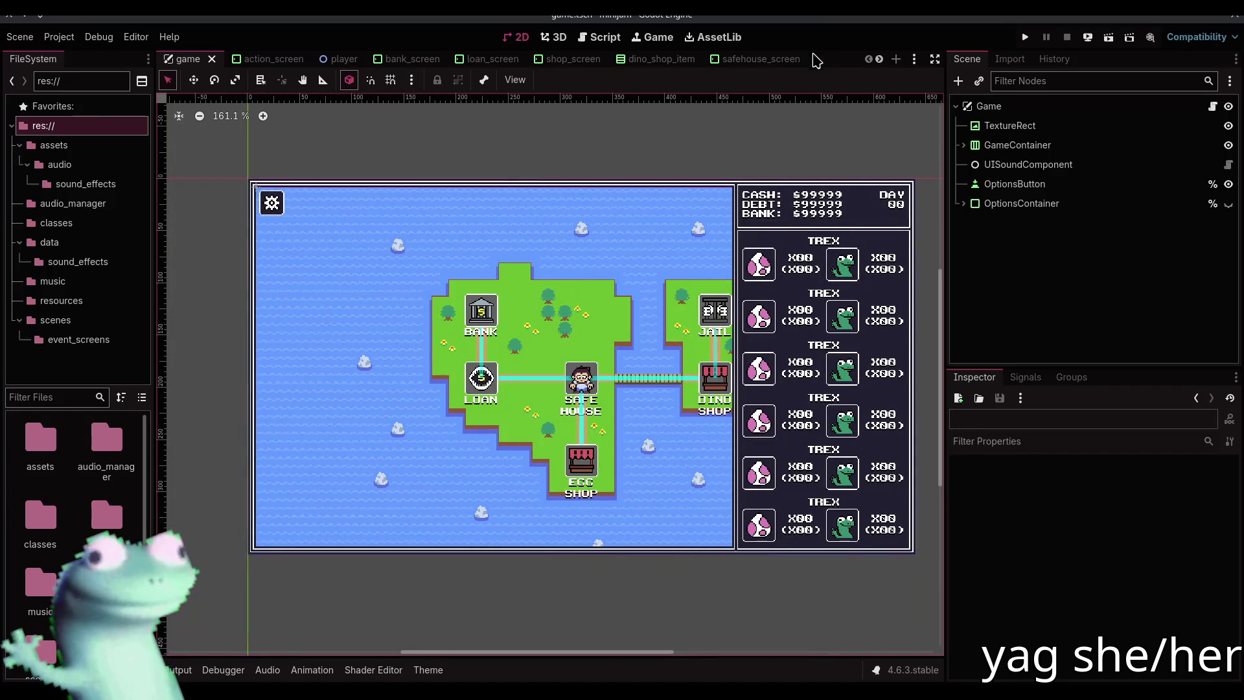
scroll(752, 62, down, 5)
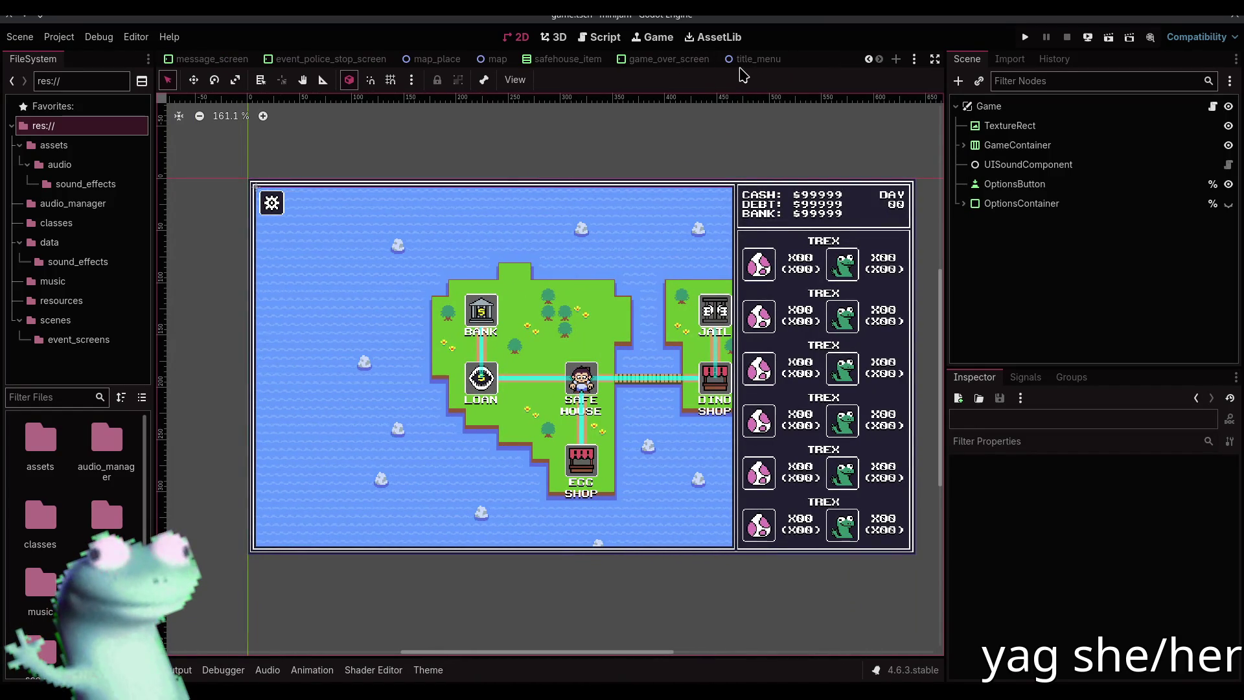
click(753, 60)
click(706, 169)
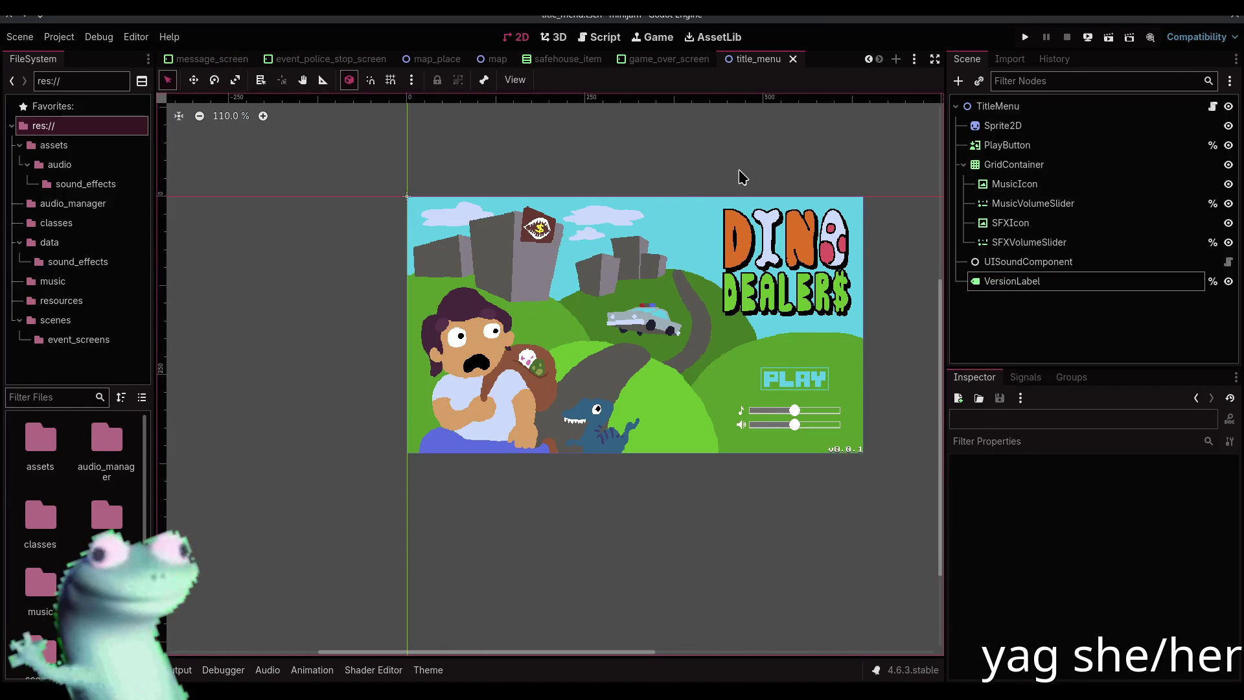
key(F12)
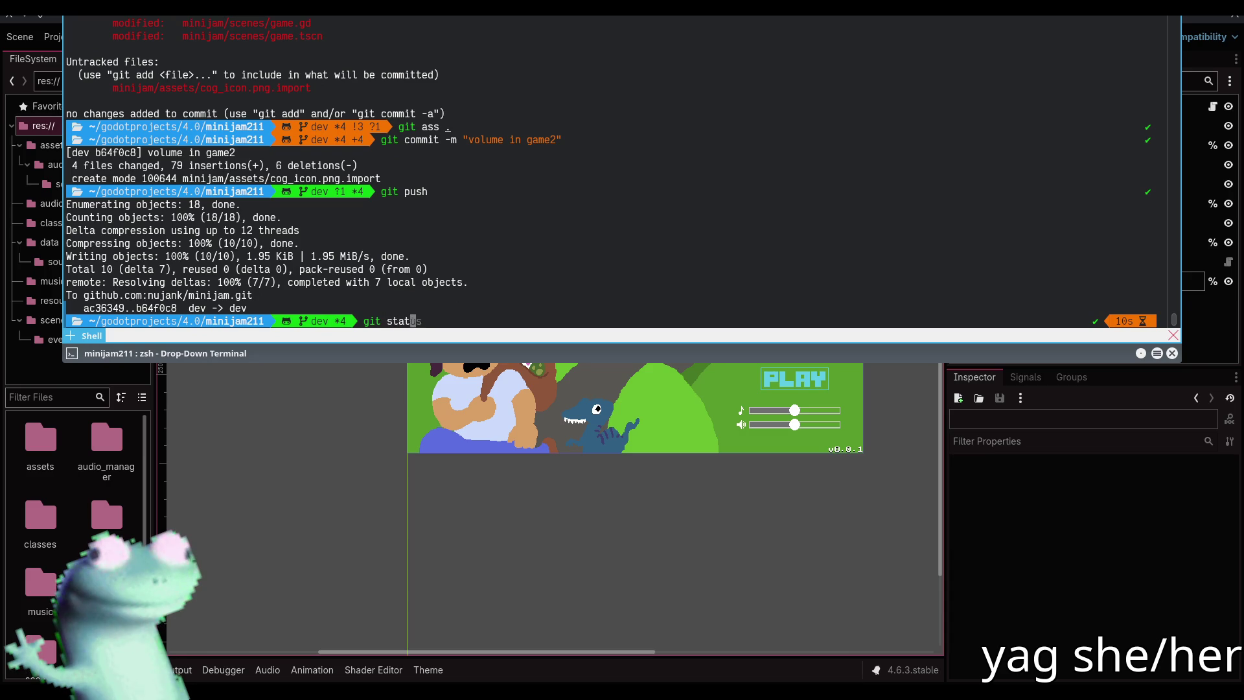
Check git status and stage all changed files with git add
text(us)
key(Return)
text(git ass .)
key(Return)
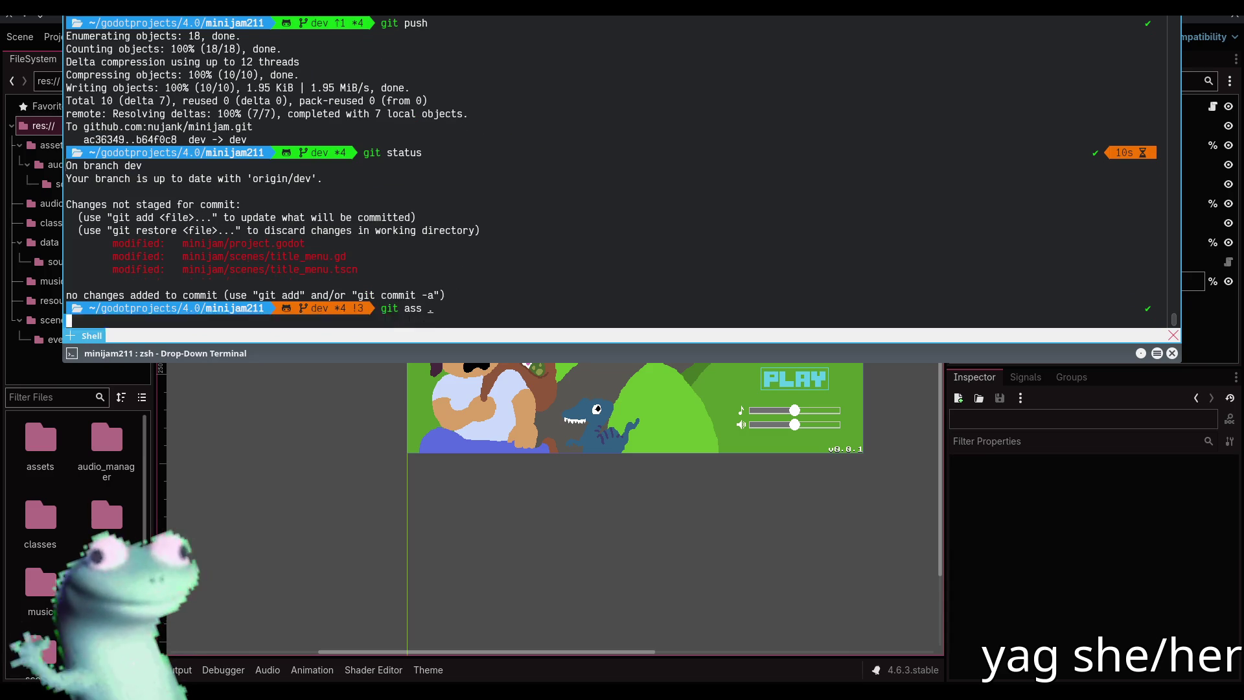
Commit the changes as "FIRST REAL BUILD?", push to dev, and hide Yakuake
text(git commit -m ")
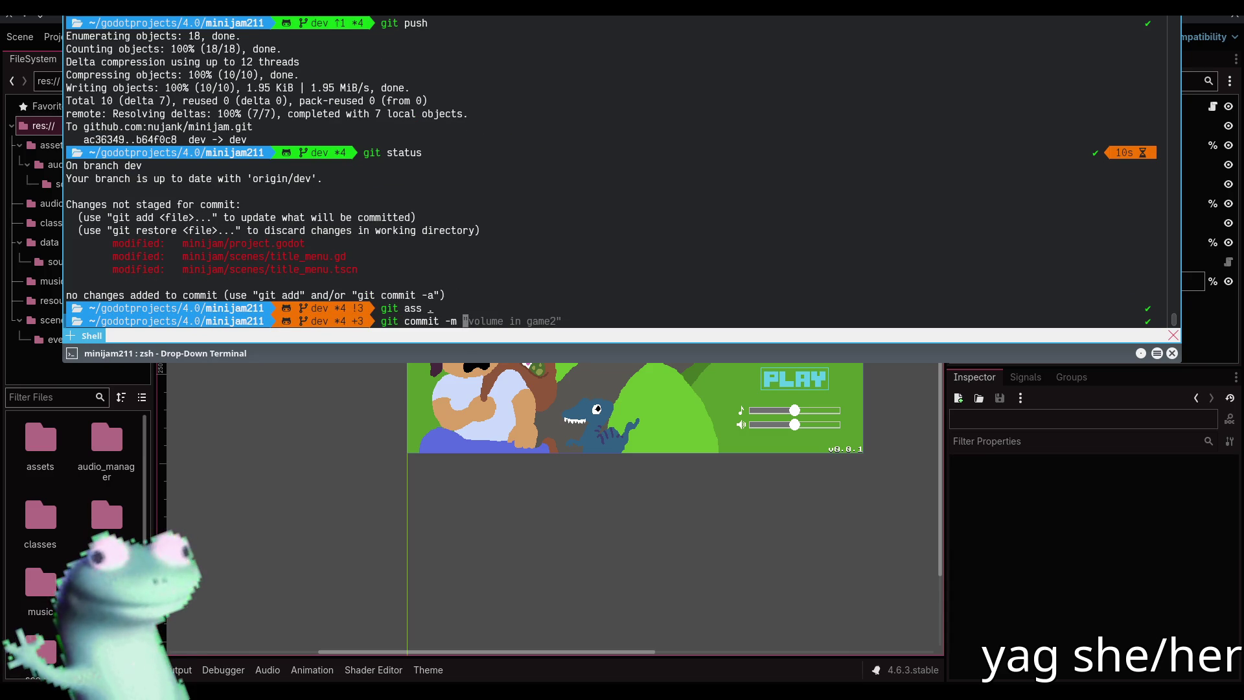
text(FI)
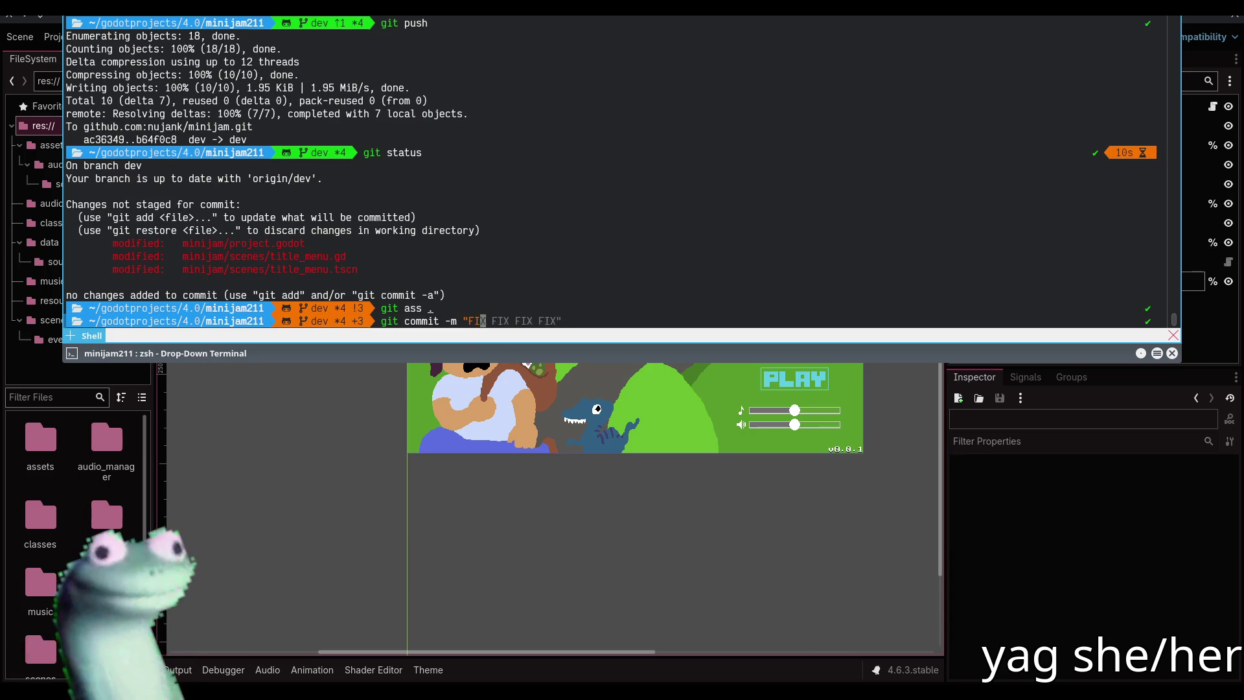
text(RST REAL BUILD?")
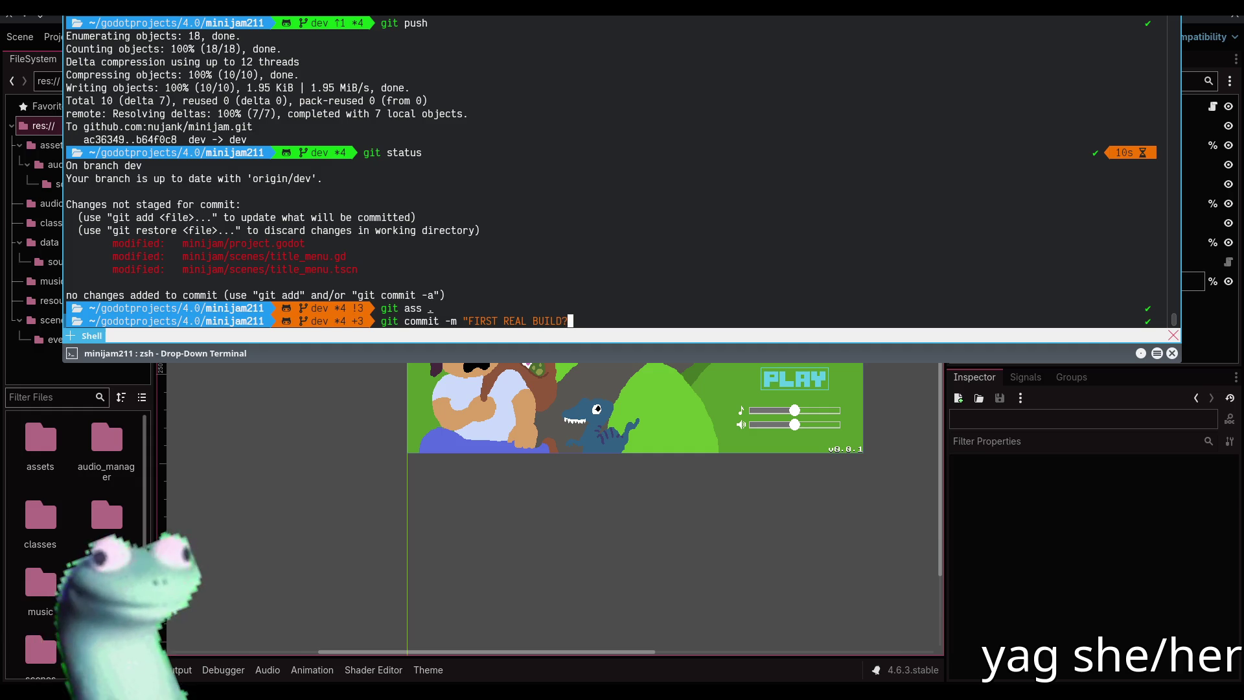
key(Return)
text(GIT P)
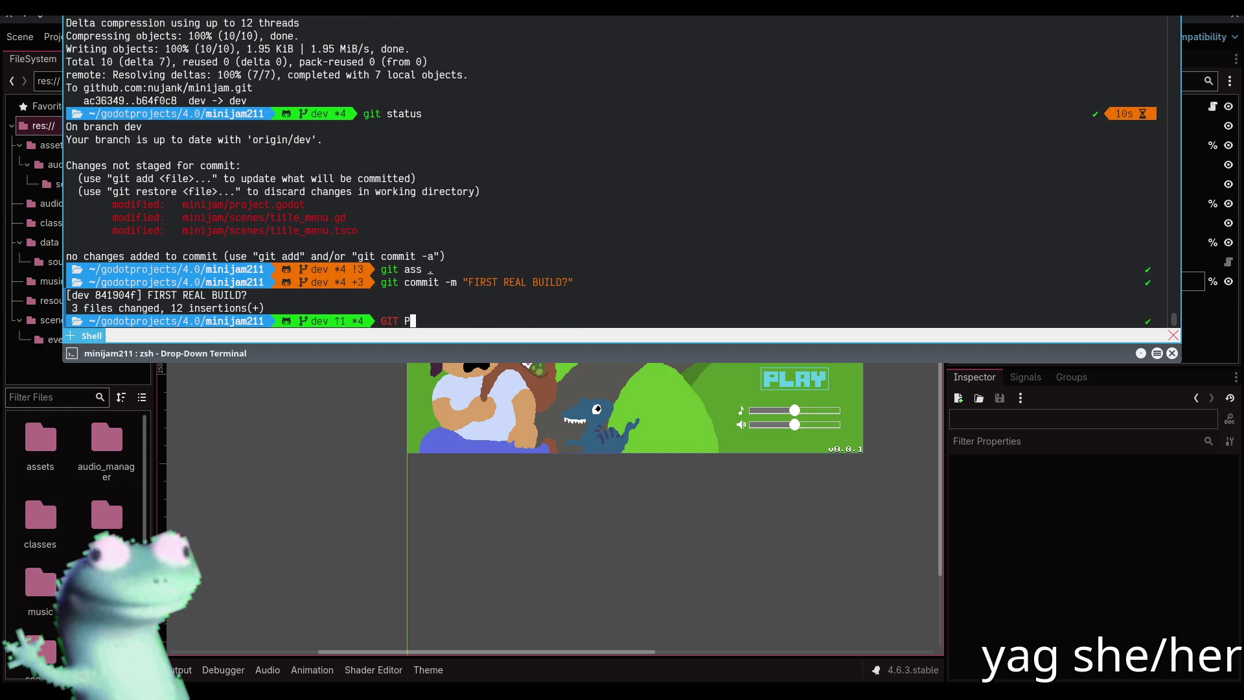
text(git push)
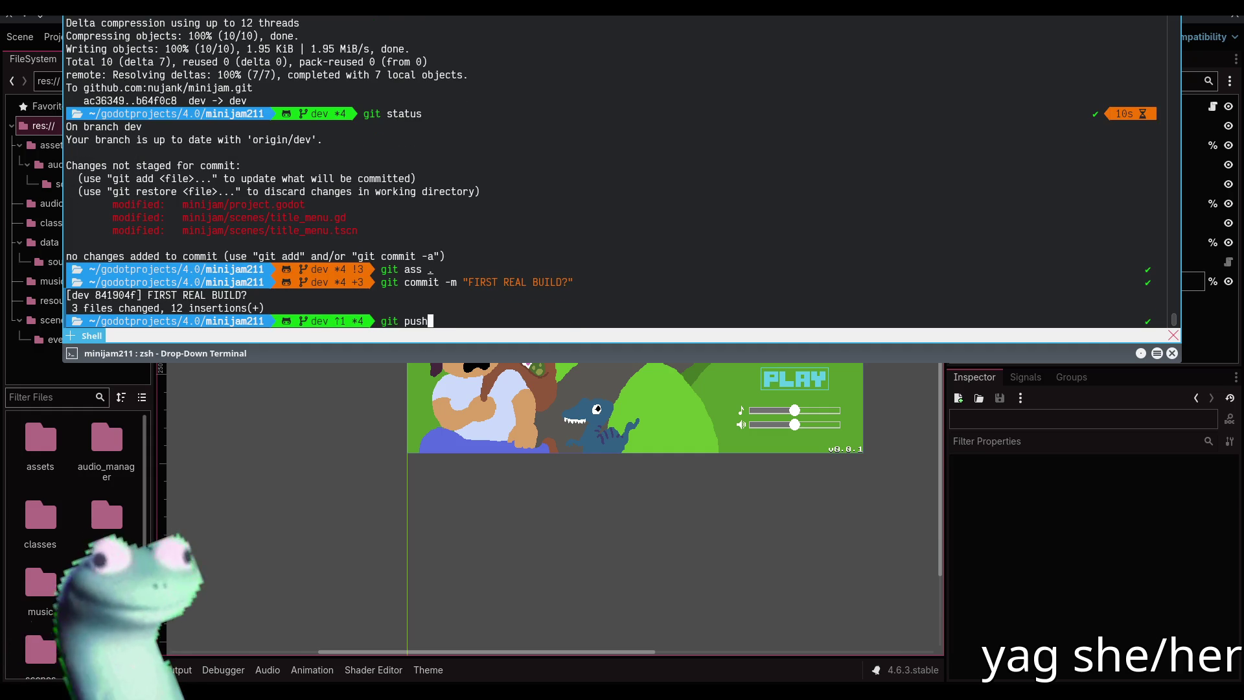
key(Return)
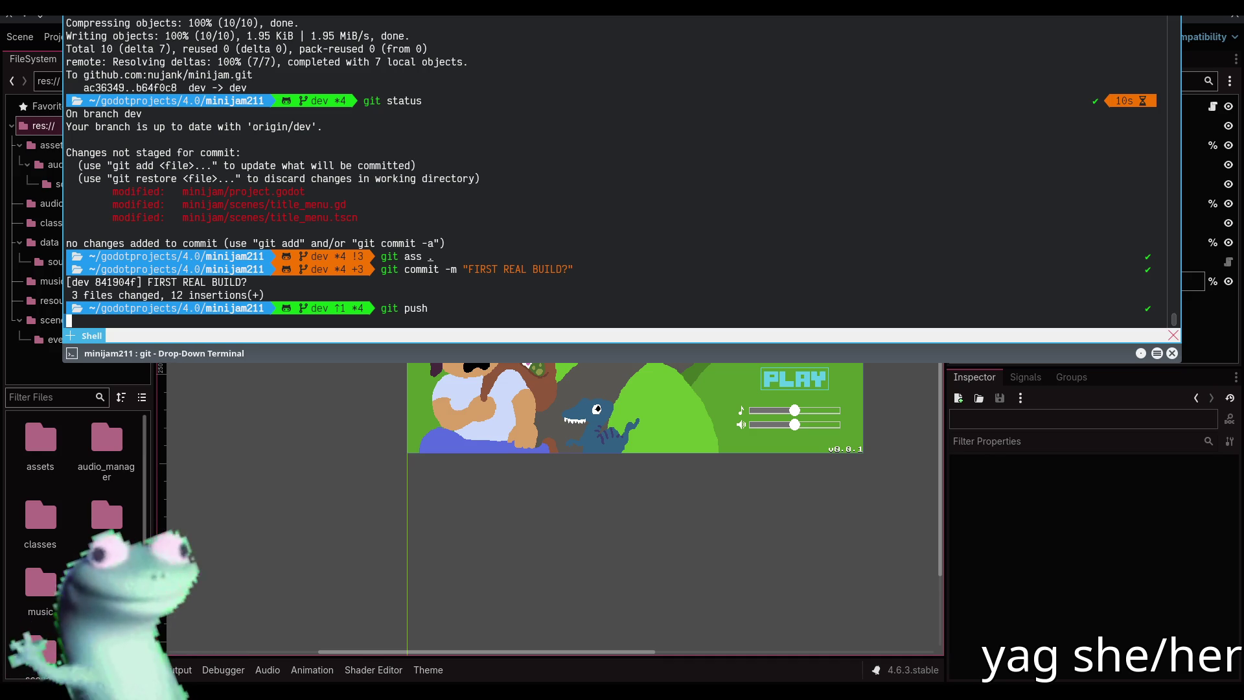
key(F12)
click(70, 38)
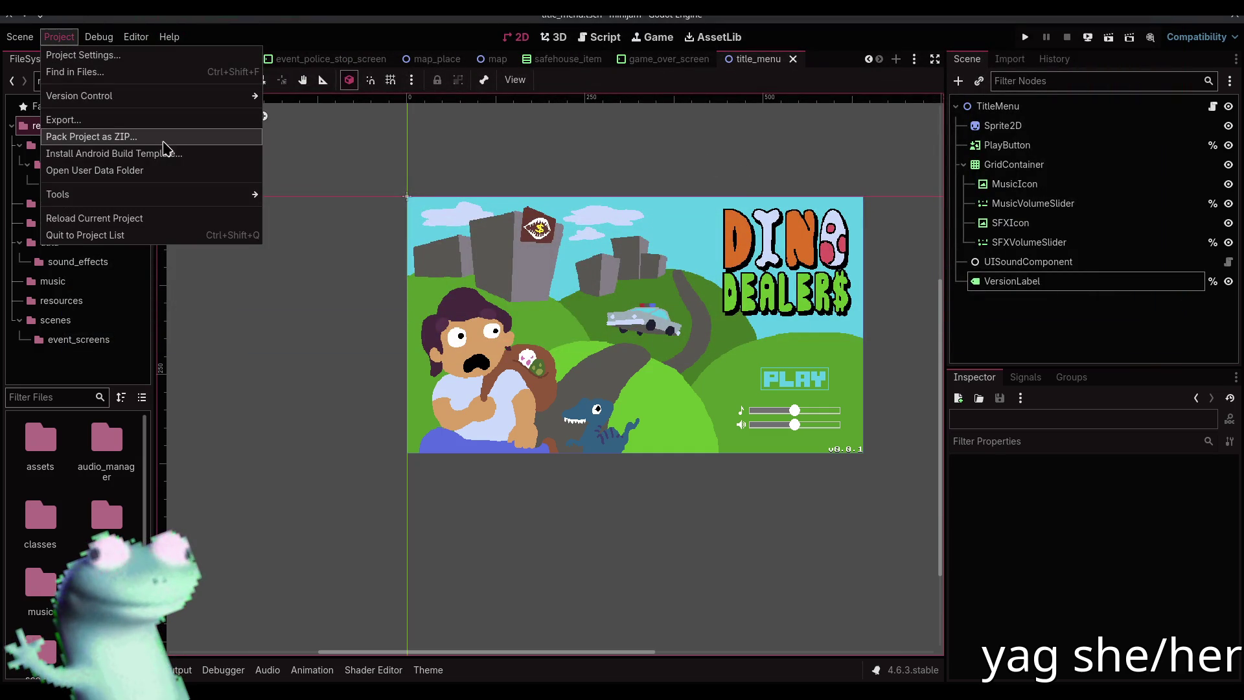
Export the Web (Runnable) build to builds/index.html, overwriting the previous build
click(146, 120)
click(533, 529)
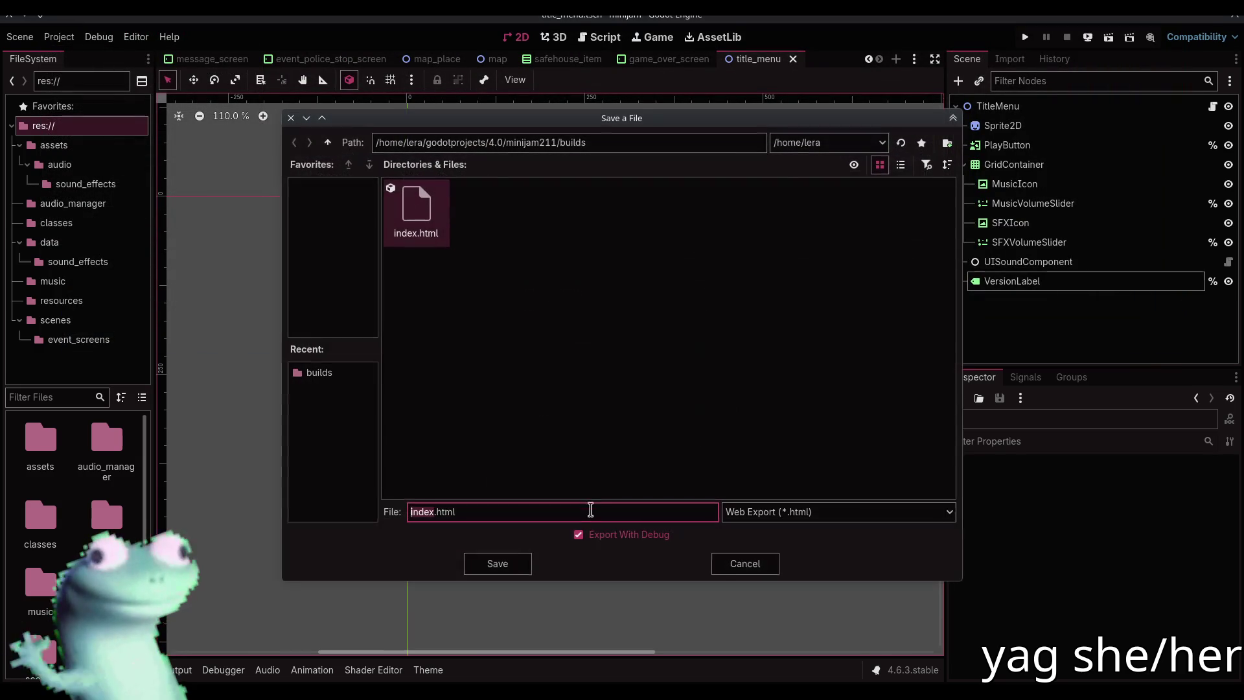
click(513, 564)
click(560, 376)
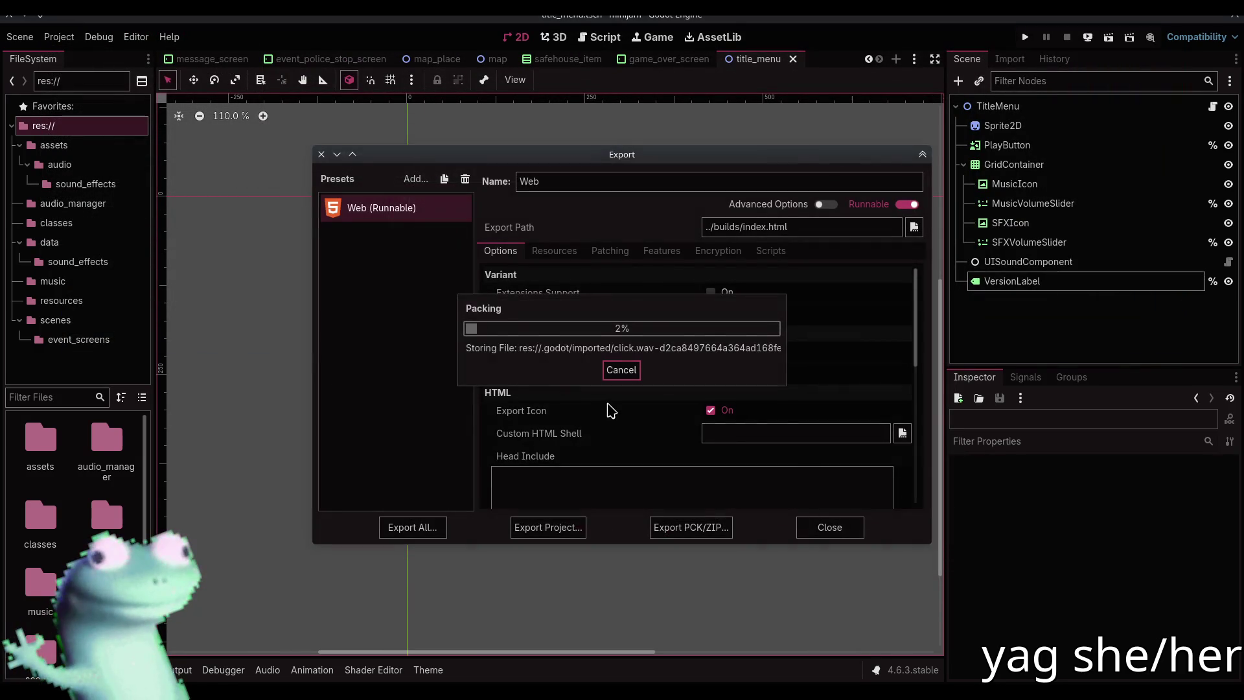
click(827, 535)
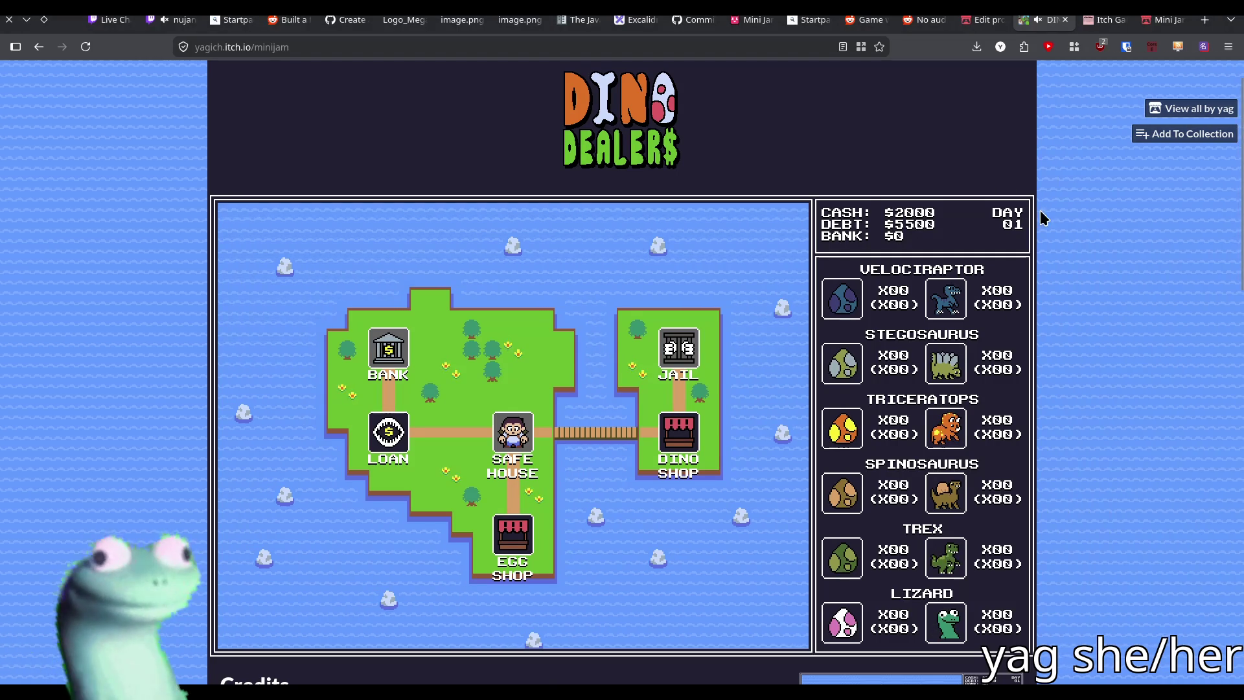
click(981, 19)
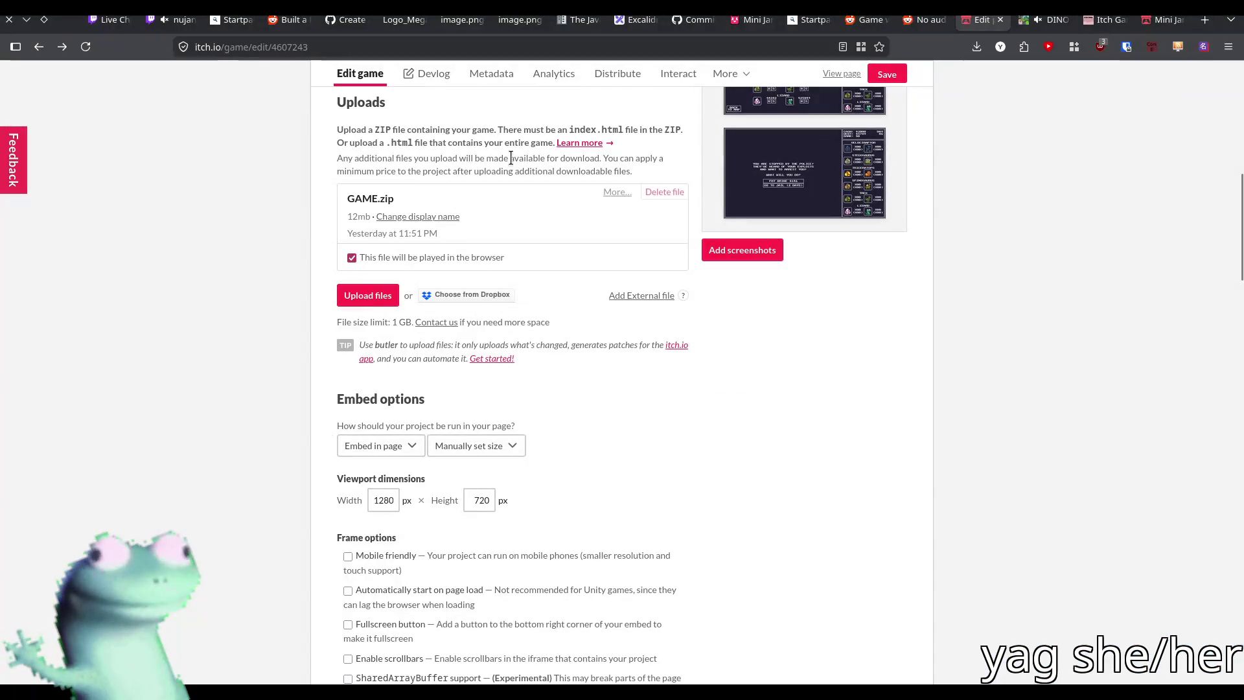
Add the nine exported build files into GAME.zip, replacing the old archive contents
key(alt+Tab)
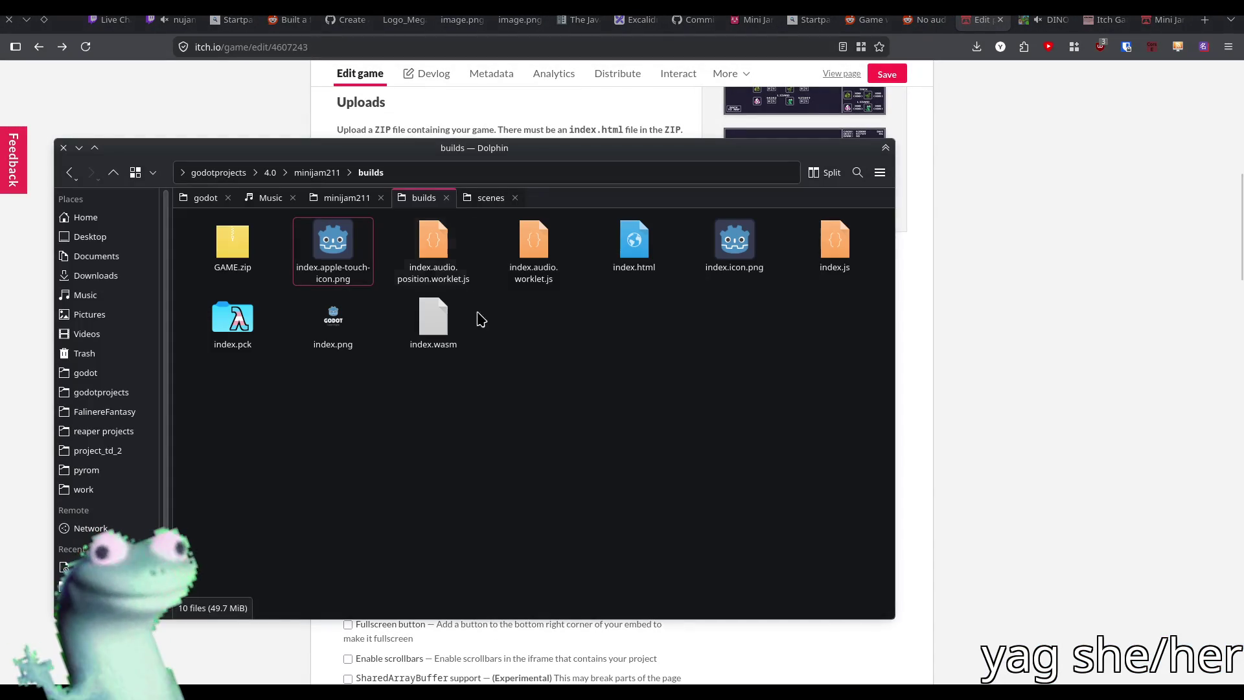
click(233, 245)
click(304, 246)
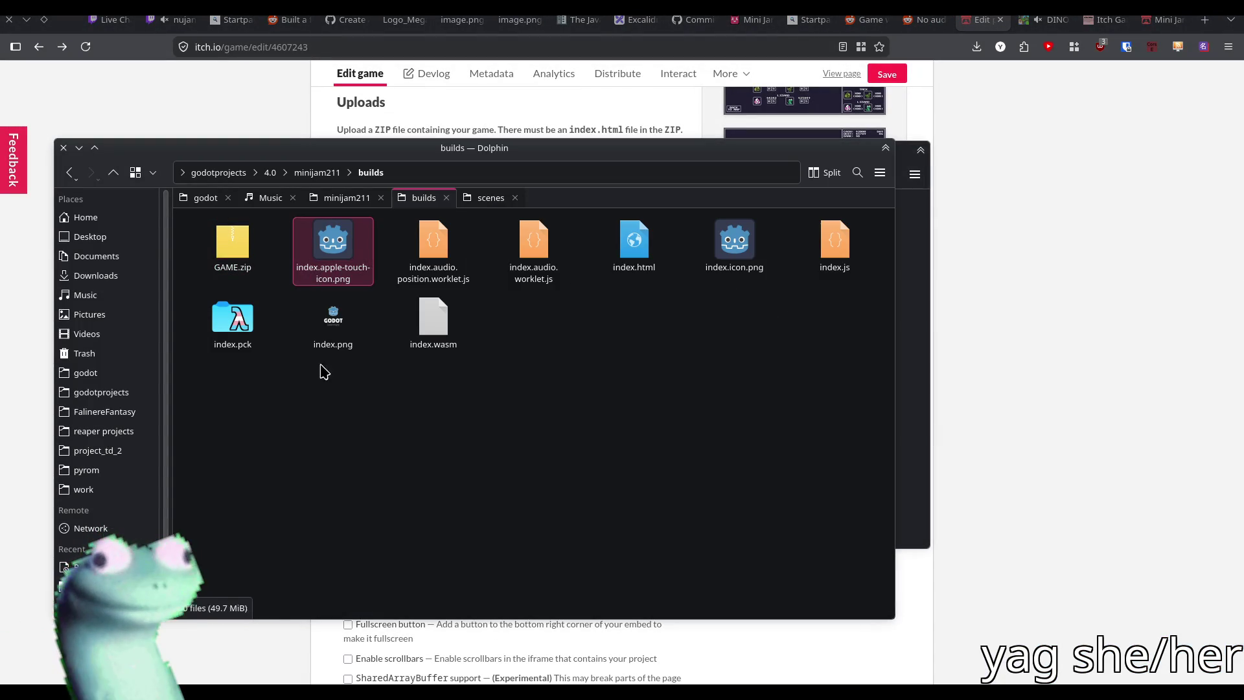
shift+click(428, 322)
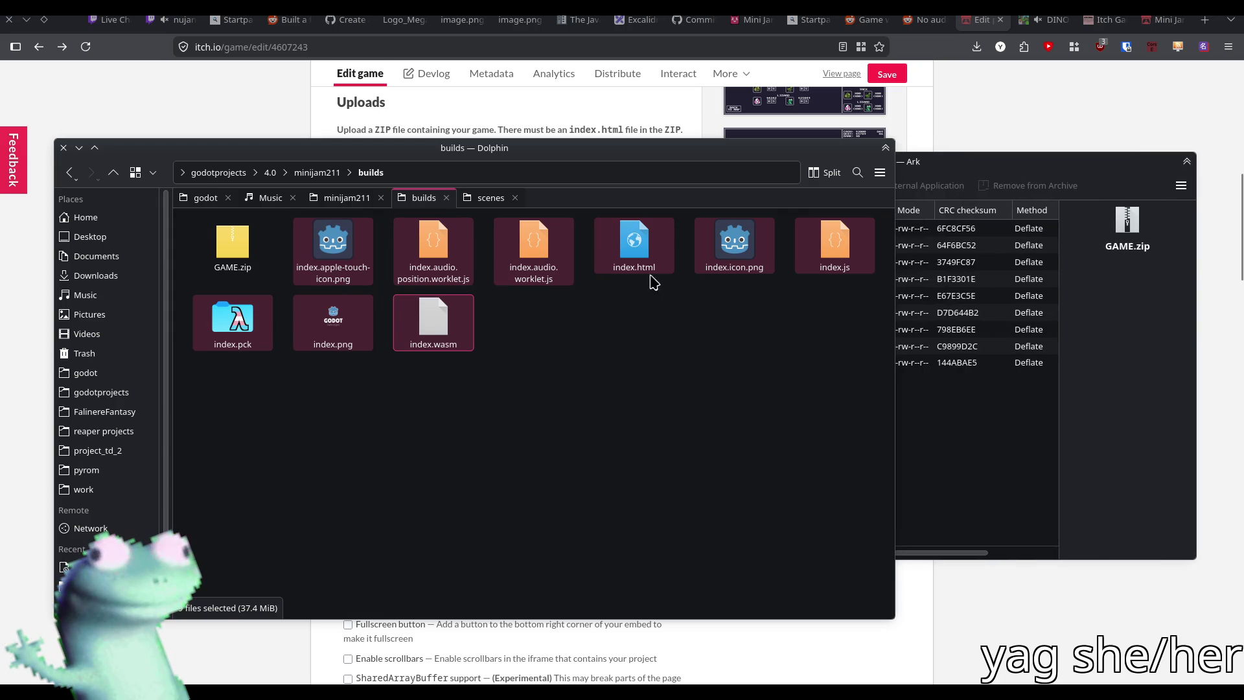
drag(311, 220, 967, 461)
click(985, 453)
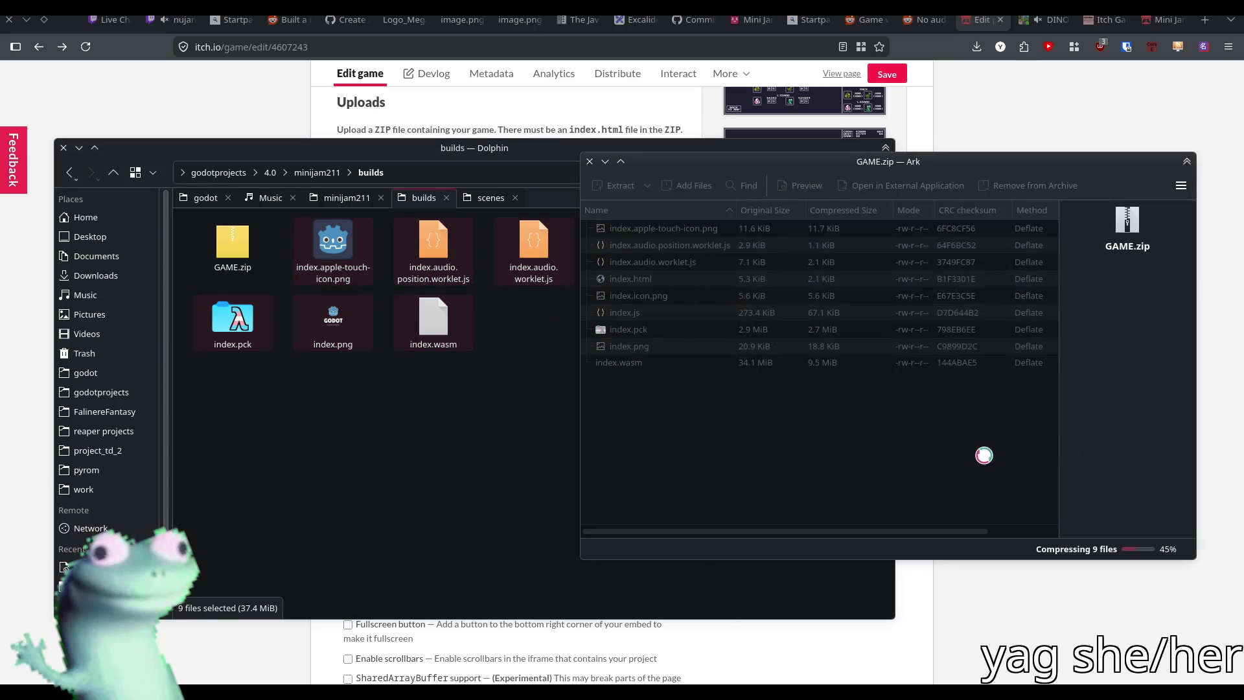
click(290, 136)
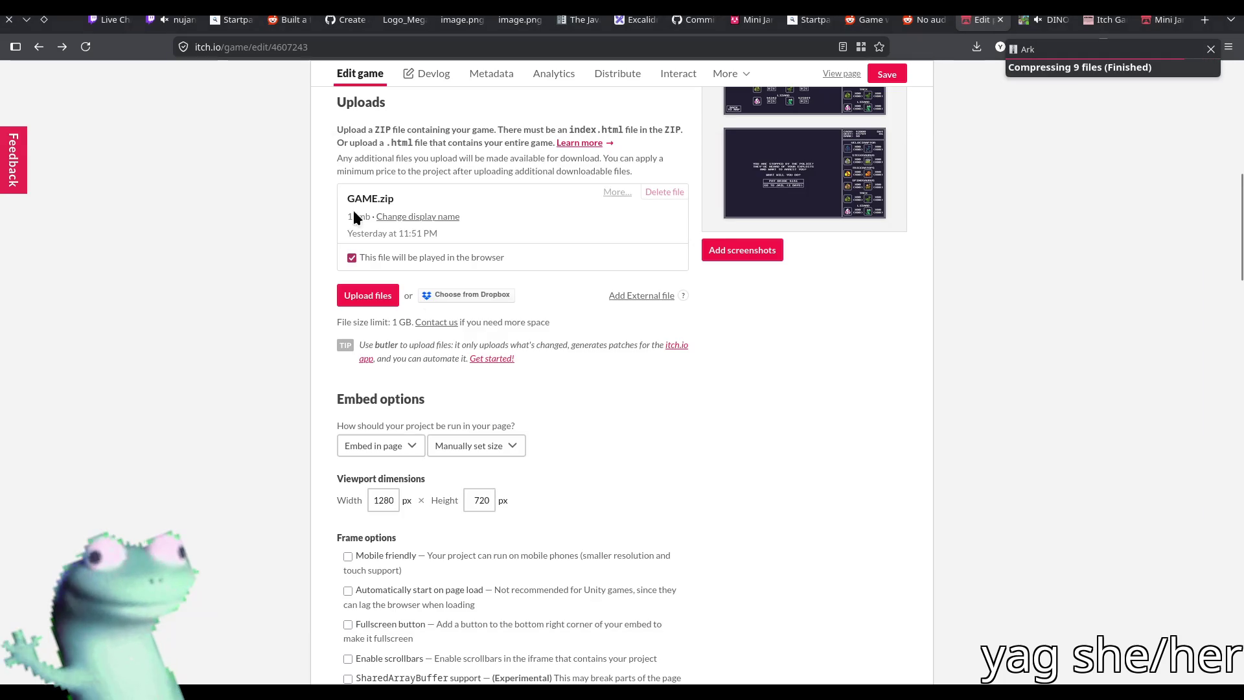
click(367, 295)
Upload GAME.zip as the browser-playable build and save the itch.io game page
double_click(477, 244)
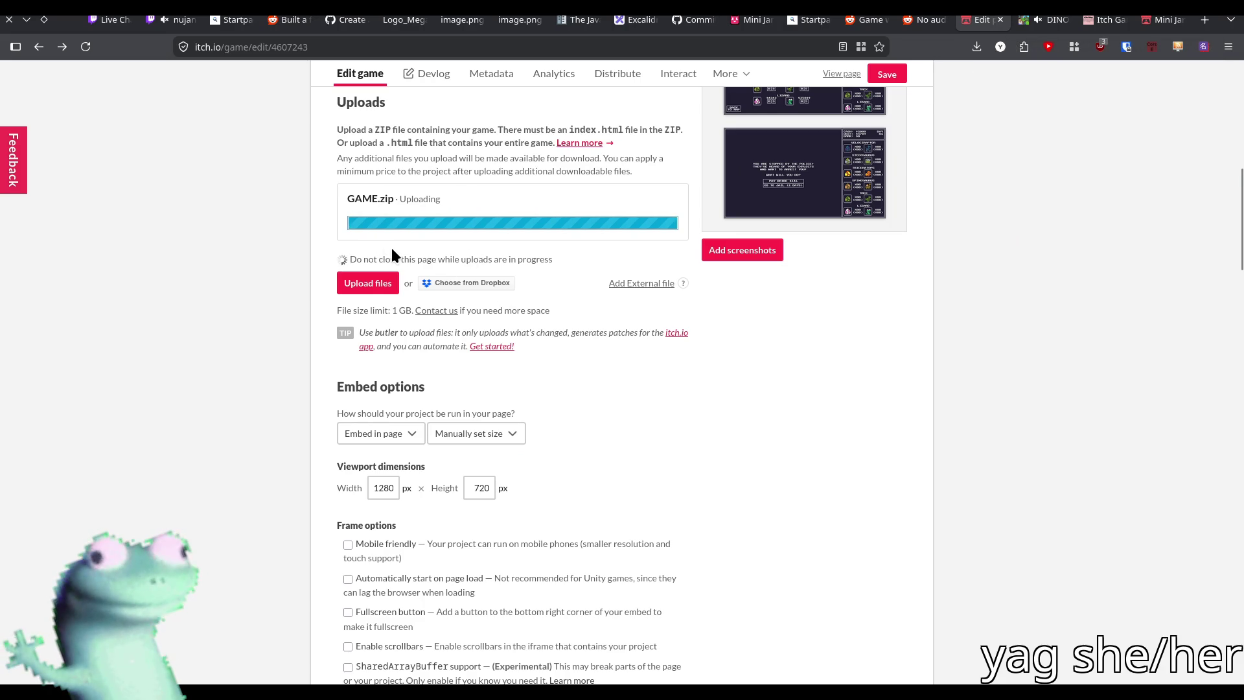
click(384, 287)
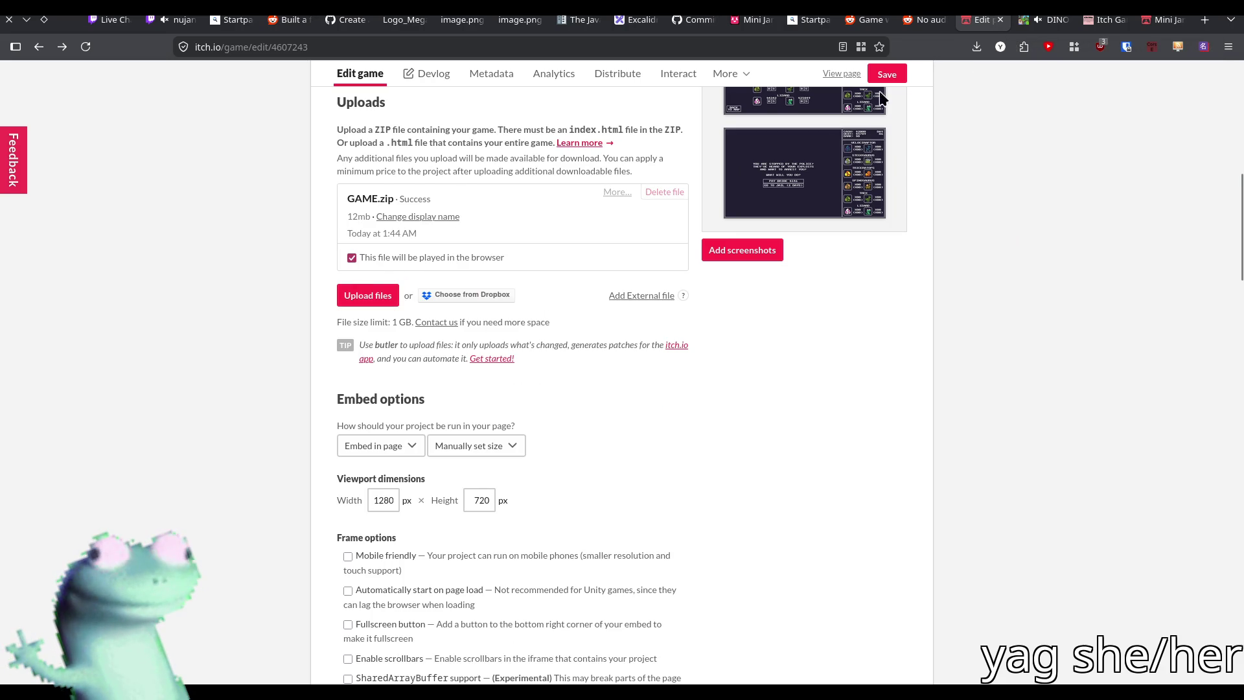
click(888, 76)
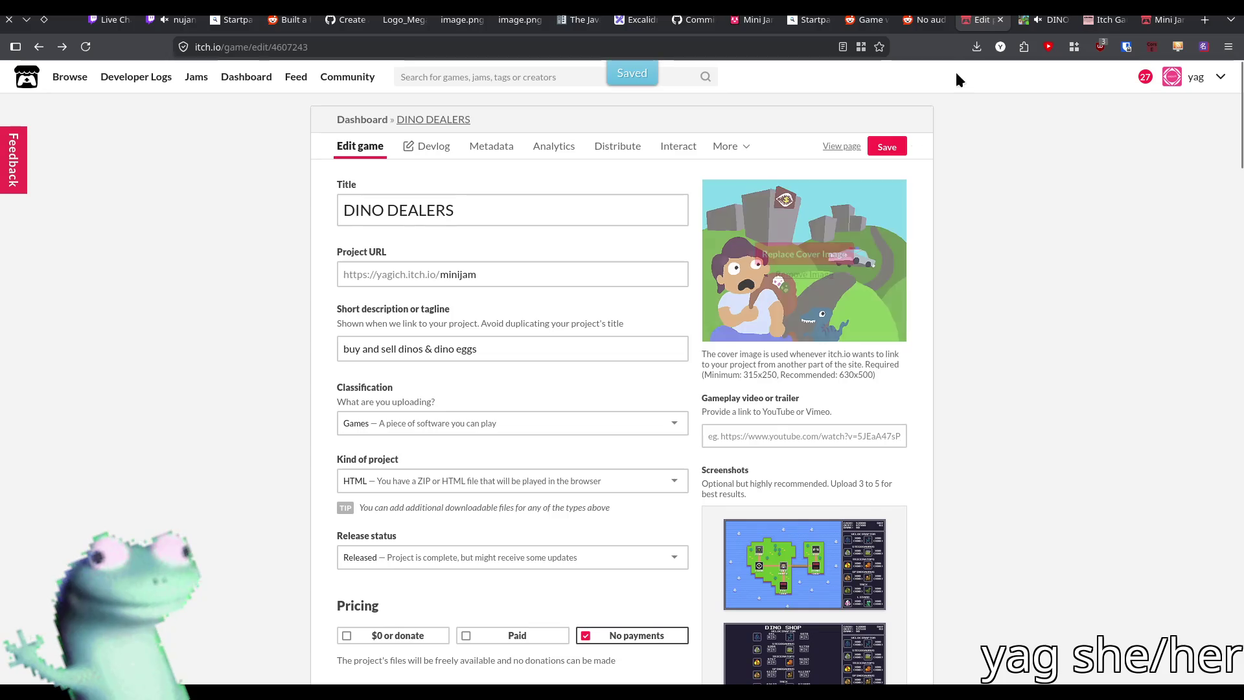
click(1042, 20)
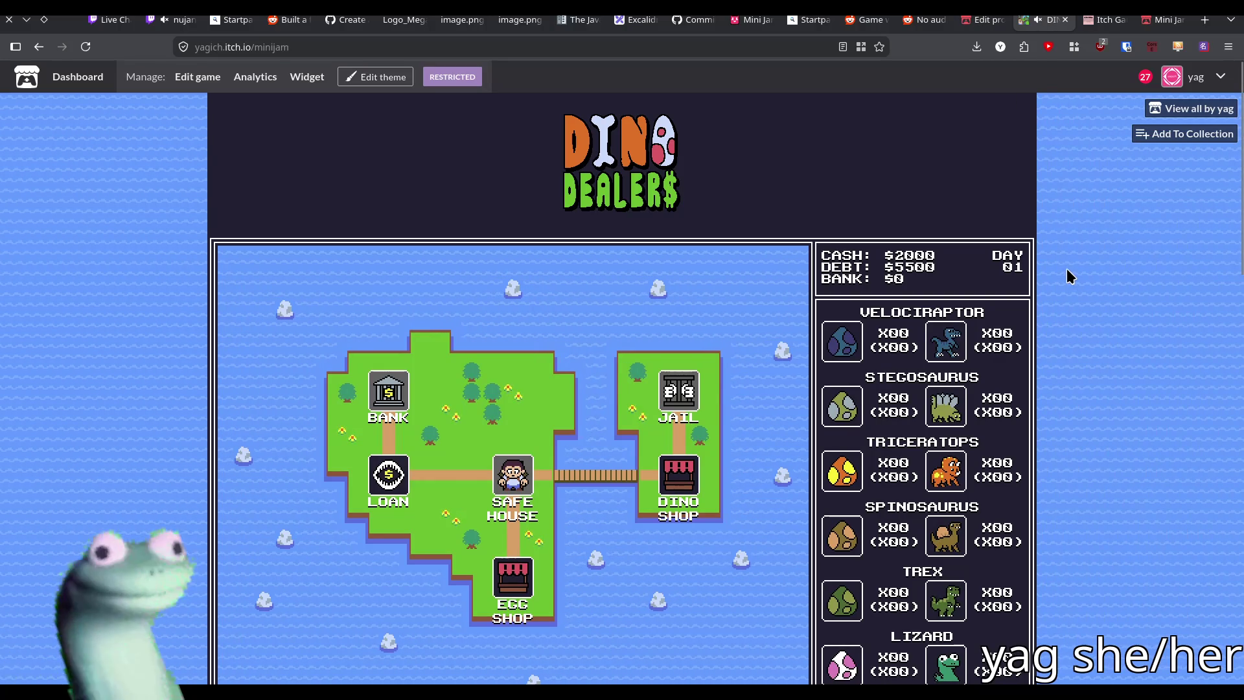
Reload the Dino Dealers page, run the new build, and play past the title screen
click(85, 47)
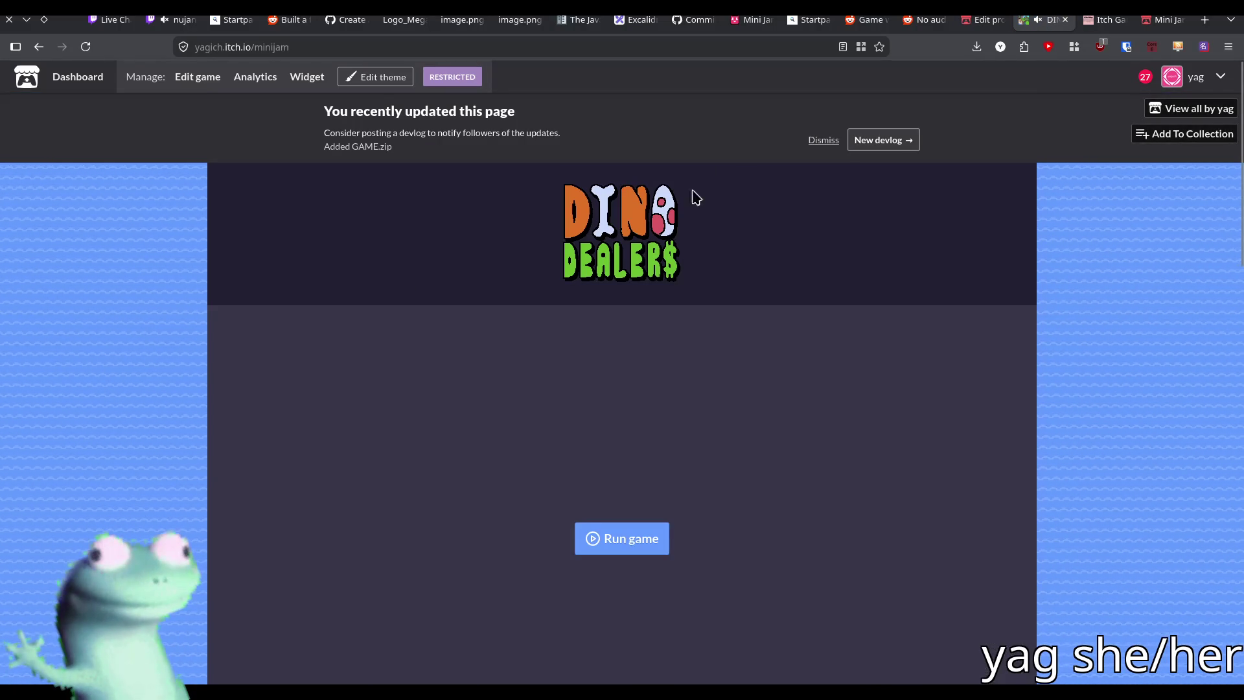
click(821, 140)
scroll(1104, 328, down, 5)
scroll(721, 300, up, 4)
click(622, 384)
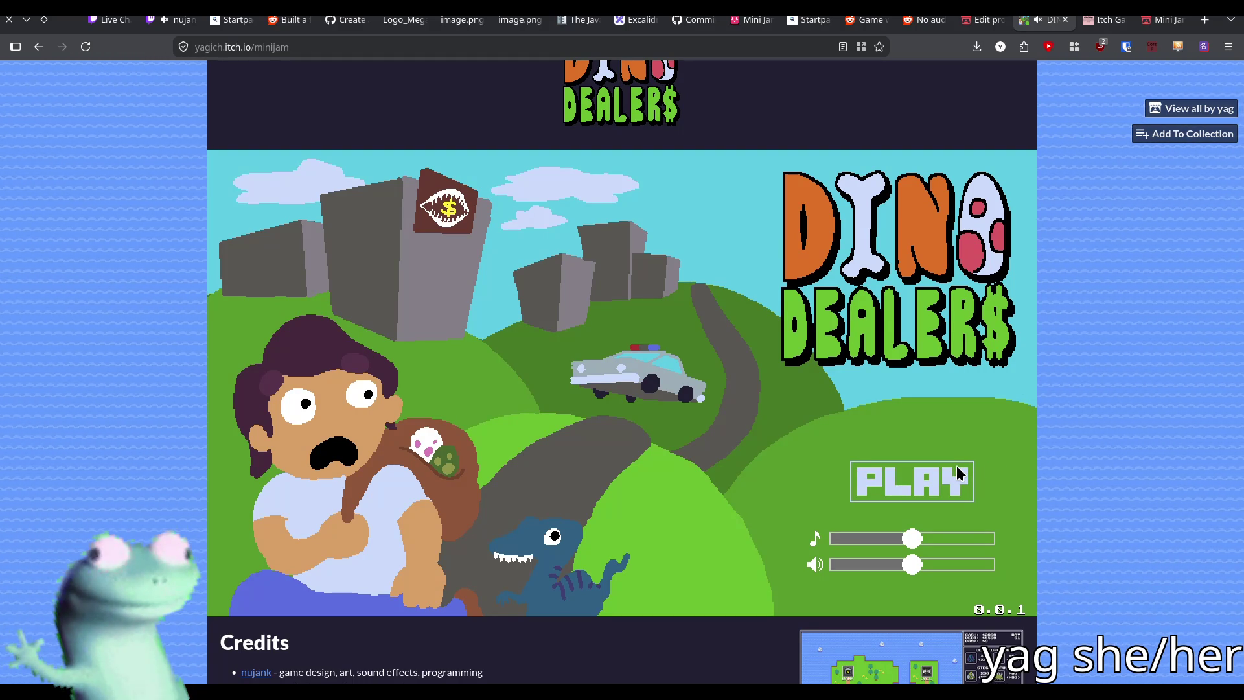
click(935, 500)
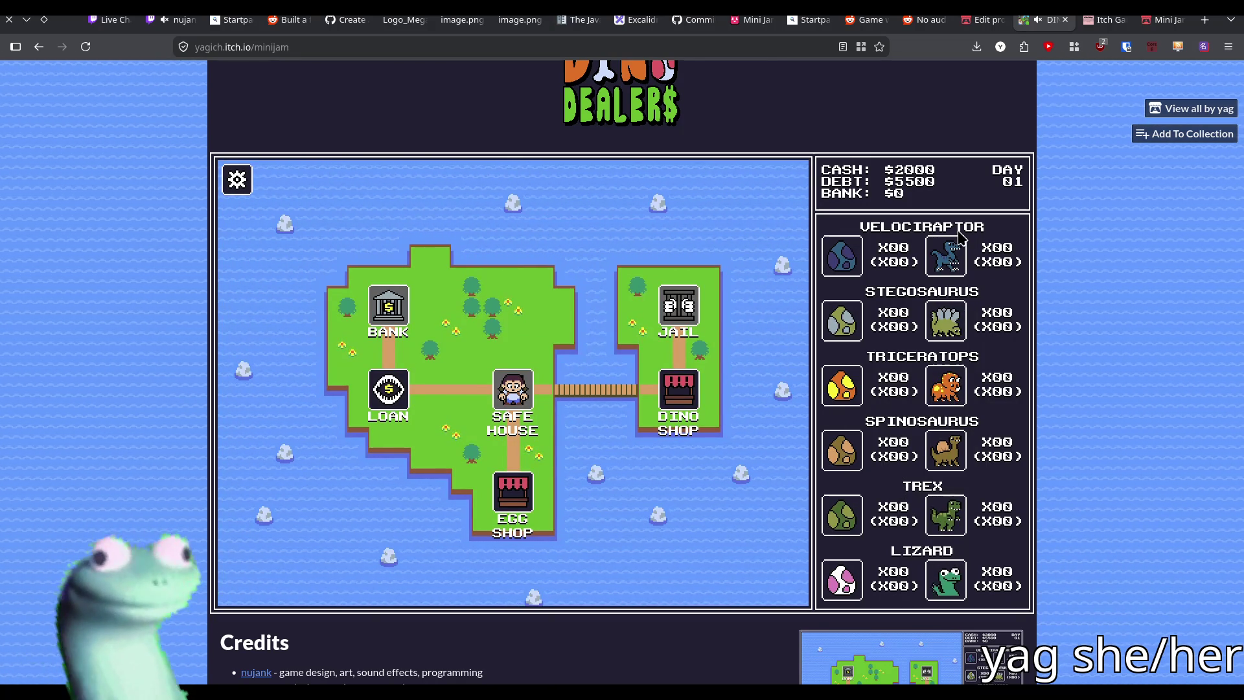
key(alt+Tab)
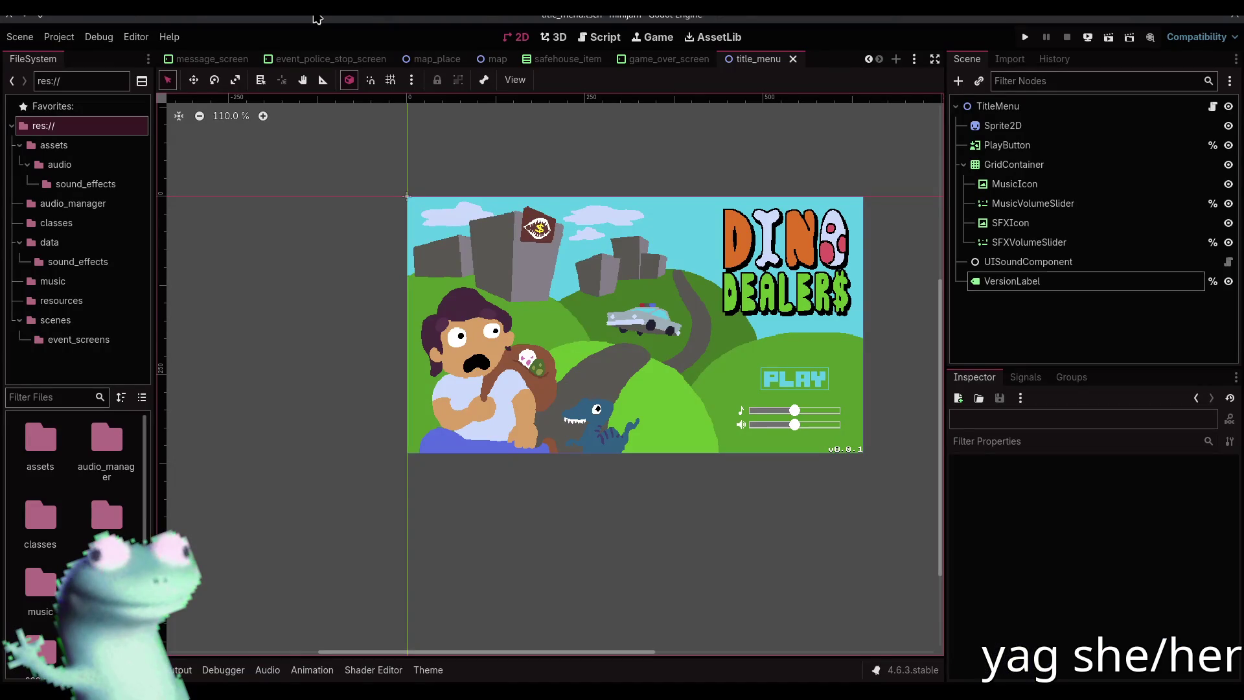
Widen VersionLabel leftward and right-align its v0.0.1 text into the bottom-right corner
click(847, 447)
scroll(848, 450, up, 6)
click(842, 449)
drag(810, 452, 459, 448)
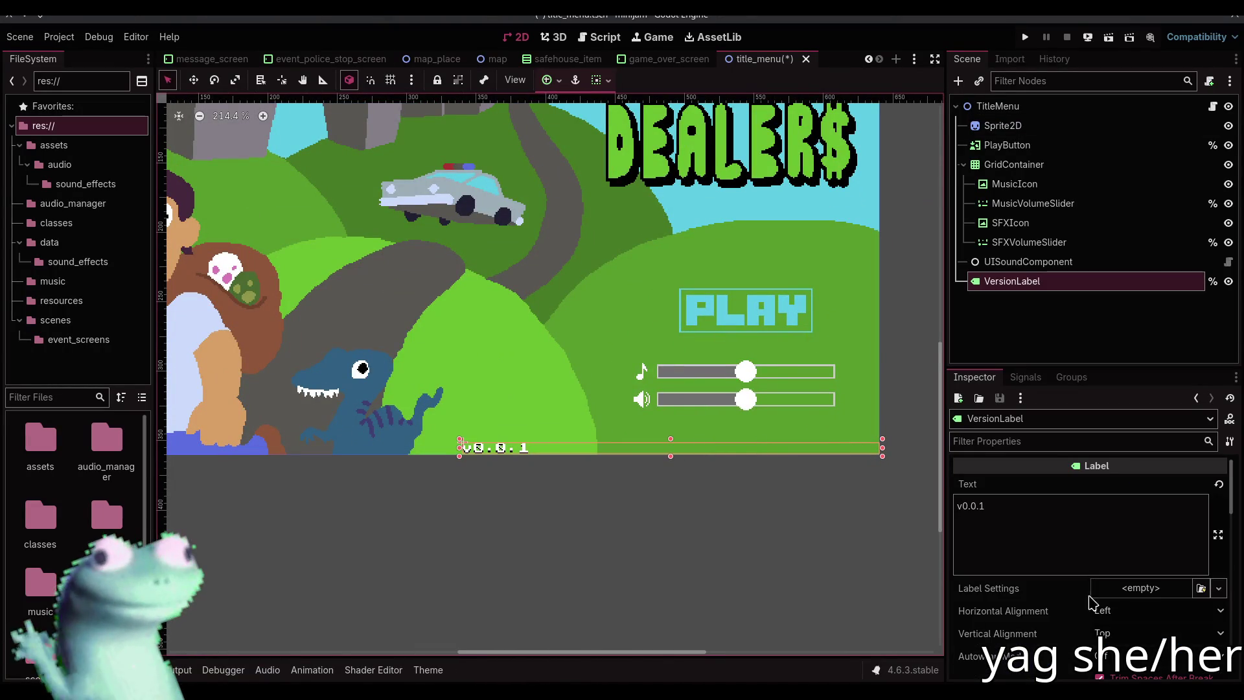
click(1140, 610)
click(1114, 658)
scroll(703, 581, down, 6)
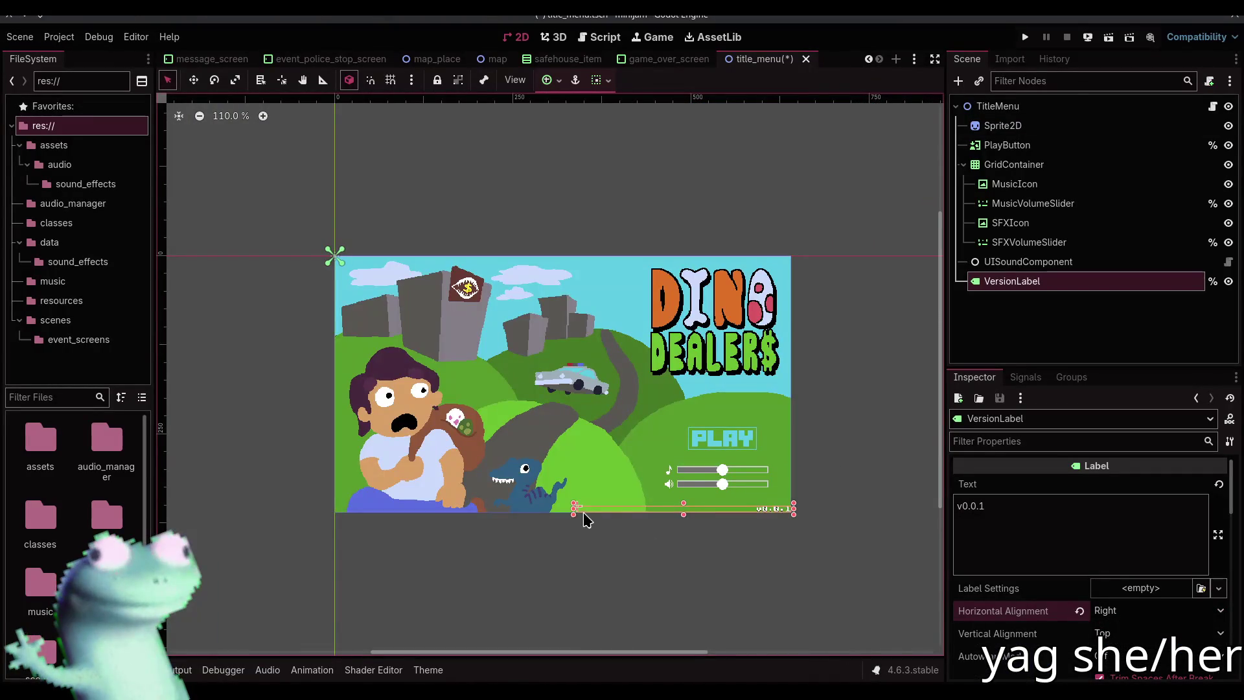
mouse_move(554, 514)
mouse_down()
mouse_move(496, 511)
mouse_move(565, 511)
mouse_up()
click(611, 599)
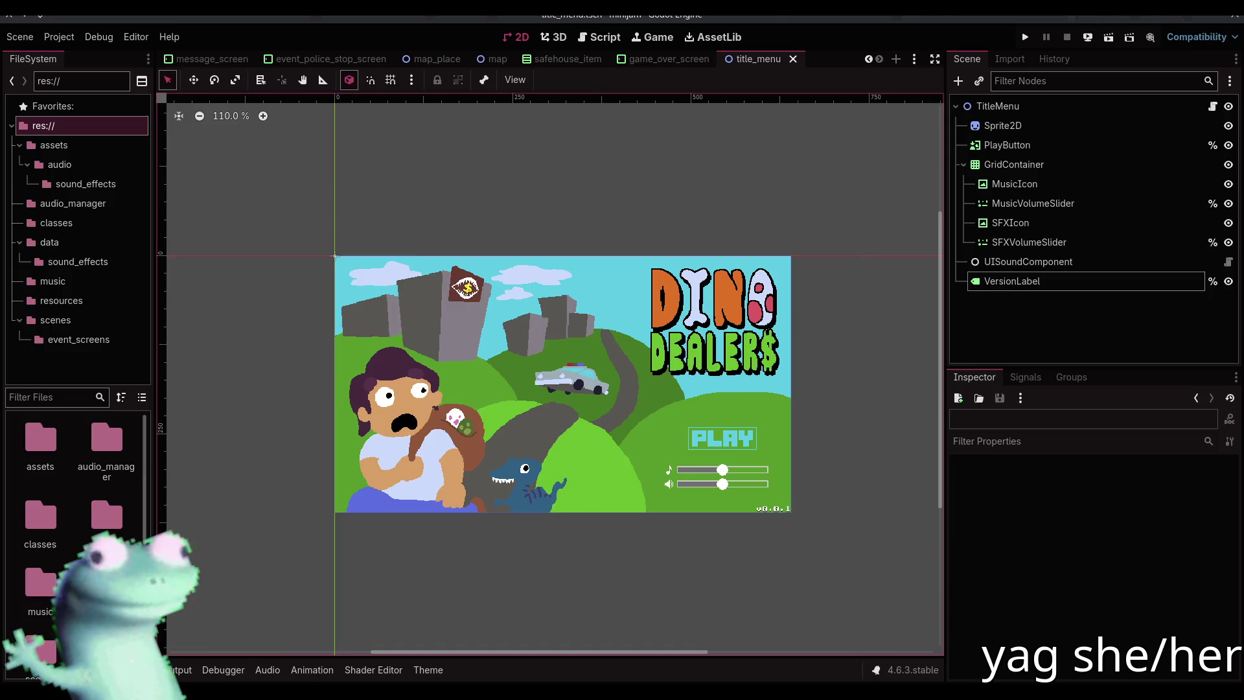
key(alt+Tab)
scroll(1109, 428, down, 4)
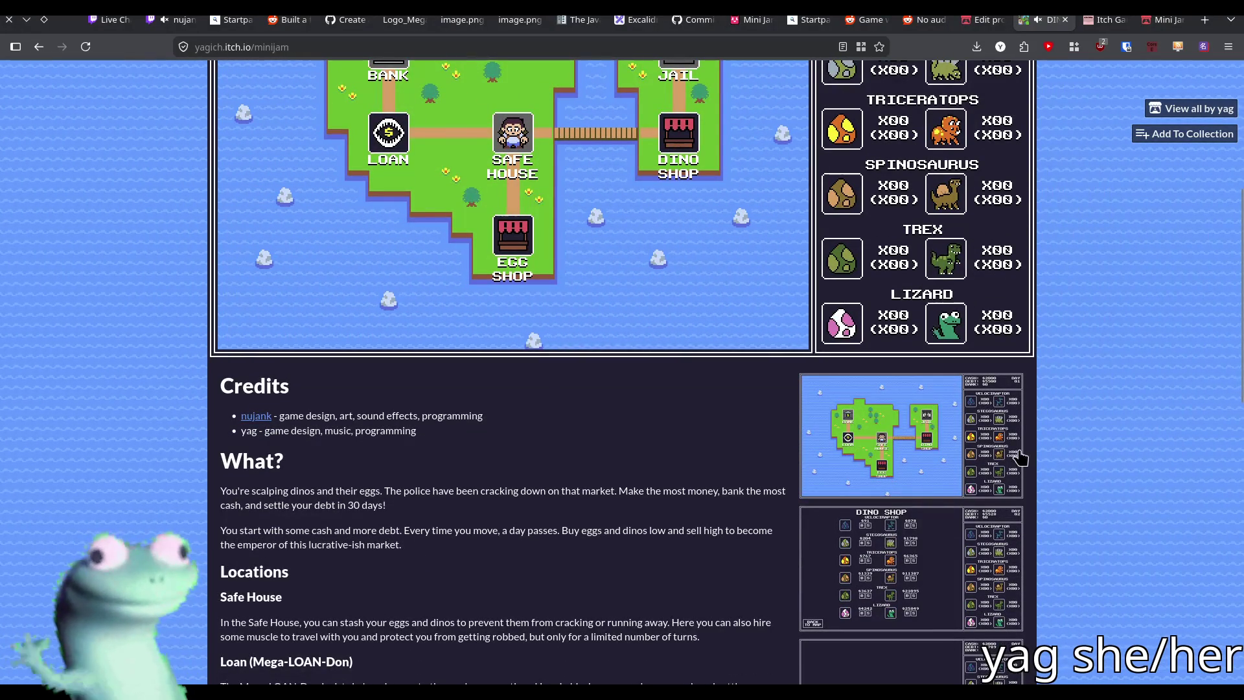
Enlarge the first gameplay screenshot to view it, then close it
click(1002, 456)
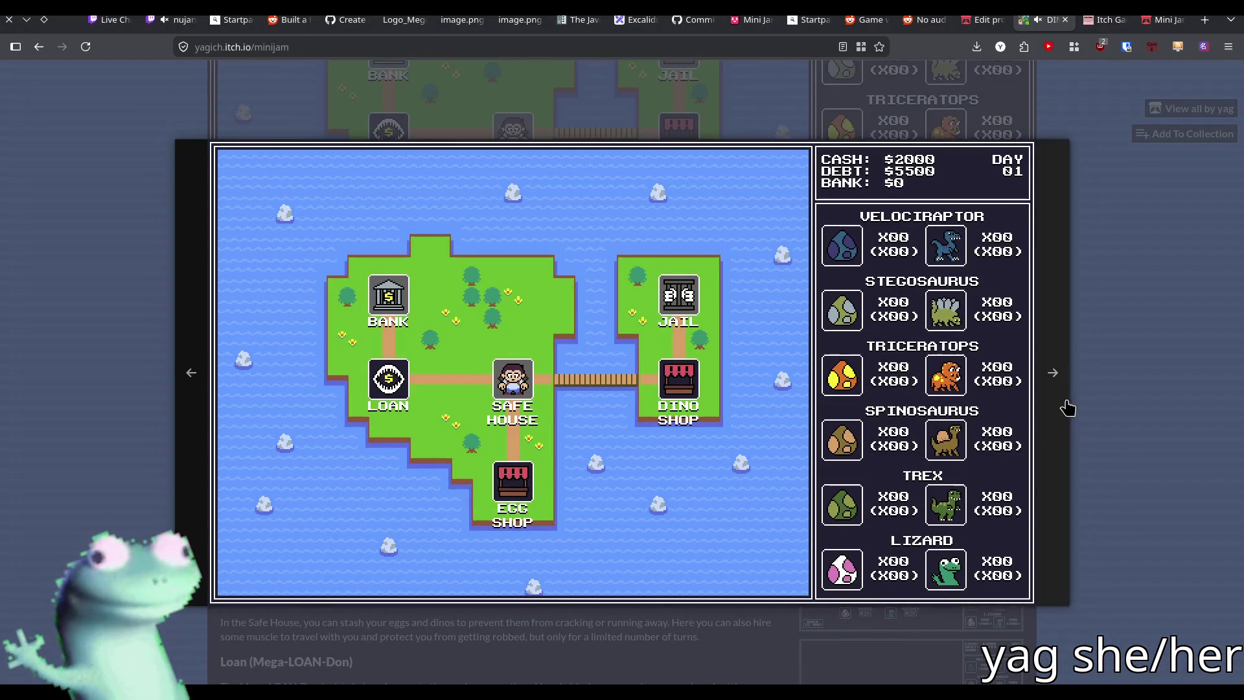
click(1114, 380)
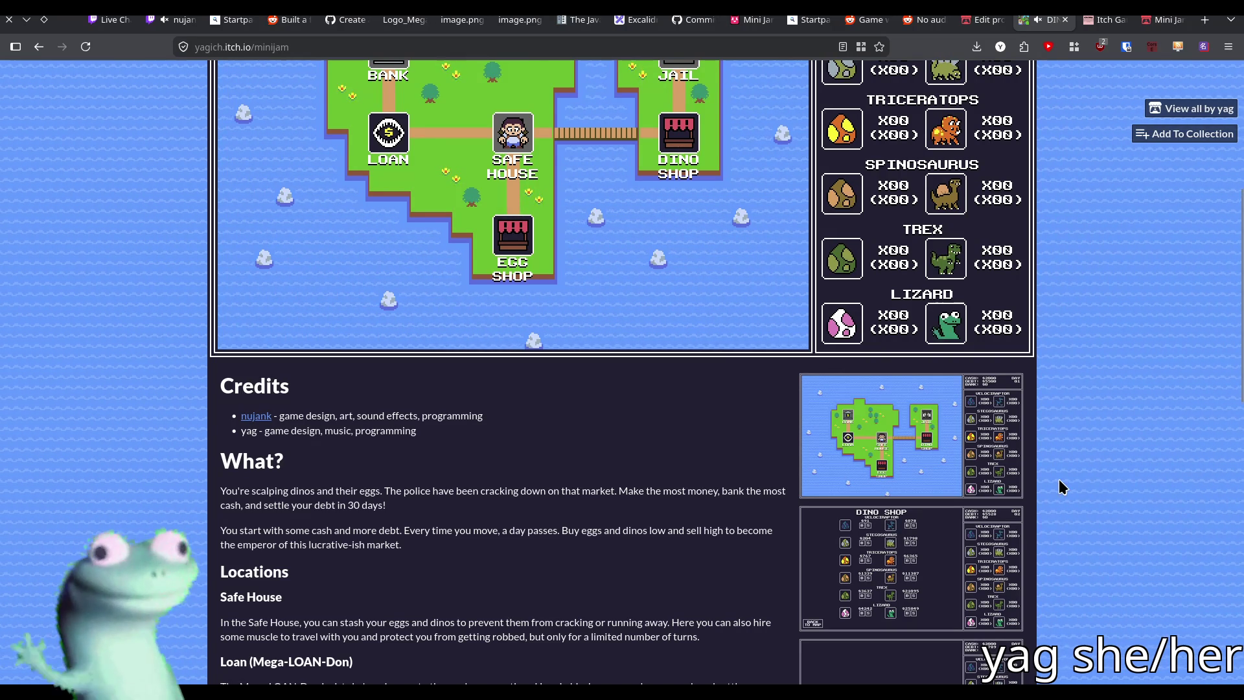
scroll(1058, 485, down, 10)
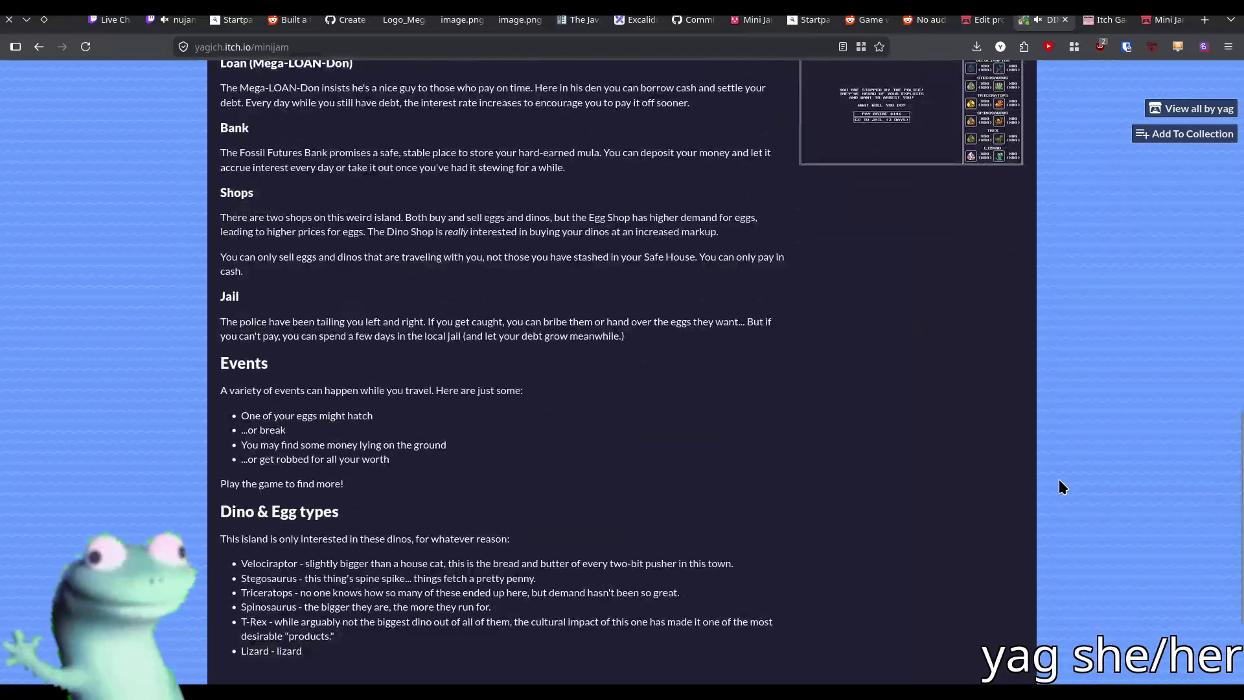
scroll(1044, 506, up, 5)
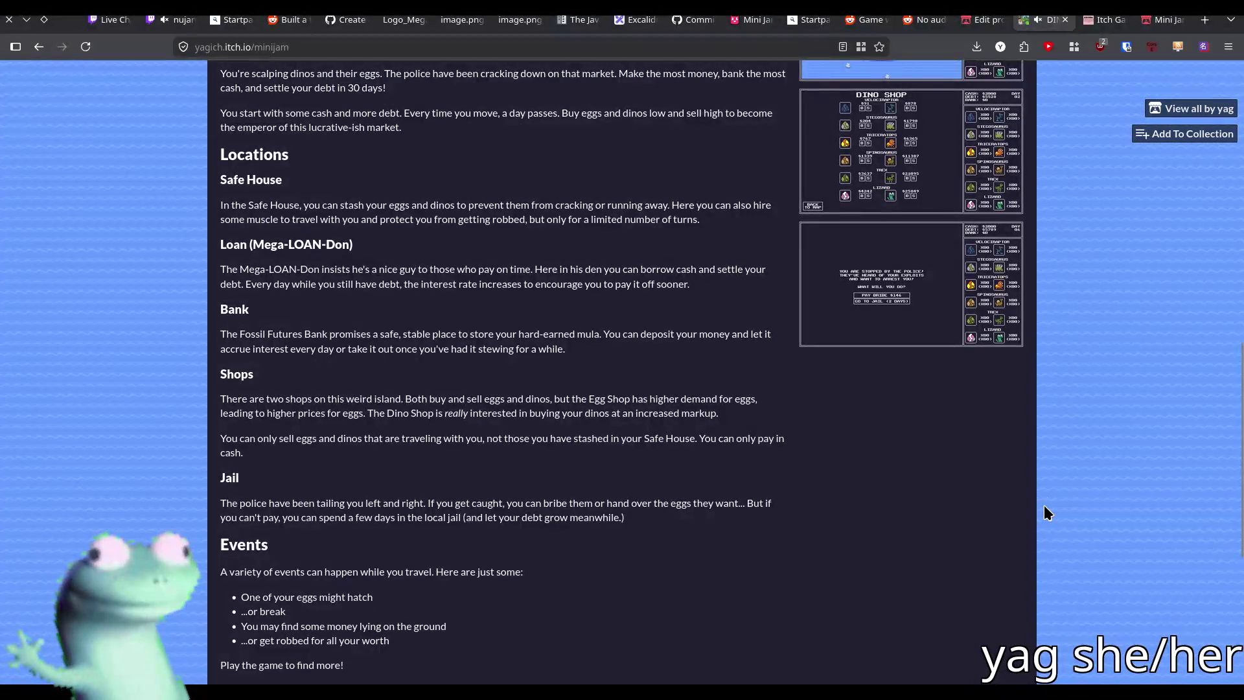
Scroll until the whole game canvas with the island map (Day 01, $2000 cash) is visible
scroll(1044, 506, up, 5)
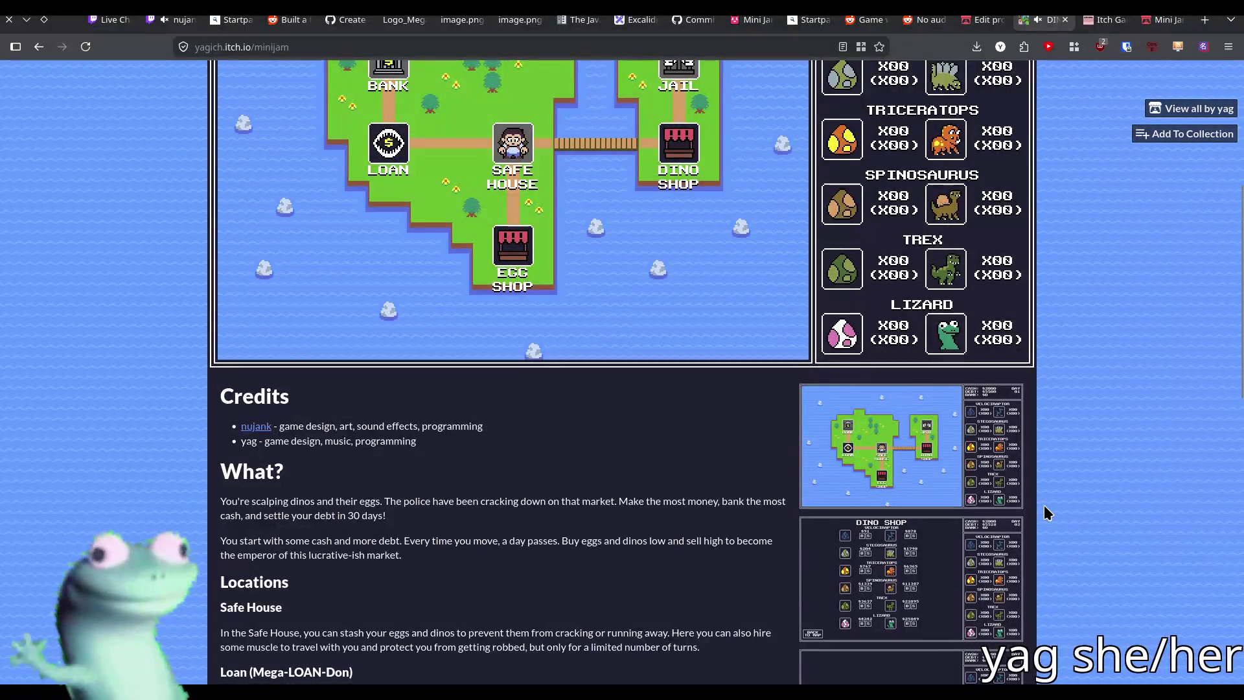
scroll(1044, 507, down, 4)
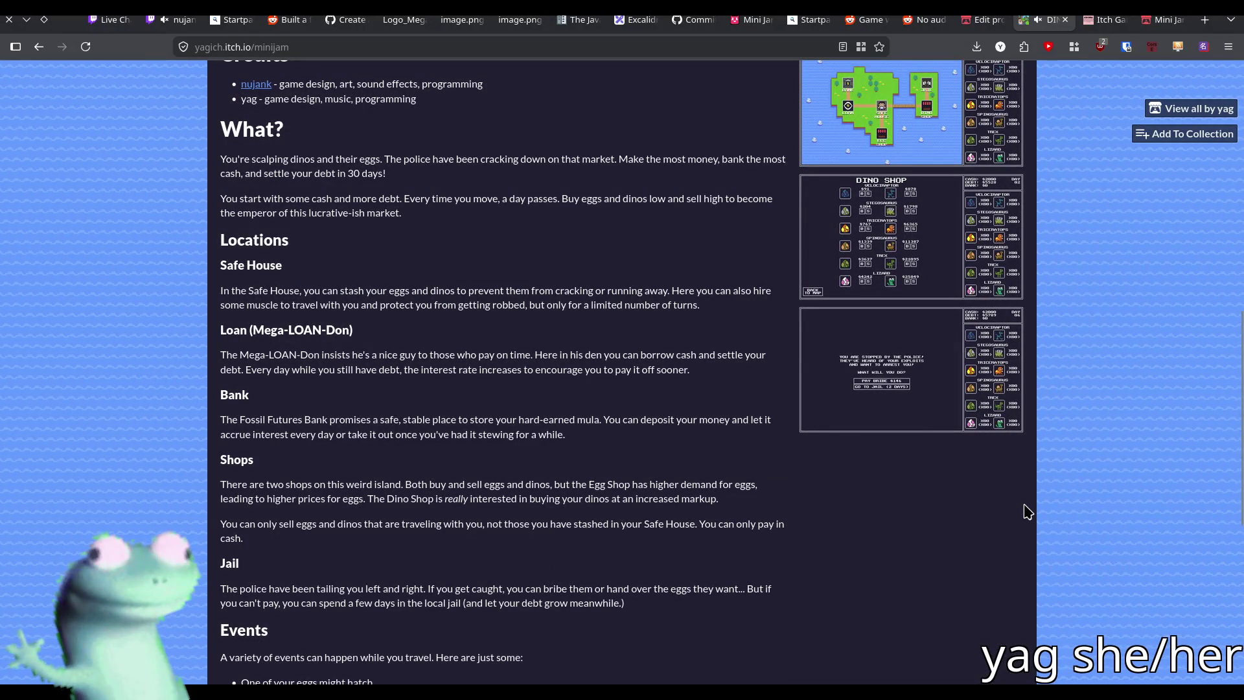
scroll(1026, 510, down, 5)
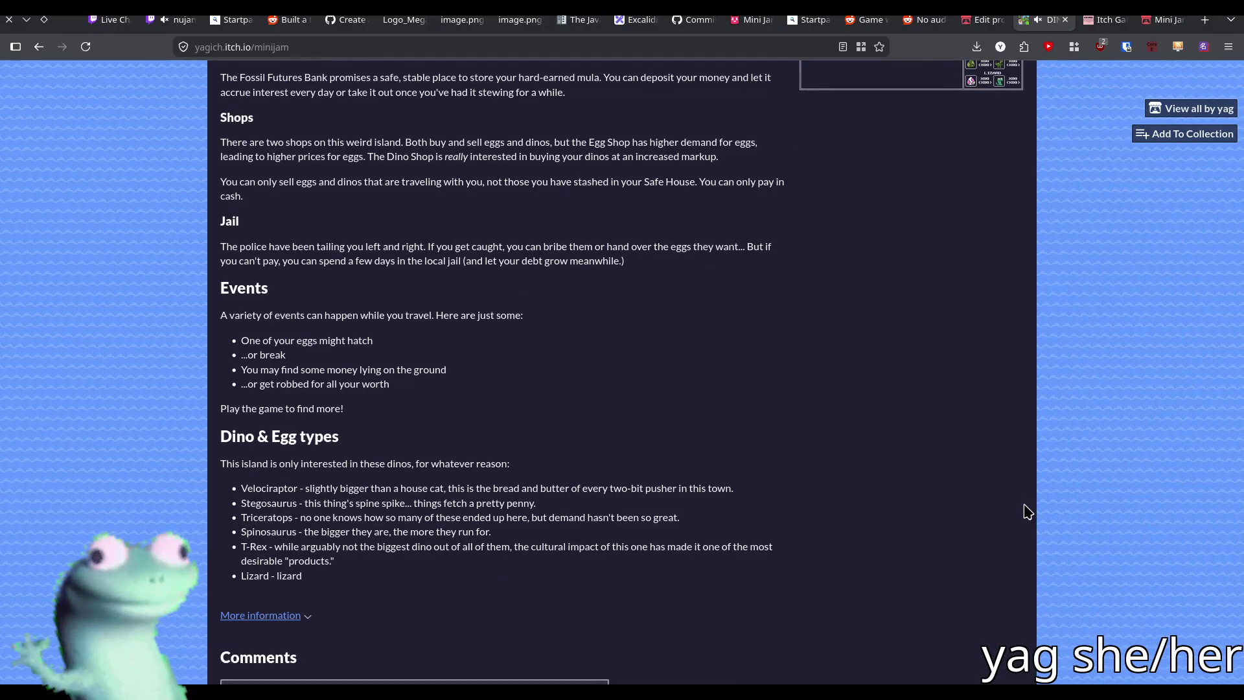
scroll(961, 484, down, 2)
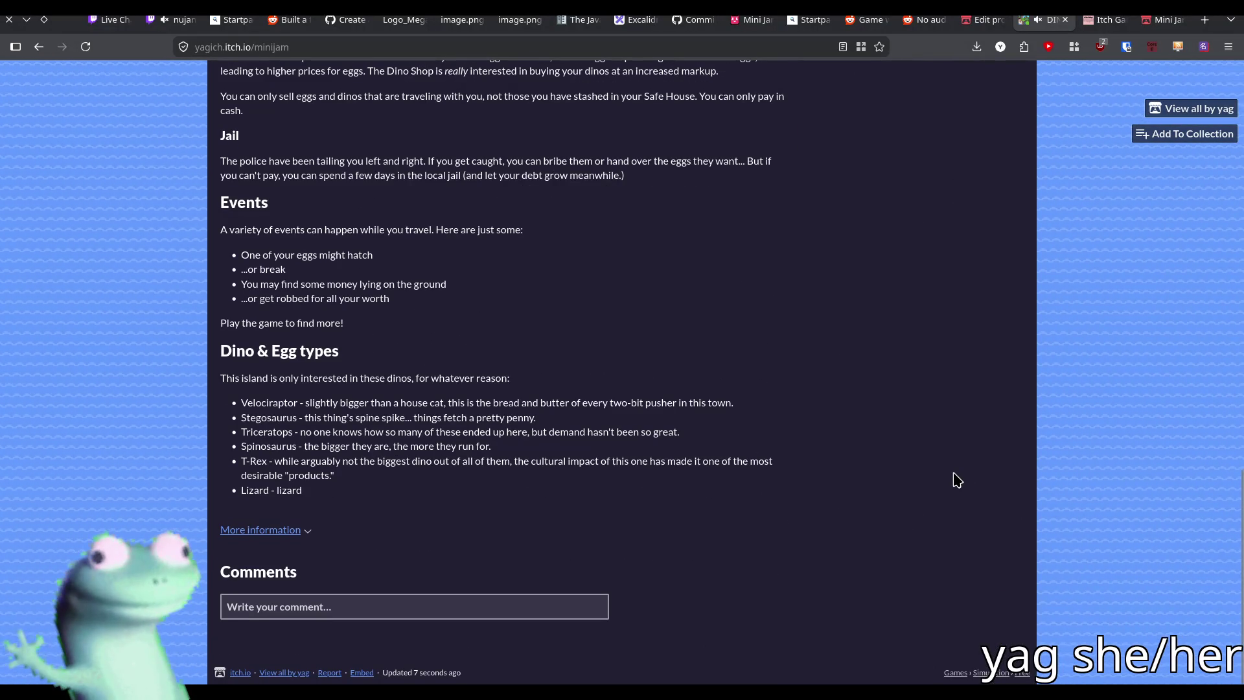
scroll(958, 480, up, 7)
scroll(957, 480, down, 5)
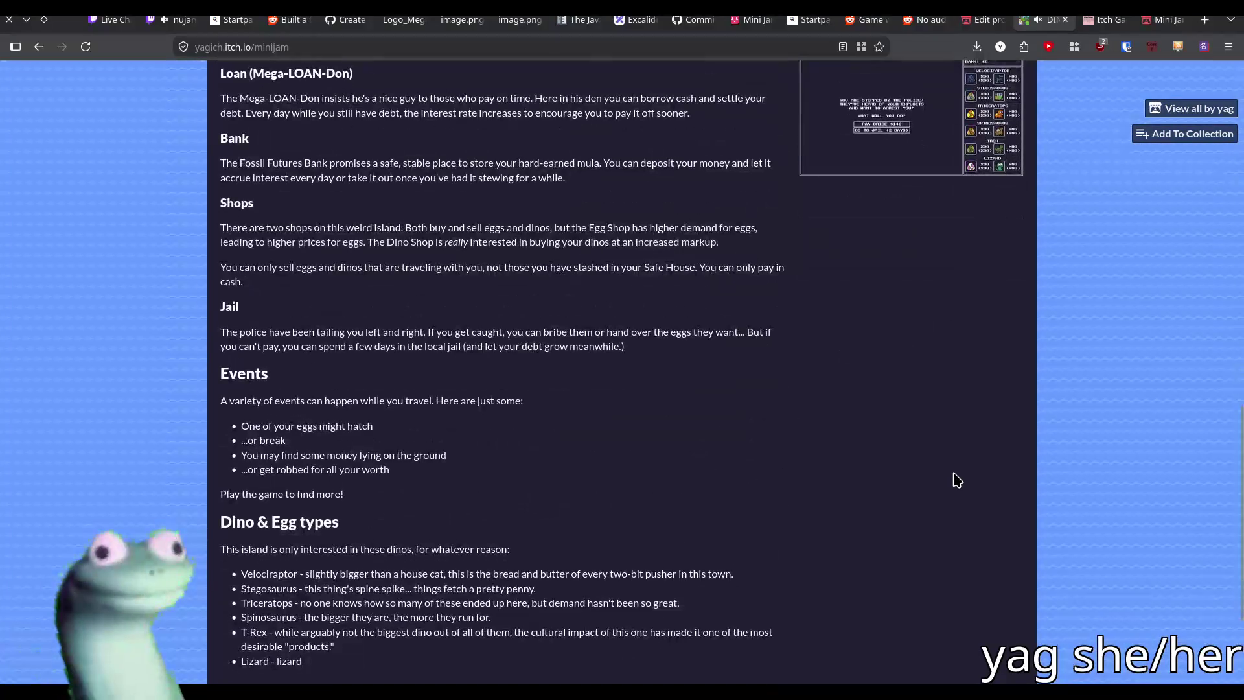
scroll(957, 480, up, 8)
scroll(957, 480, up, 1)
scroll(956, 480, down, 1)
scroll(955, 479, down, 3)
scroll(955, 479, up, 5)
scroll(956, 480, down, 4)
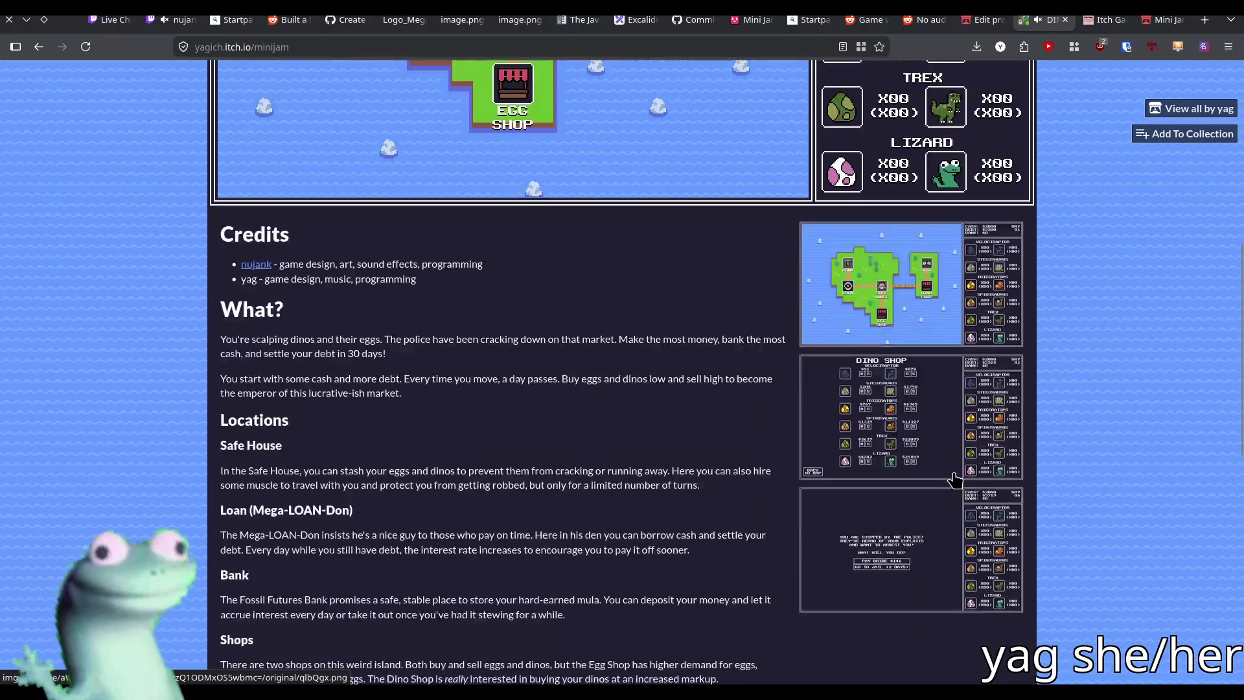
scroll(955, 480, up, 2)
scroll(955, 480, up, 2)
scroll(955, 480, down, 1)
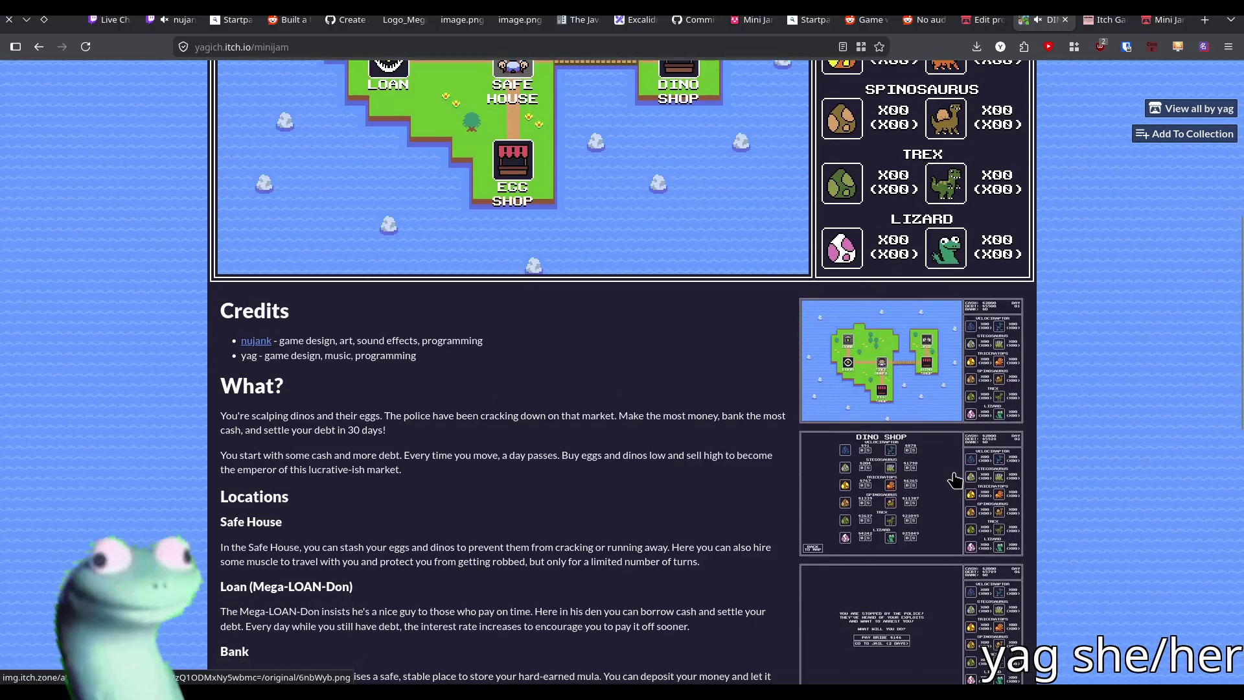
scroll(955, 480, down, 3)
scroll(956, 480, up, 2)
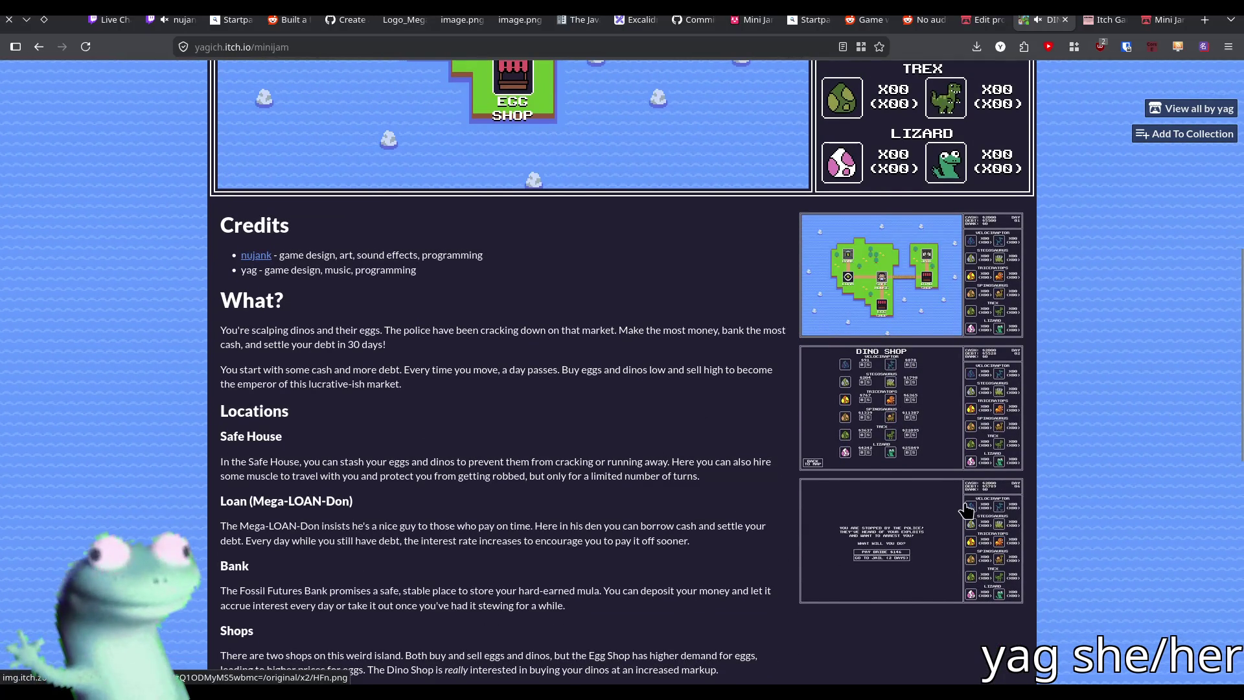
scroll(949, 515, up, 4)
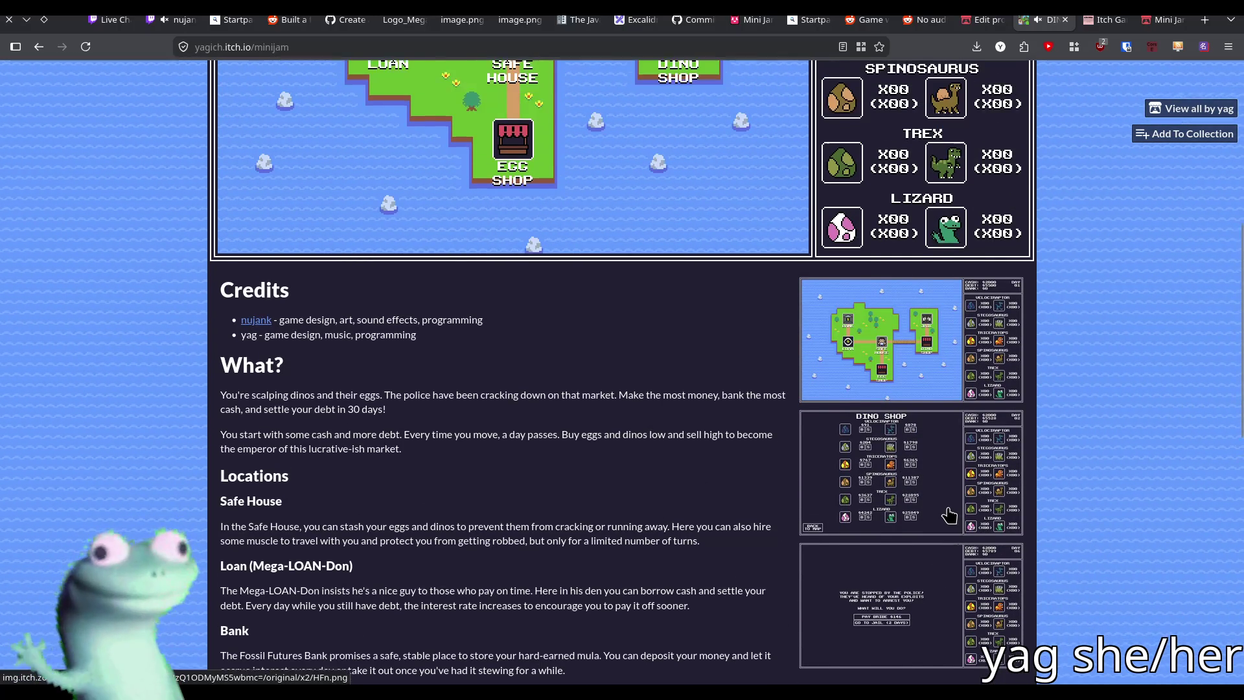
scroll(949, 515, down, 1)
scroll(949, 514, down, 1)
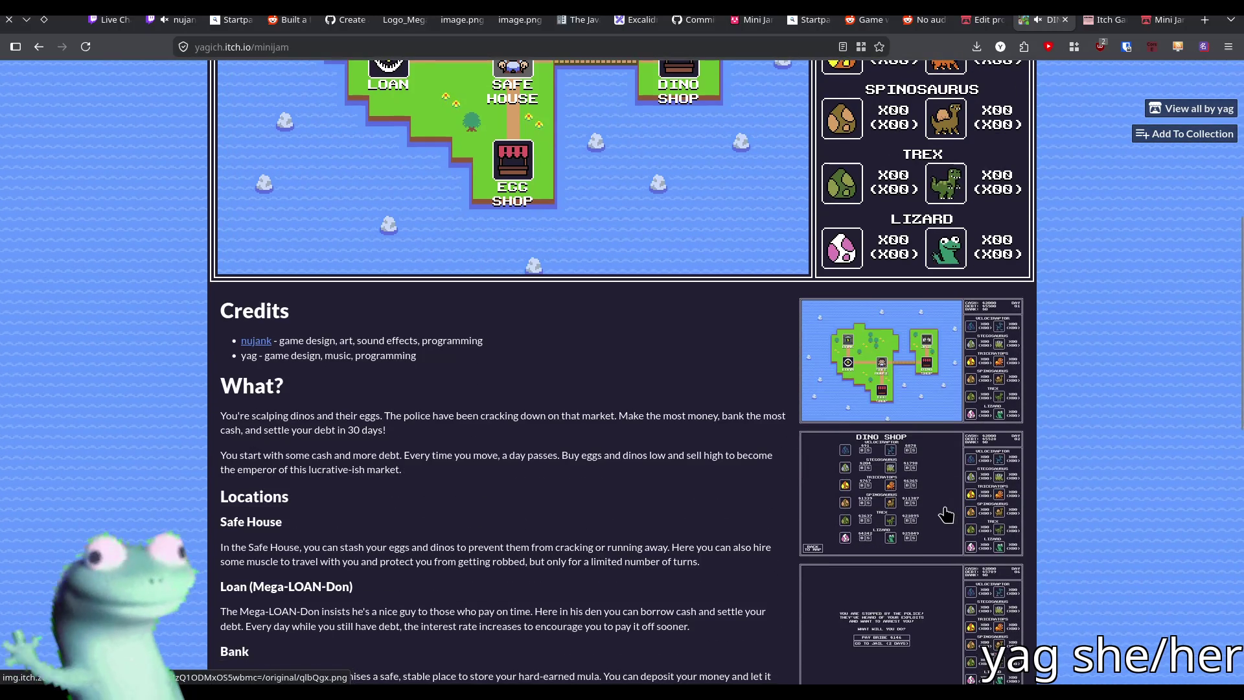
scroll(953, 493, down, 2)
scroll(952, 494, up, 4)
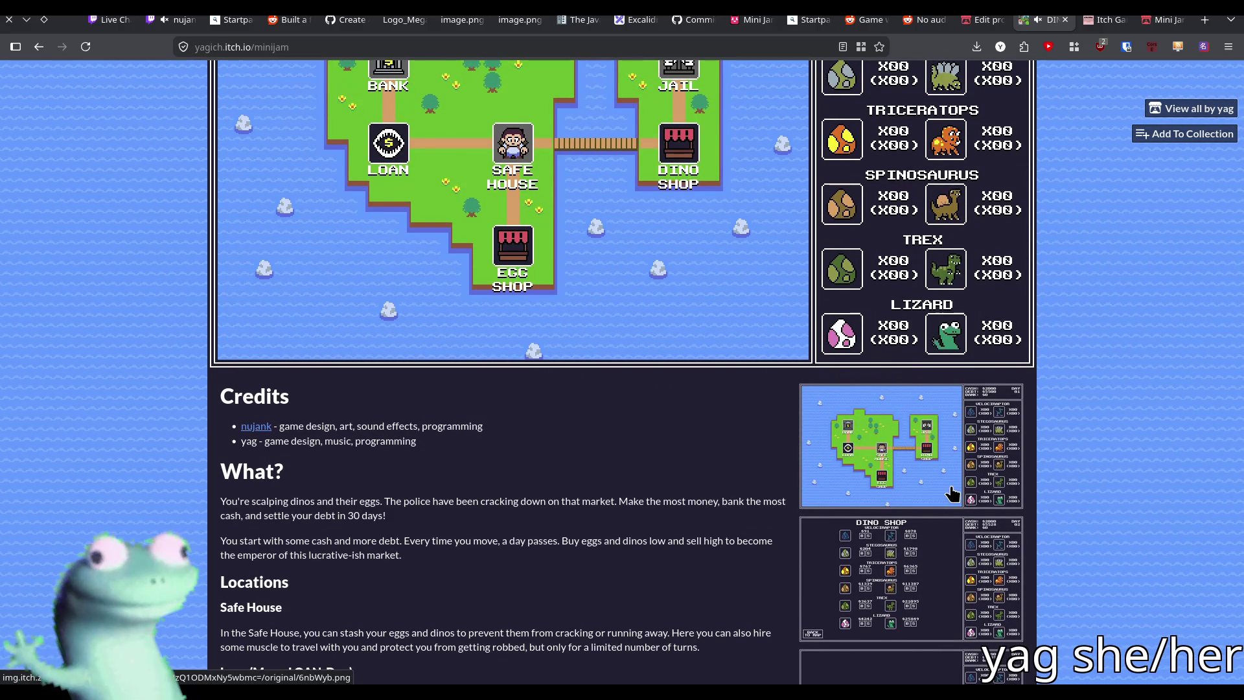
scroll(952, 493, down, 2)
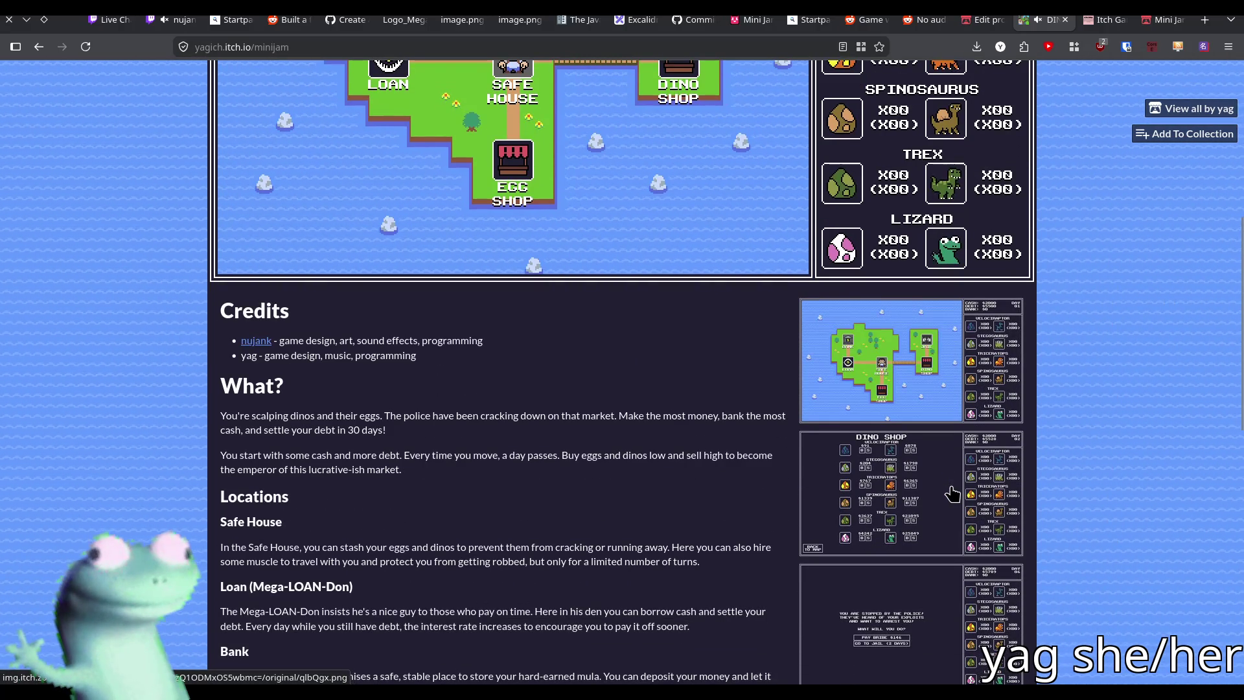
scroll(953, 493, down, 2)
scroll(952, 494, up, 5)
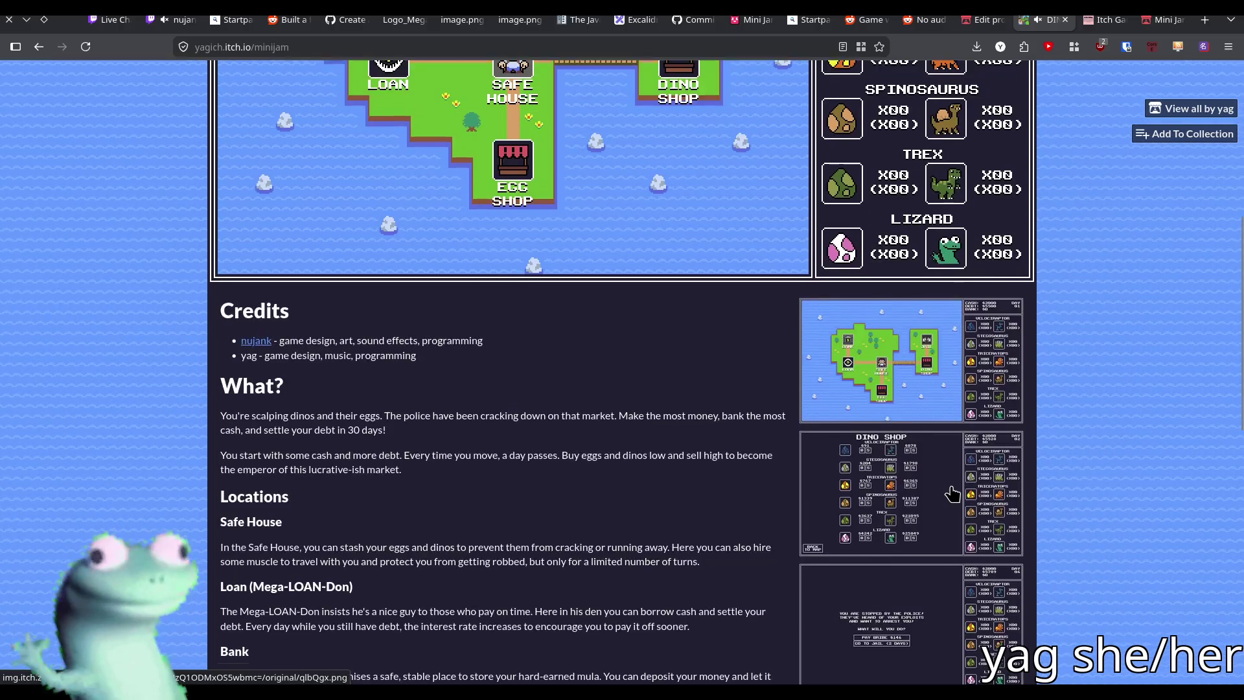
scroll(952, 493, down, 3)
scroll(952, 493, down, 2)
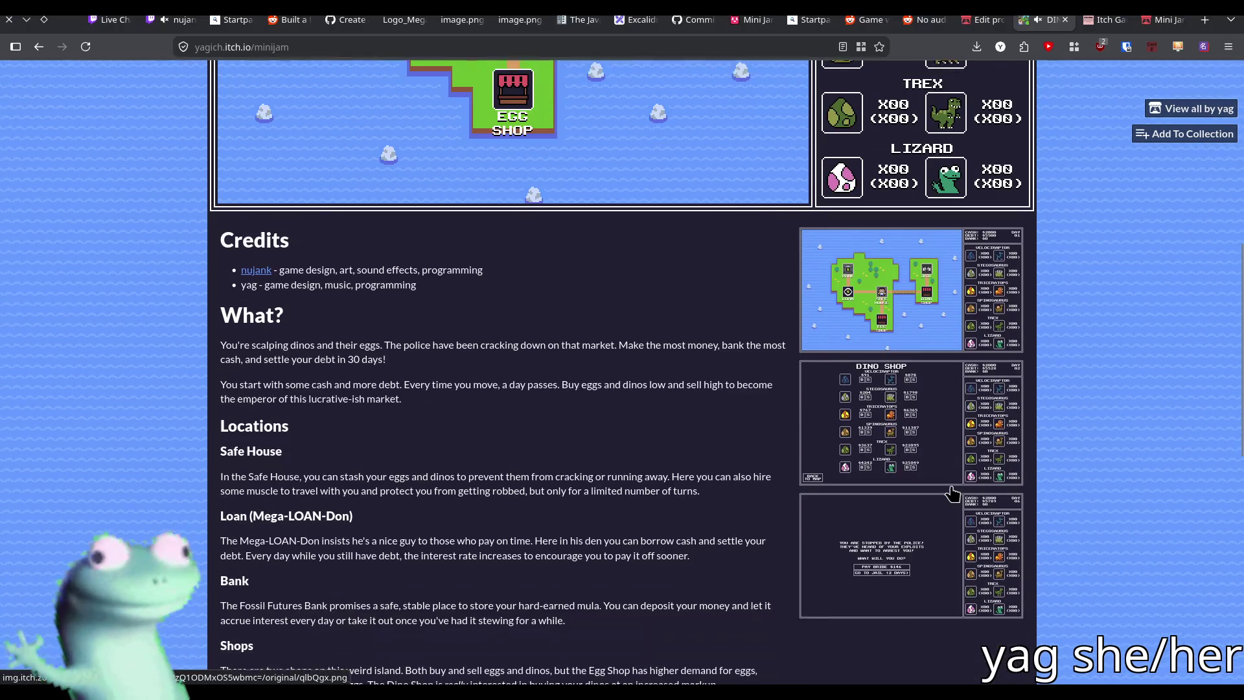
scroll(952, 493, up, 2)
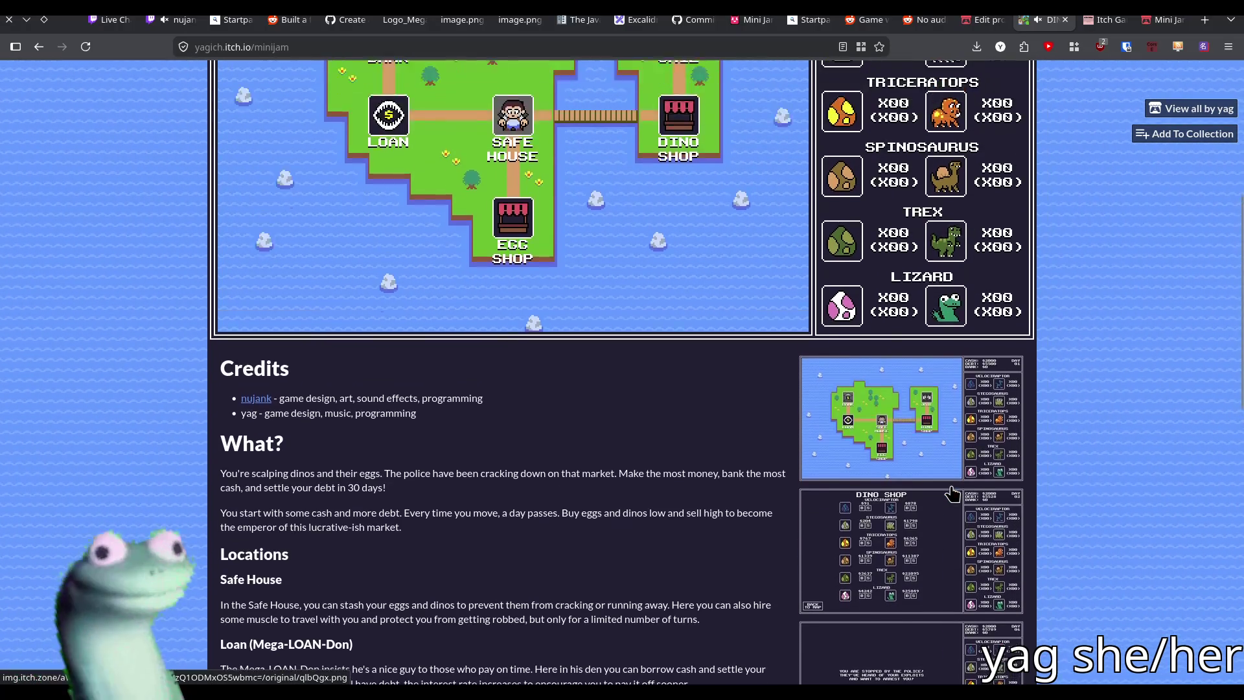
scroll(953, 494, down, 2)
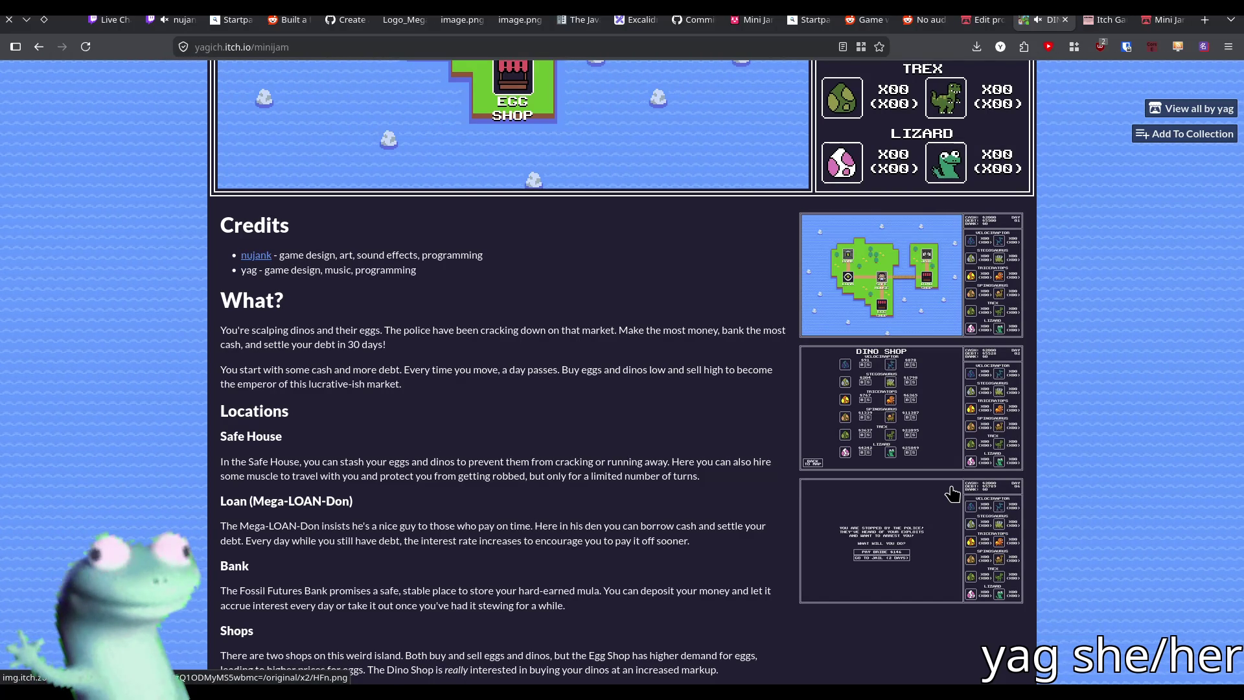
scroll(952, 493, up, 5)
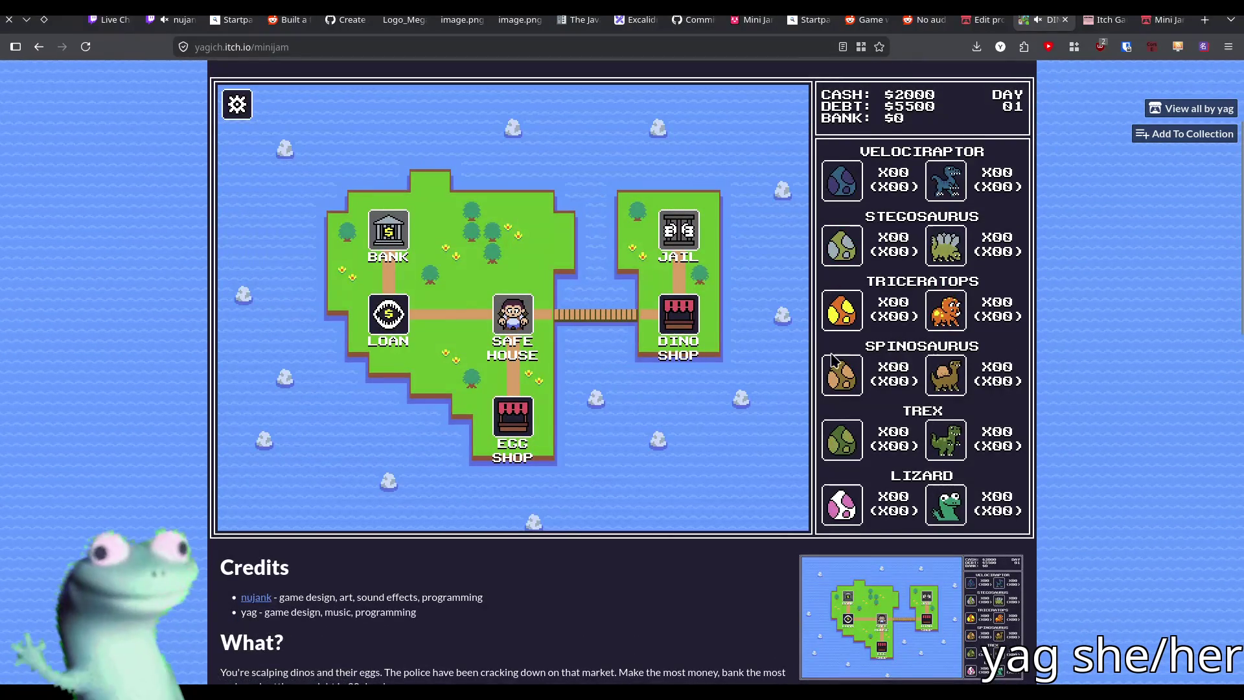
Visit the loan location, go back to the map, then enter the Safe House on Day 03 with $5556 debt
click(386, 315)
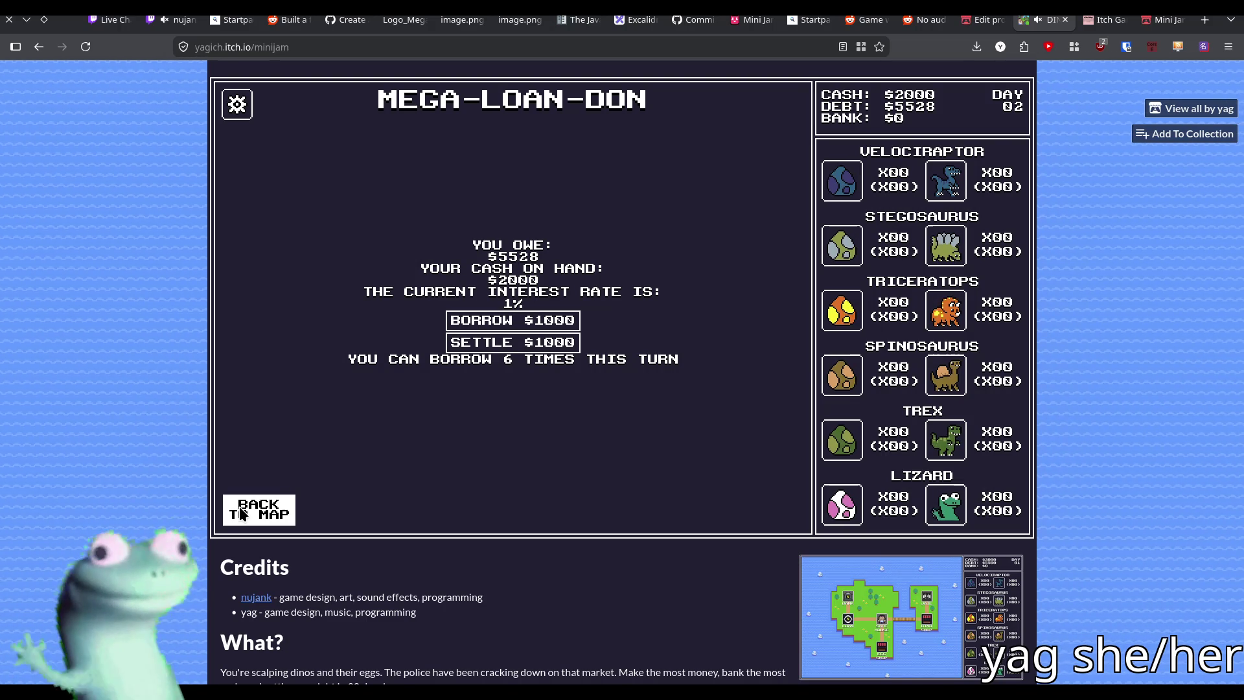
scroll(261, 502, down, 6)
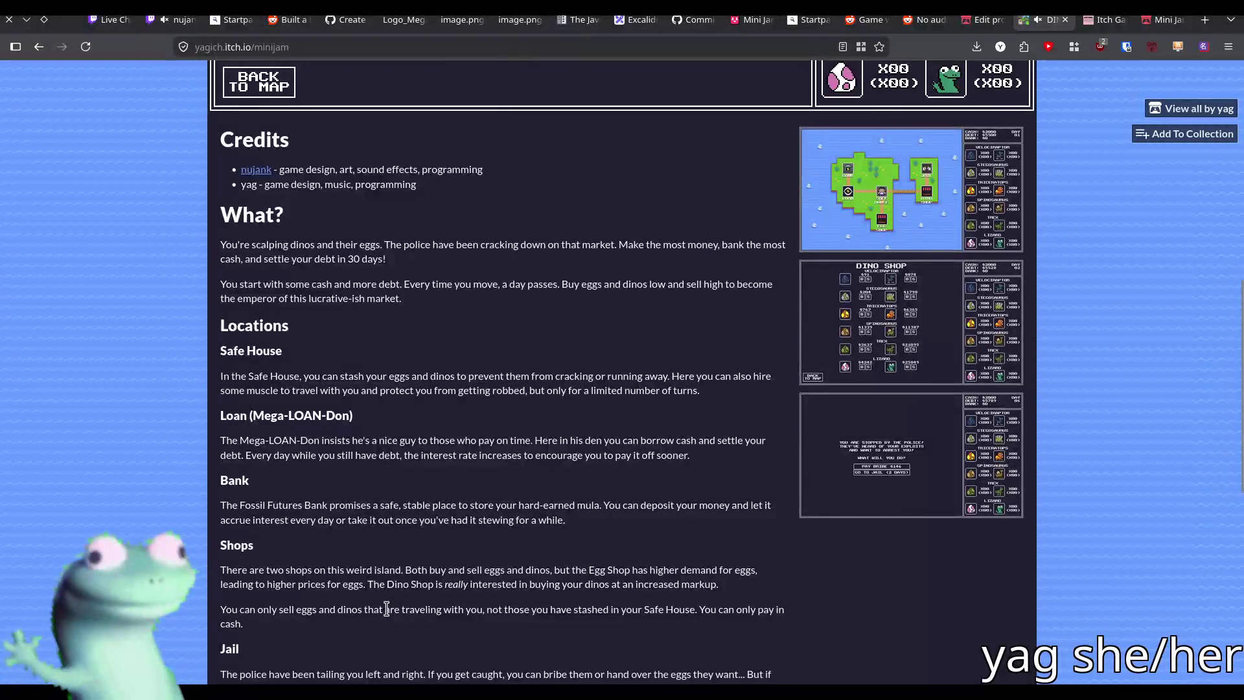
scroll(262, 447, up, 5)
click(262, 438)
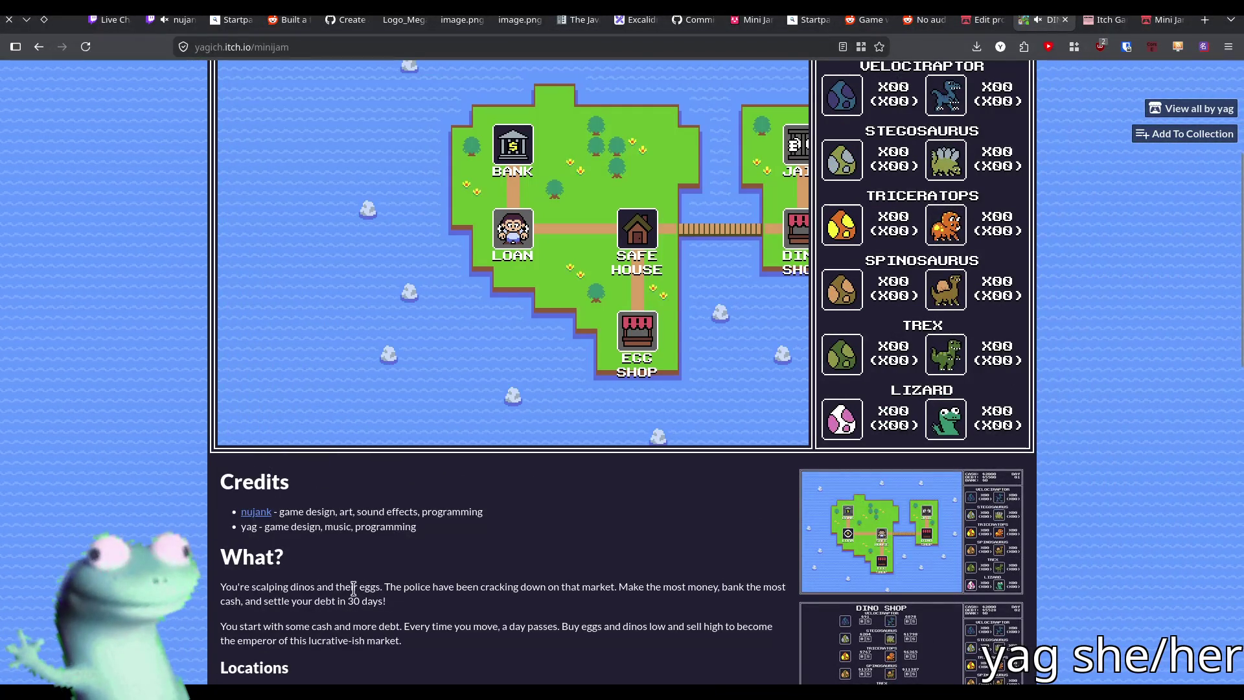
scroll(344, 600, up, 2)
click(625, 356)
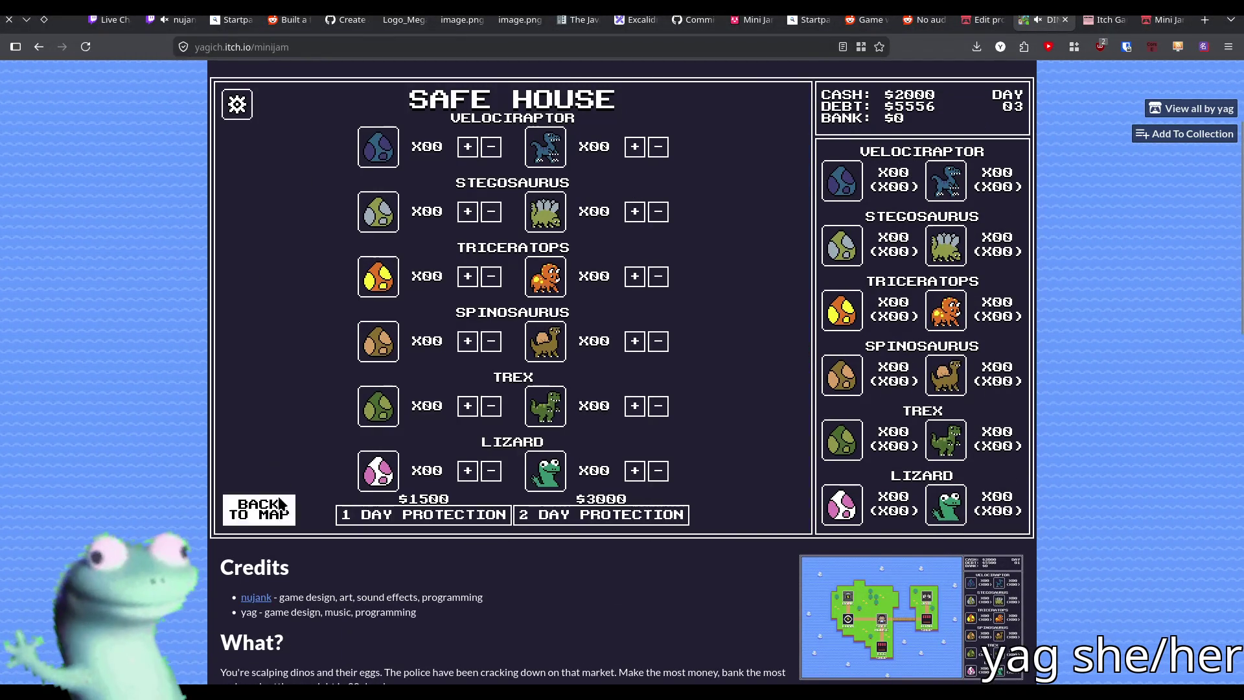
Leave the Day 03 Safe House ($2000 cash, $5556 debt) for the island map
click(280, 504)
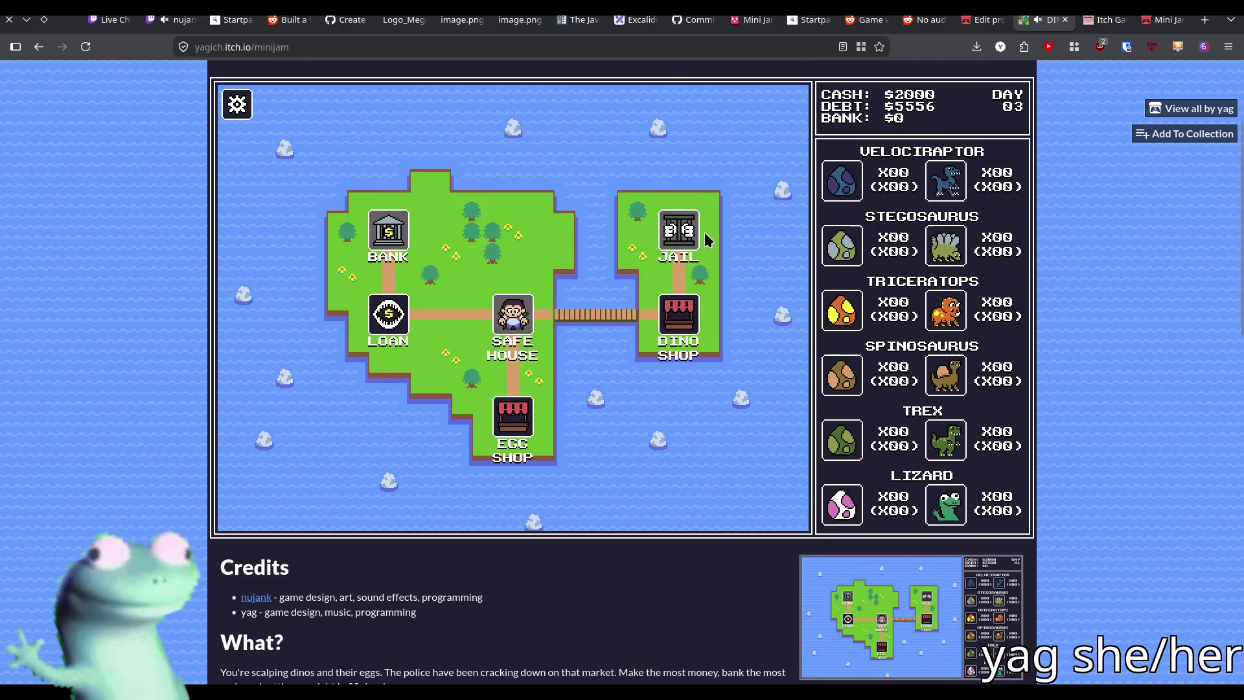
key(alt+Tab)
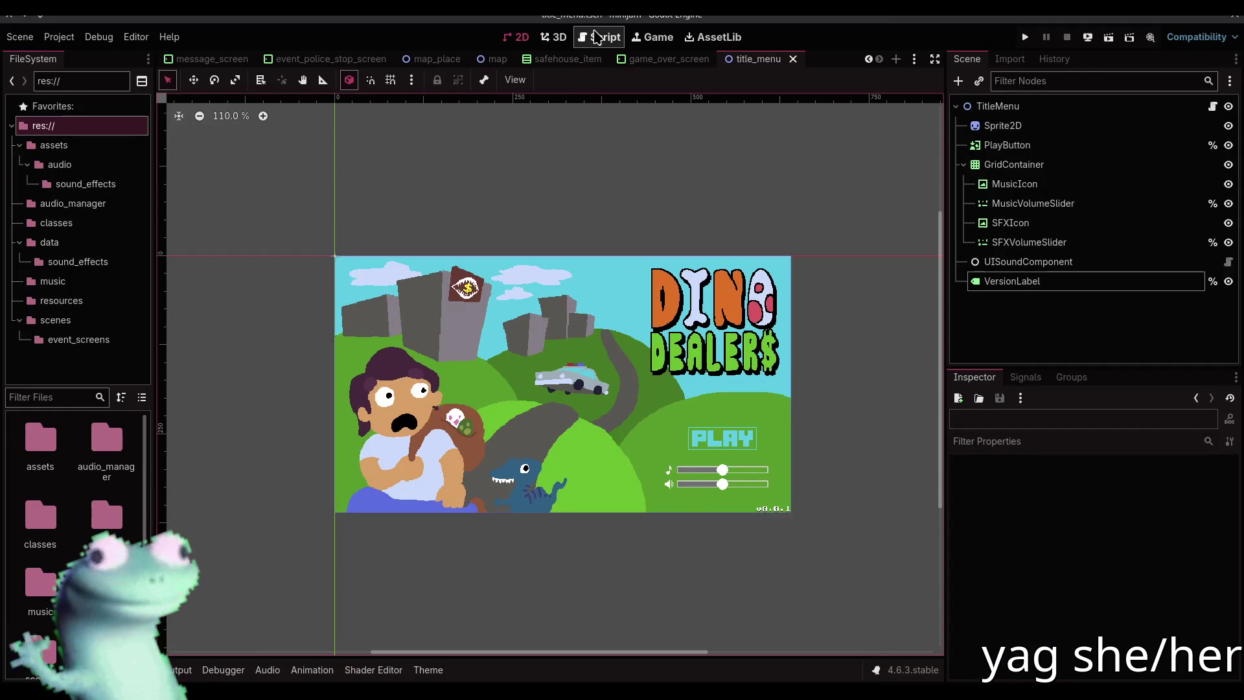
click(599, 37)
click(226, 194)
click(237, 213)
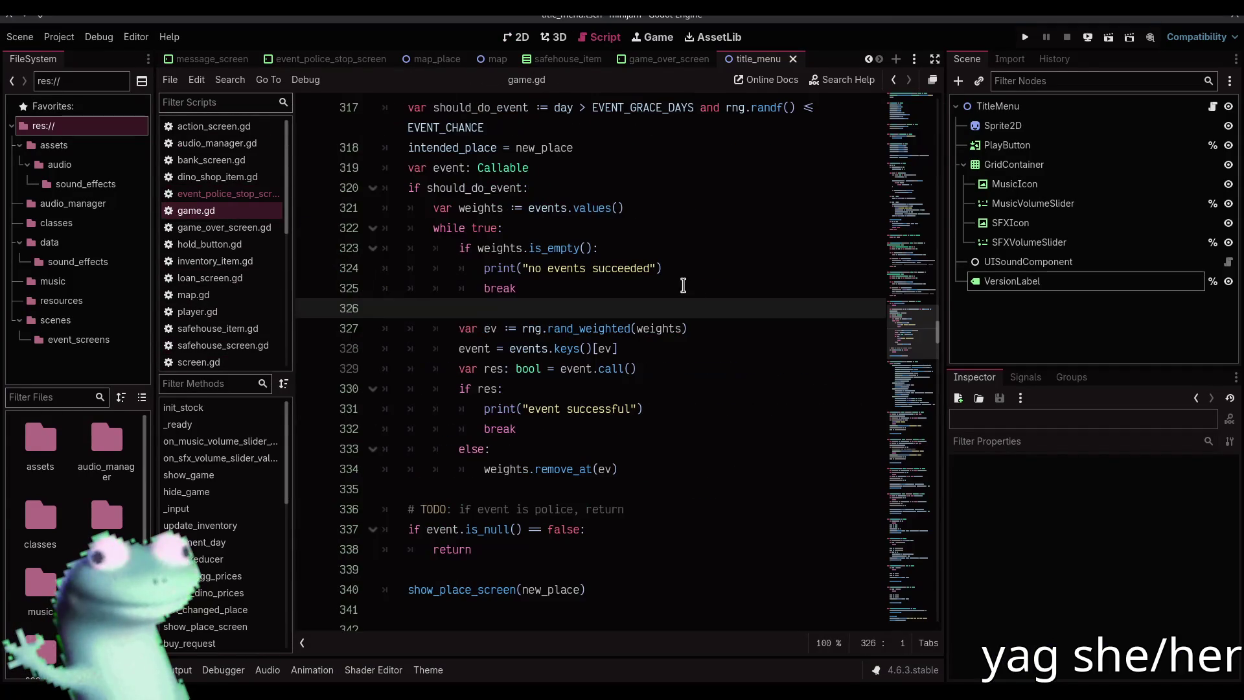
mouse_move(915, 355)
mouse_down()
mouse_move(914, 141)
mouse_move(915, 153)
mouse_up()
scroll(913, 154, down, 8)
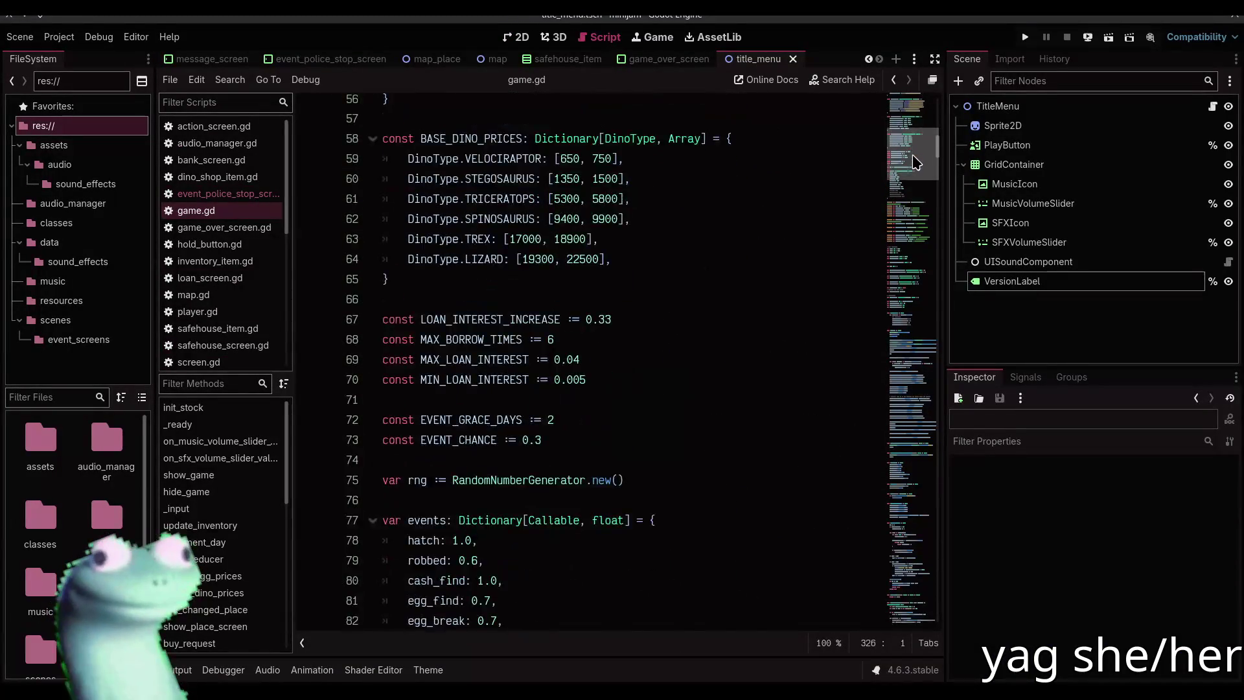
key(alt+Tab)
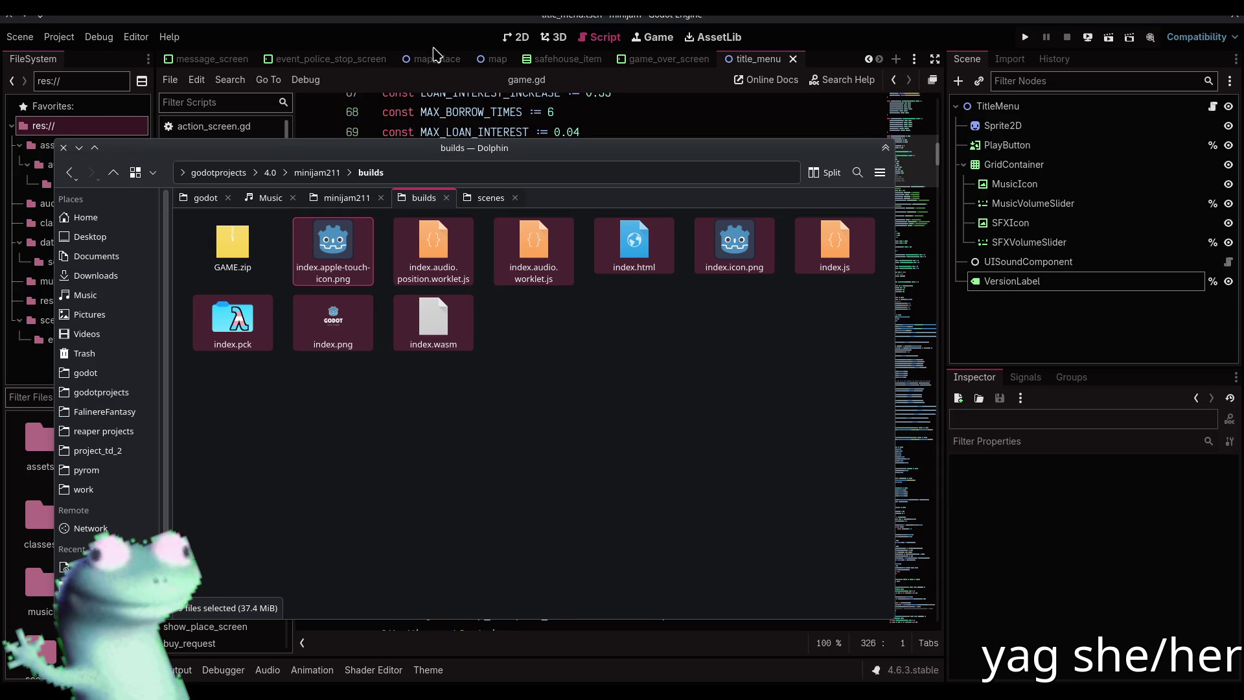
key(alt+Tab)
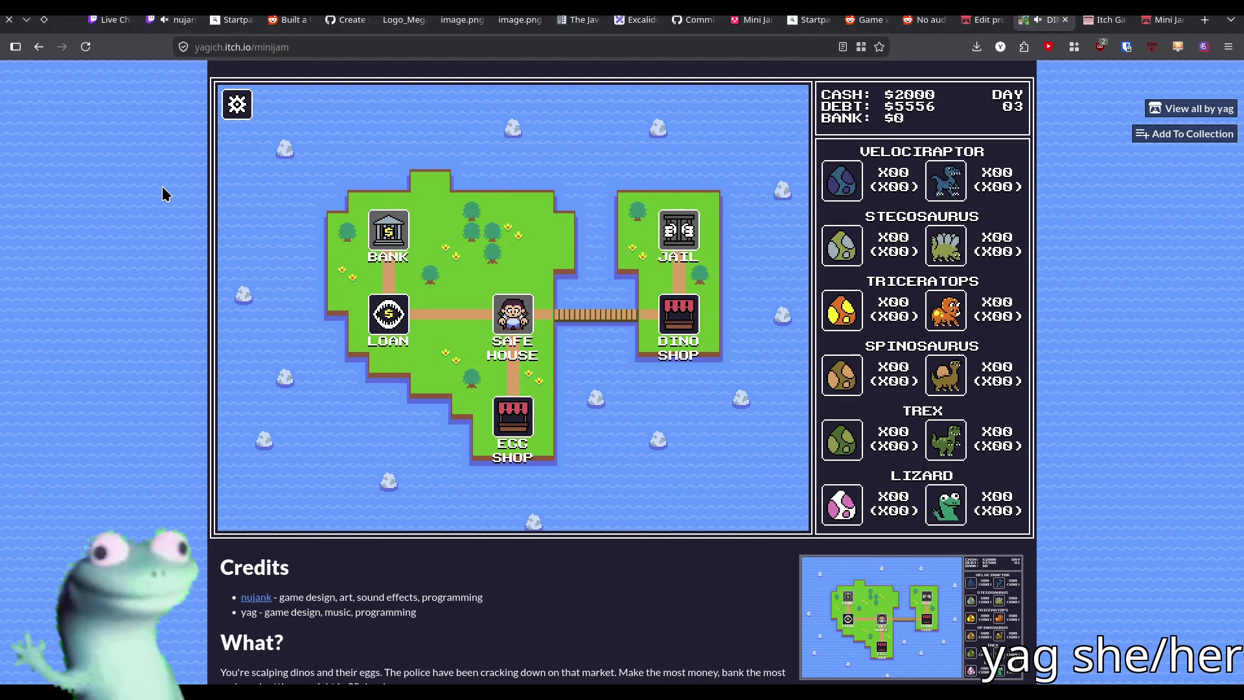
scroll(163, 188, down, 4)
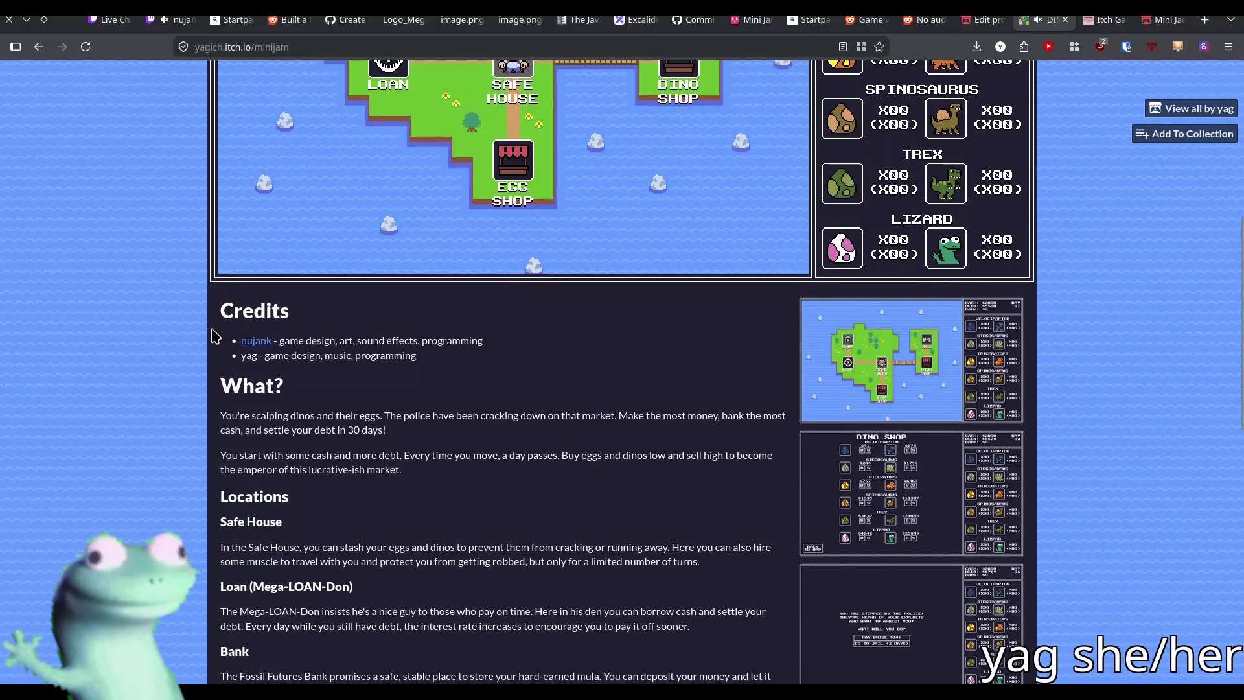
scroll(259, 334, up, 3)
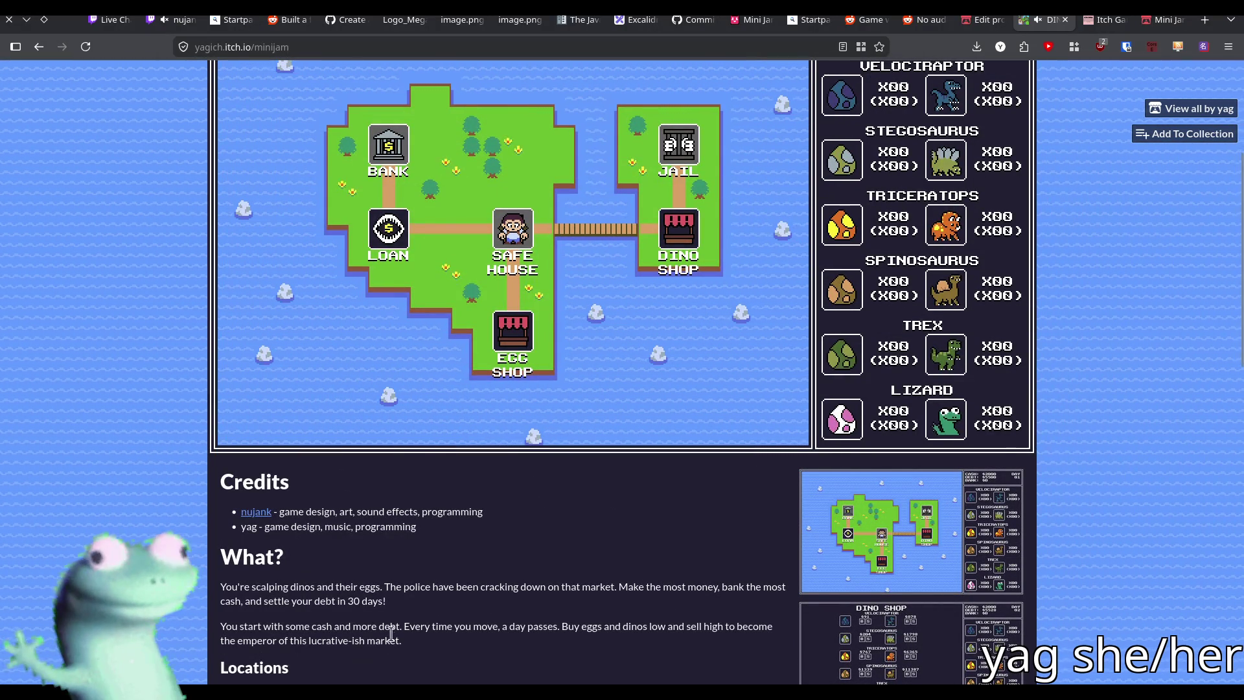
scroll(274, 332, down, 5)
click(820, 348)
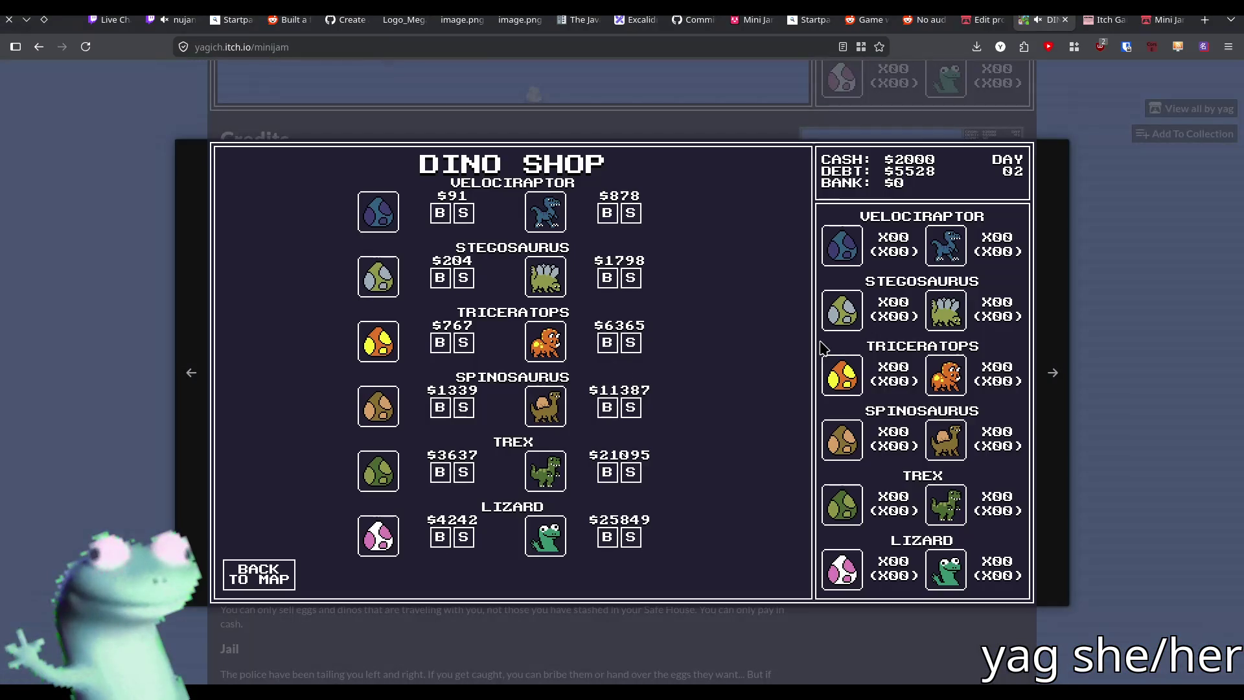
click(196, 396)
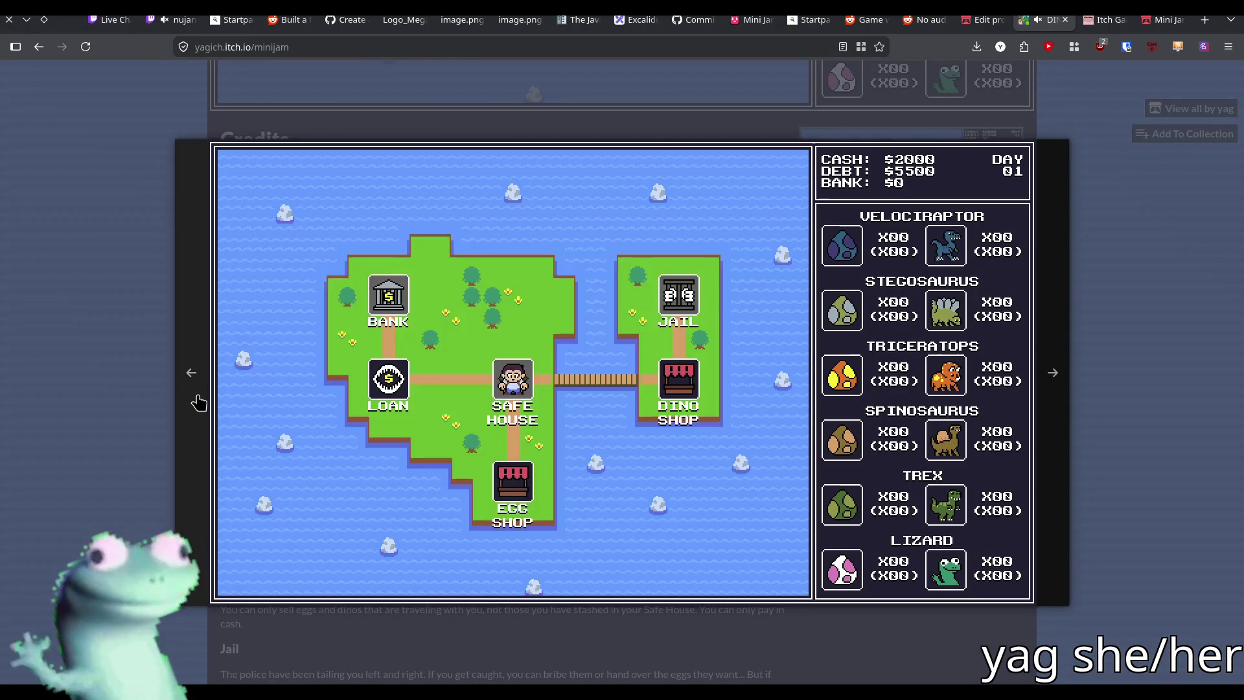
click(198, 401)
click(198, 402)
click(198, 401)
click(198, 401)
click(198, 402)
click(131, 355)
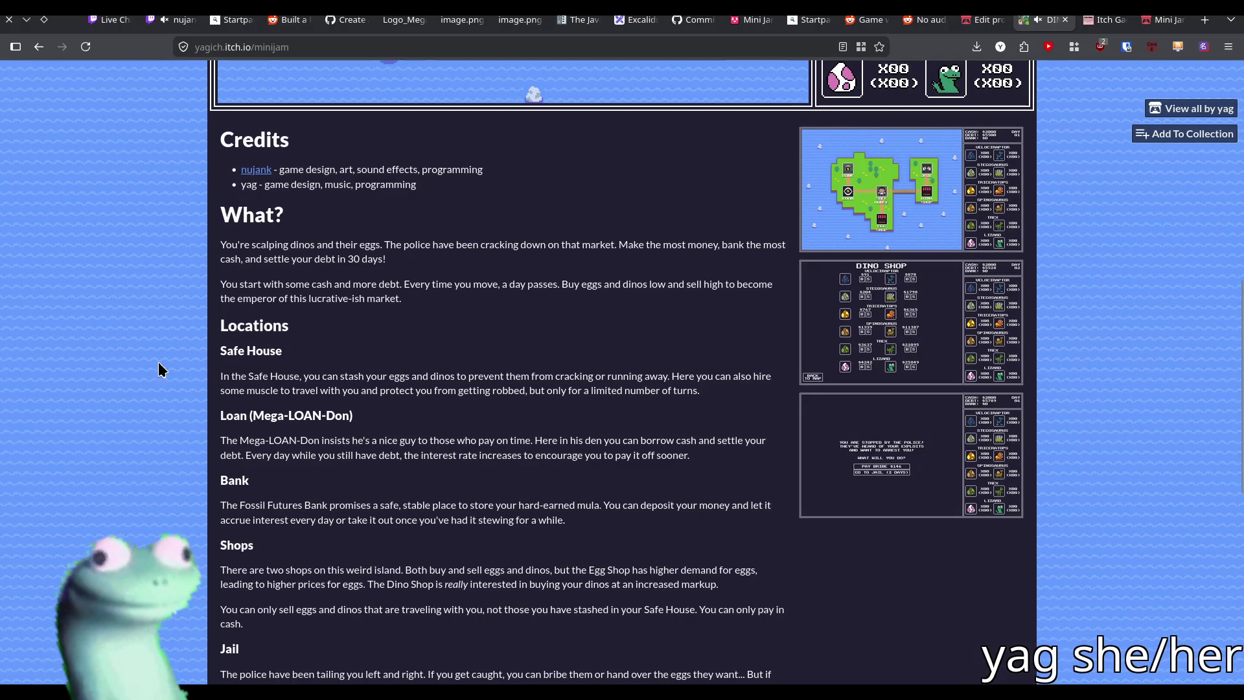
scroll(192, 386, up, 4)
scroll(194, 387, up, 4)
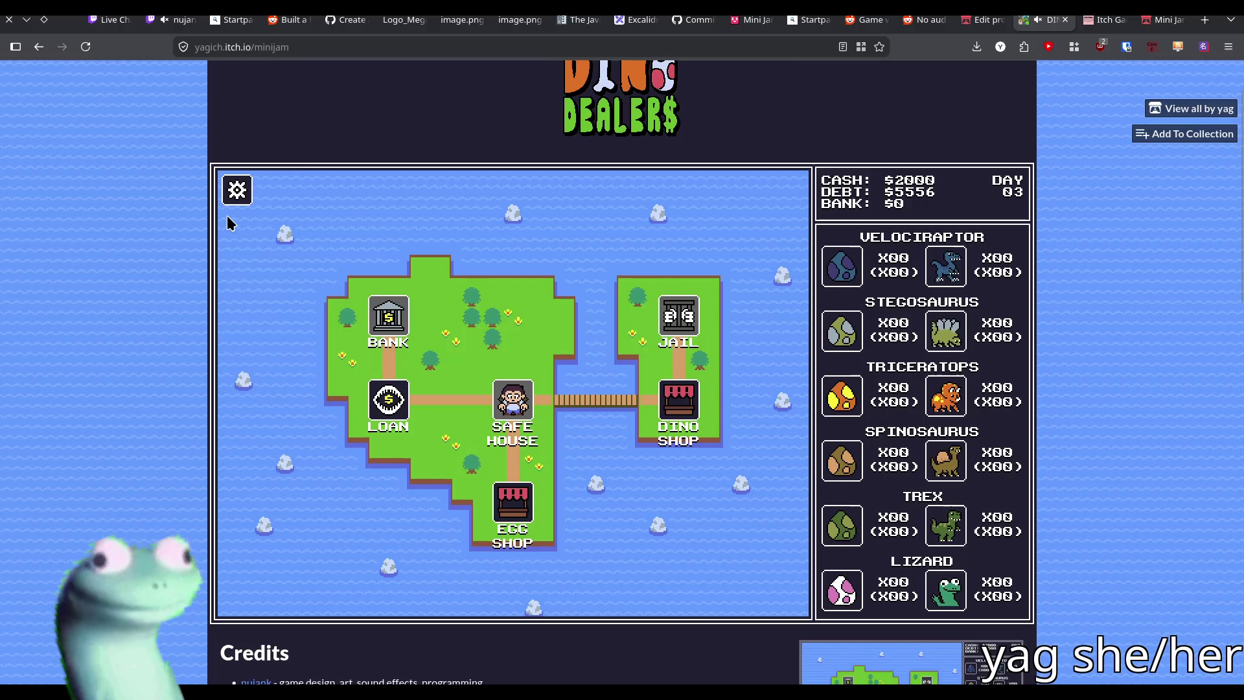
click(227, 192)
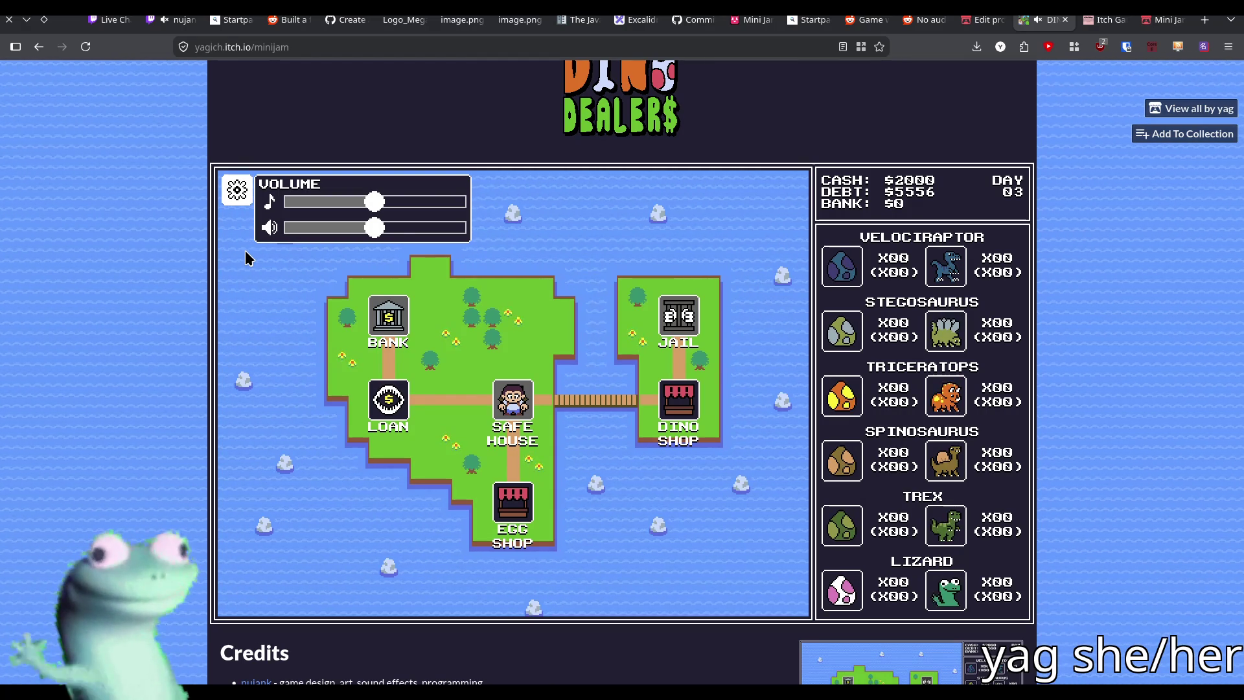
click(247, 198)
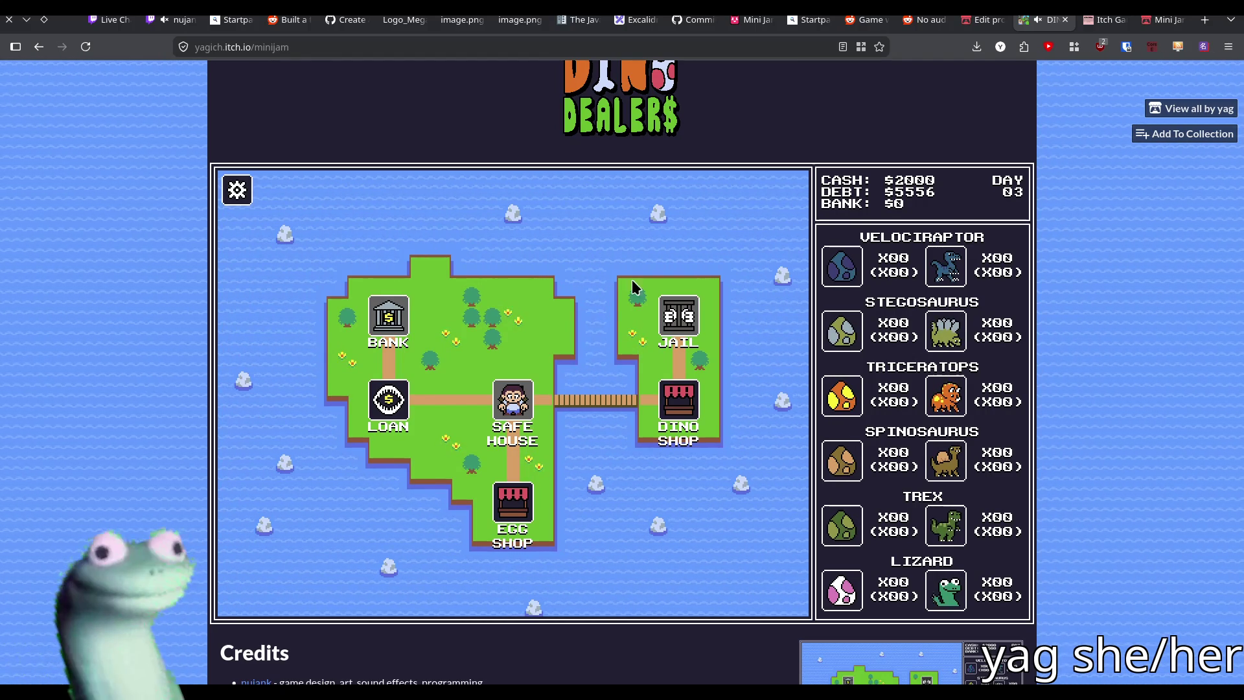
click(1163, 20)
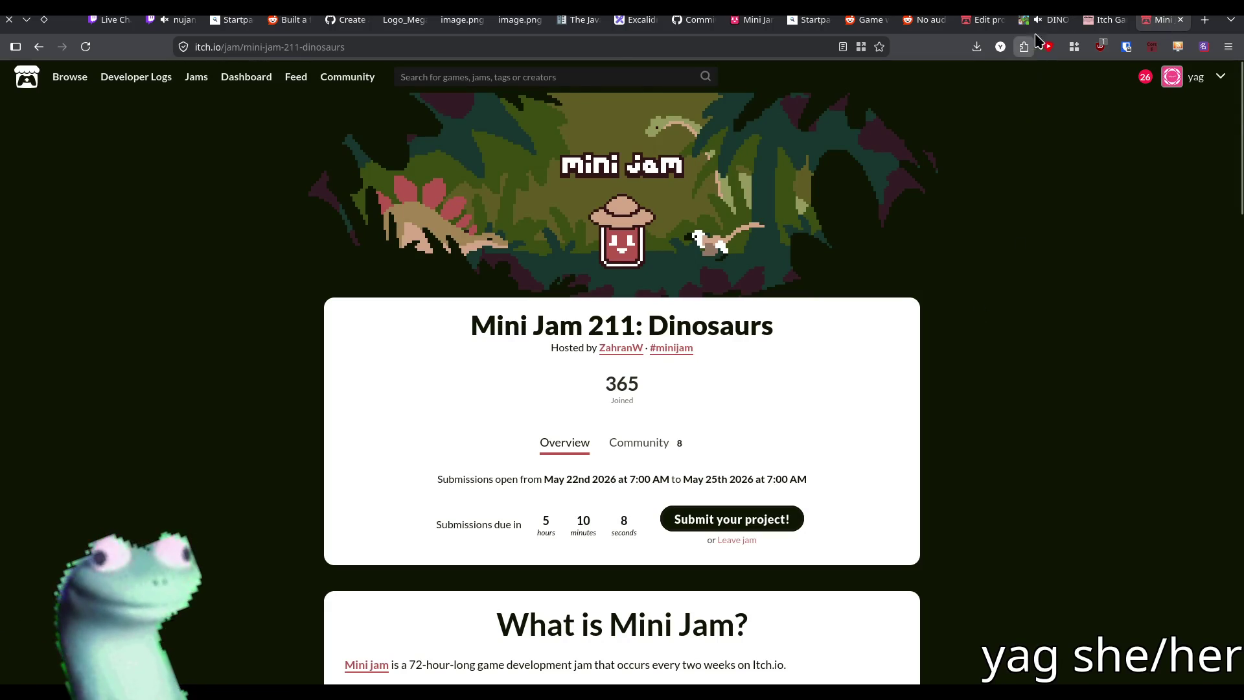
click(1044, 19)
mouse_move(1144, 30)
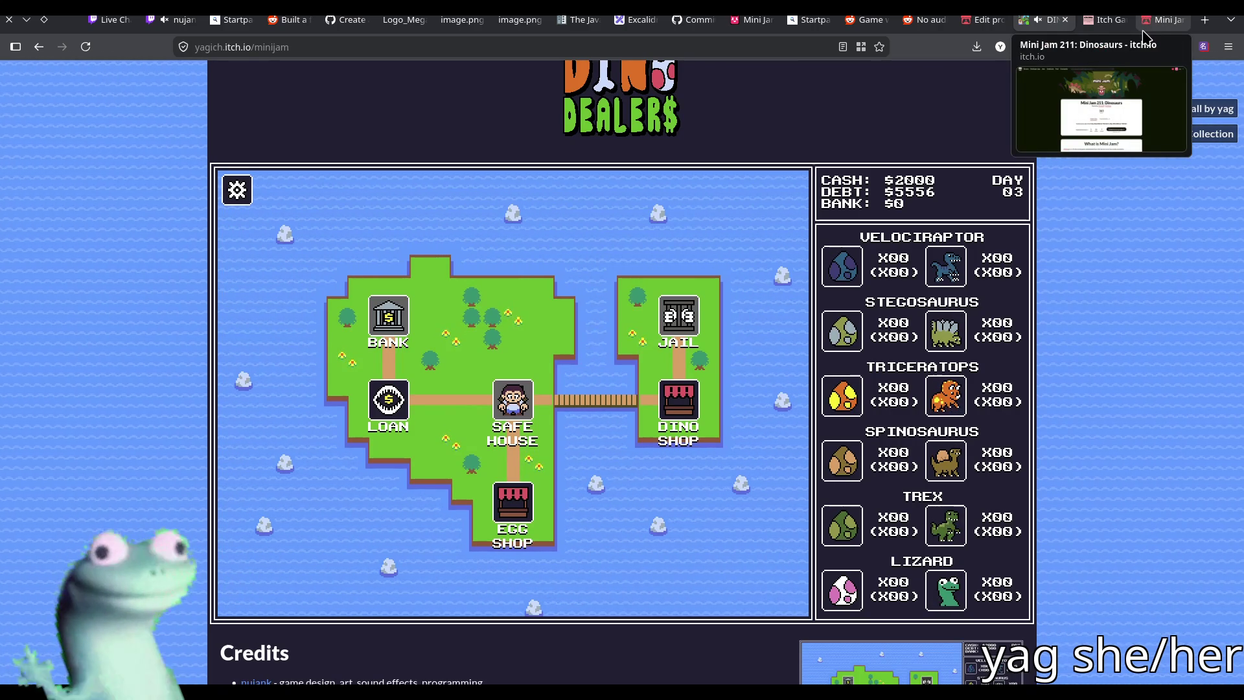
key(alt+Tab)
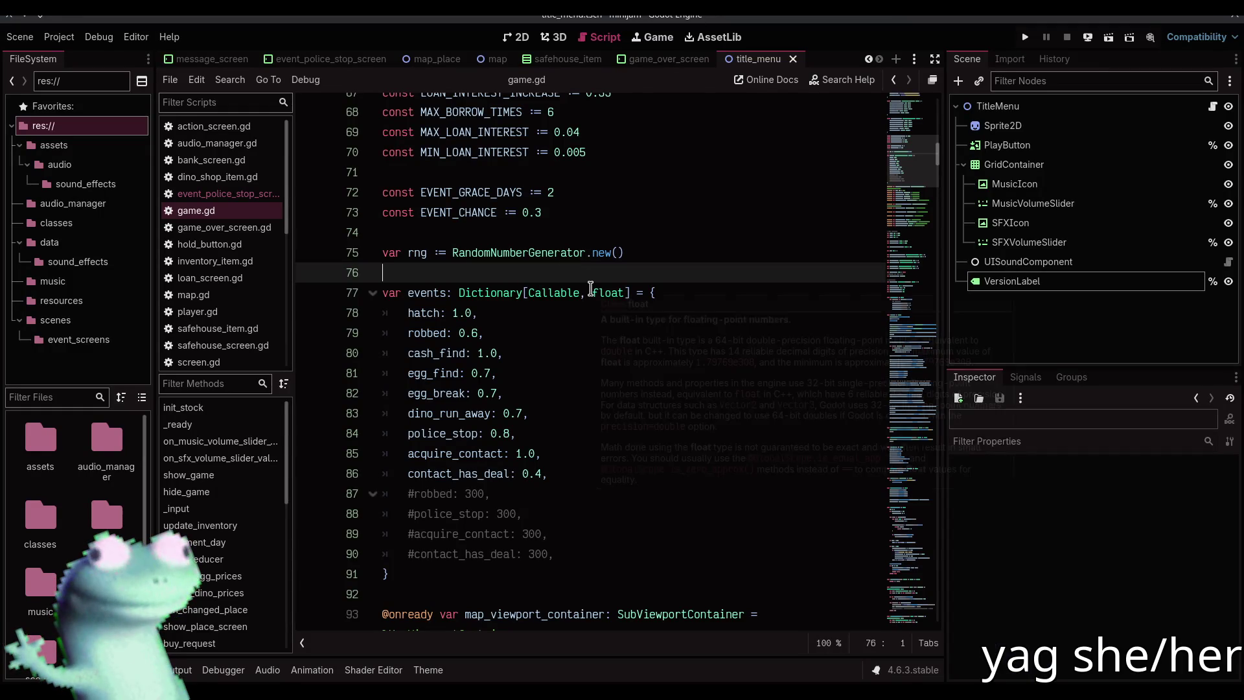
Cycle through the title_menu and message_screen scenes, clearing the selection in message_screen
mouse_move(590, 287)
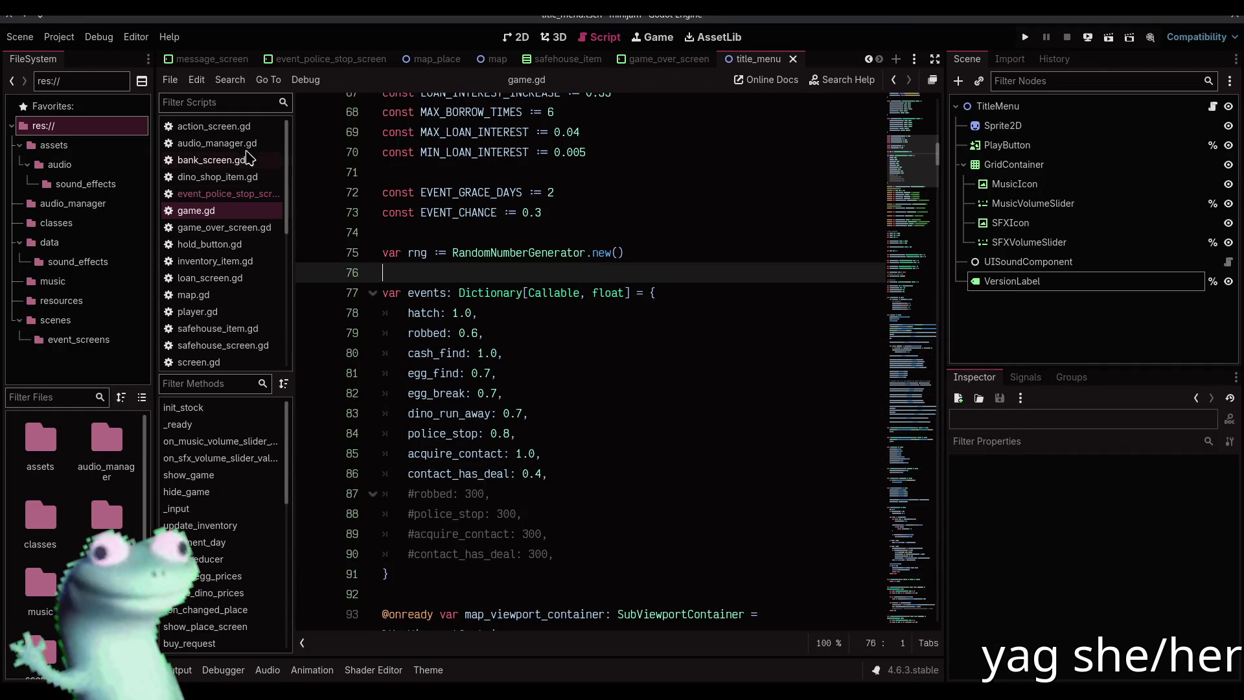
key(ctrl+F1)
key(ctrl+Tab)
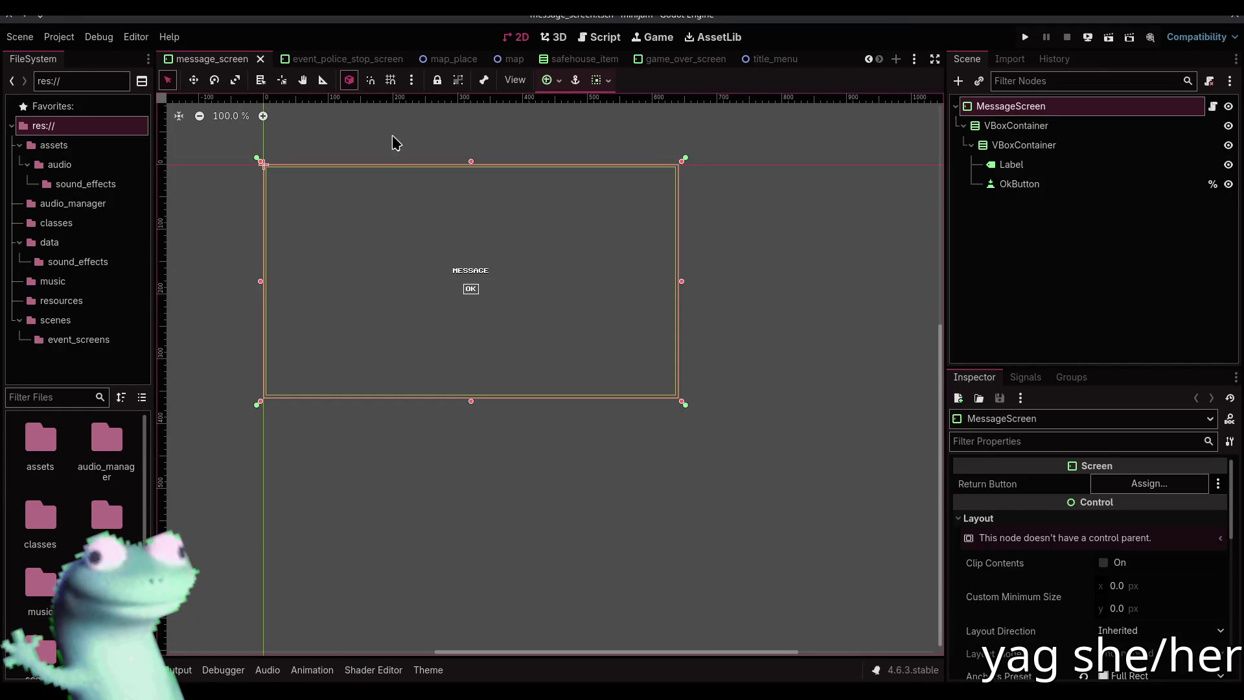
click(486, 153)
scroll(309, 58, up, 3)
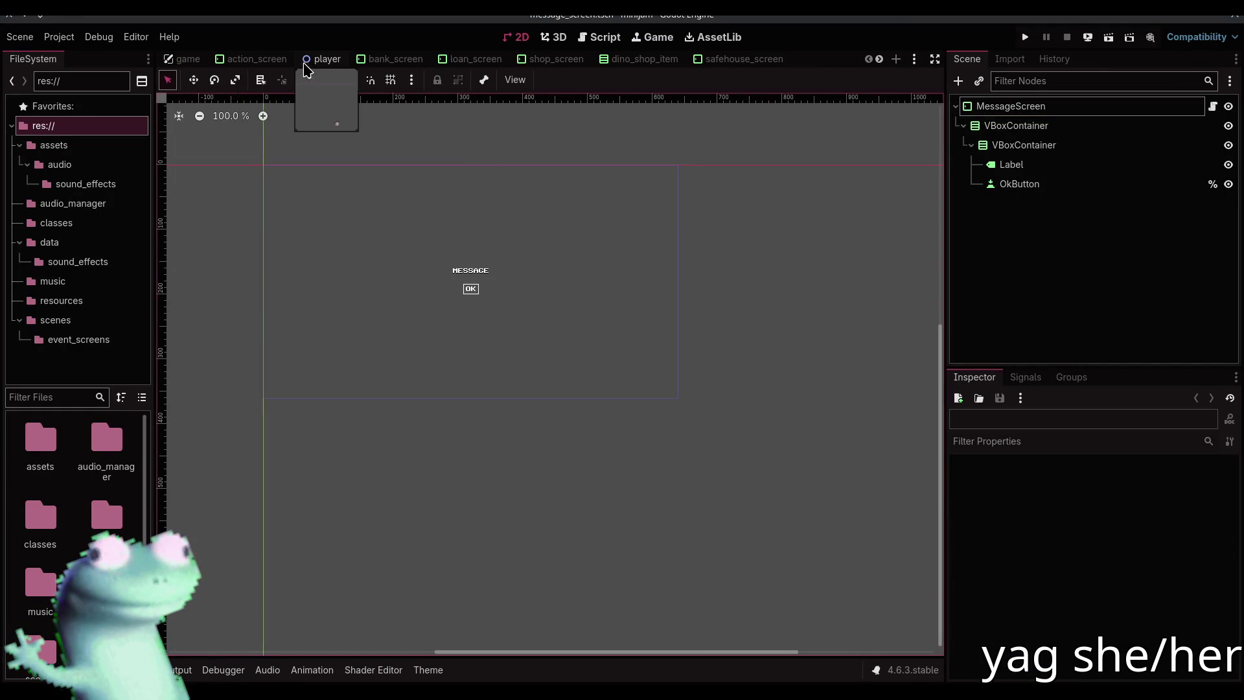
Open the game scene, make the OptionsContainer volume panel visible, and expand its children
click(188, 58)
click(271, 203)
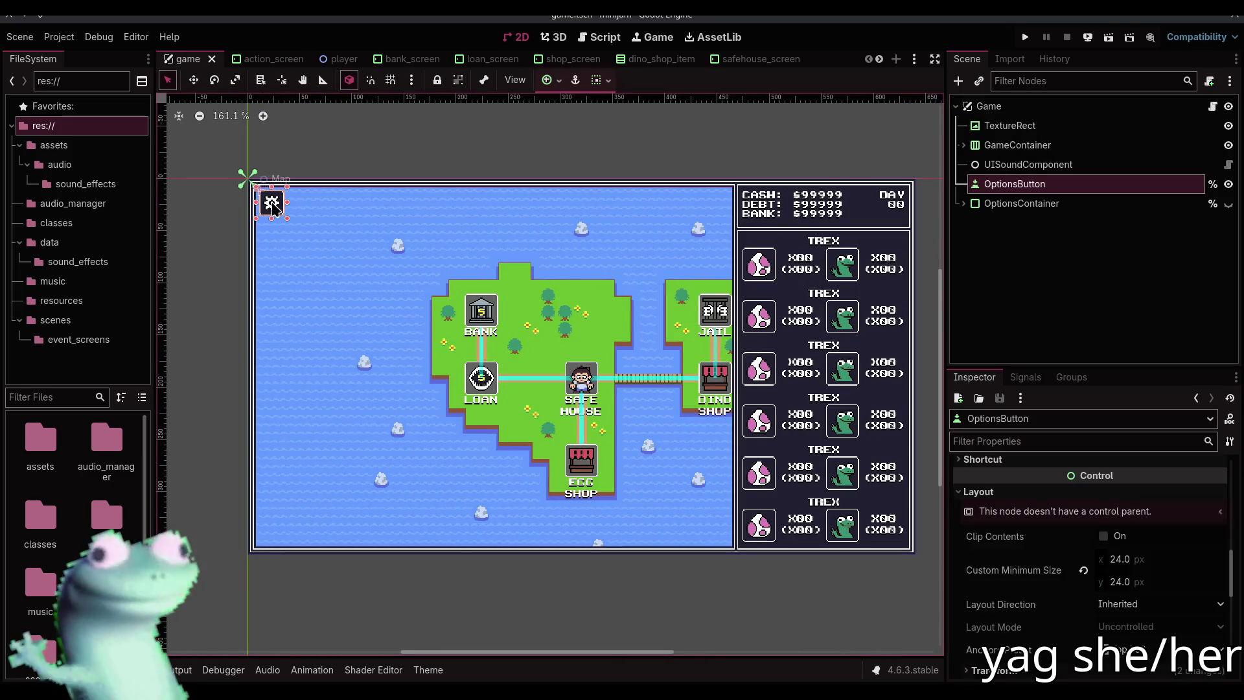
click(1228, 204)
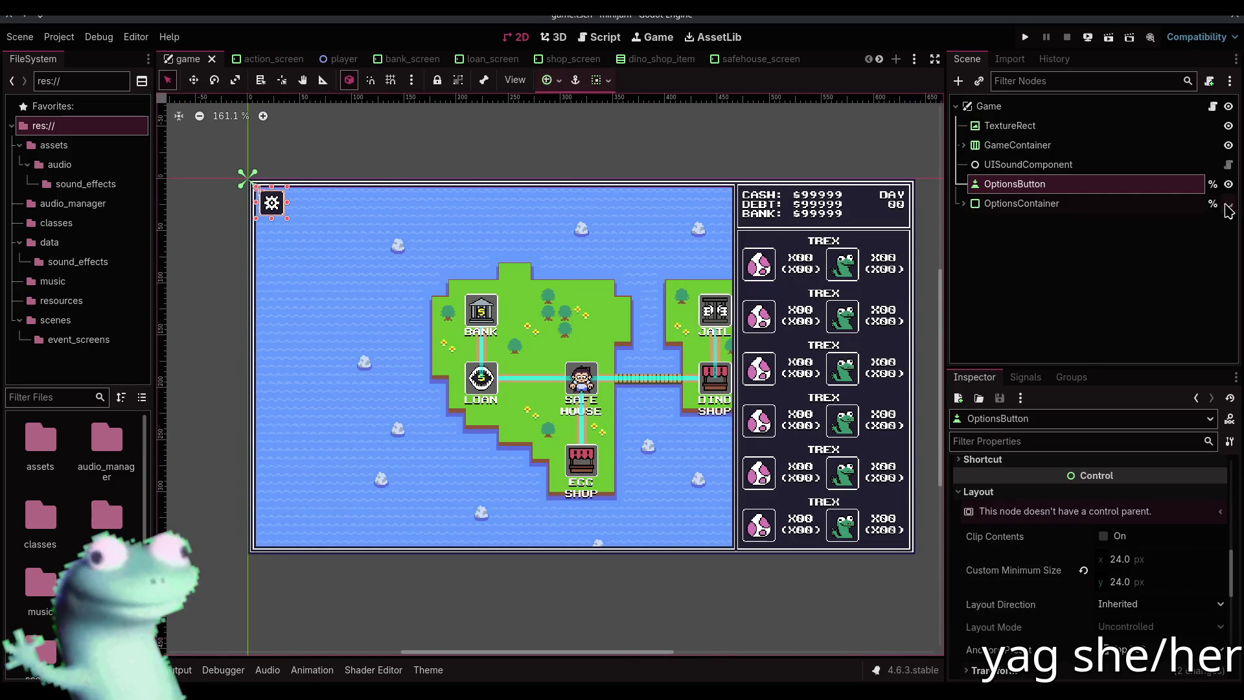
click(1032, 206)
click(963, 203)
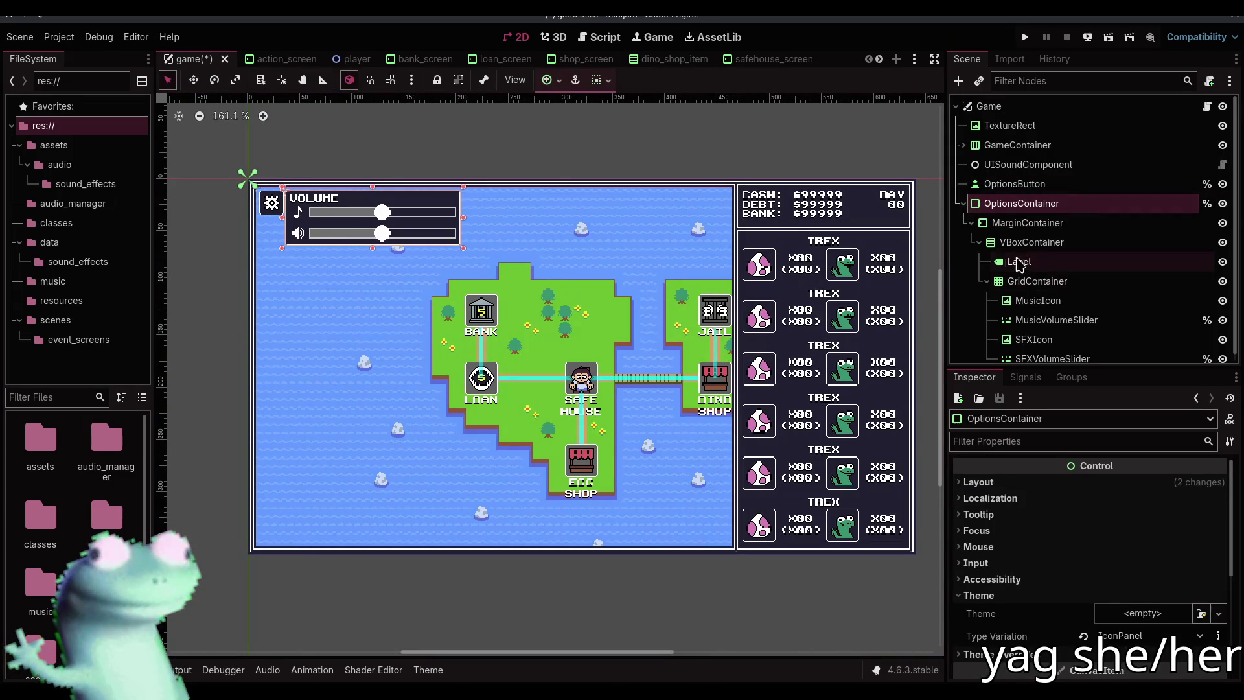
click(986, 281)
Select VBoxContainer and bring up Create New Node to add a child
click(1021, 243)
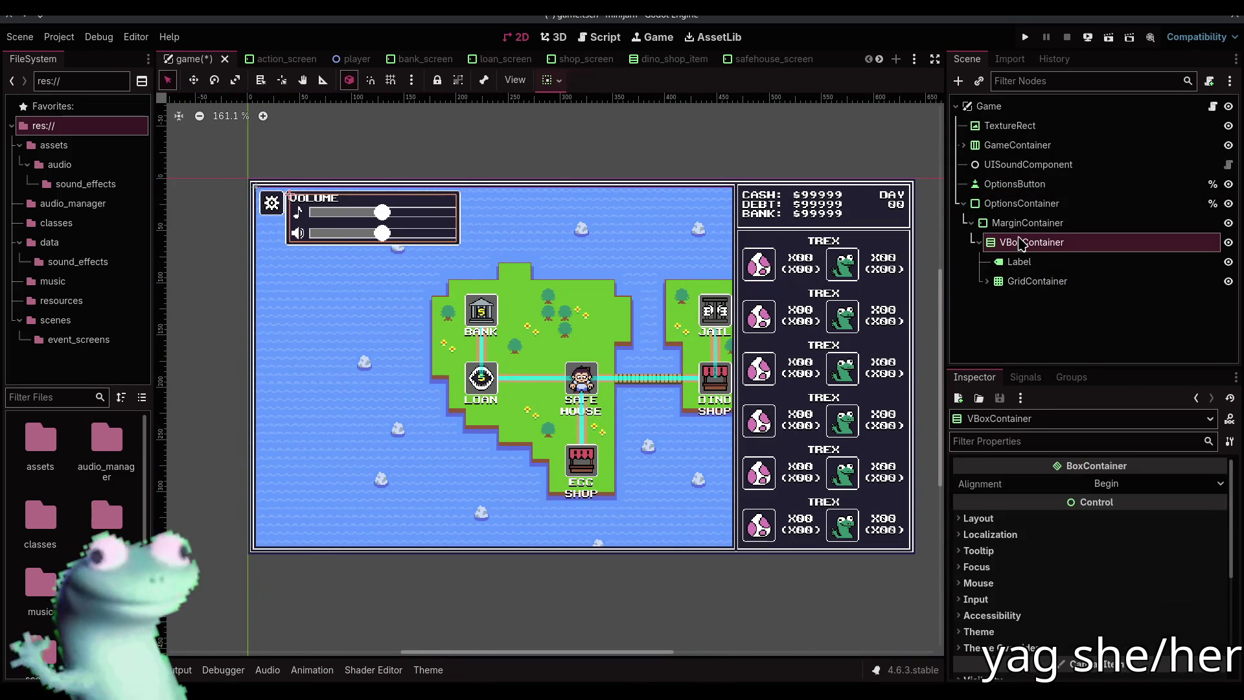
key(ctrl+a)
text(la)
key(BackSpace)
key(BackSpace)
Add a Button under VBoxContainer with the text RESTART
text(button)
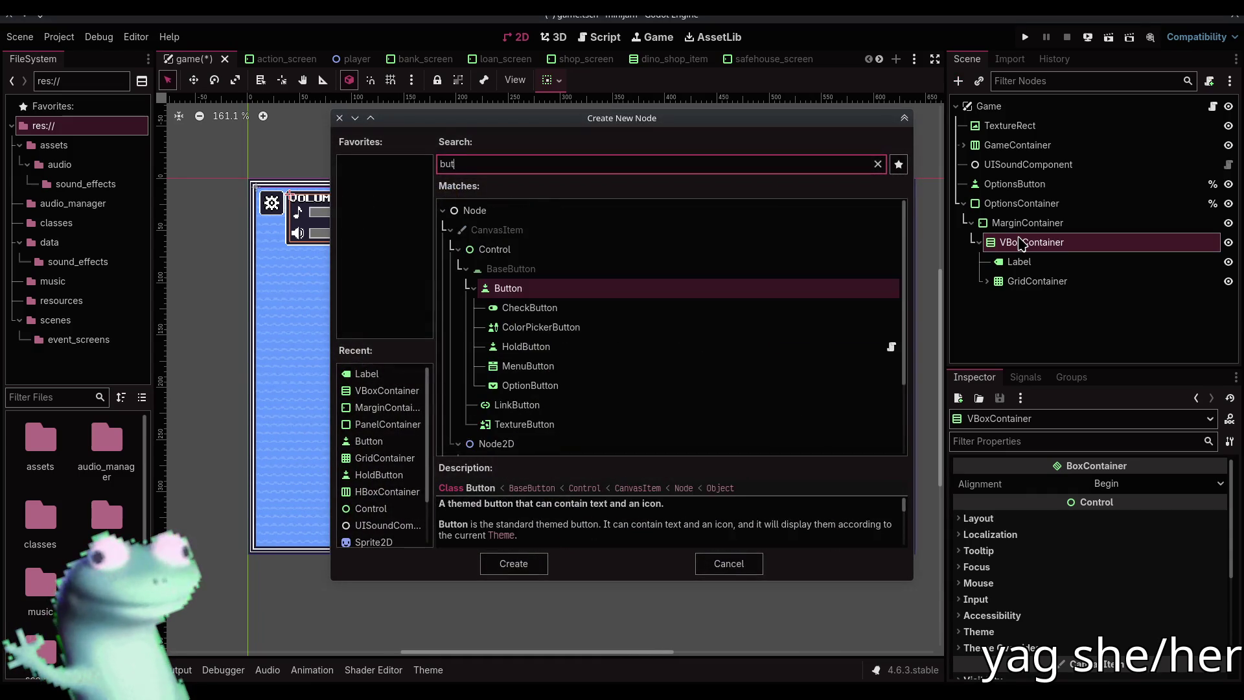
key(Return)
click(1111, 554)
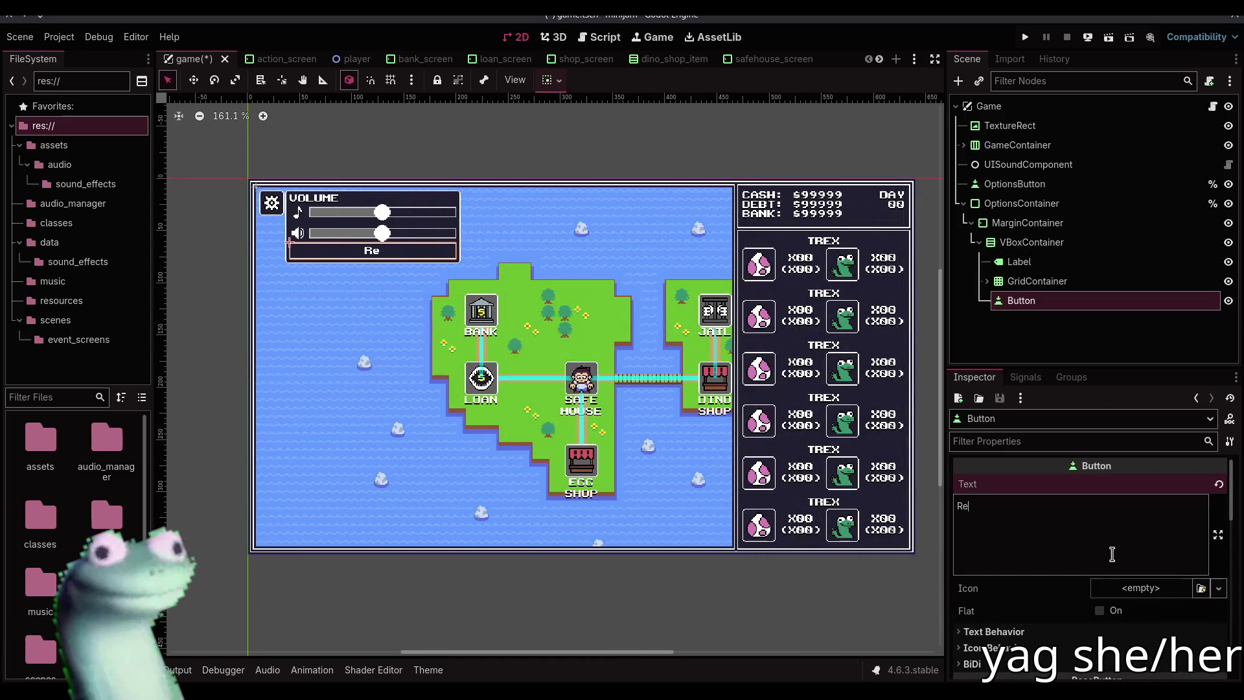
text(RESTART)
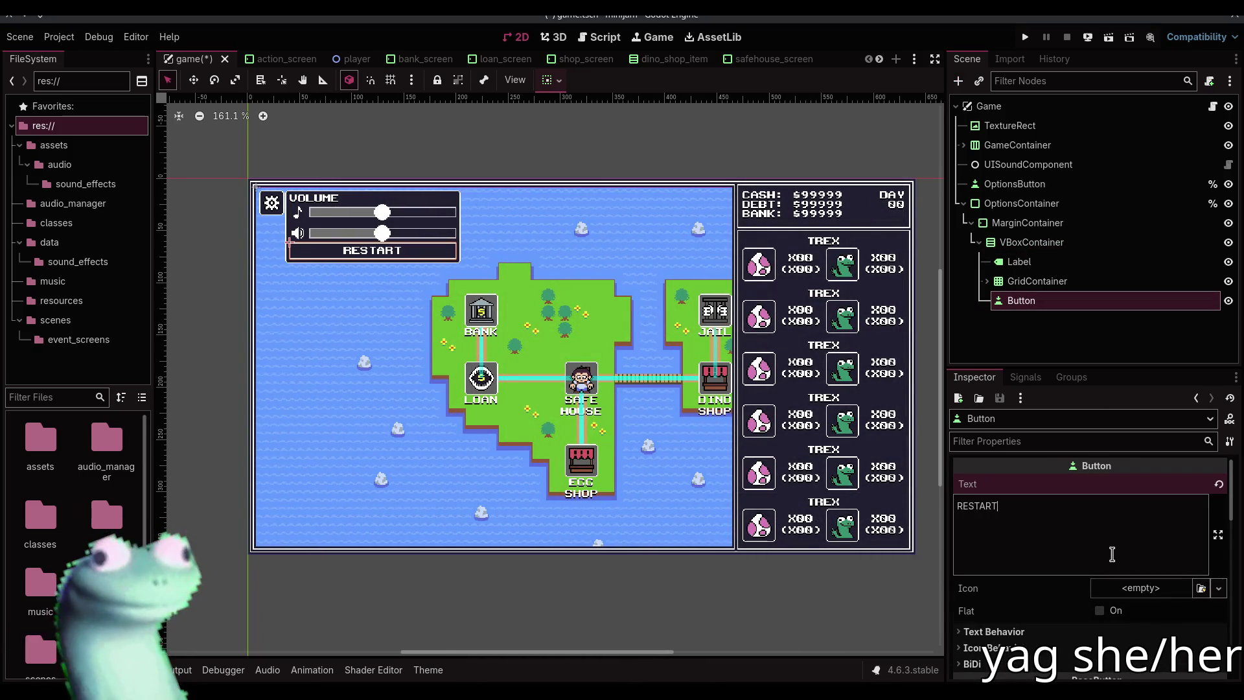
Set the RESTART button's container sizing to Shrink Center and save the scene
click(551, 80)
click(578, 128)
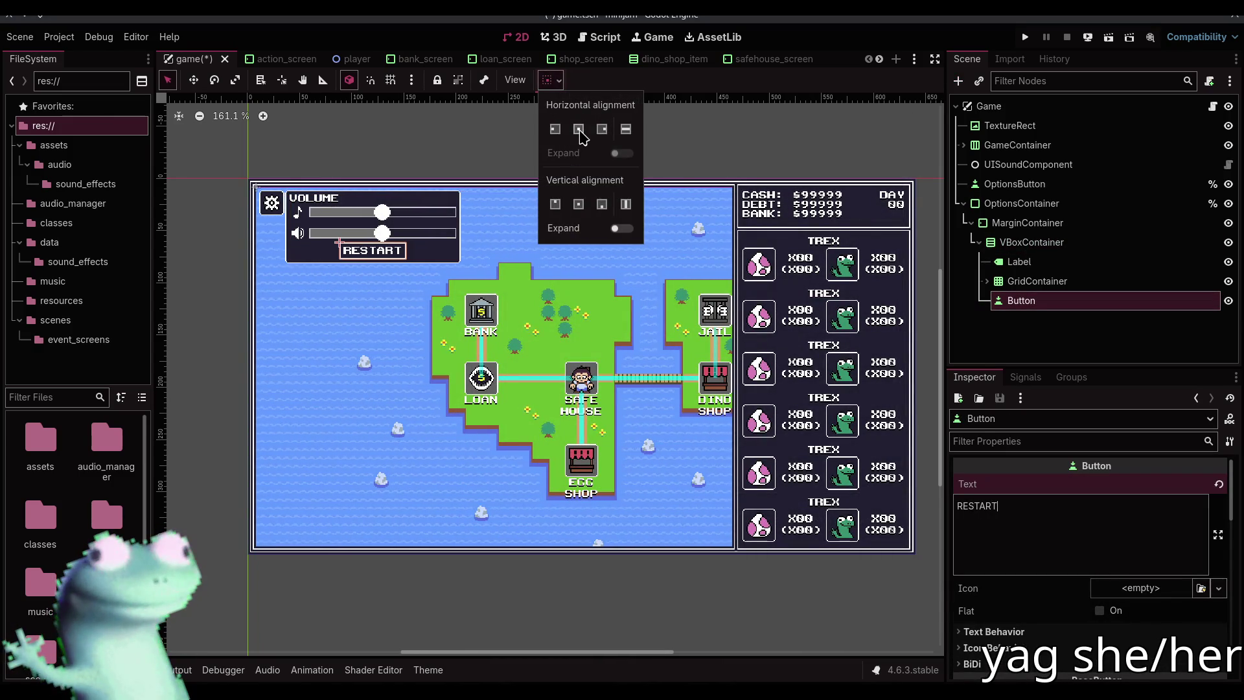
click(678, 150)
click(239, 116)
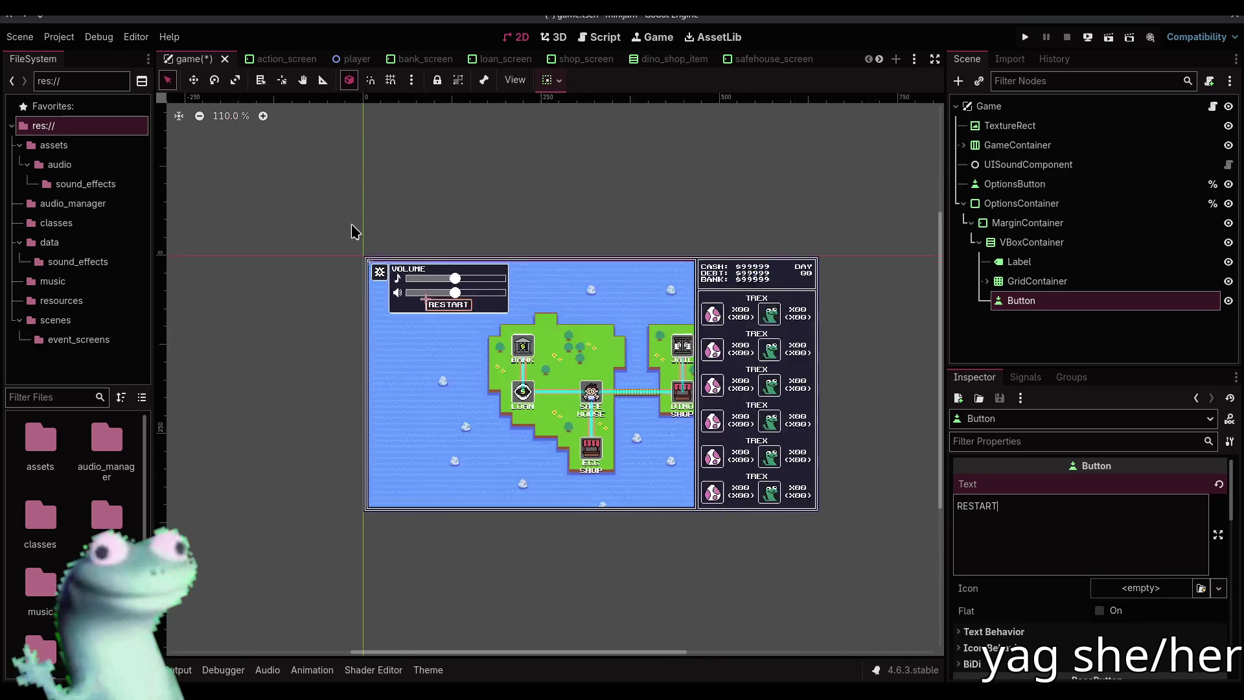
scroll(578, 272, up, 8)
scroll(578, 272, right, 3)
click(616, 195)
key(ctrl+s)
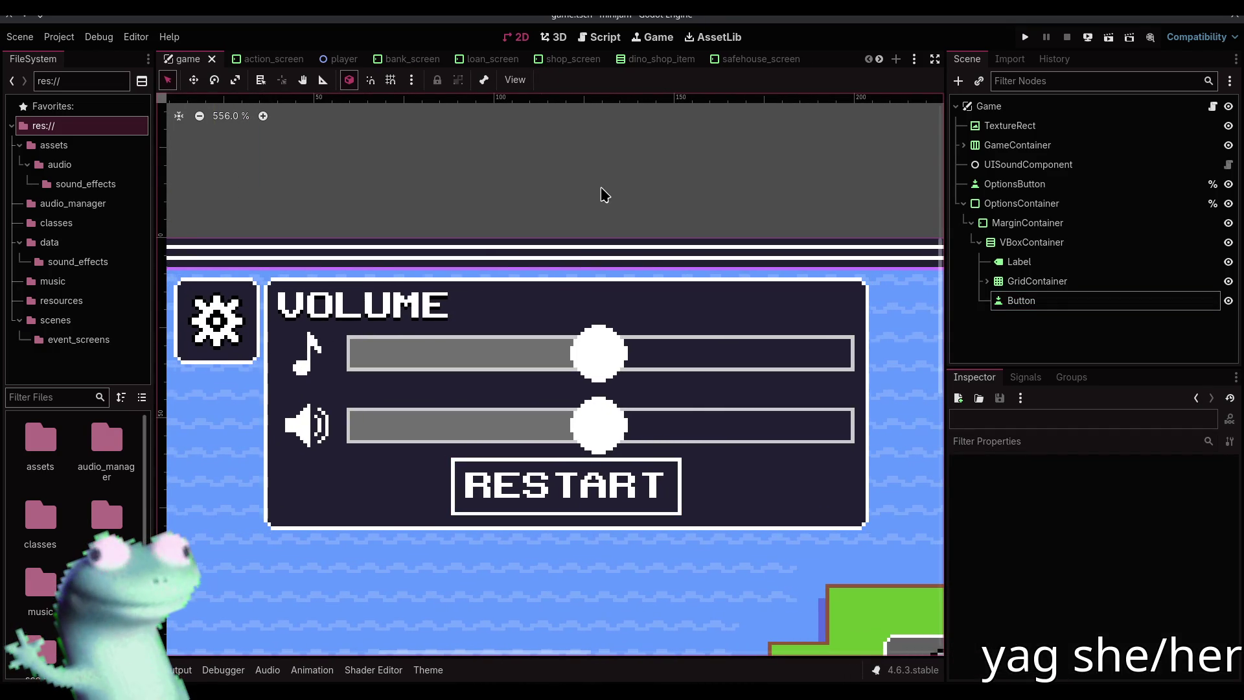
Rename the Button node to RestartButton, save the scene, and open game.gd
scroll(561, 200, down, 3)
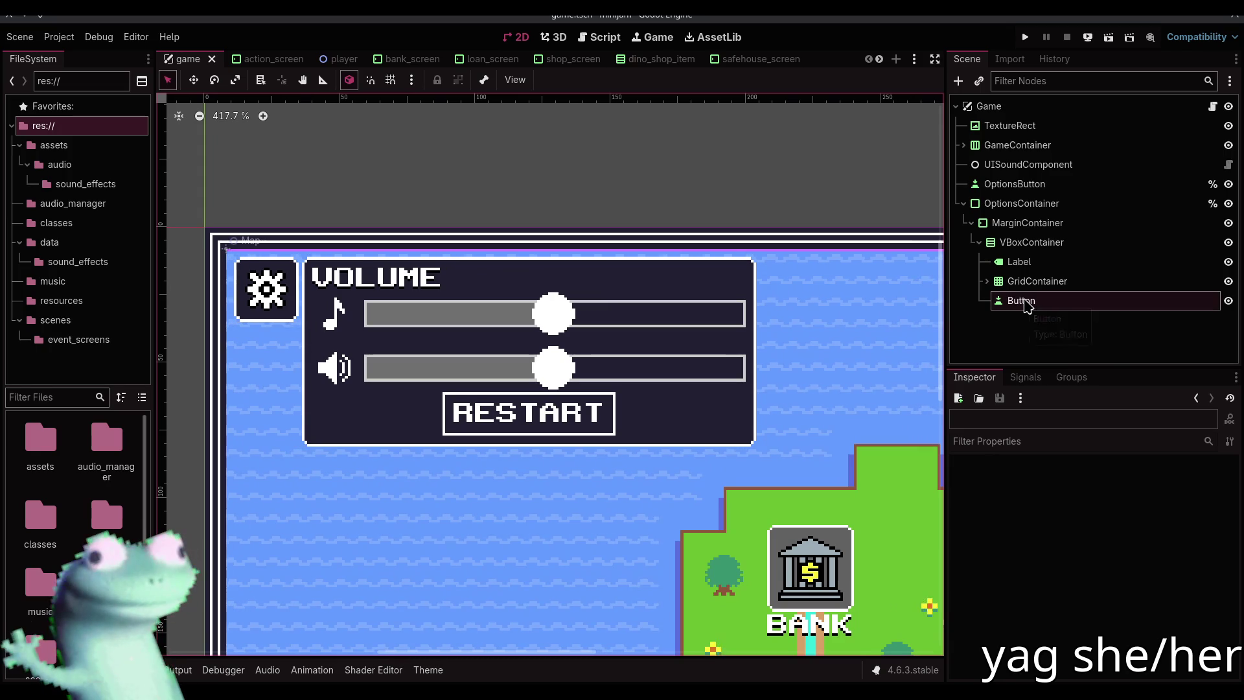
double_click(1009, 301)
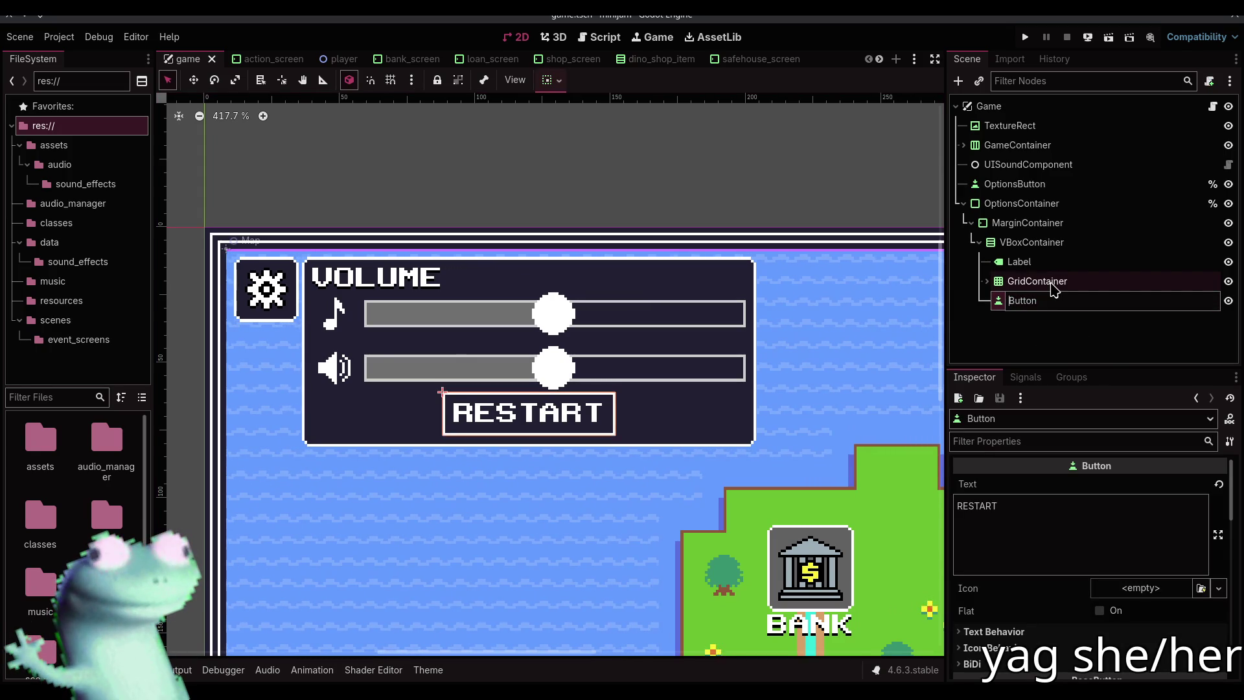
text(RestartButton)
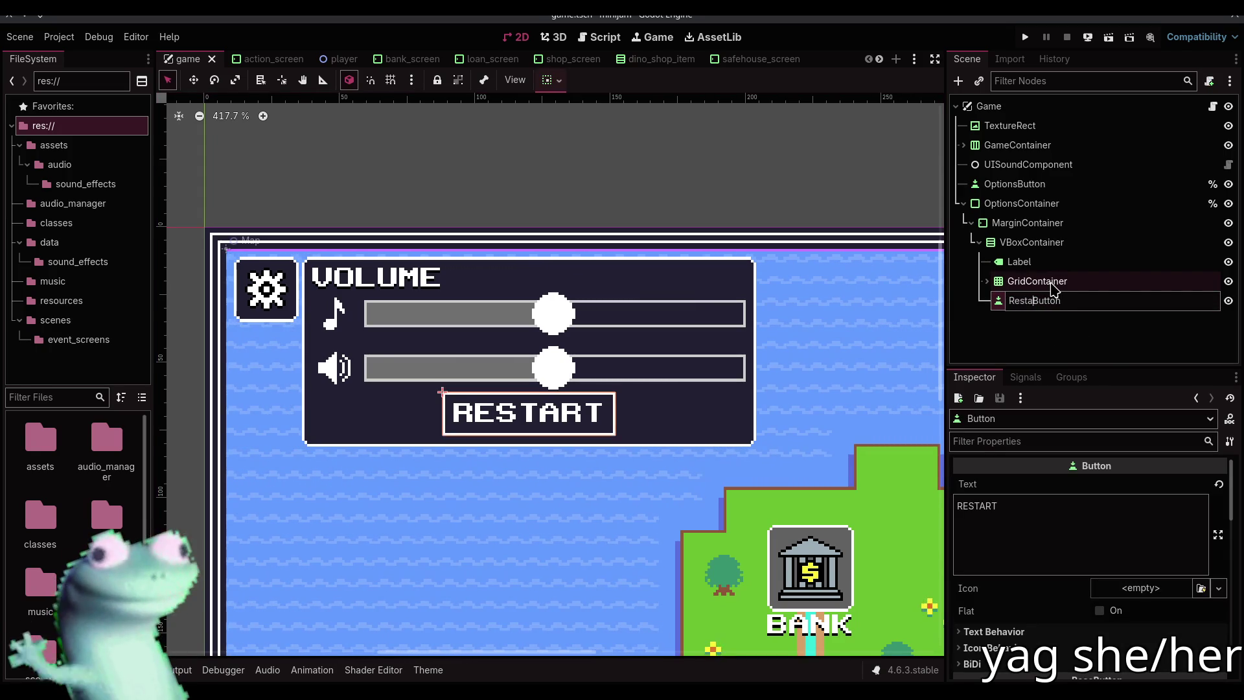
key(Return)
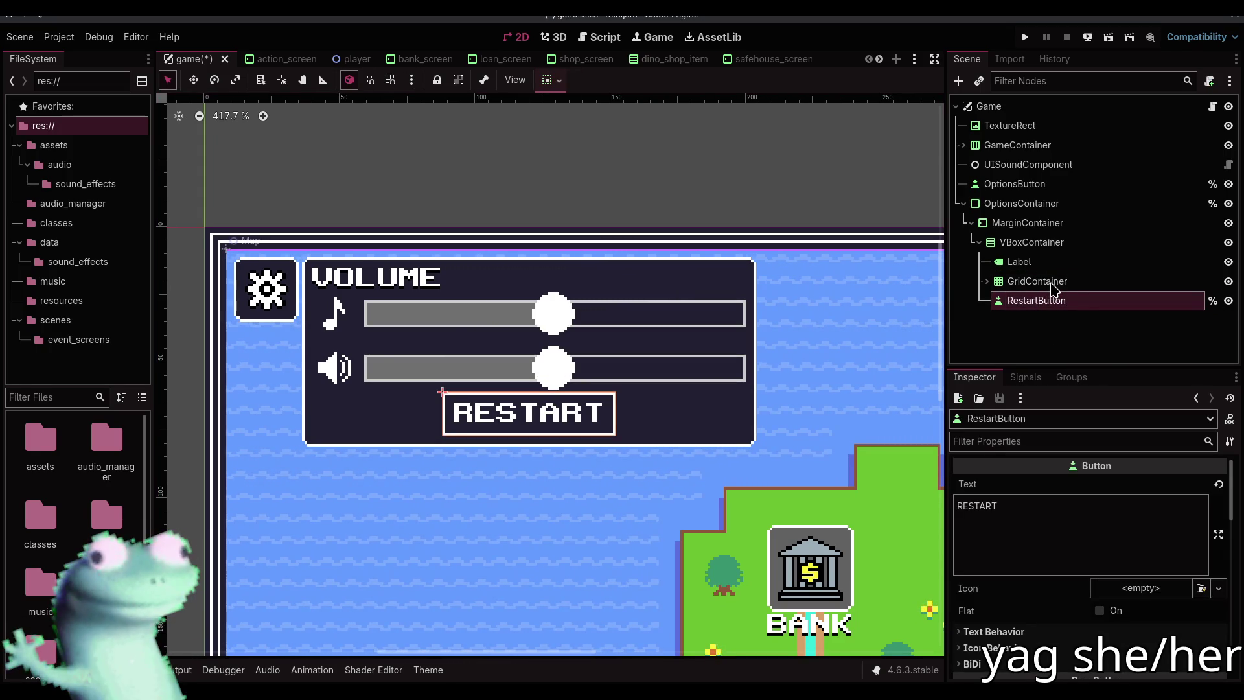
key(ctrl+s)
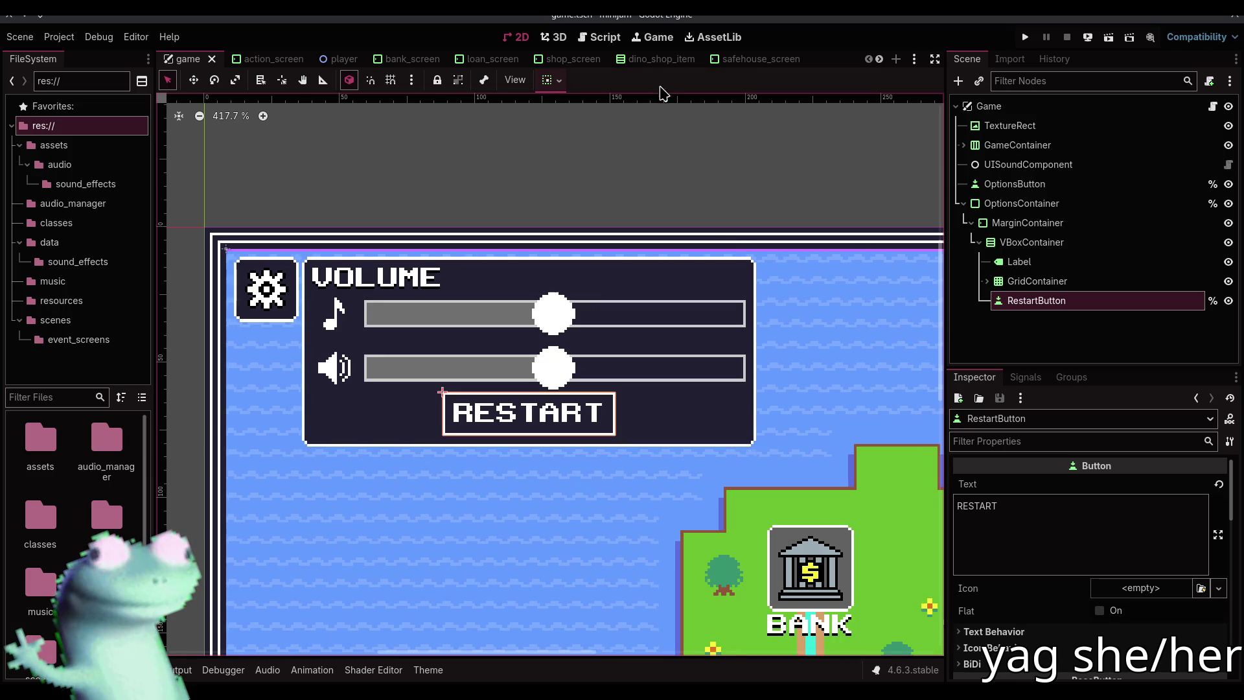
click(603, 37)
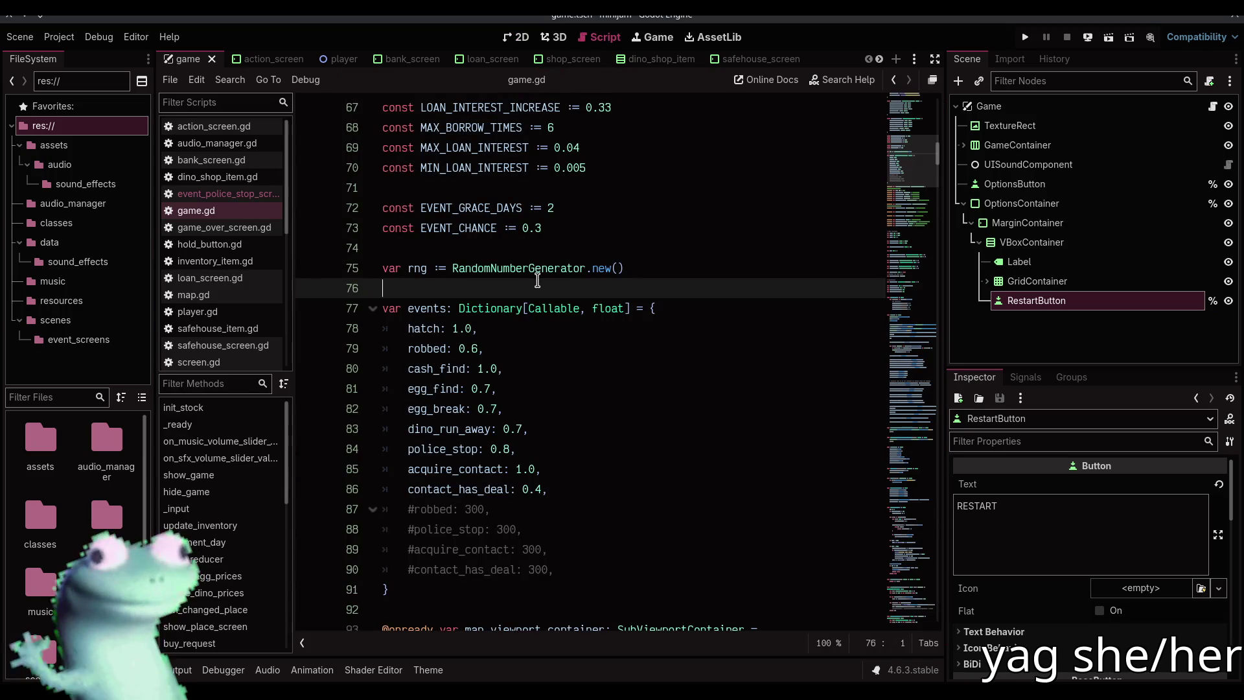
scroll(628, 328, down, 7)
scroll(629, 328, down, 5)
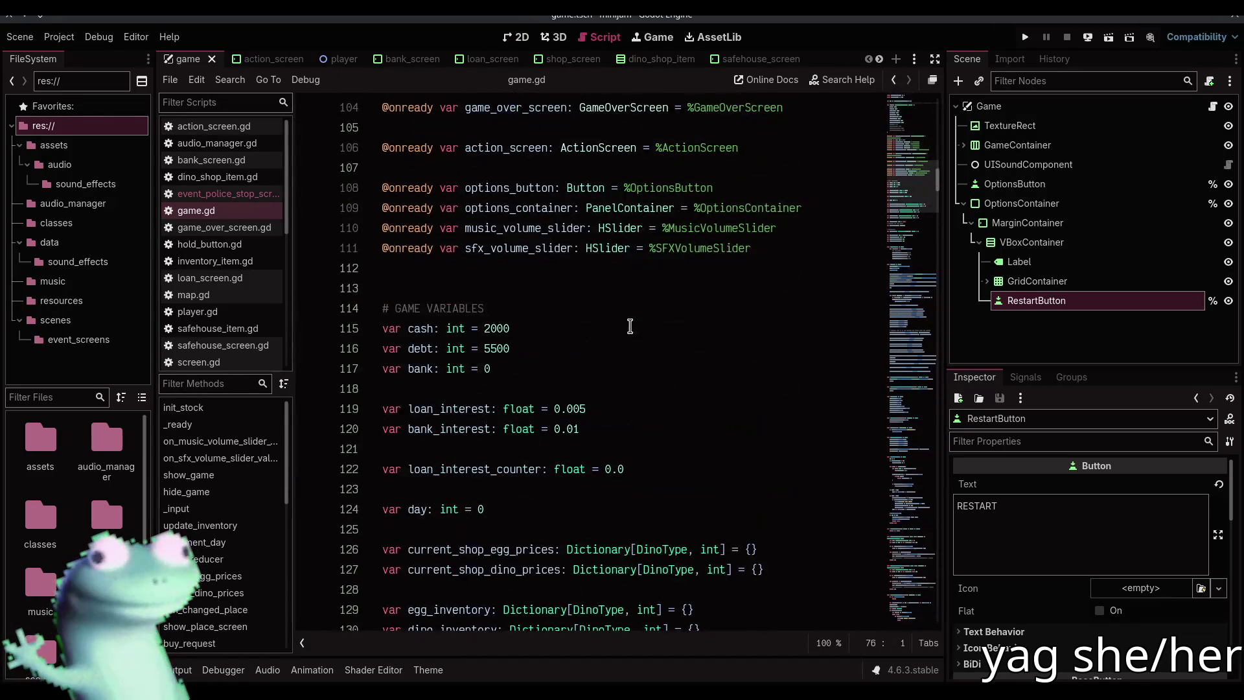
drag(1027, 300, 540, 277)
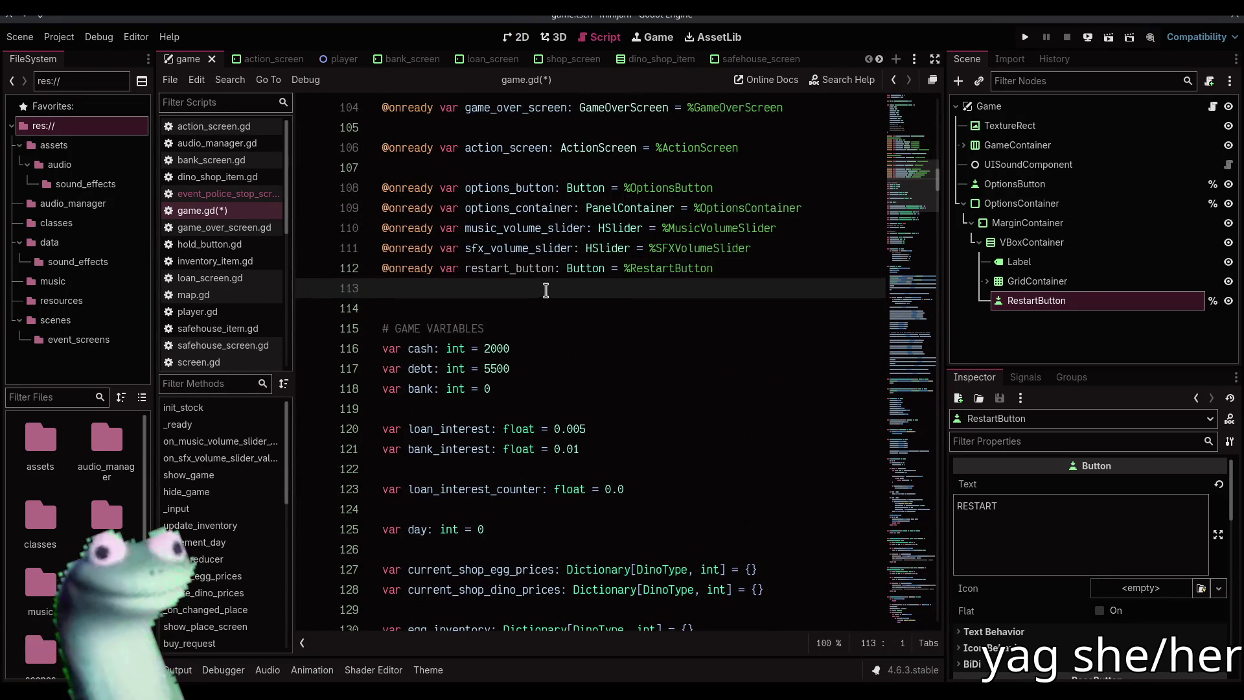
scroll(554, 317, down, 15)
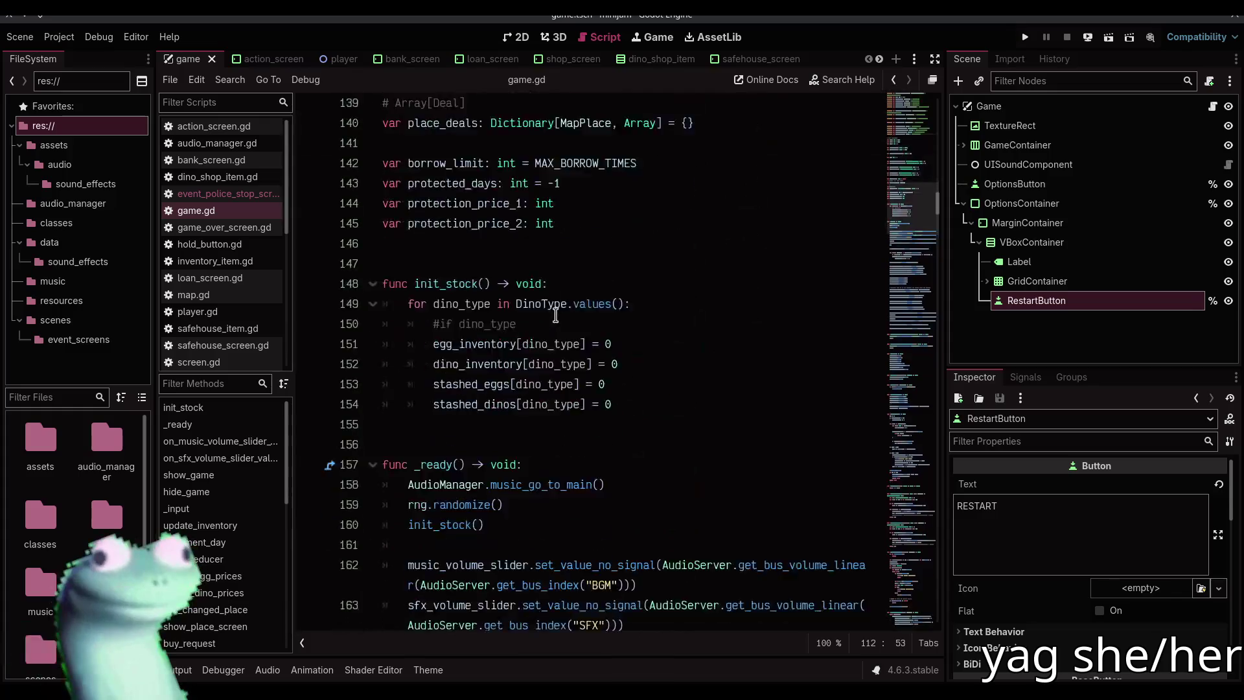
scroll(554, 317, up, 2)
click(935, 59)
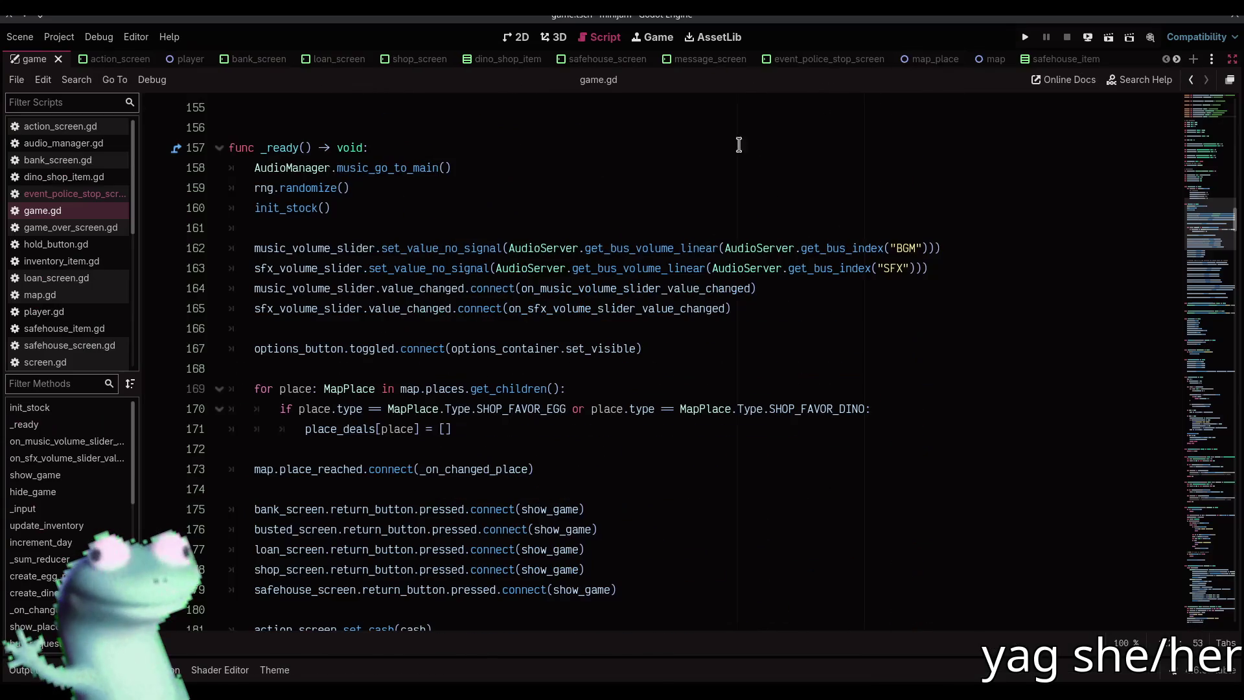
After init_stock(), add restart_button.pressed.connect(get_tree().reload_current_scene)
click(496, 206)
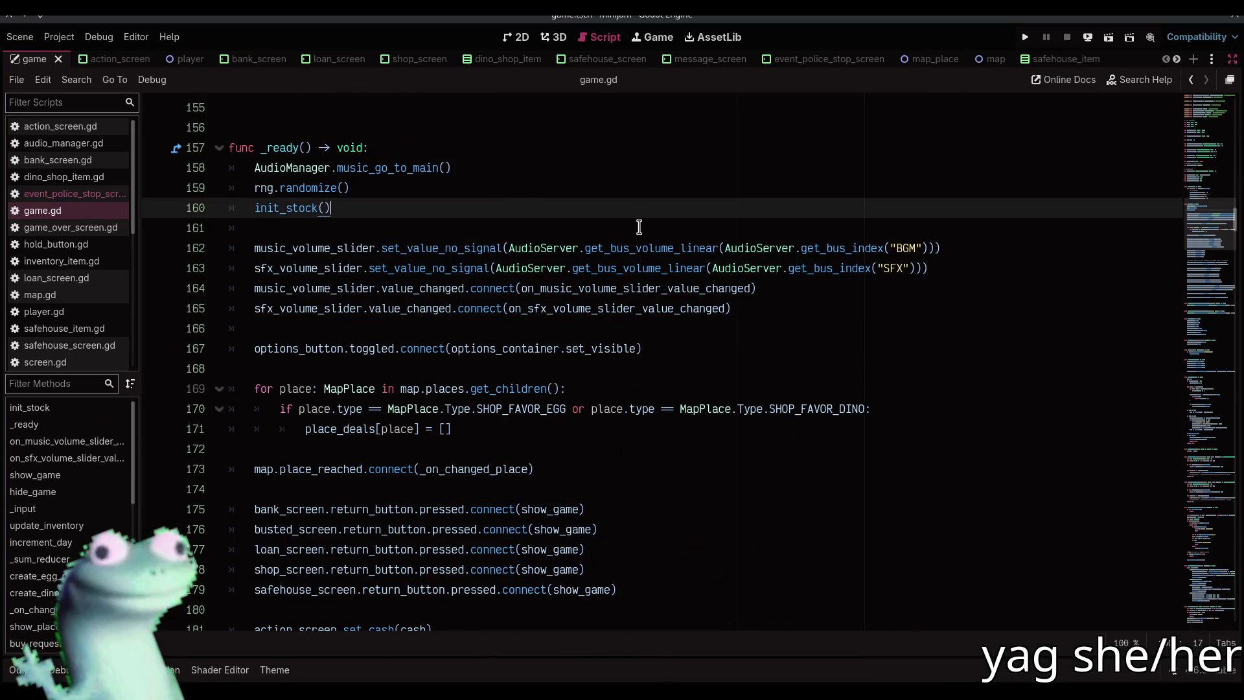
key(Return)
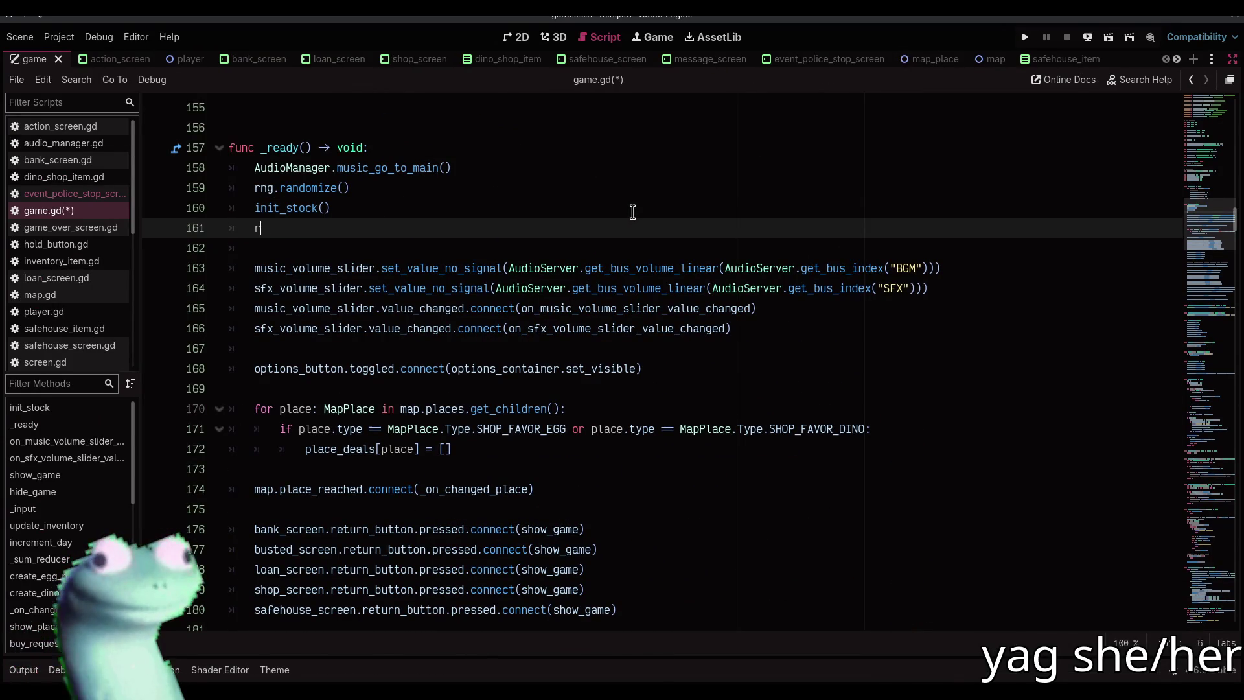
text(res)
key(Return)
text(.pre)
key(Return)
text(t(g)
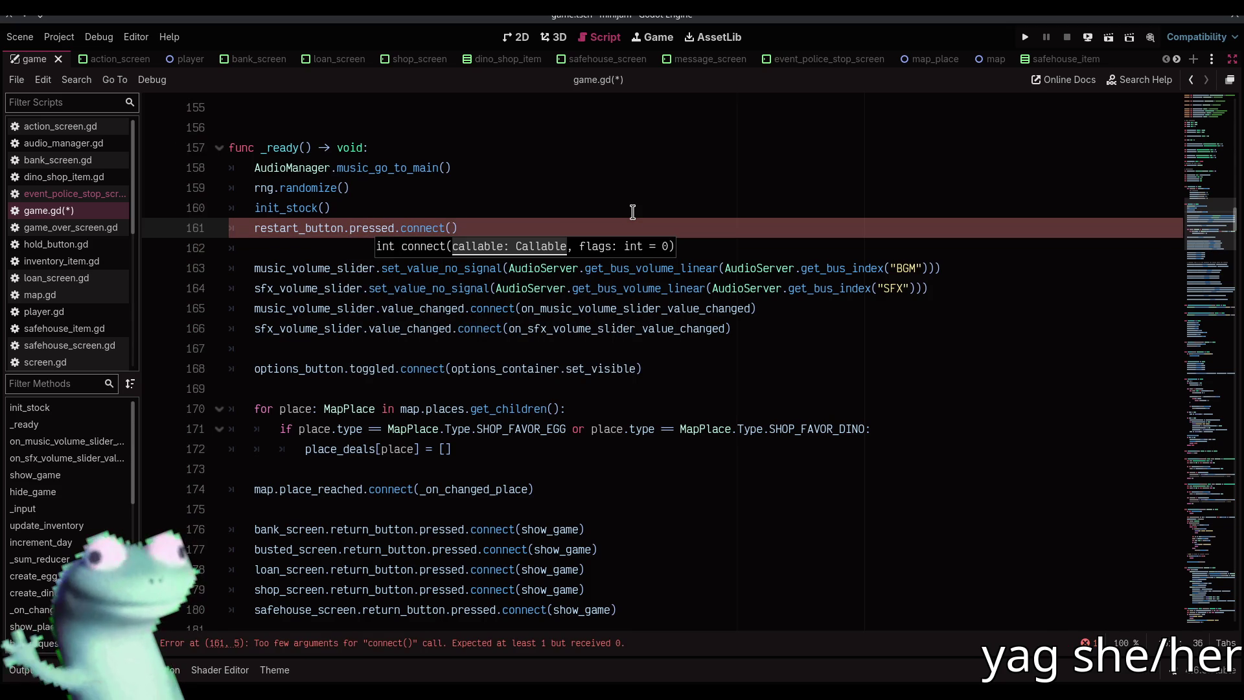
text(et_tre)
key(Return)
text(.reloa))
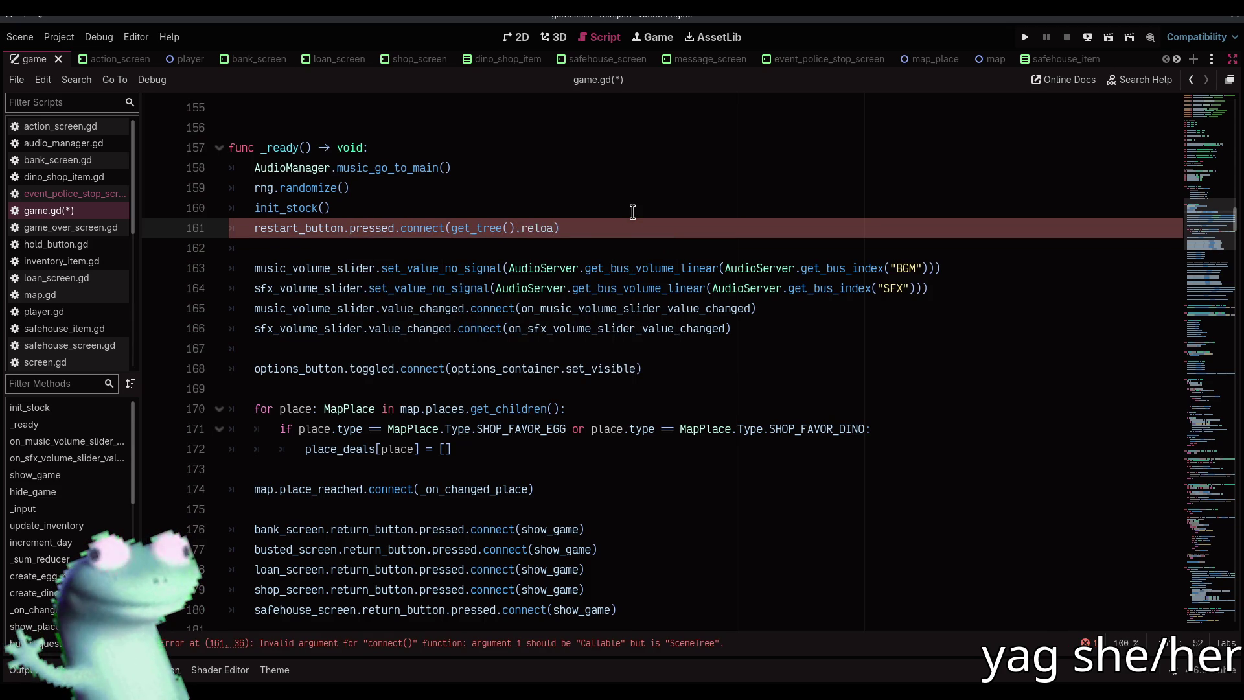
key(Return)
key(Up)
Save game.gd, run the game with volume turned down, and start from the title screen
key(Return)
key(ctrl+s)
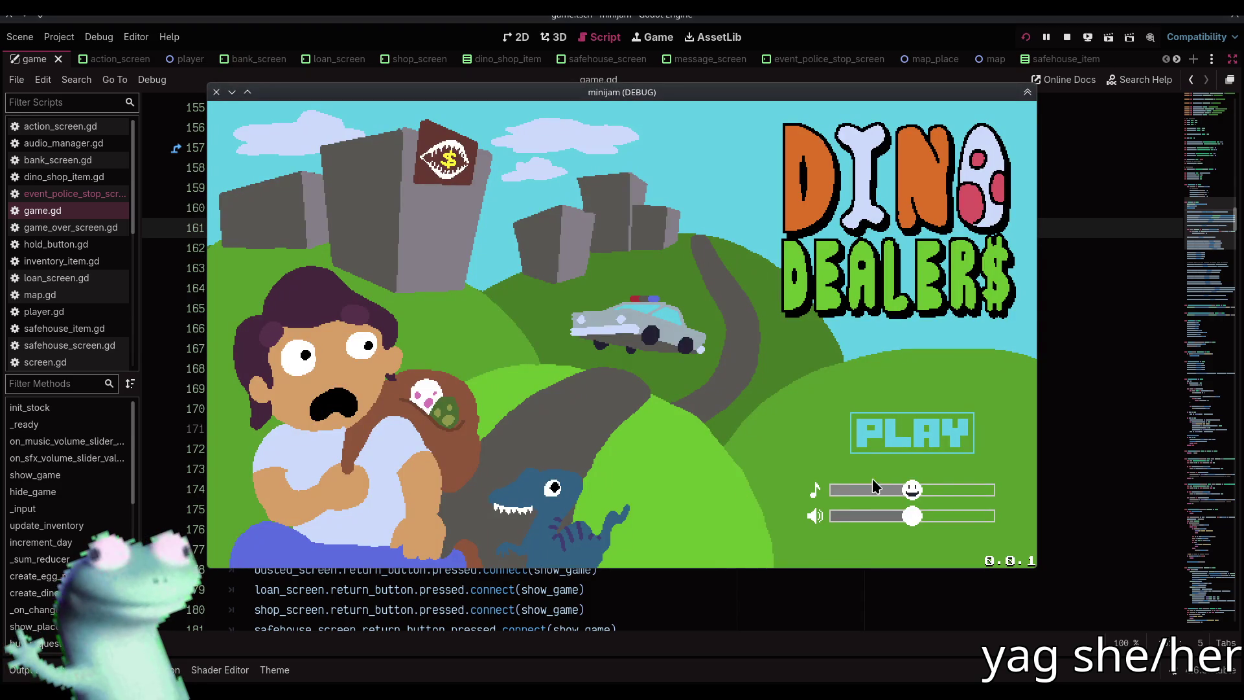
mouse_move(872, 486)
mouse_down()
mouse_move(834, 488)
mouse_move(833, 519)
mouse_up()
click(931, 428)
Toggle the volume panel in the running game, max the sound effects, then stop
click(237, 130)
click(237, 130)
drag(294, 168, 461, 169)
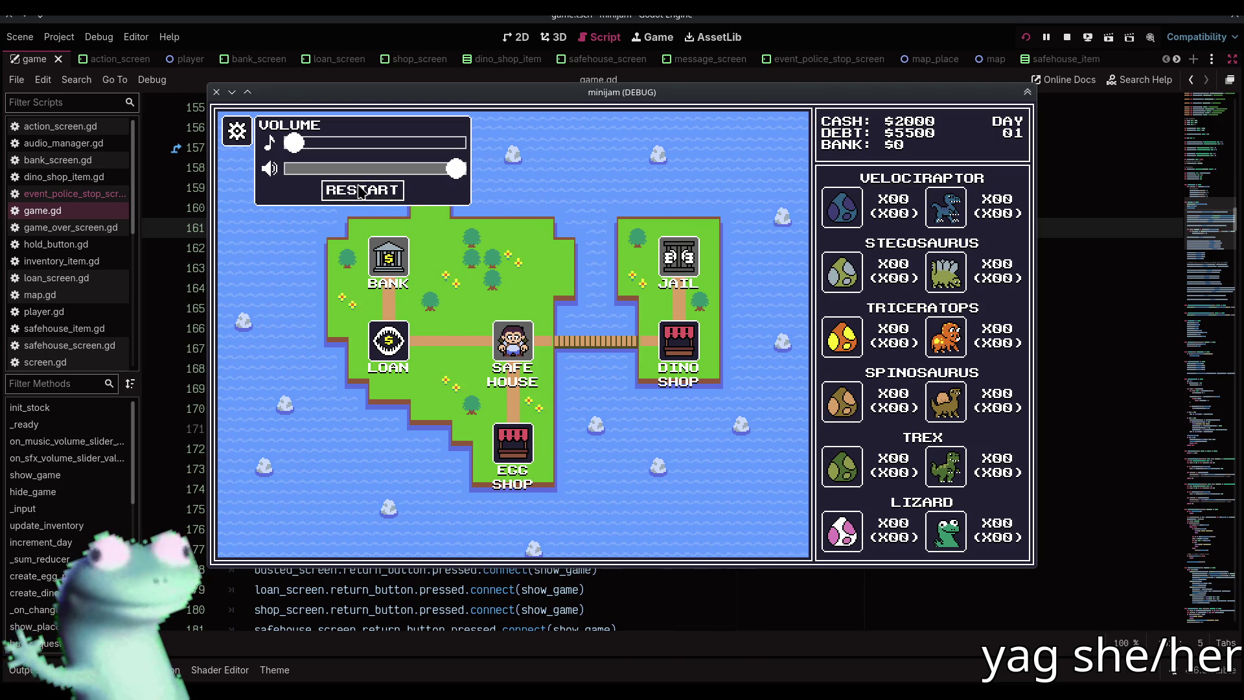
click(1066, 37)
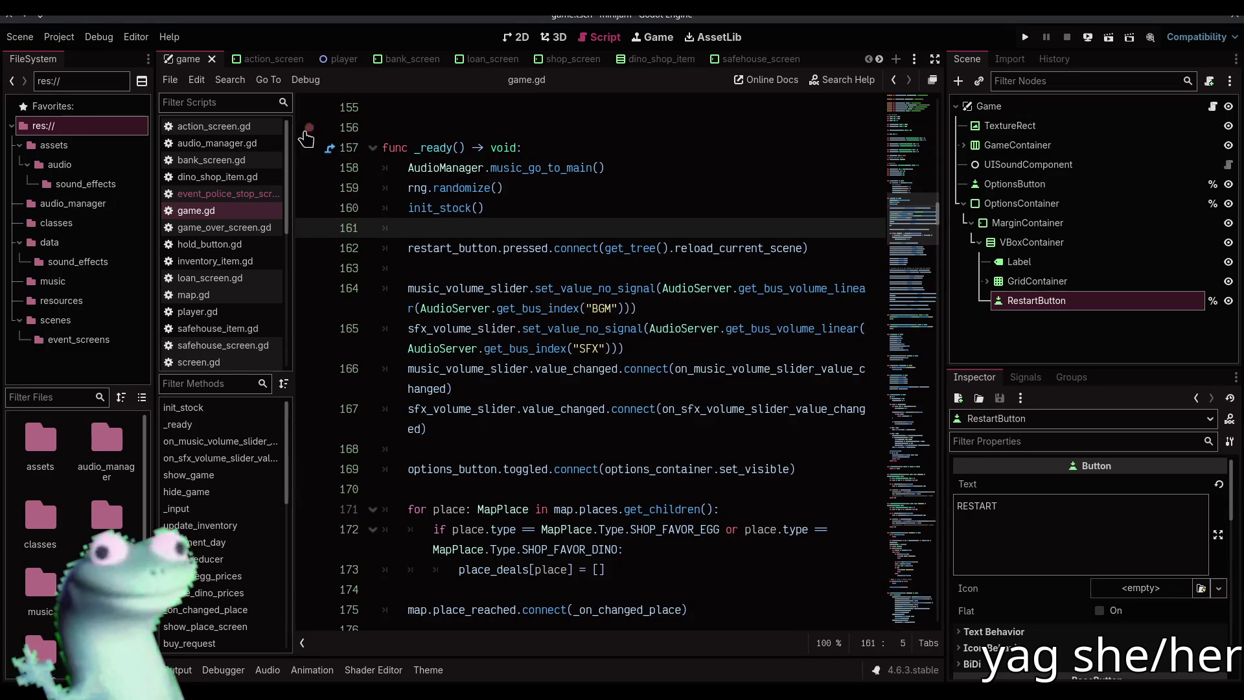
Hide OptionsContainer by default, then rerun and check the panel toggles correctly
click(1228, 203)
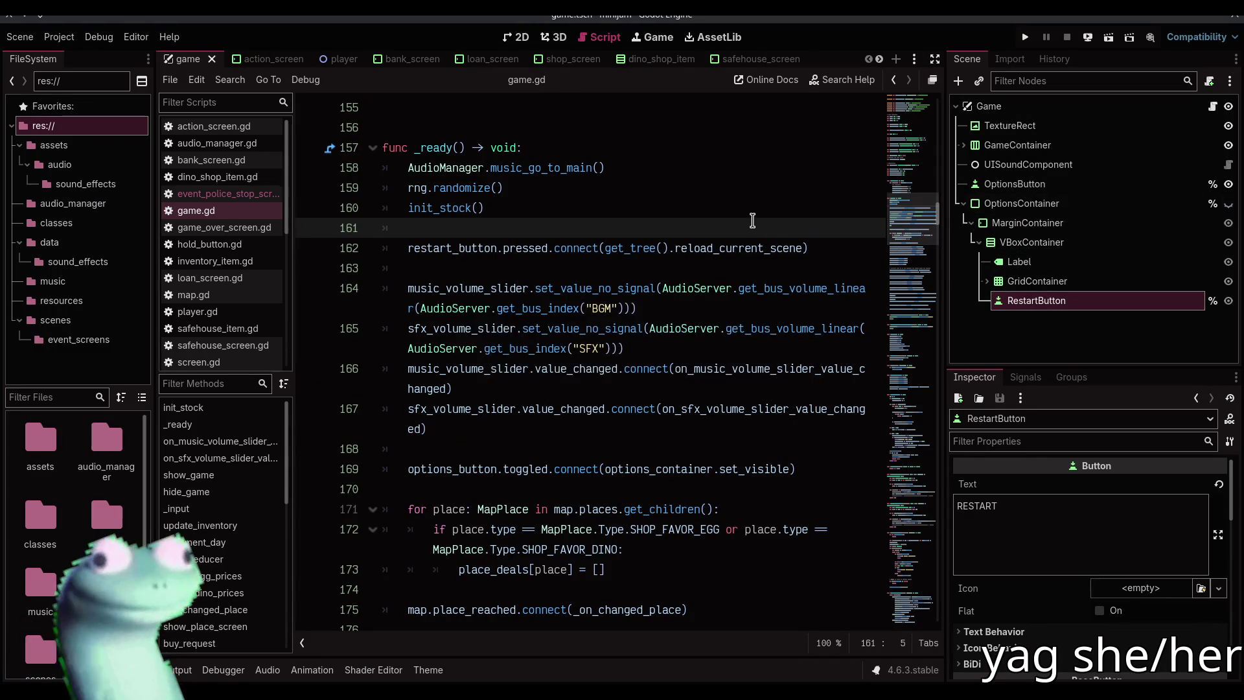
key(F5)
mouse_move(912, 490)
mouse_down()
mouse_move(839, 489)
mouse_move(912, 515)
mouse_up()
click(910, 433)
click(237, 131)
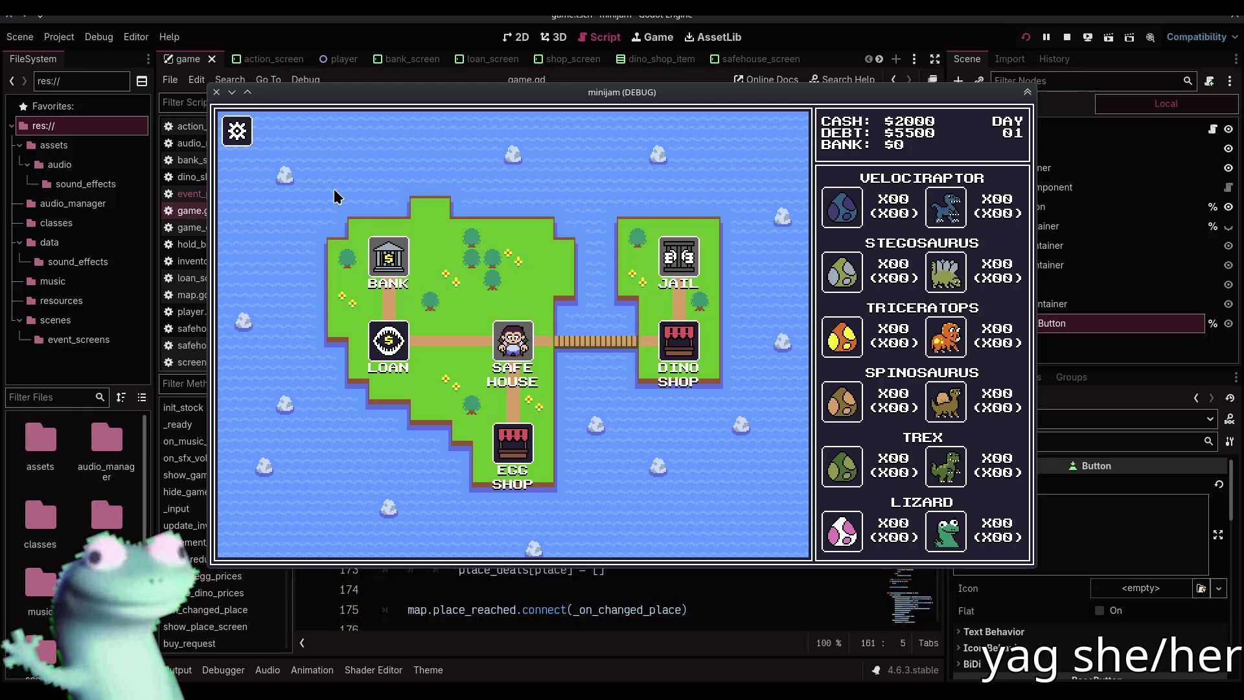
click(241, 134)
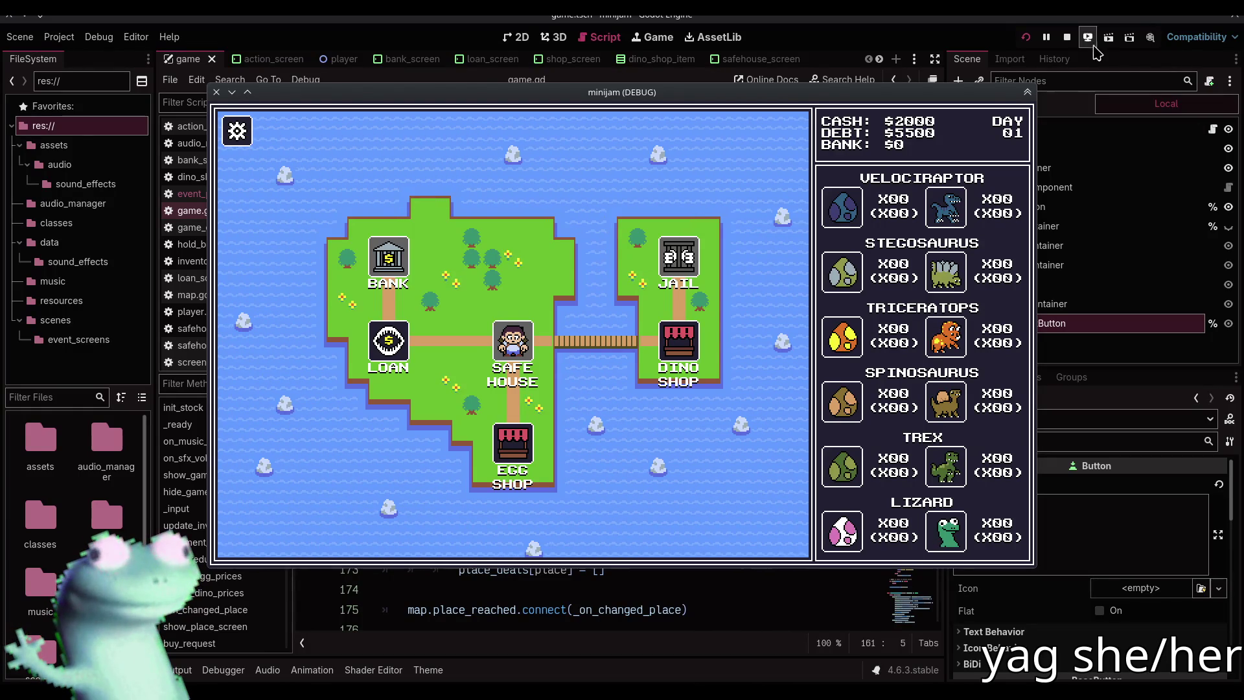
click(1067, 37)
Collapse the OptionsContainer branch, cancel a stray node search, and save the game scene
click(1034, 344)
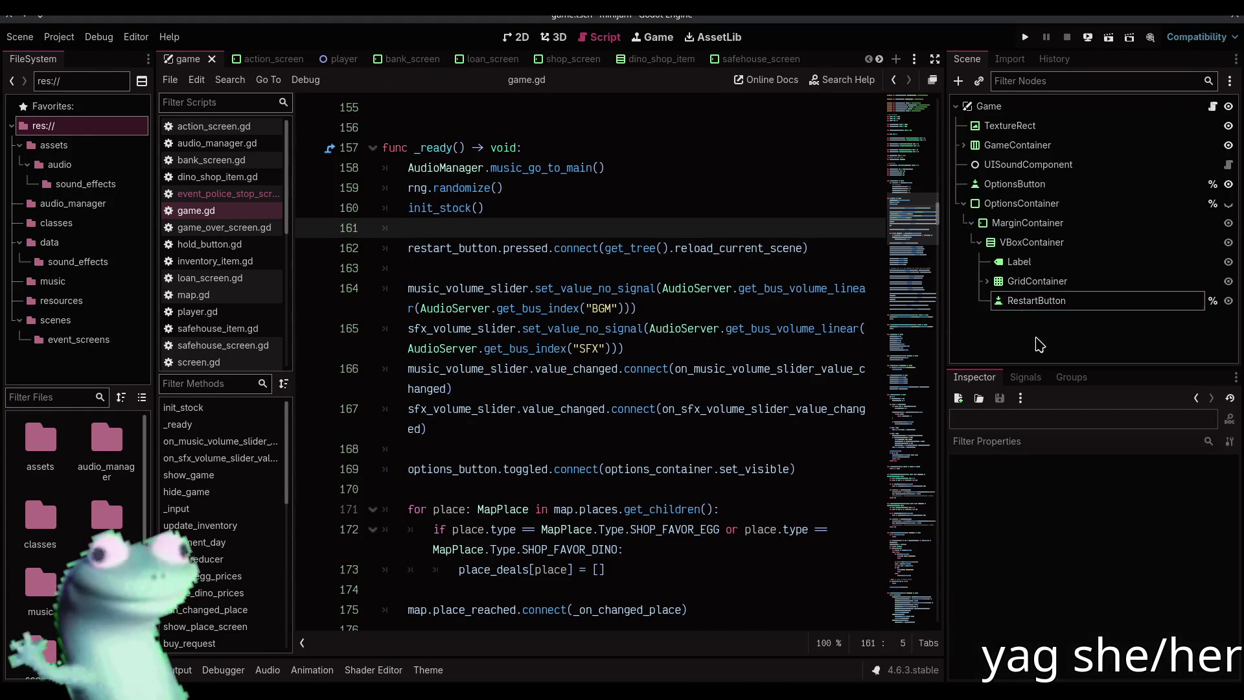
click(964, 203)
key(ctrl+a)
text(butt)
key(Escape)
key(ctrl+s)
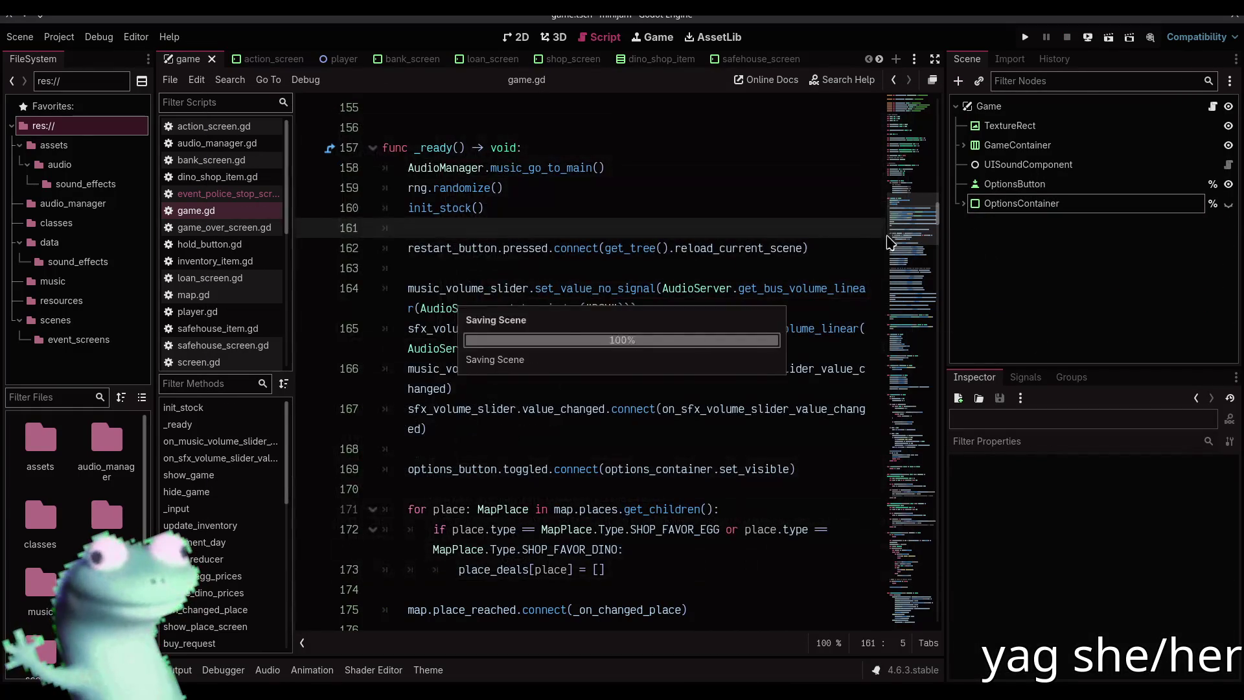
In the title_menu scene, add a ColorRect node under TitleMenu
scroll(737, 59, down, 3)
scroll(736, 59, down, 4)
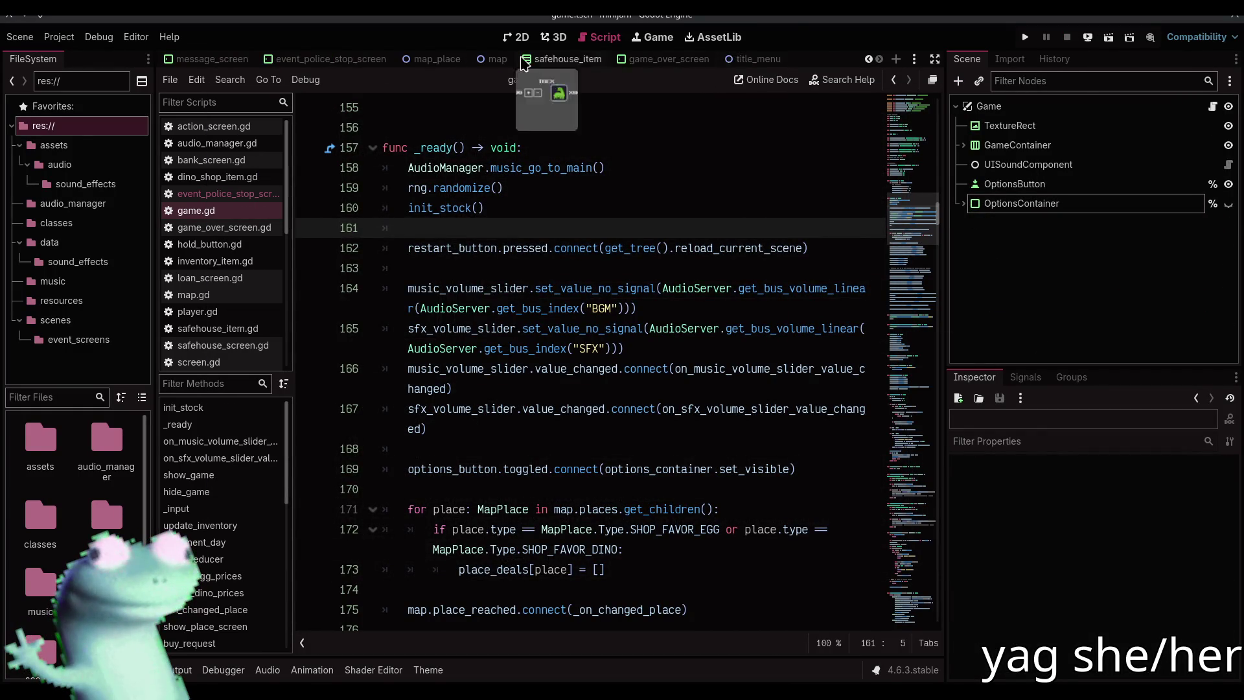
click(738, 59)
click(1070, 327)
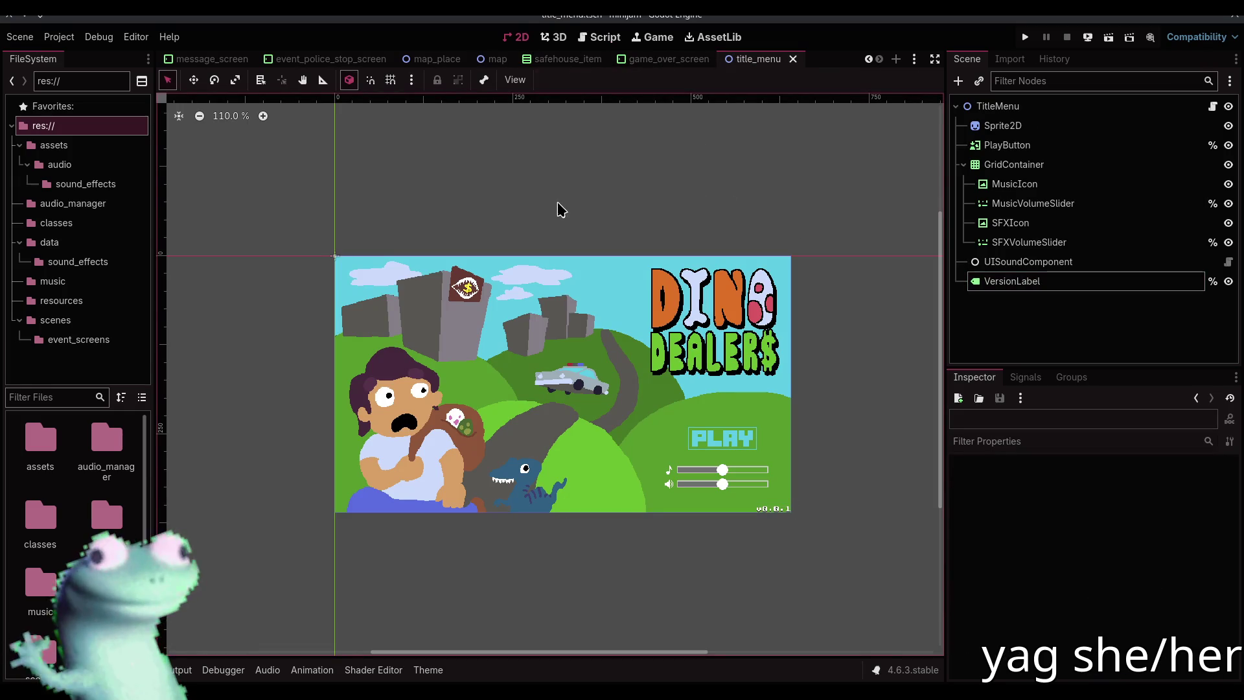
click(994, 105)
click(958, 81)
key(BackSpace)
key(BackSpace)
key(BackSpace)
text(colorr)
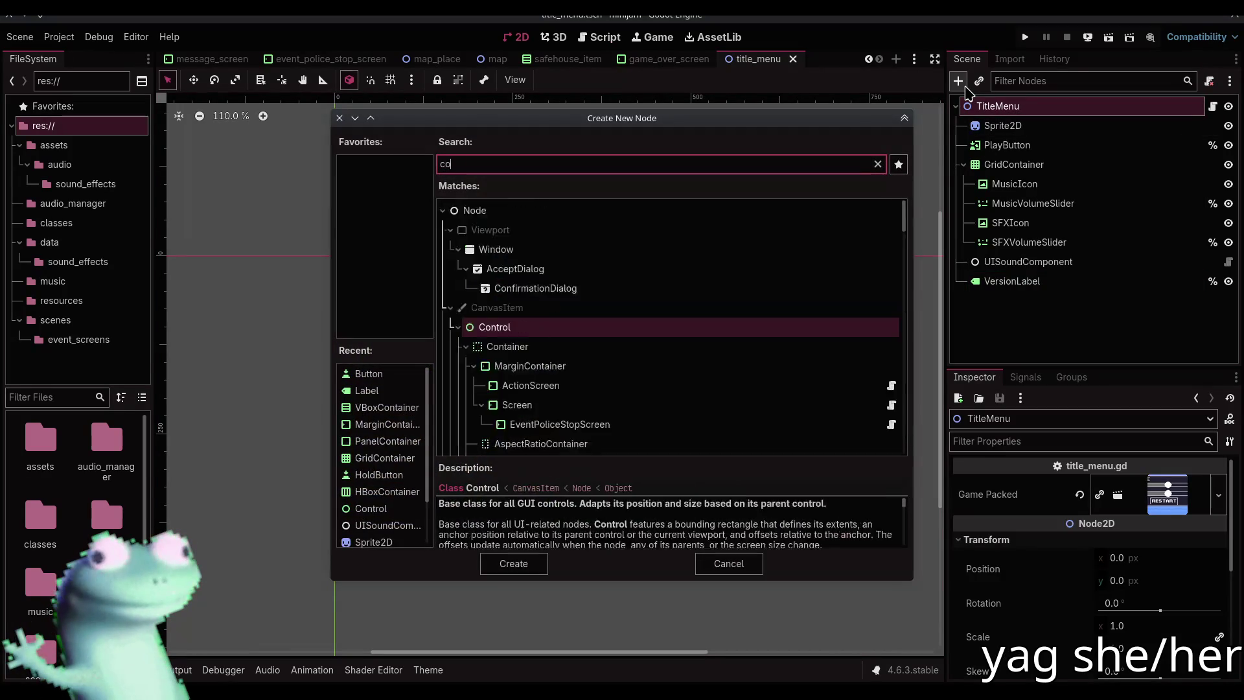
key(Return)
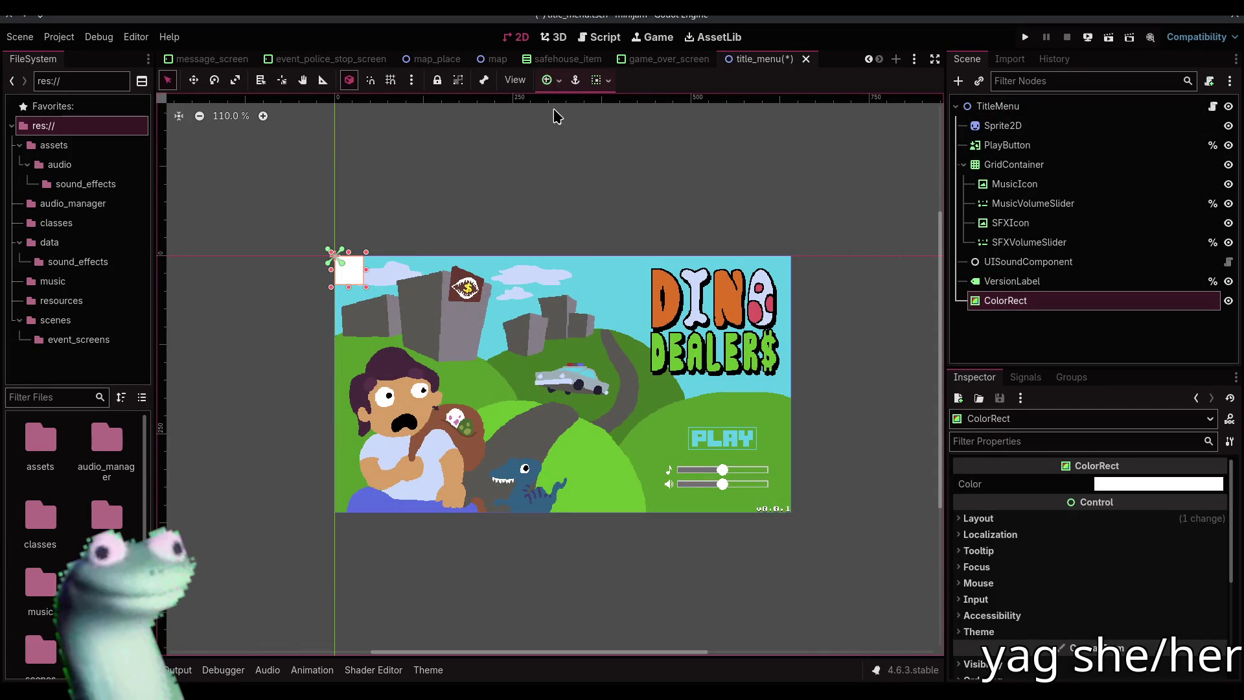
Inspect the ColorRect anchor presets and TitleMenu's node actions without changing anything
click(547, 80)
click(683, 175)
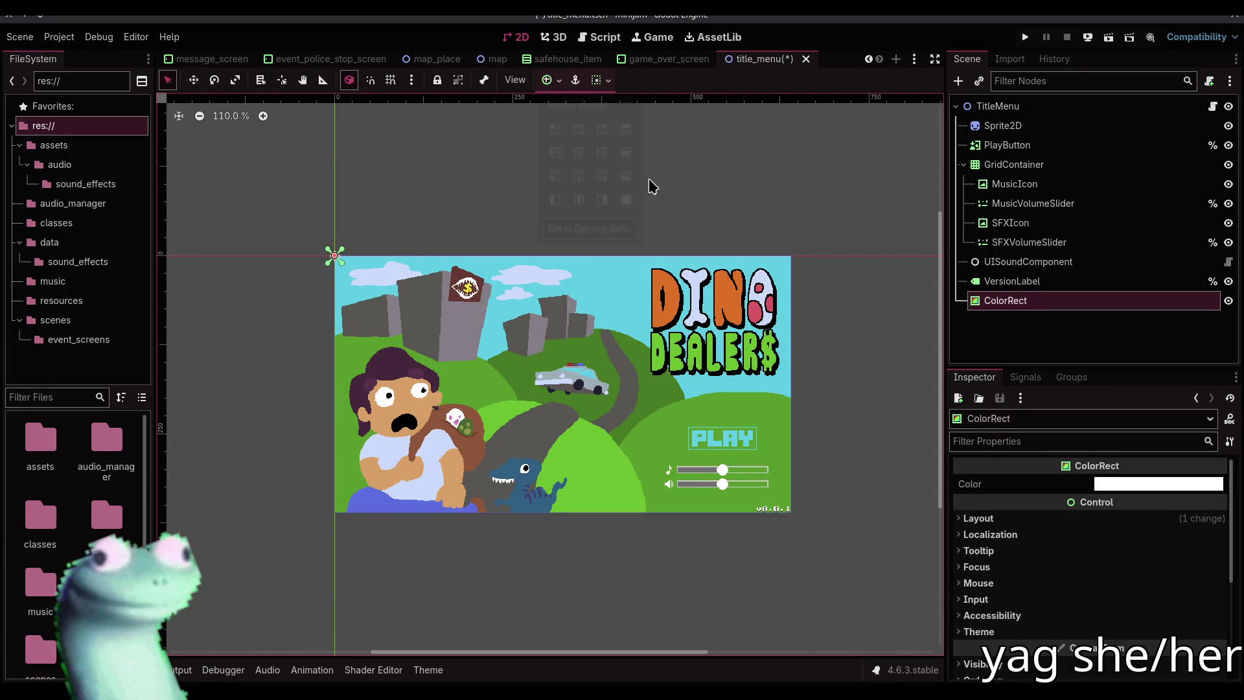
click(1054, 141)
click(1053, 128)
click(1055, 139)
click(1036, 114)
right_click(1038, 118)
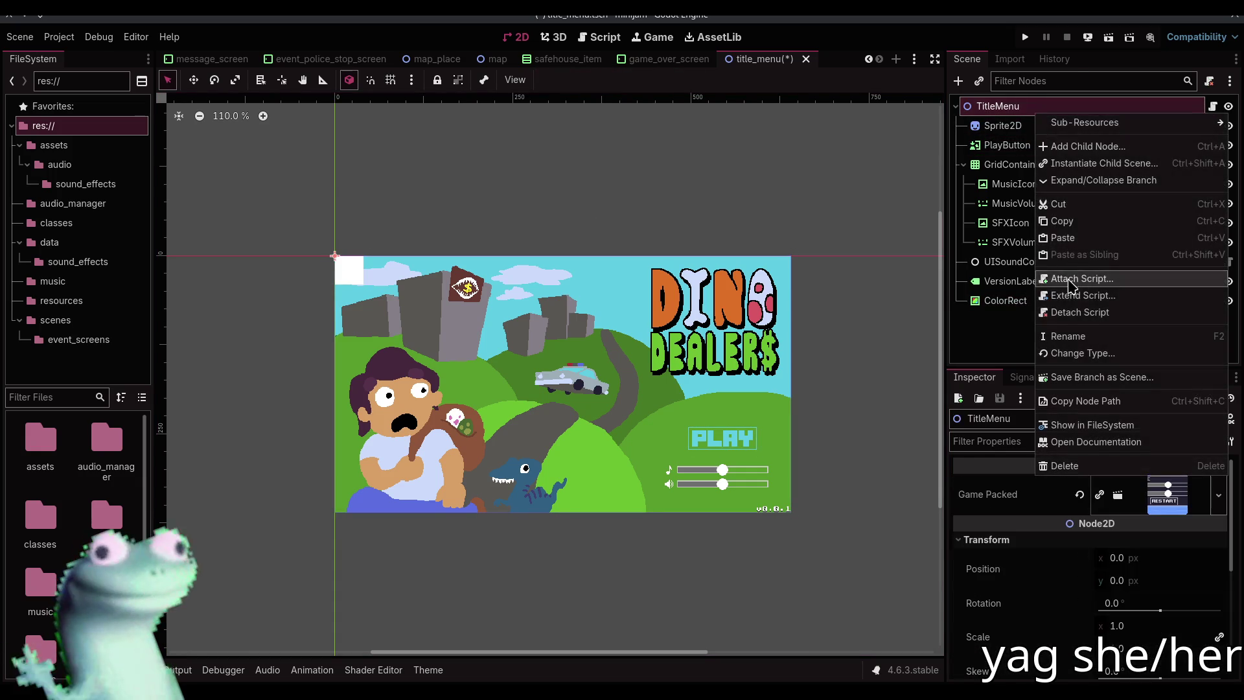
click(993, 340)
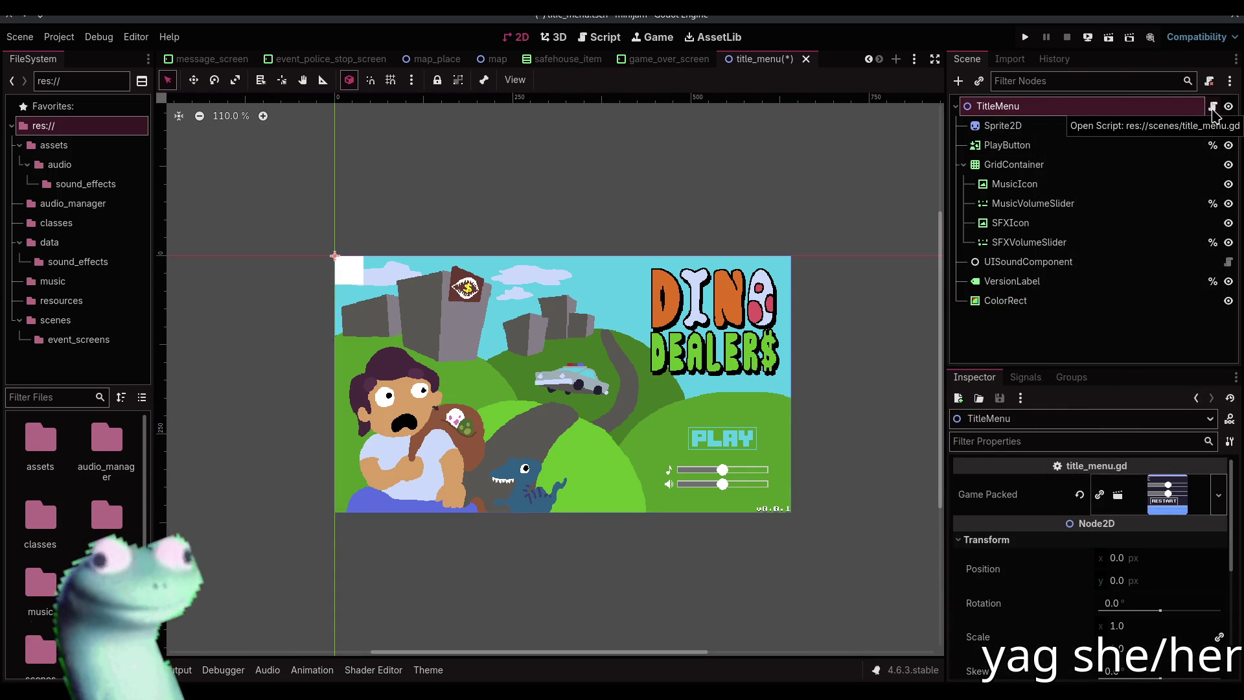
Open title_menu.gd, review it from line 1, and return to the 2D view
click(1214, 115)
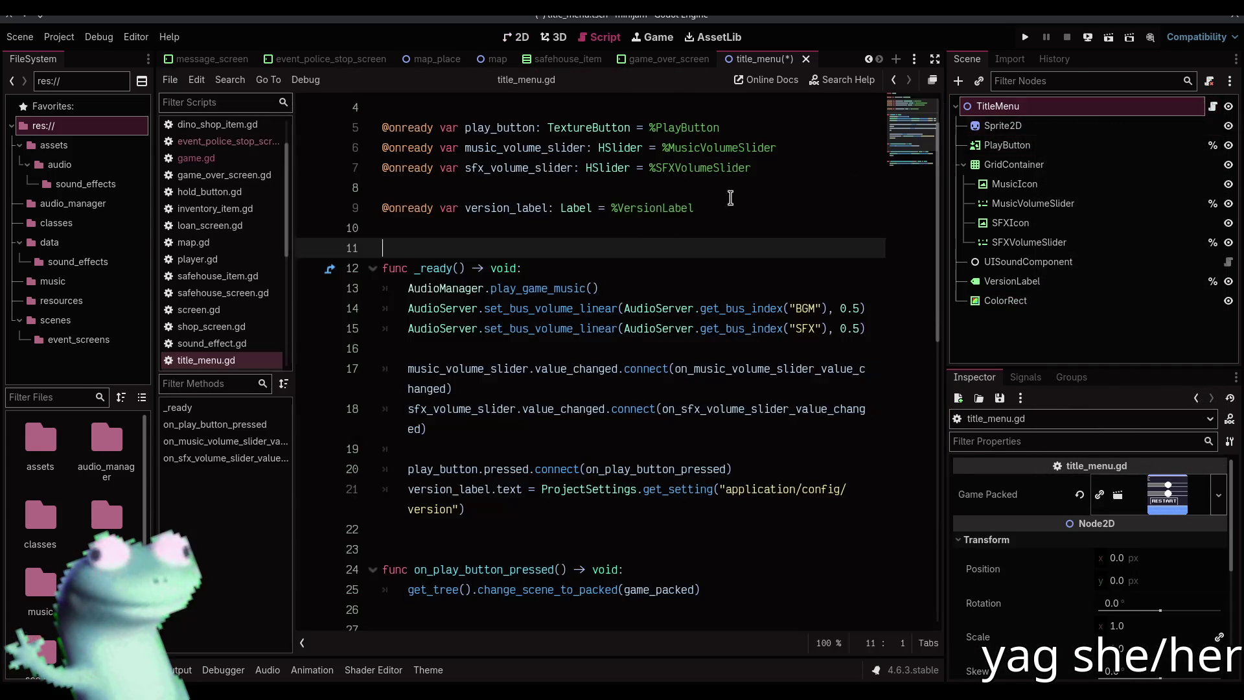
scroll(836, 175, up, 1)
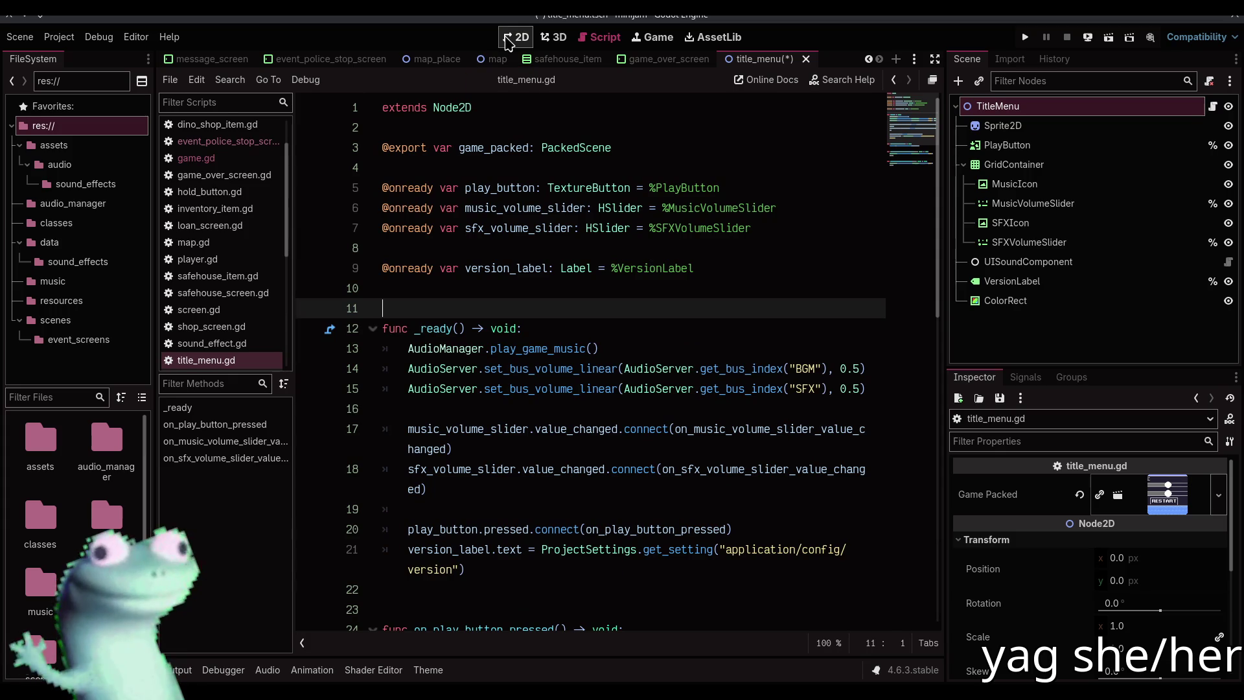
click(516, 37)
Change TitleMenu's node type to Control
right_click(1024, 107)
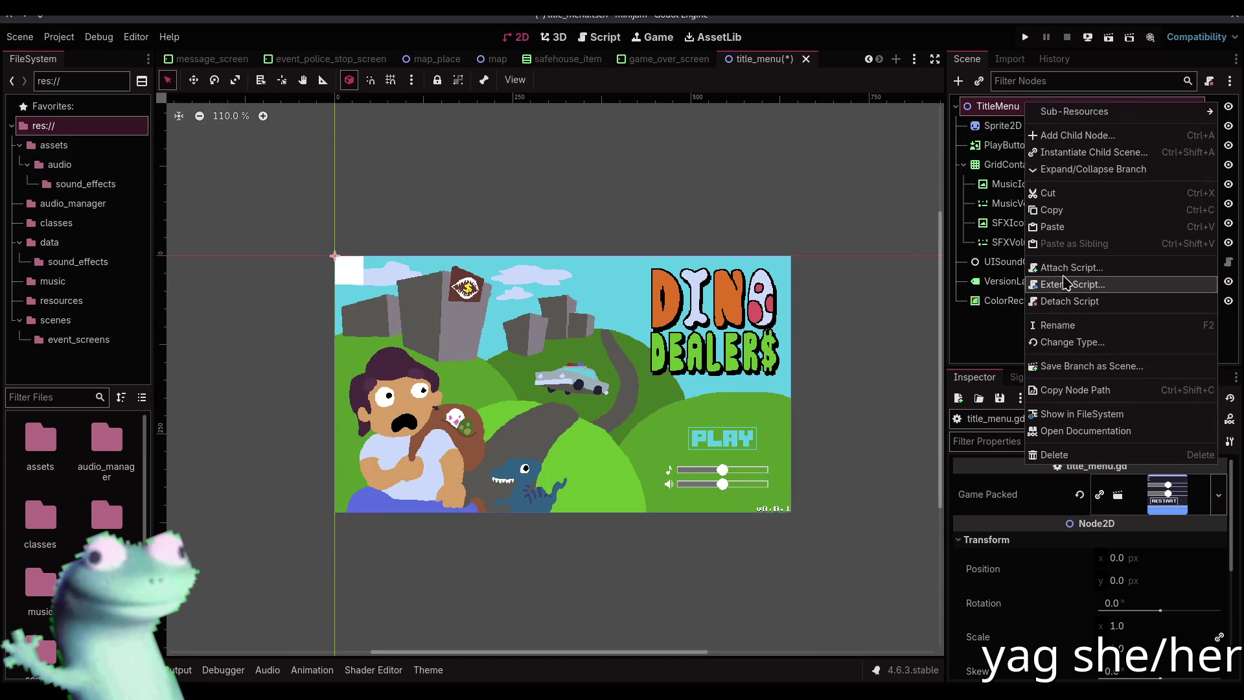
click(1066, 342)
text(cont)
key(Return)
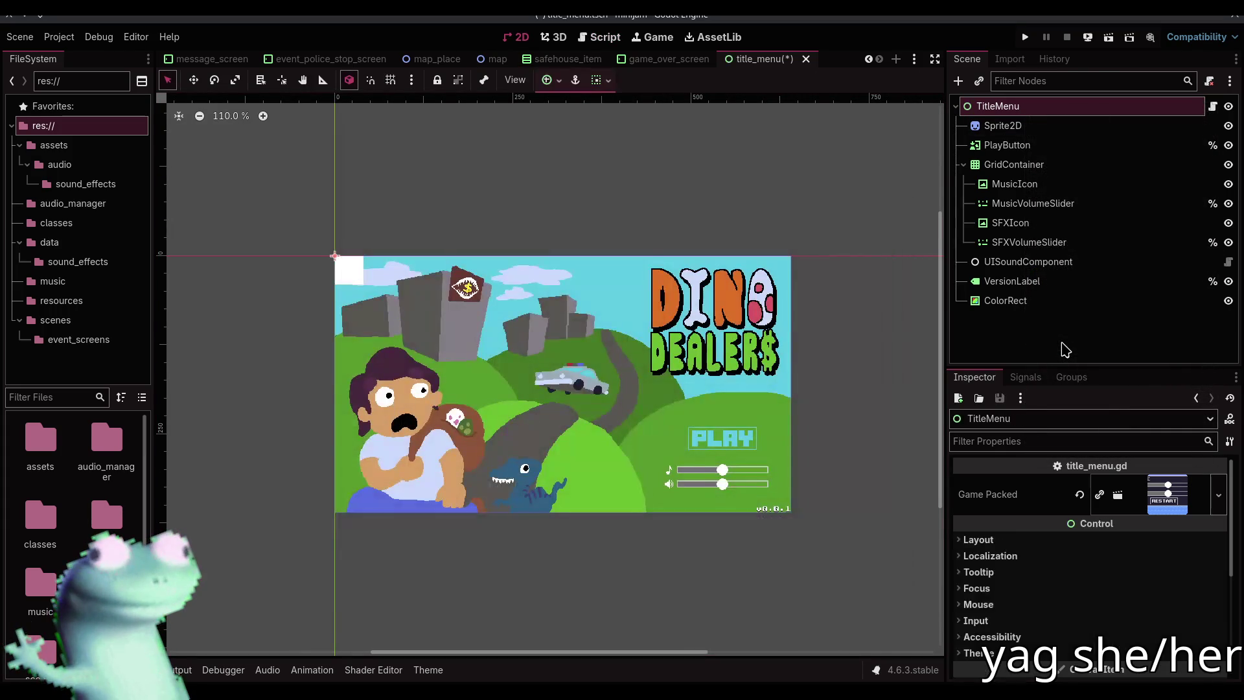
click(1030, 125)
click(1025, 106)
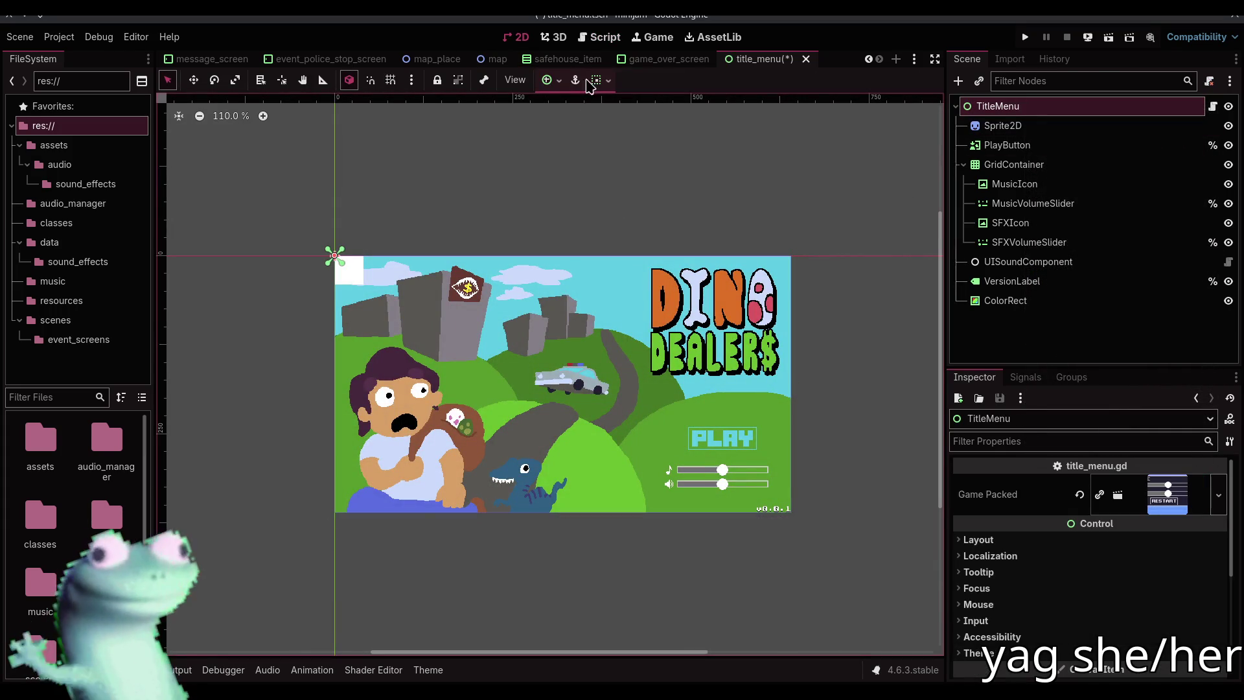
Give the ColorRect the Full Rect anchor preset so it fills the viewport
click(550, 80)
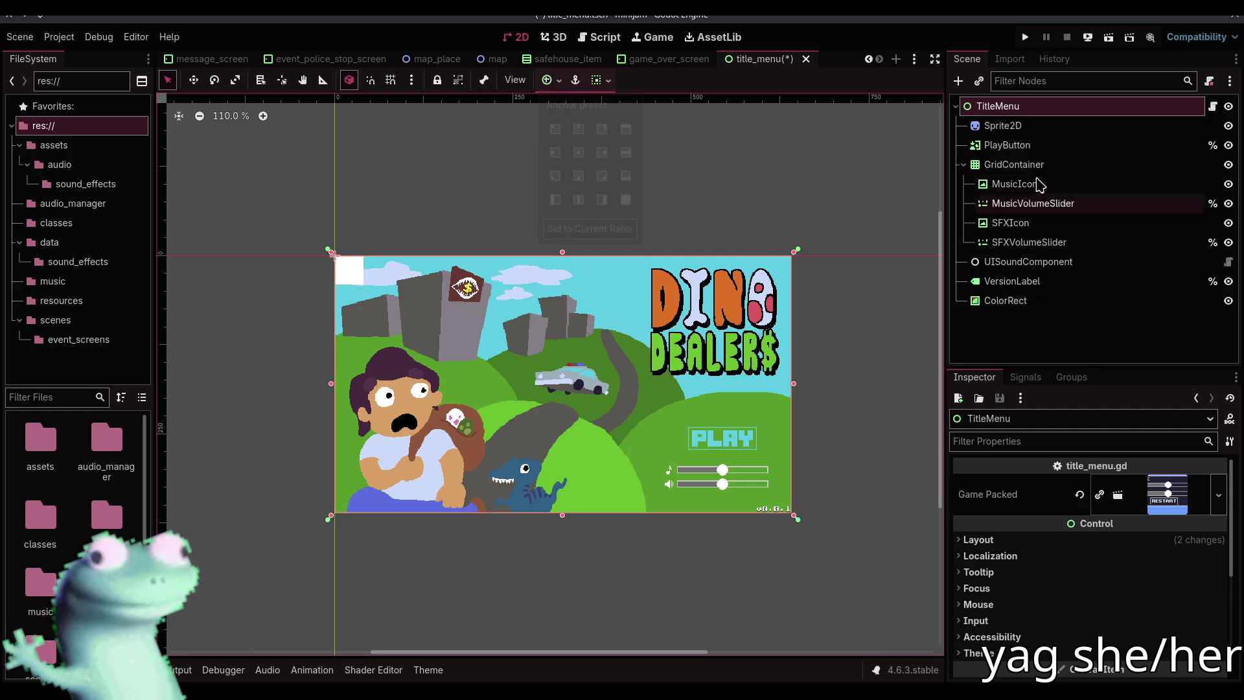
click(1030, 147)
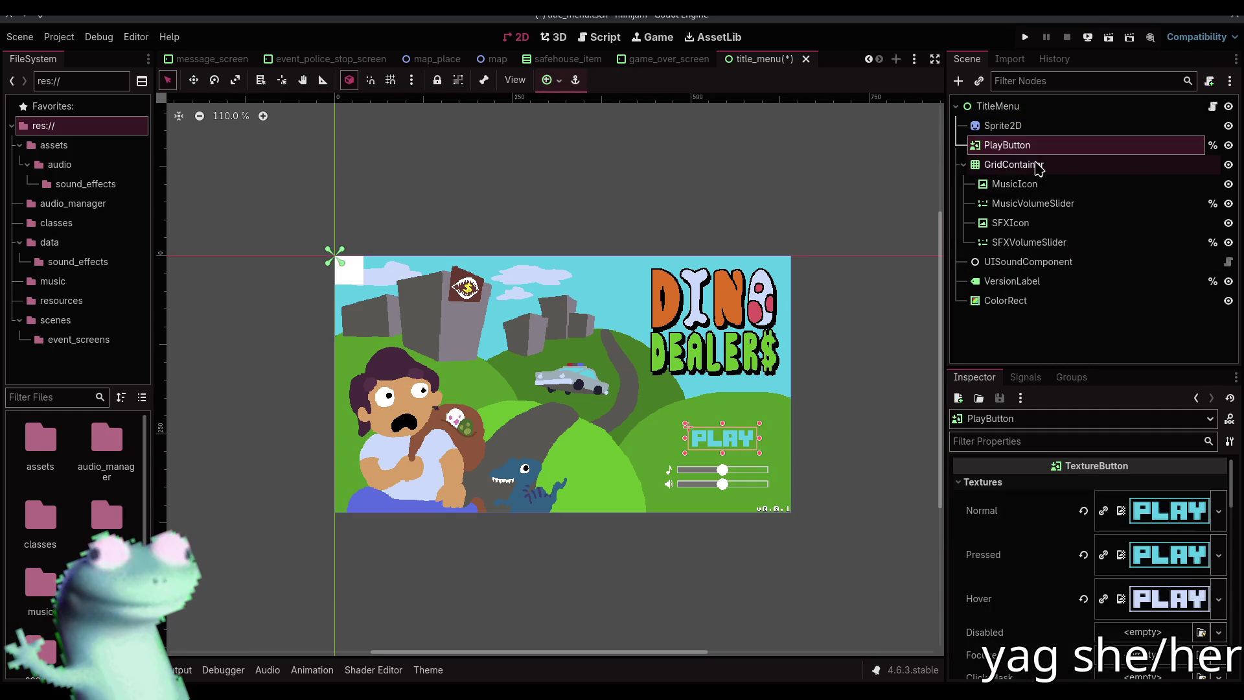
click(1035, 165)
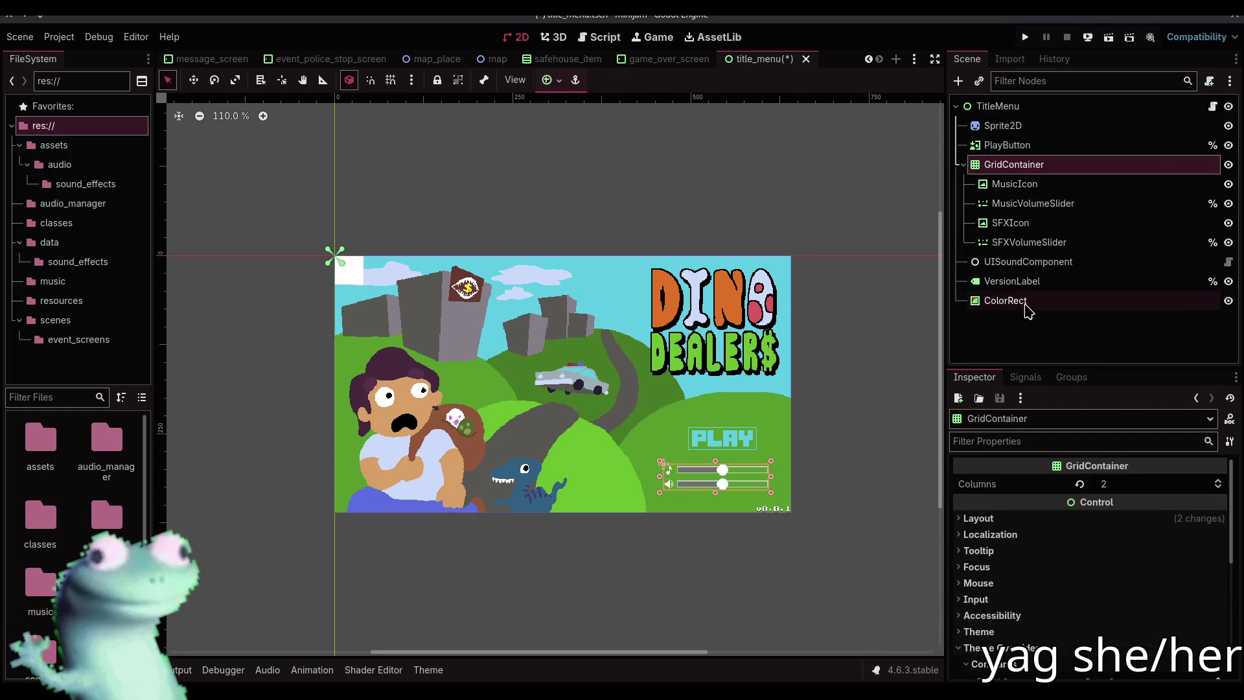
click(1004, 299)
click(551, 80)
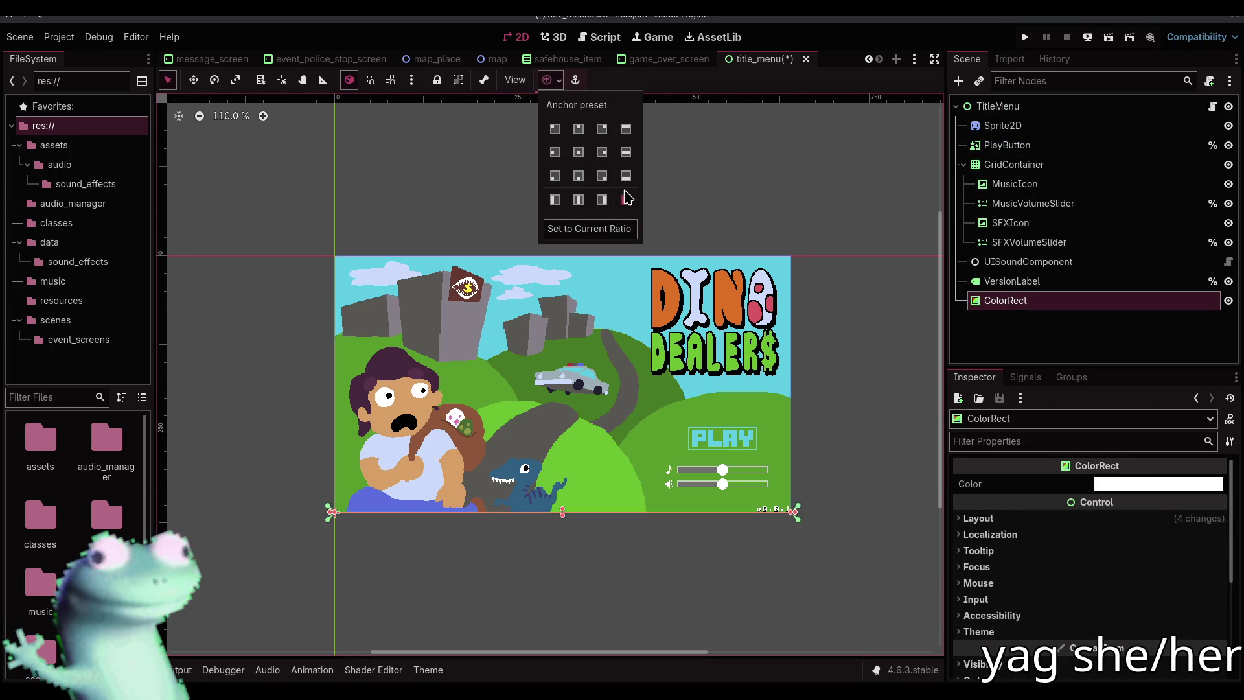
click(627, 194)
Rename the ColorRect node to FadeRect
click(1067, 312)
click(1064, 307)
click(1063, 307)
text(Fade)
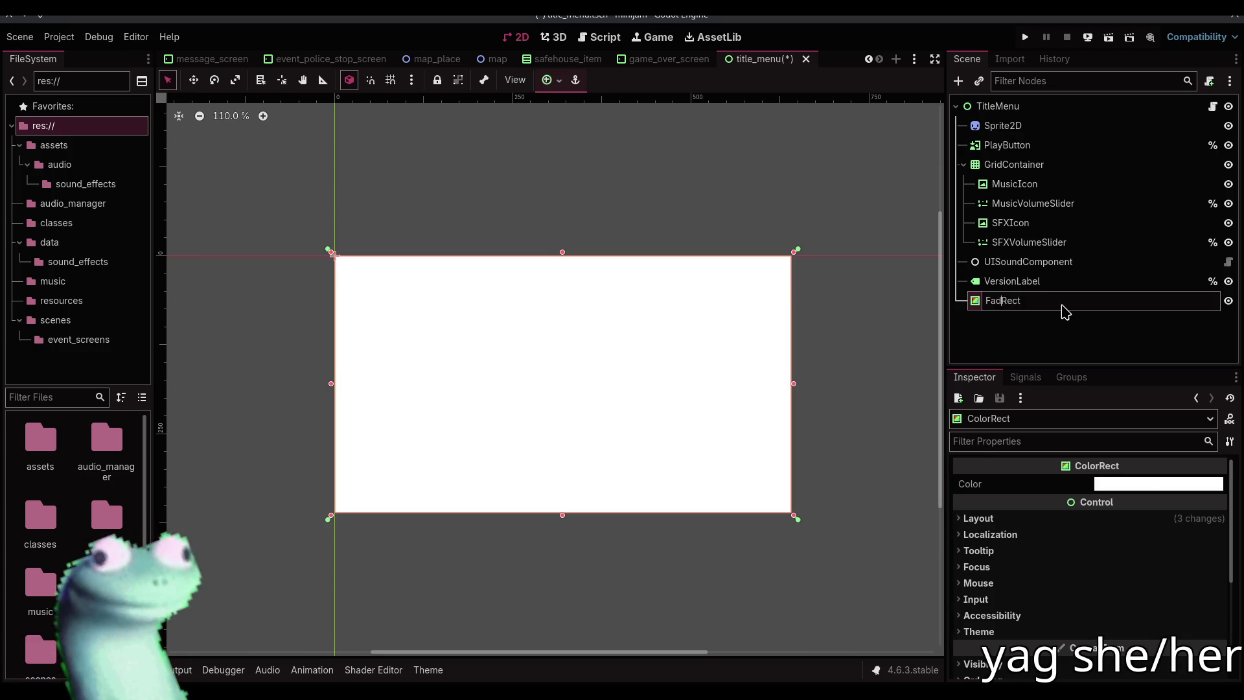
key(Return)
Set FadeRect's colour to black with alpha 0 and save the title menu scene
click(1140, 484)
click(1226, 241)
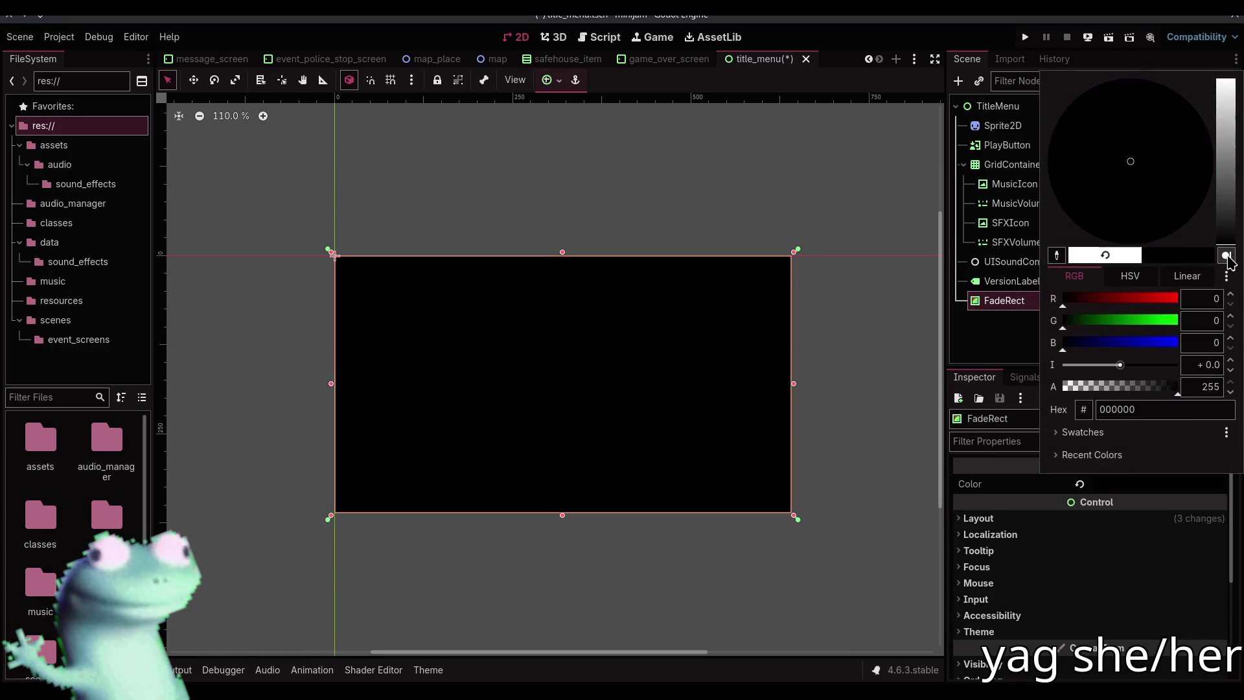
drag(1157, 388, 1048, 392)
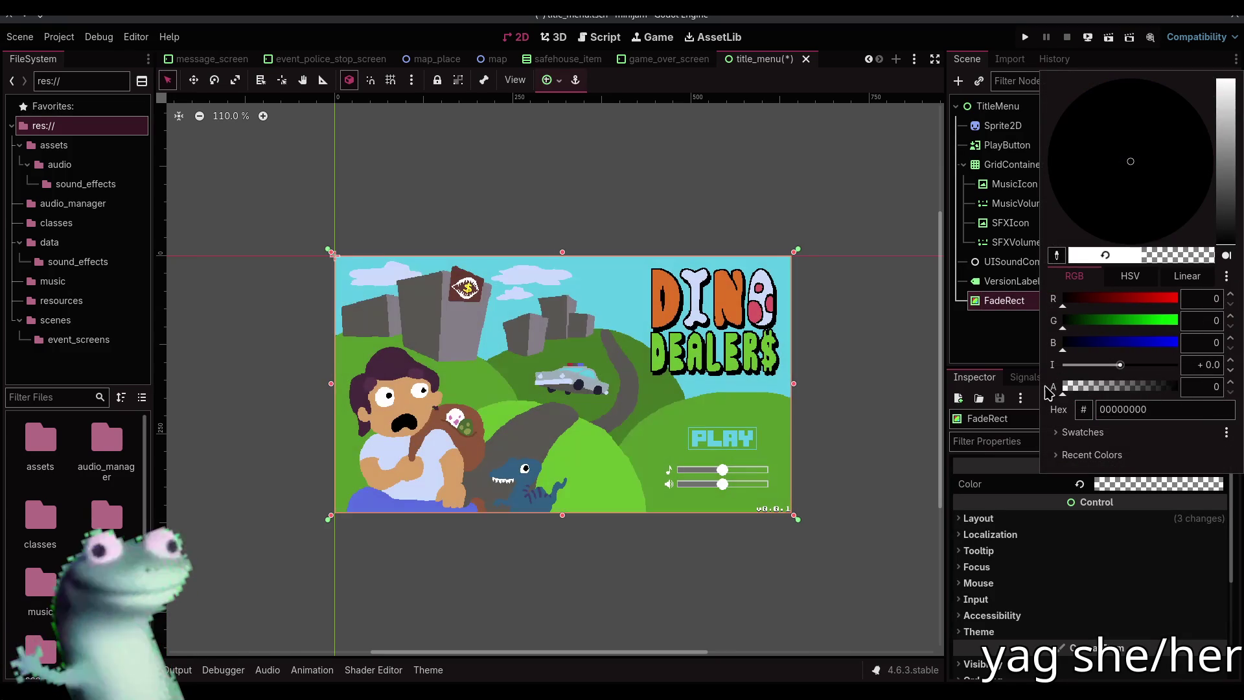
click(982, 315)
key(ctrl+s)
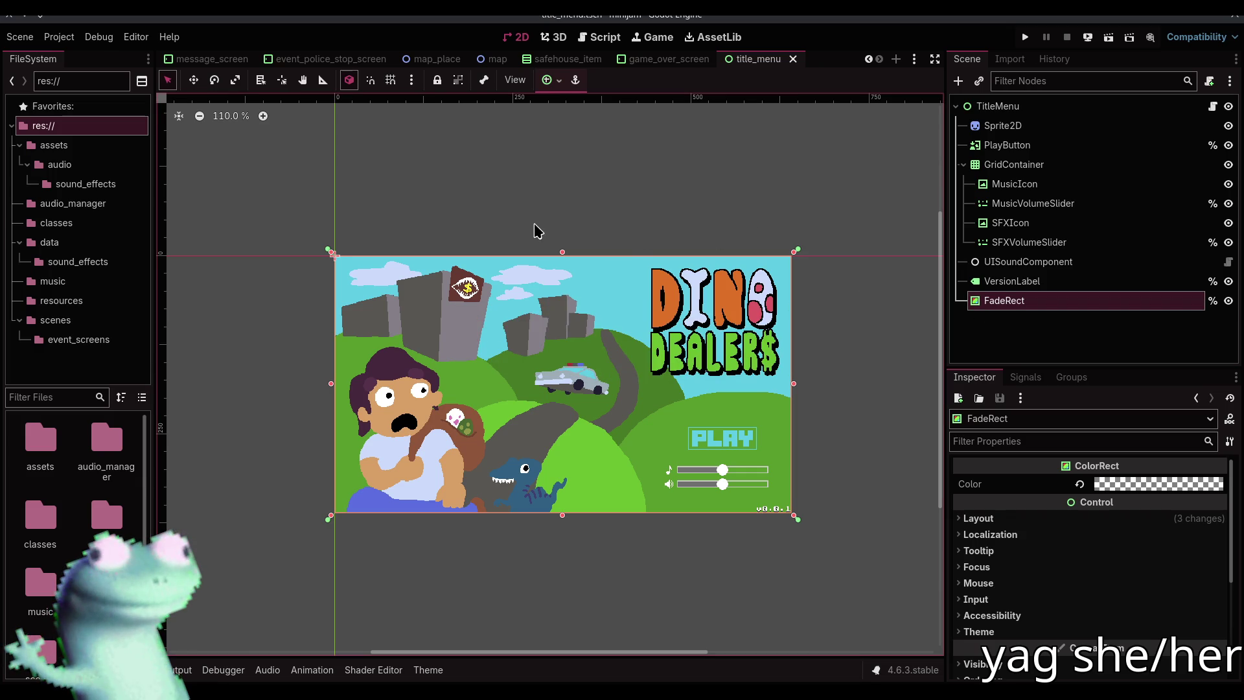
click(500, 232)
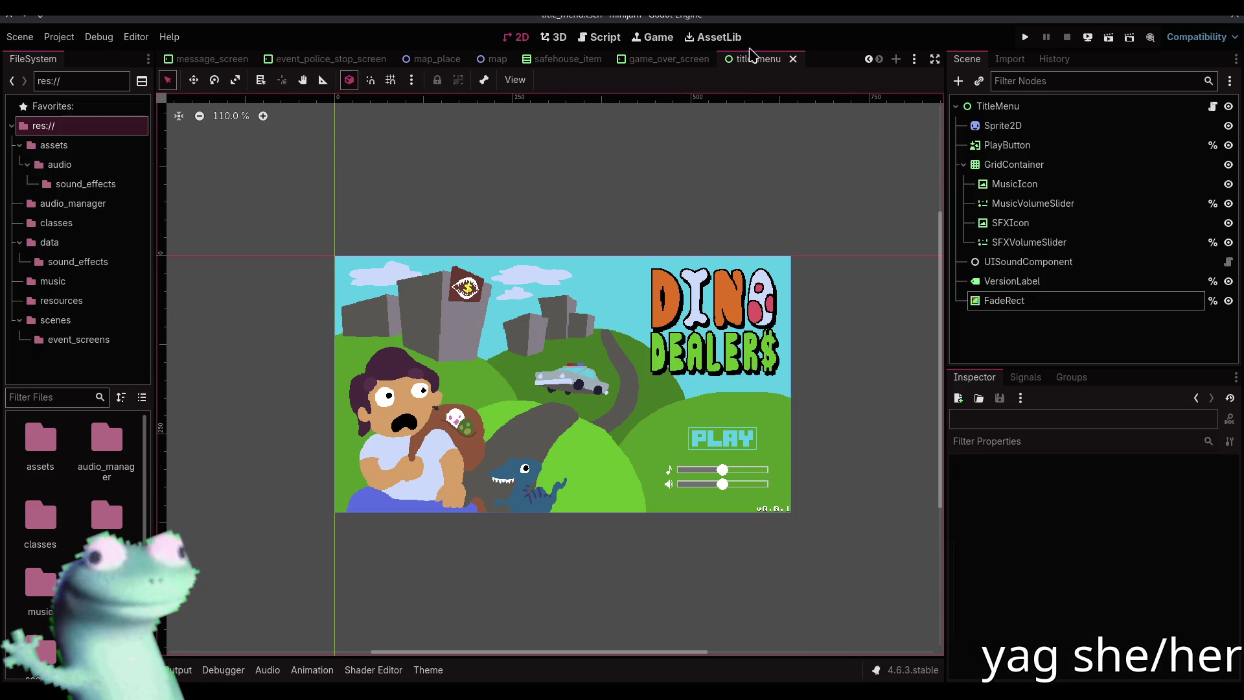
click(1211, 106)
mouse_move(1011, 301)
mouse_down()
mouse_move(597, 304)
mouse_move(609, 310)
mouse_up()
key(ctrl+s)
scroll(784, 392, down, 7)
scroll(783, 392, up, 4)
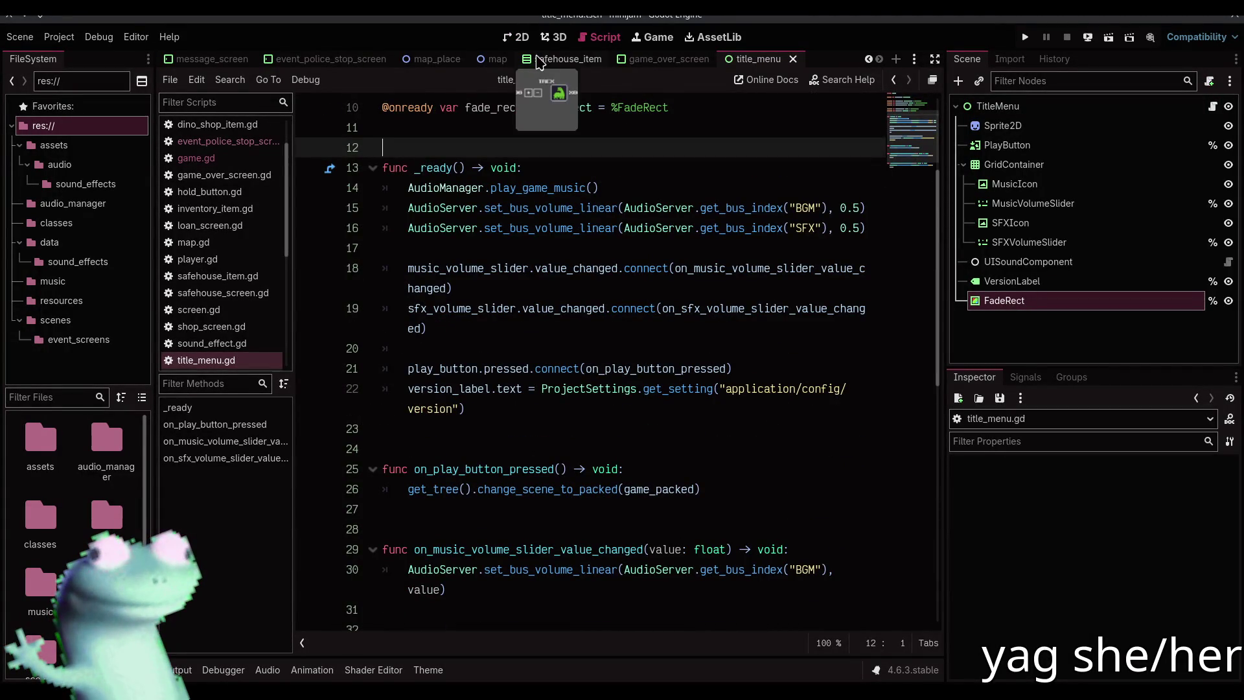
Insert a blank line after the version_label declaration in title_menu.gd and save
click(517, 37)
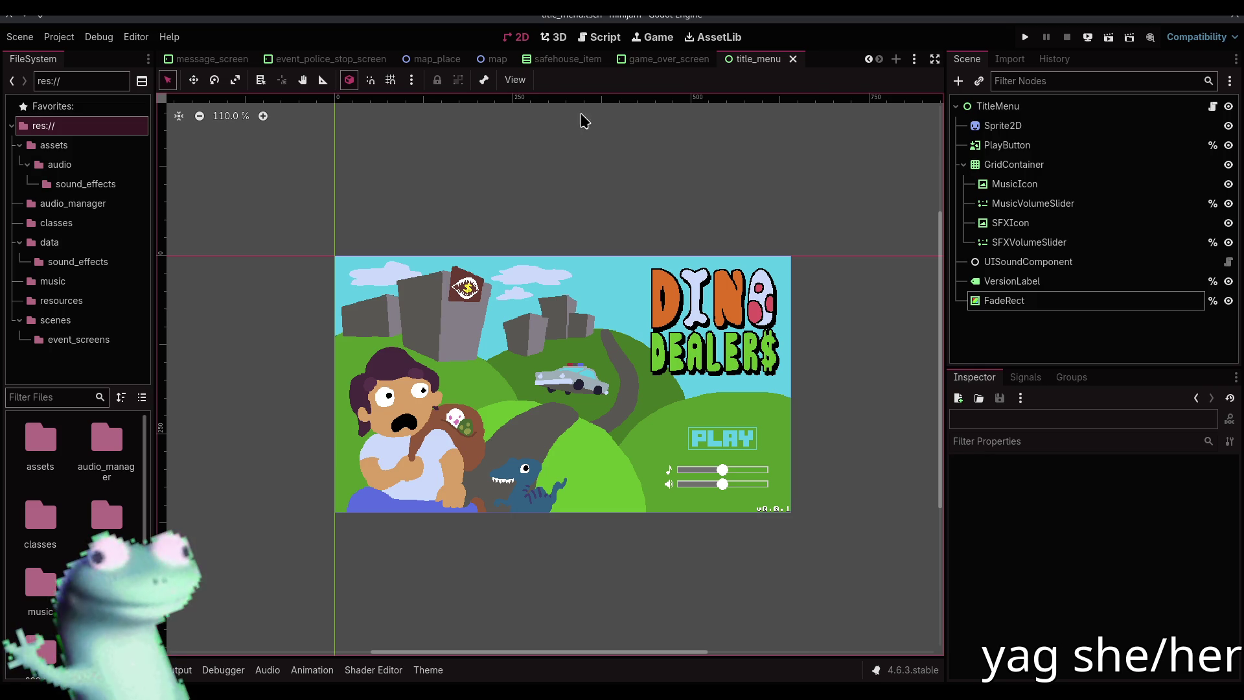
click(599, 37)
click(522, 38)
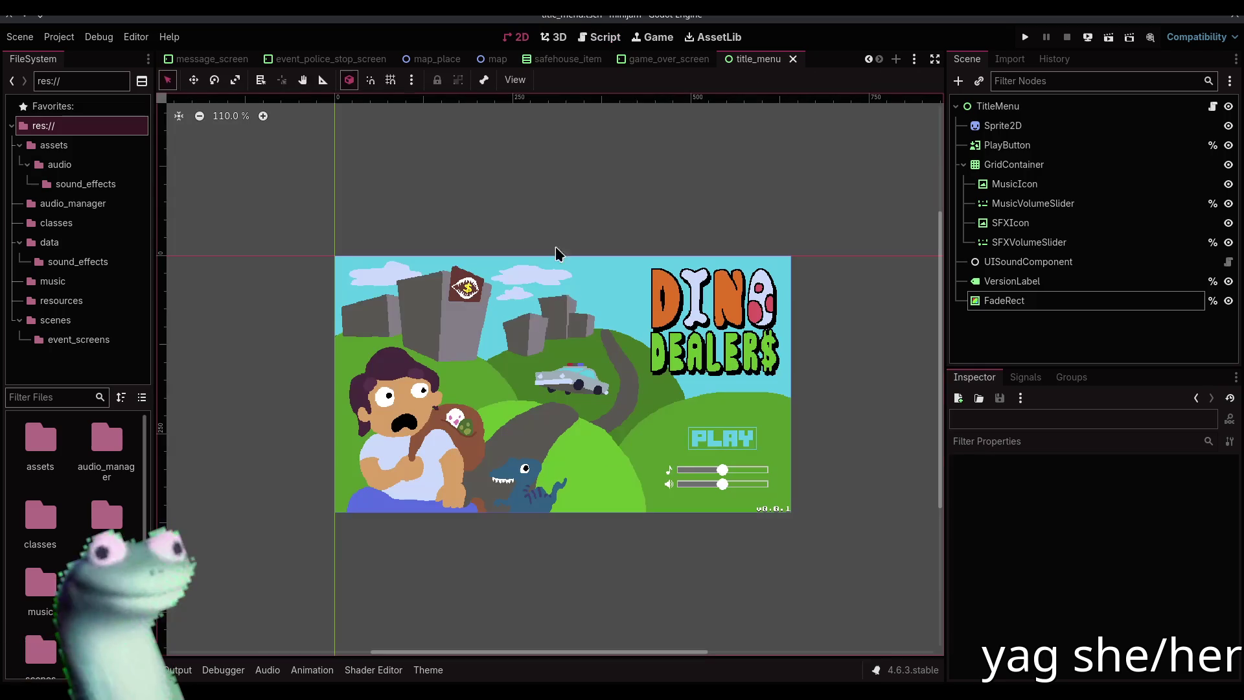
click(583, 39)
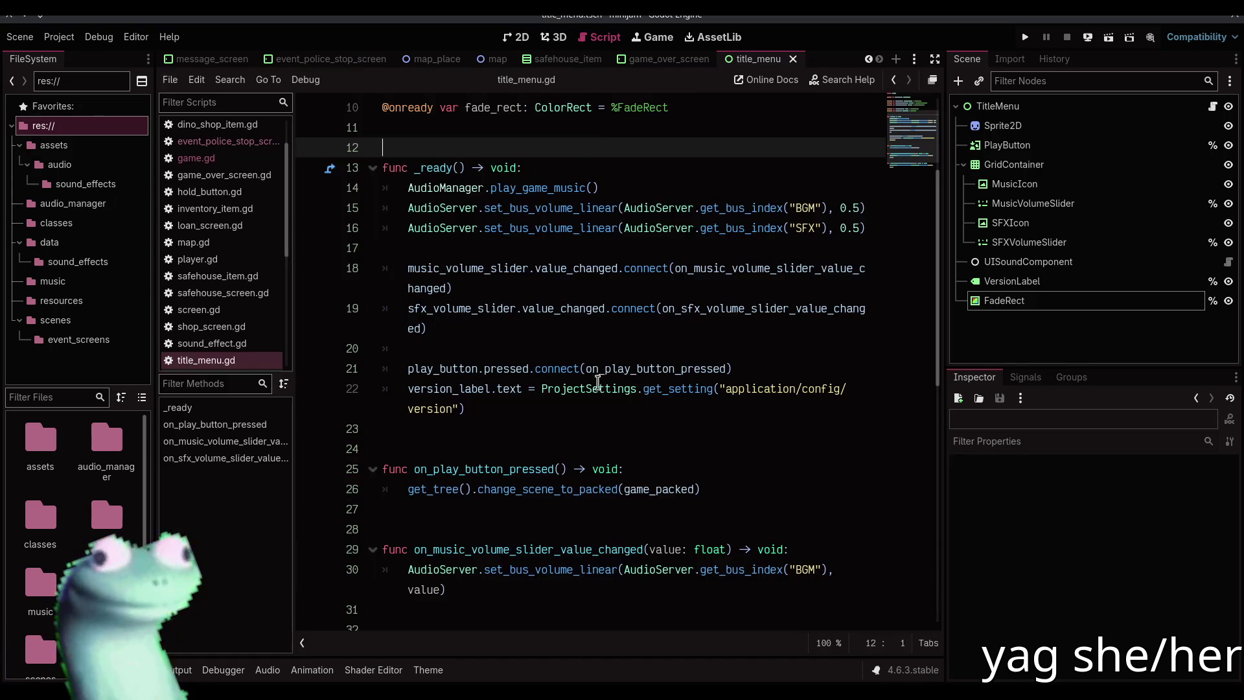
scroll(579, 173, up, 3)
click(638, 290)
click(730, 266)
key(Return)
key(ctrl+s)
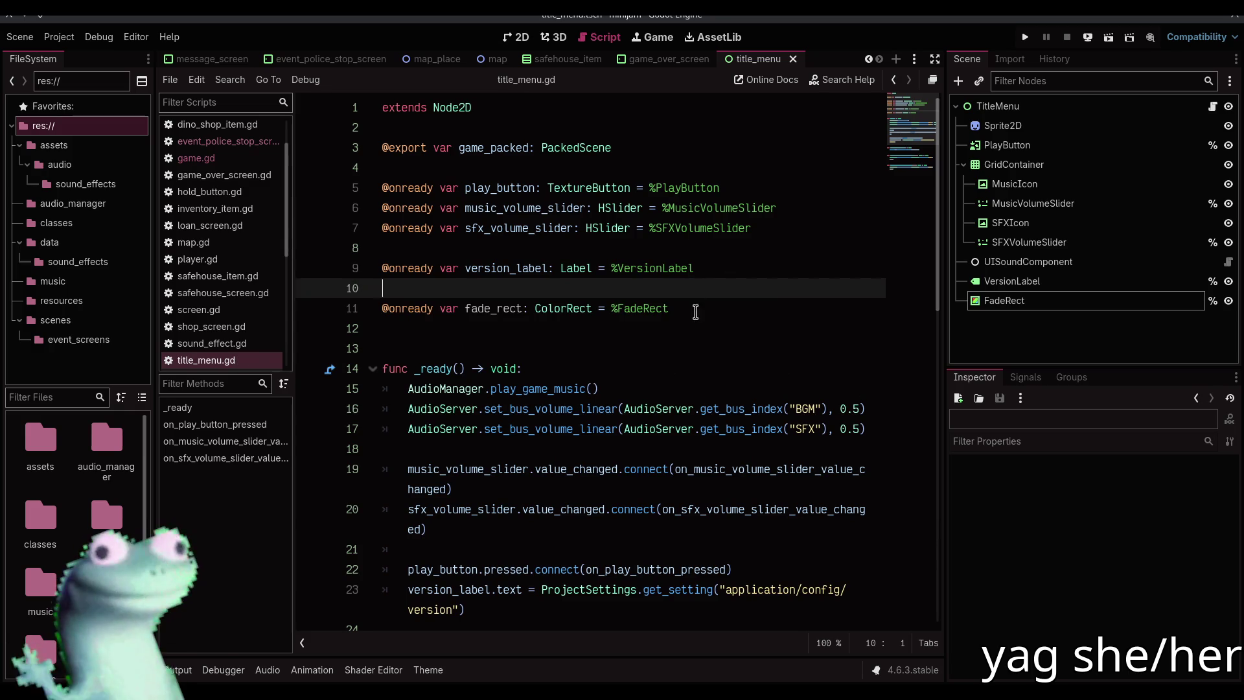
Look over the itch image templates and Mini Jam 211: Dinosaurs pages in the browser
click(695, 329)
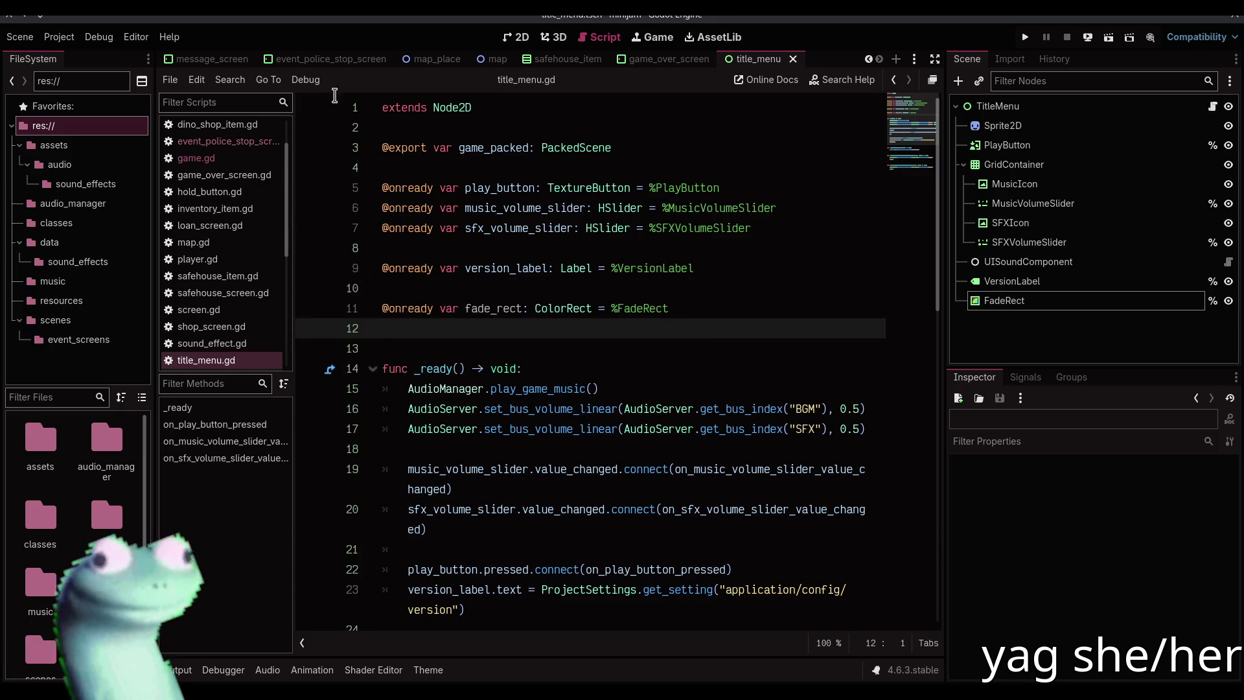
key(alt+Tab)
click(1102, 21)
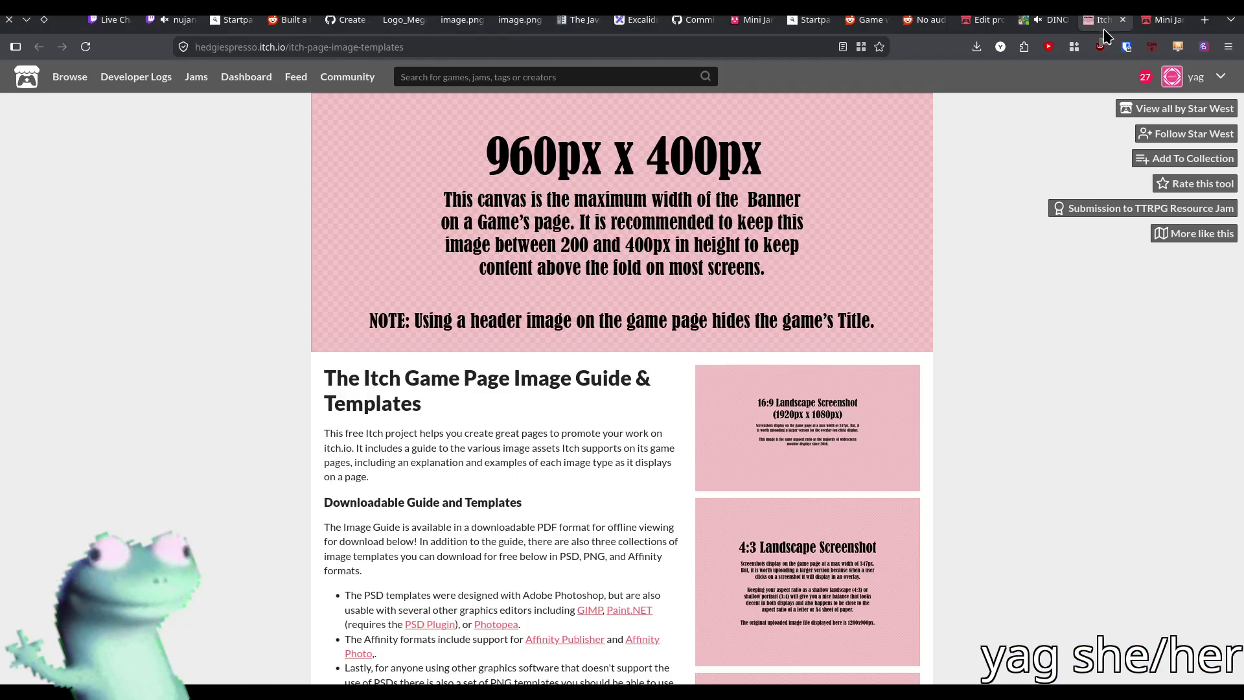
click(1163, 20)
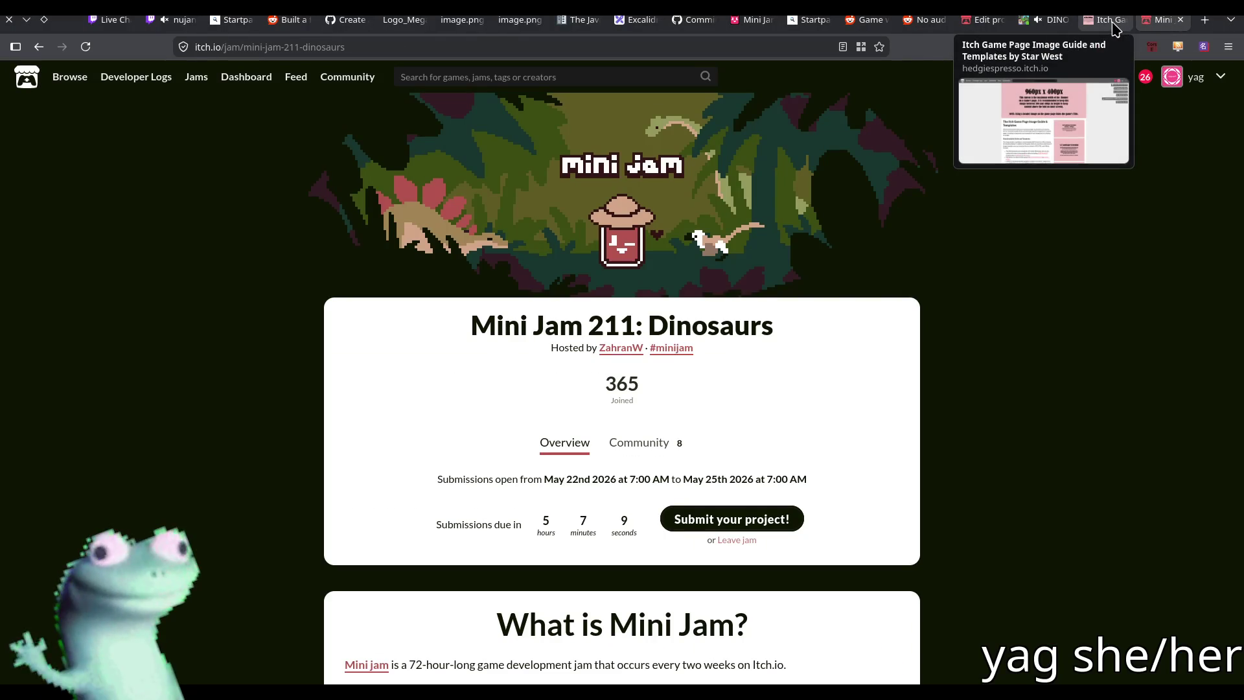
key(alt+Tab)
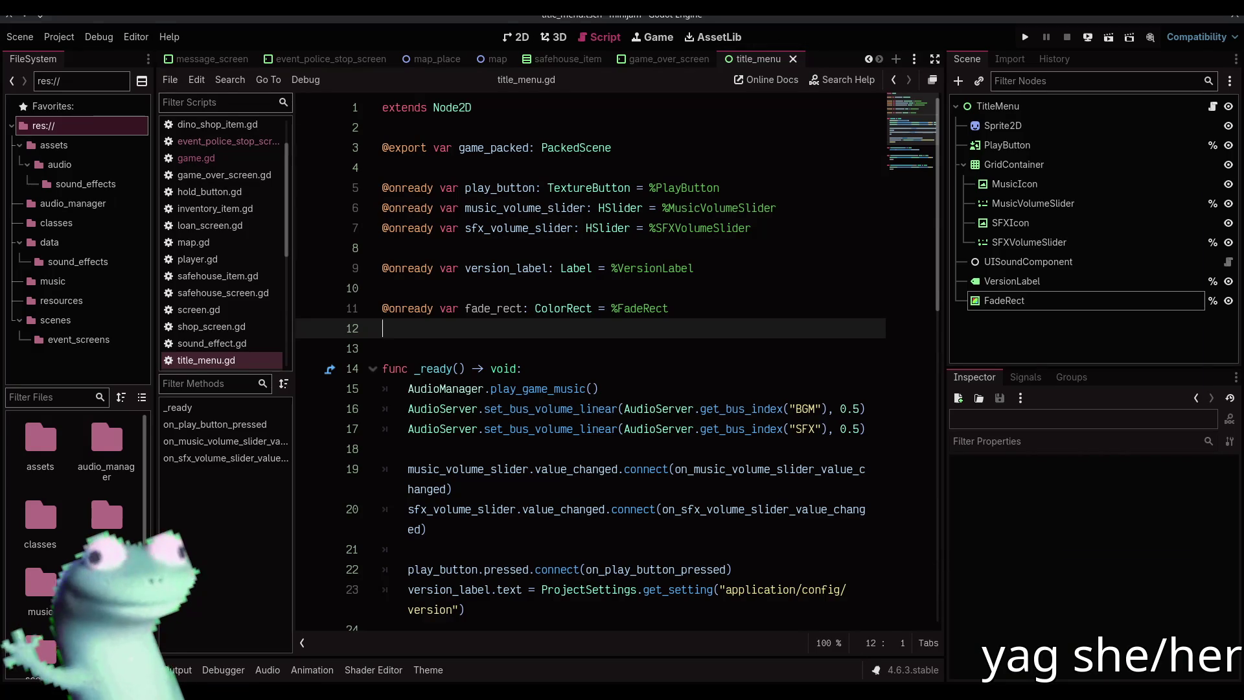
key(alt+Tab)
Review the script's blank lines and move to the end of the play button connect call
click(562, 160)
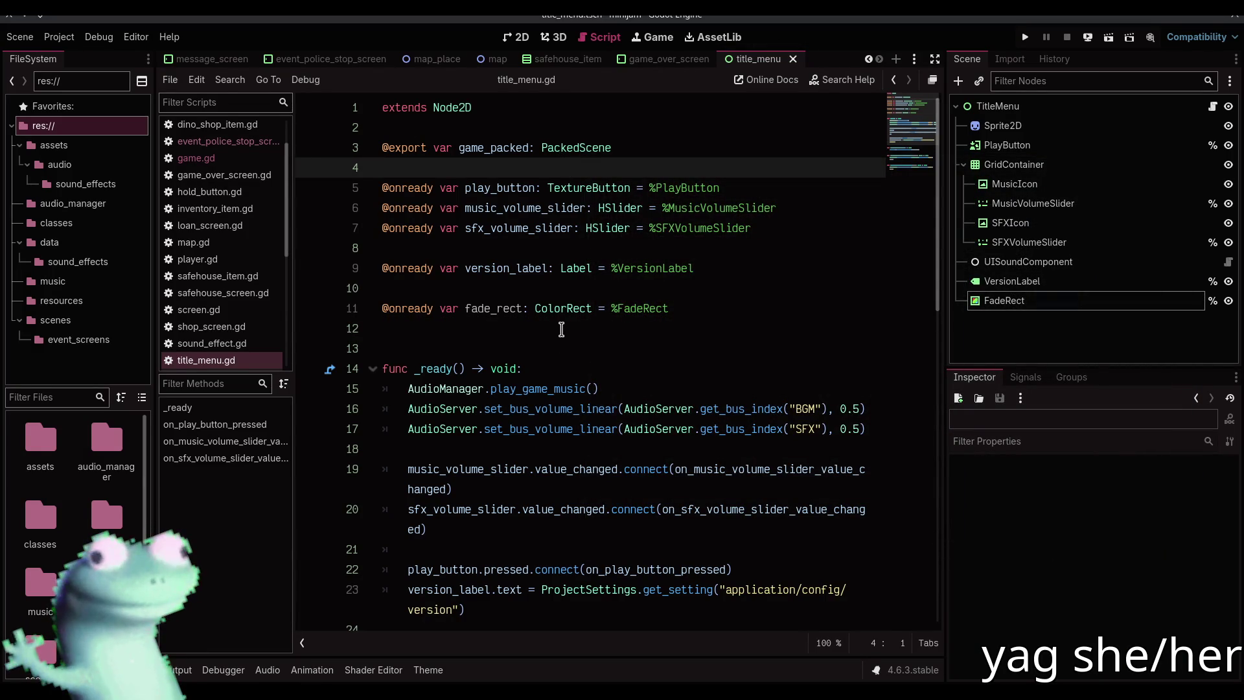
click(561, 328)
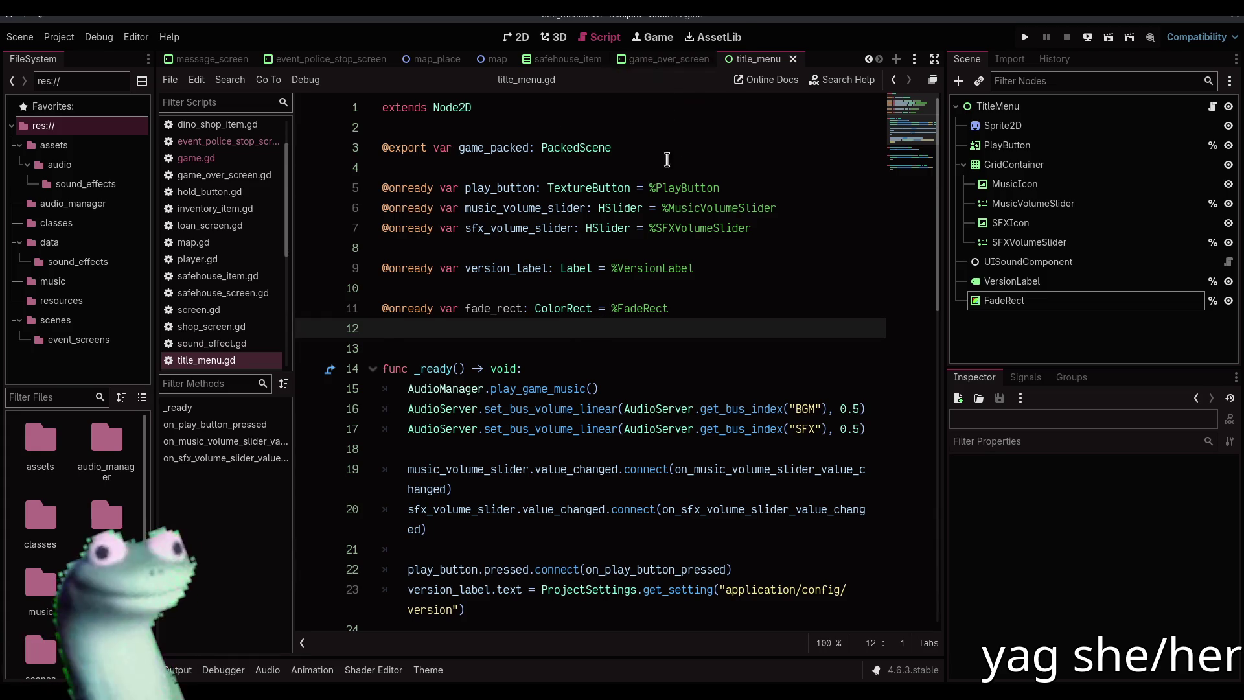
scroll(695, 359, down, 5)
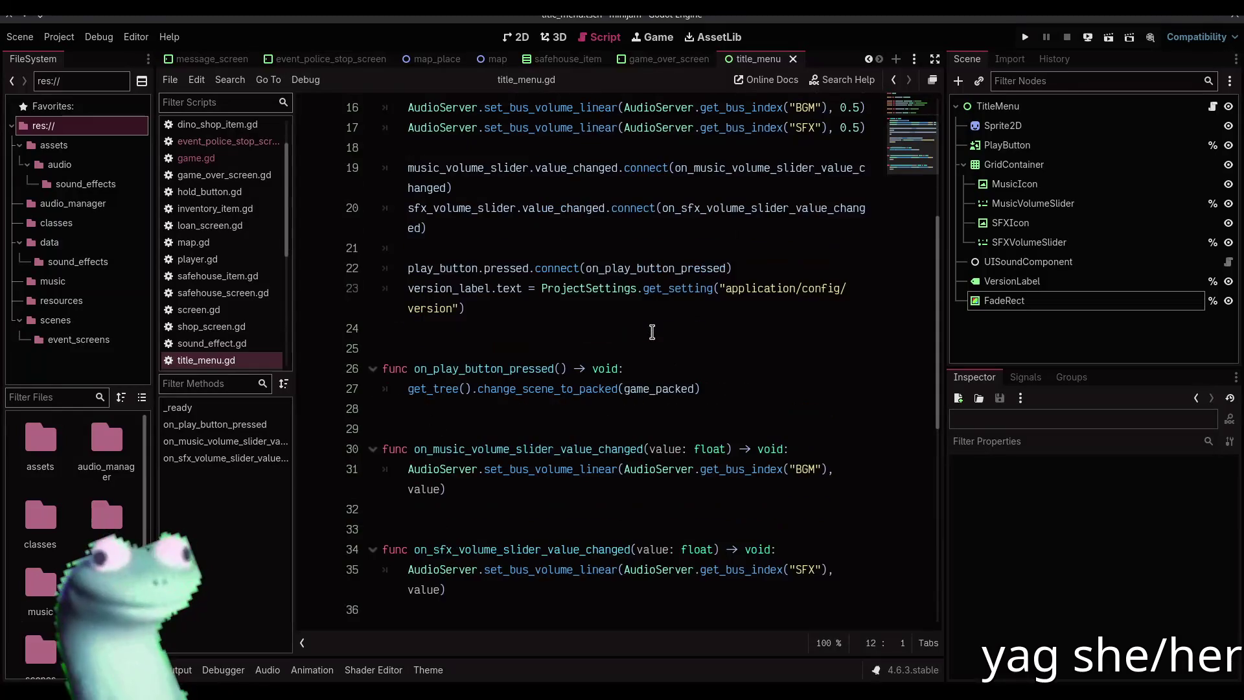
click(667, 309)
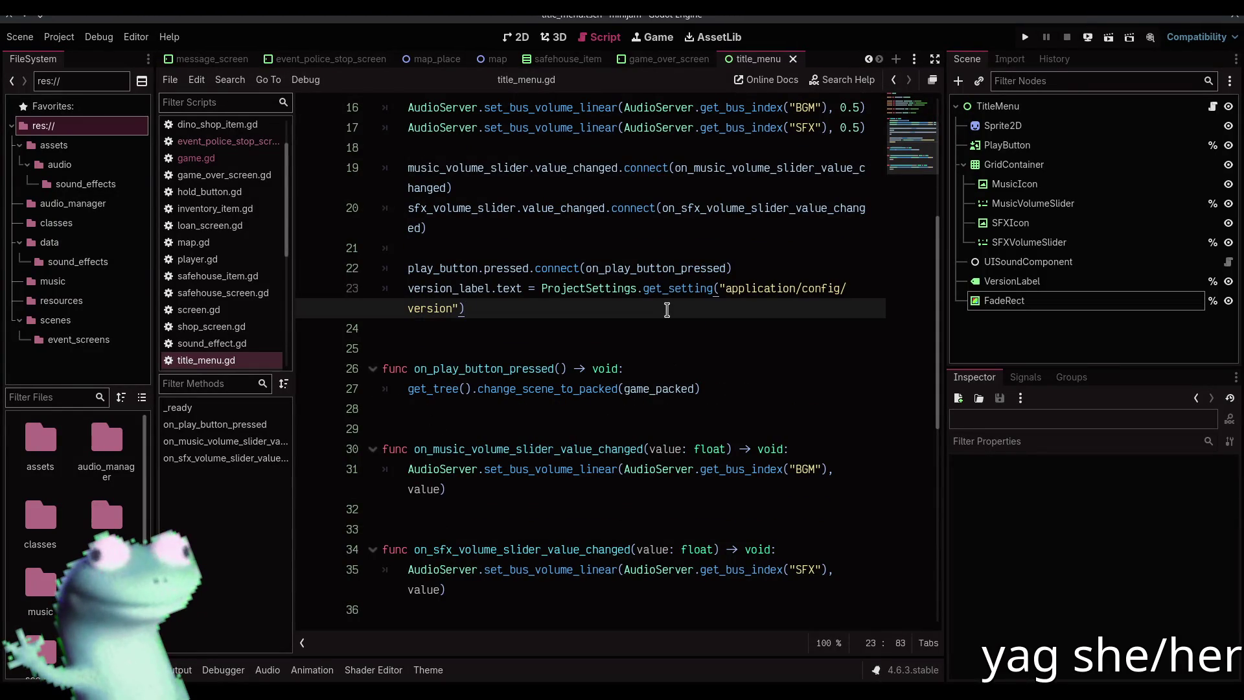
scroll(667, 310, up, 1)
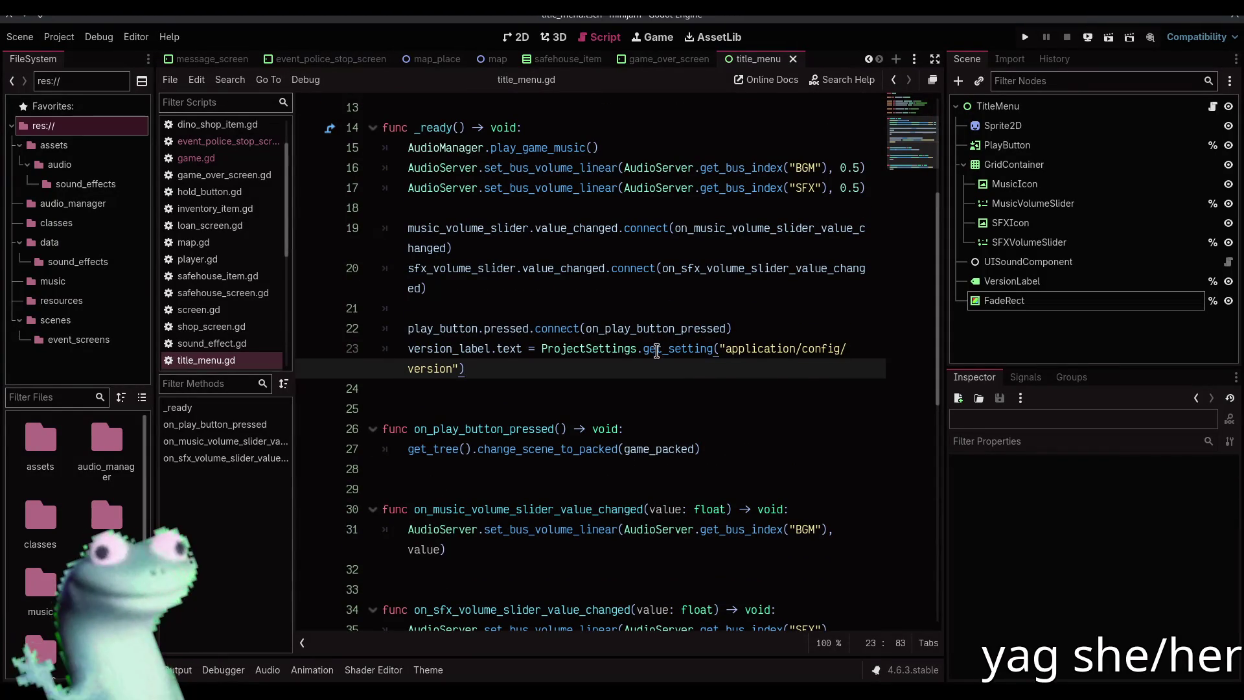
scroll(654, 340, down, 2)
click(728, 207)
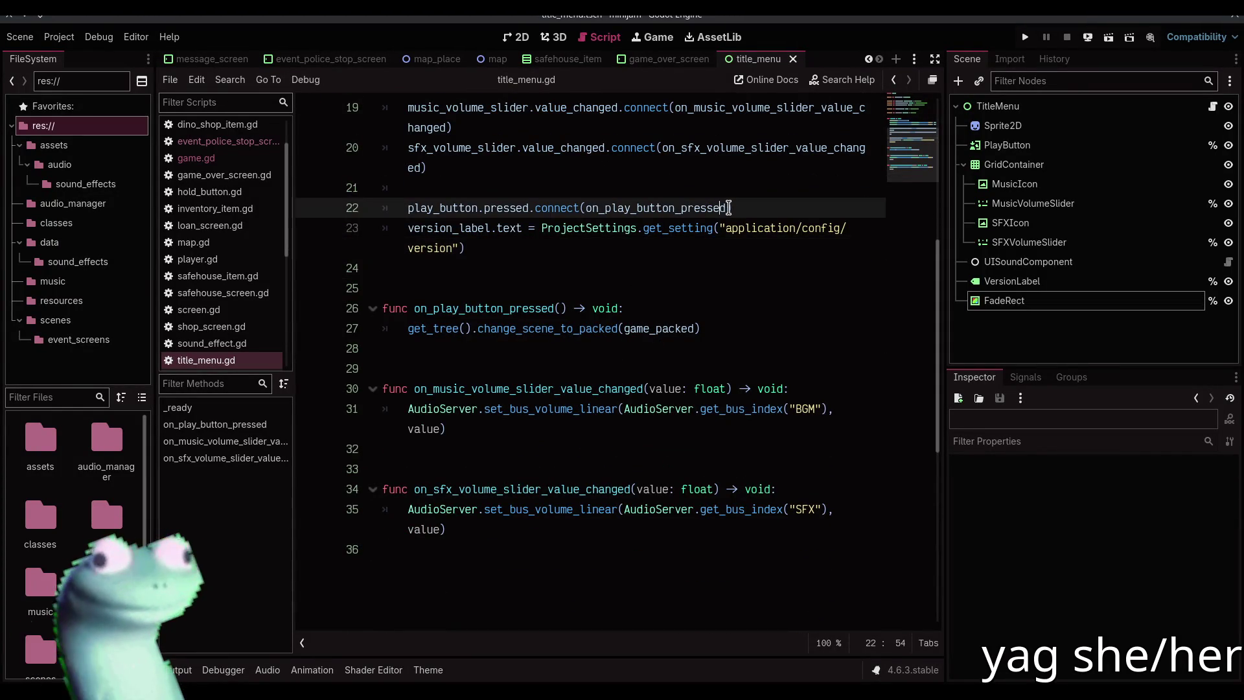
Add the CONNECT_ONE_SHOT flag to the play button's connect call and save
text(, CO)
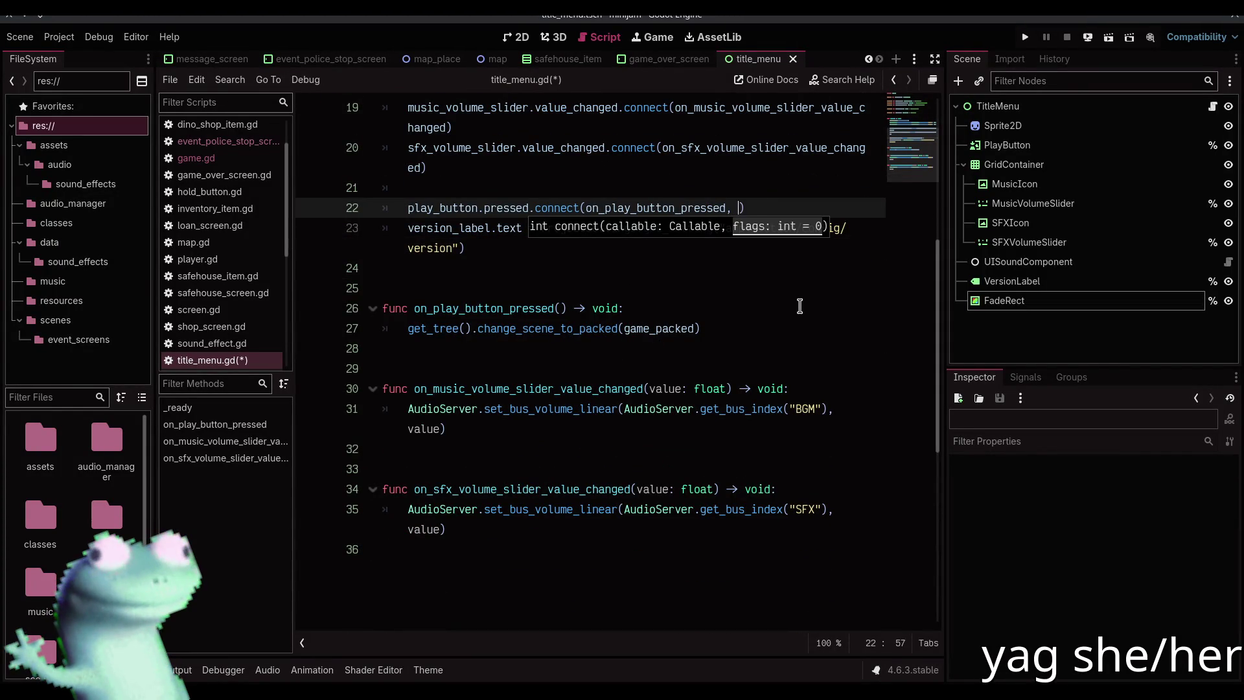
text(NNE)
key(Down)
key(Down)
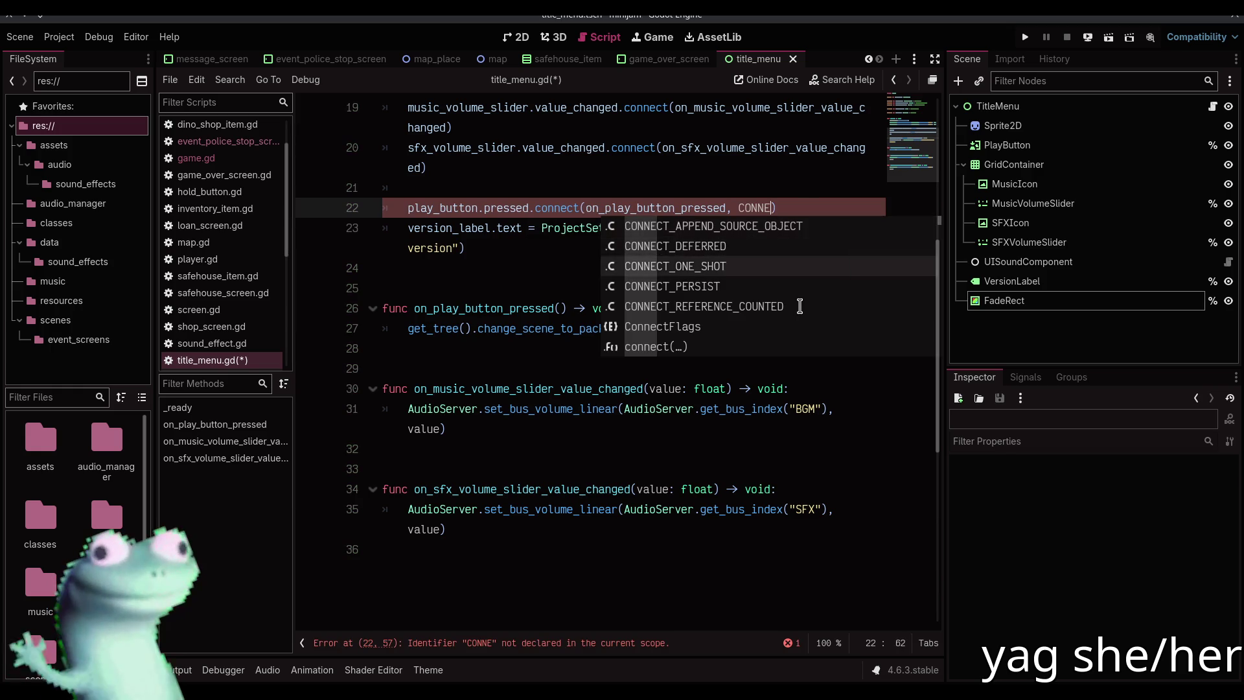
key(Return)
key(ctrl+s)
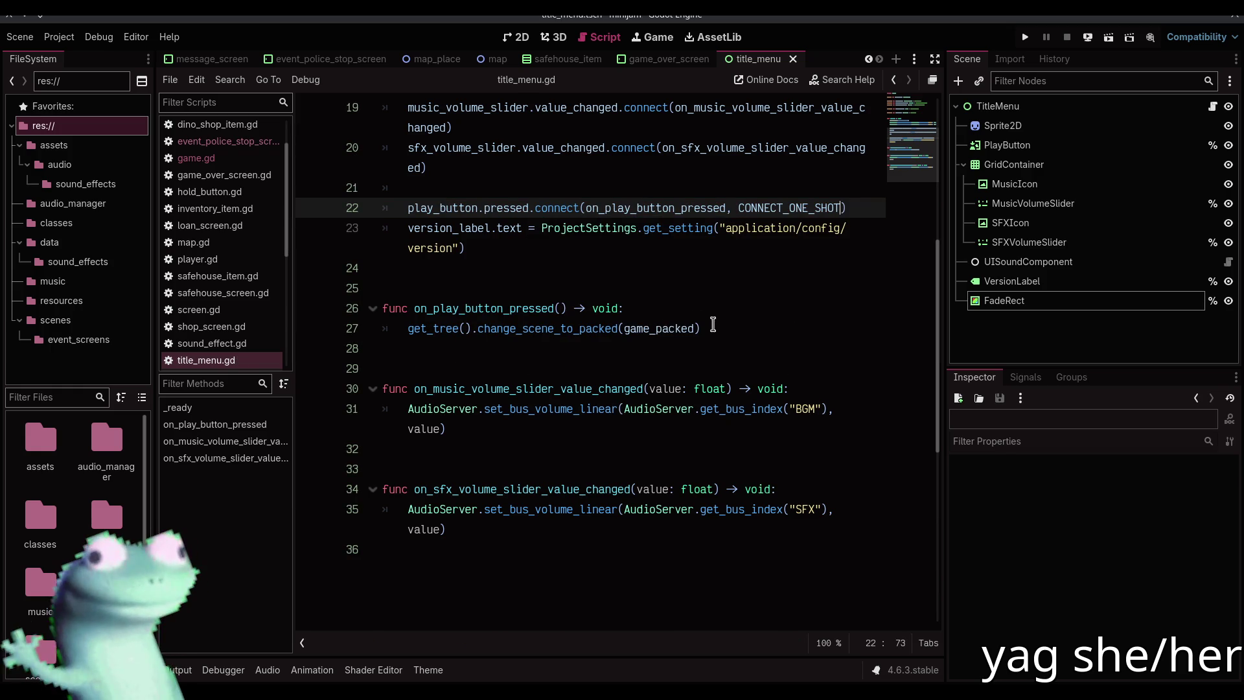
In on_play_button_pressed, create a tween fading fade_rect's color:a to 1.0 over 0.2 seconds
click(672, 314)
key(Return)
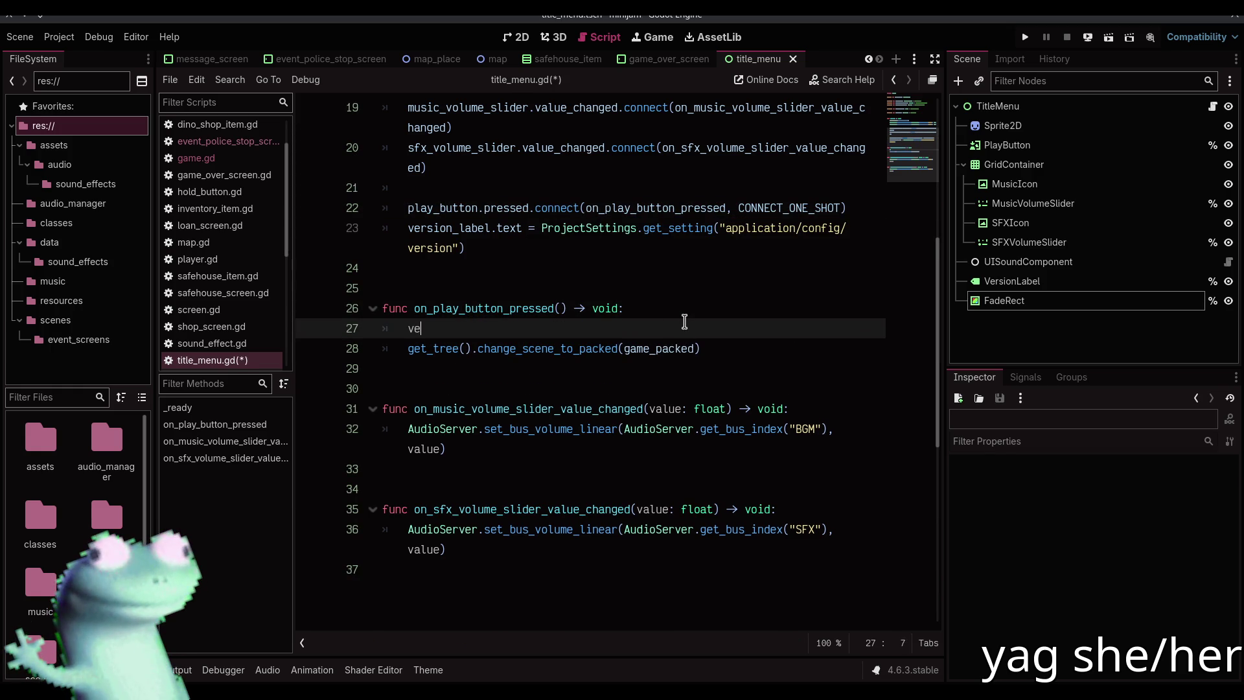
text(ar t := create_tw)
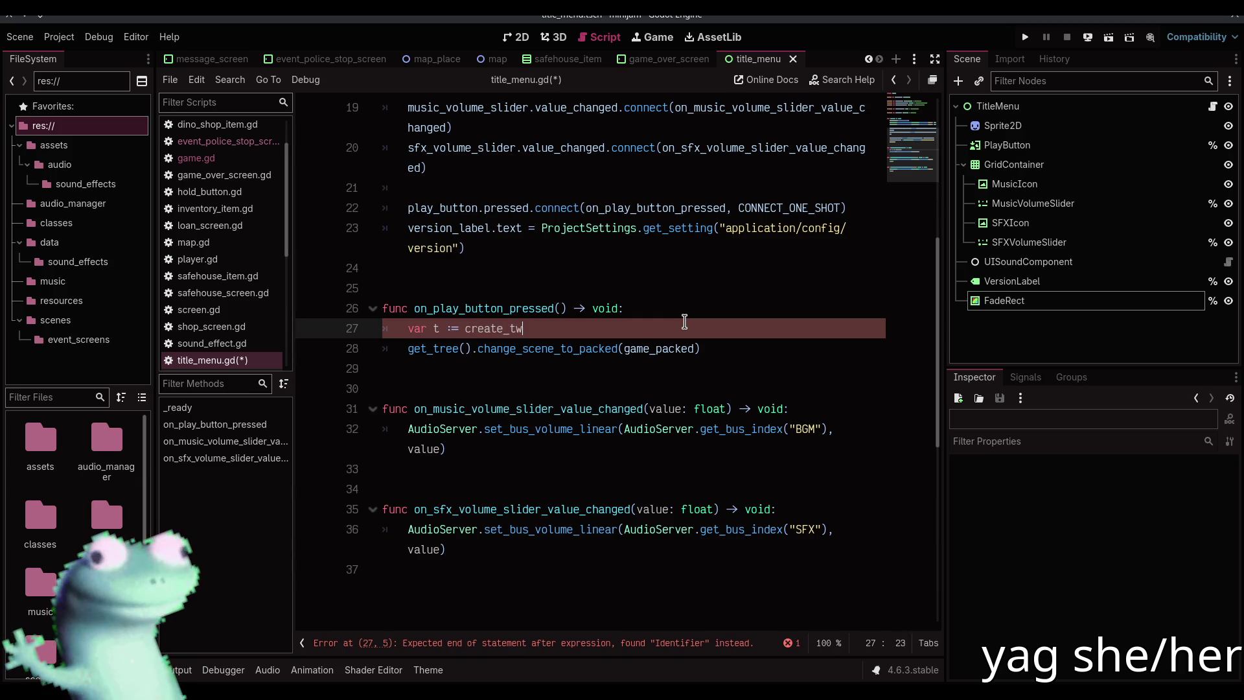
text(())
key(Return)
text(t.)
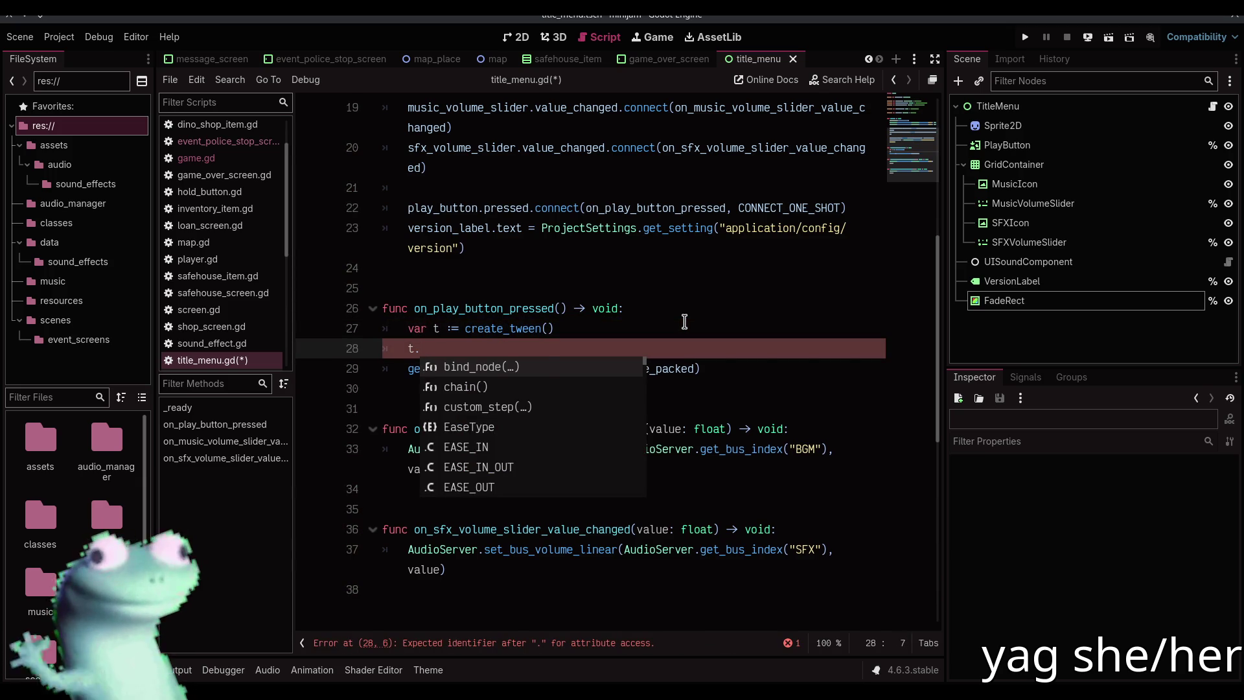
text(tween_pro)
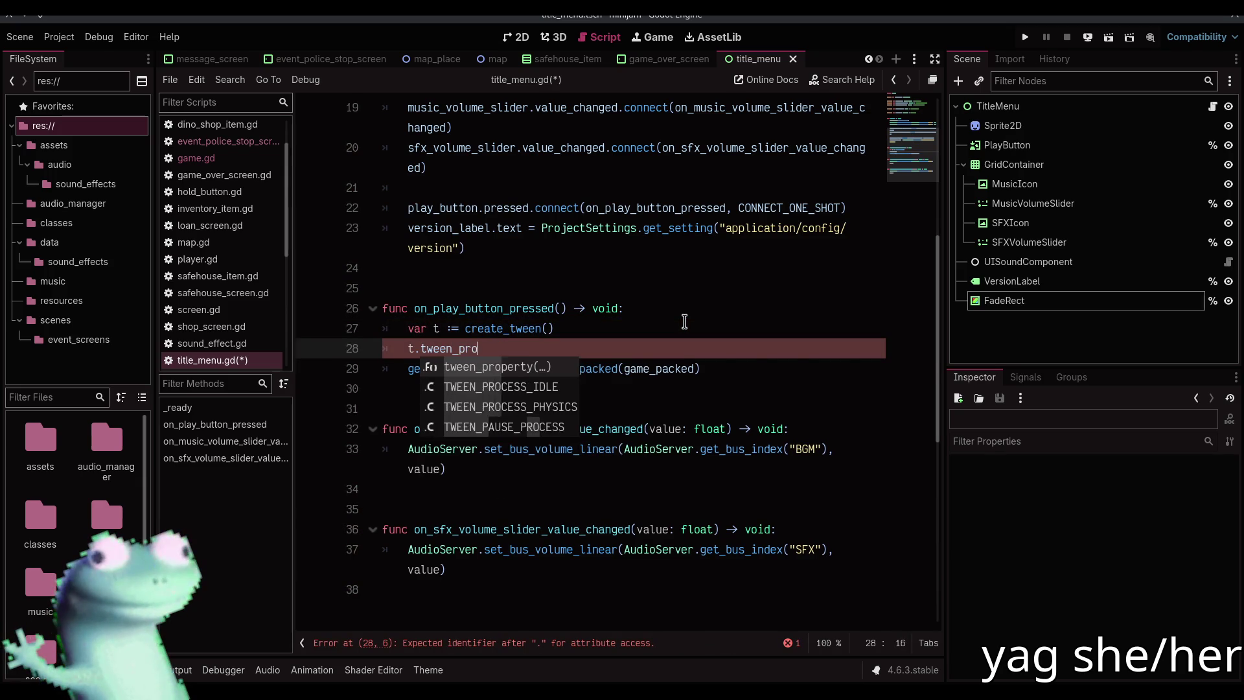
key(Return)
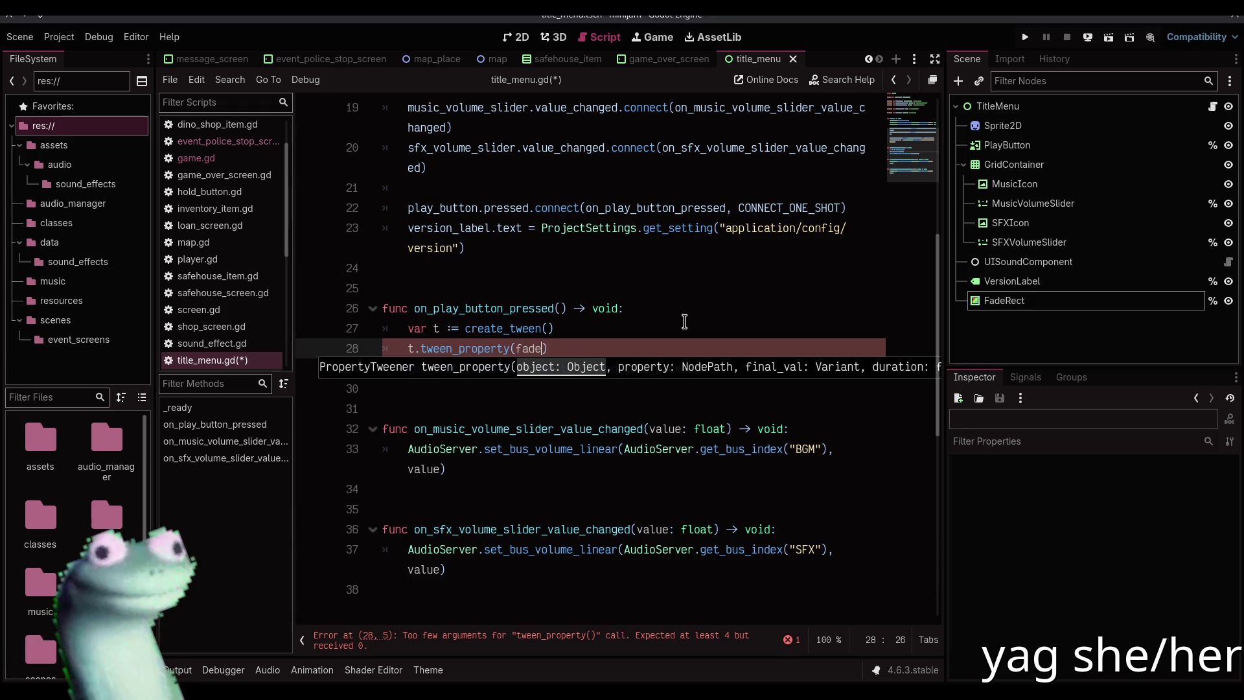
text(ct, "color",)
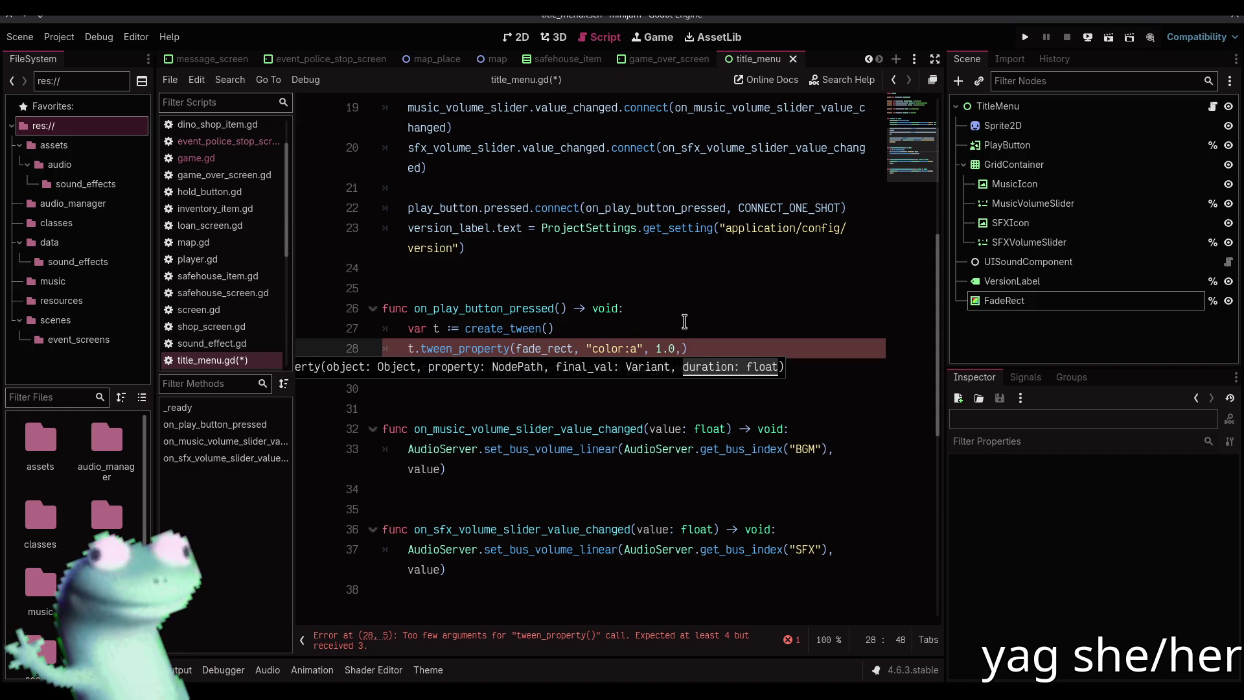
key(Right)
key(Right)
key(Right)
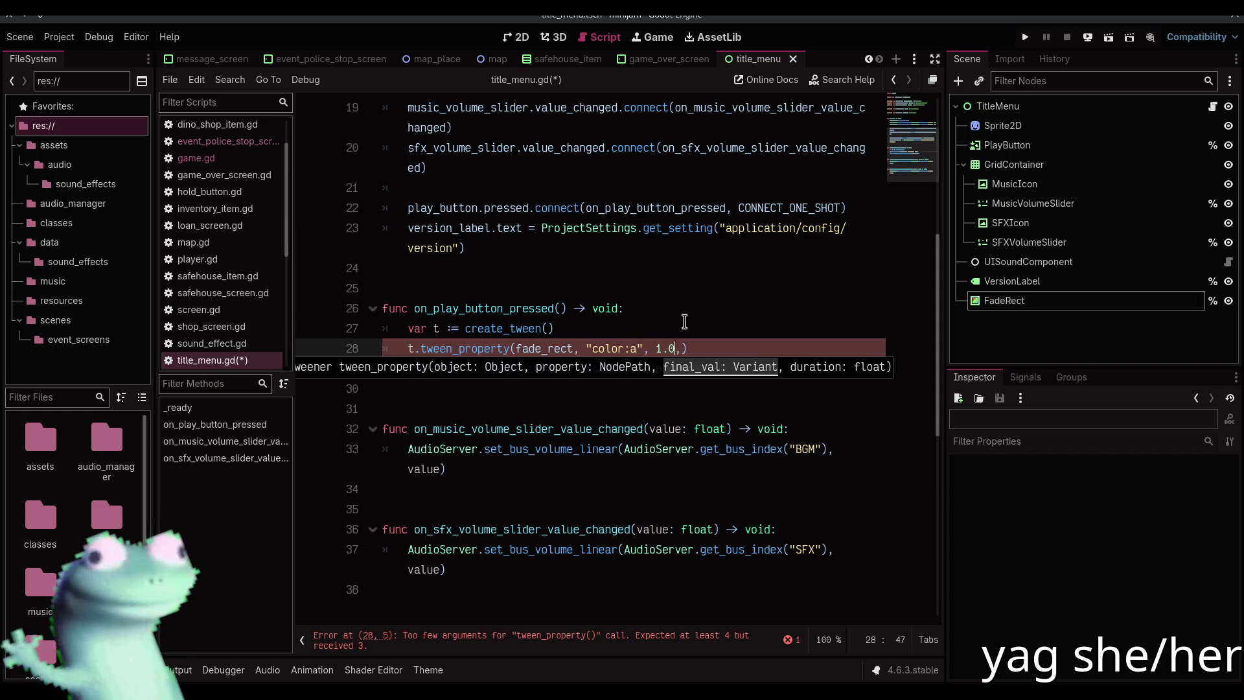
text(2)
key(End)
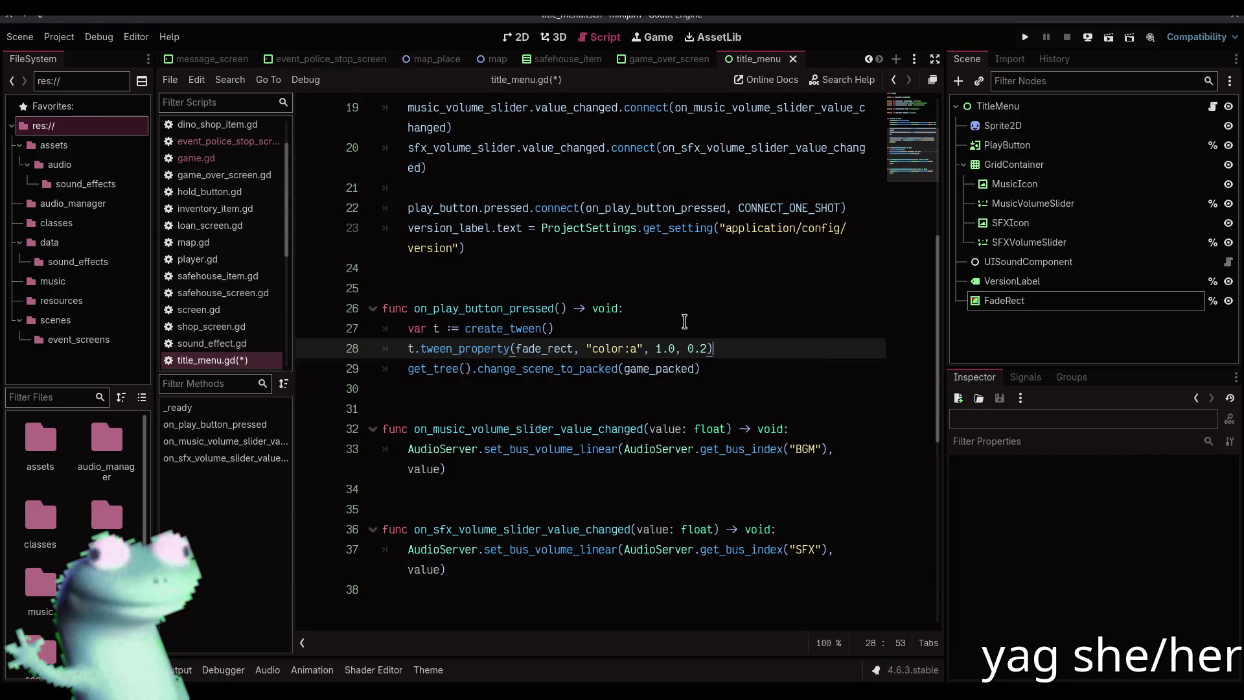
key(Return)
Move the scene change into tween_callback(change_scene_to_packed.bind(game_packed)) and save
text(t.tween_callb)
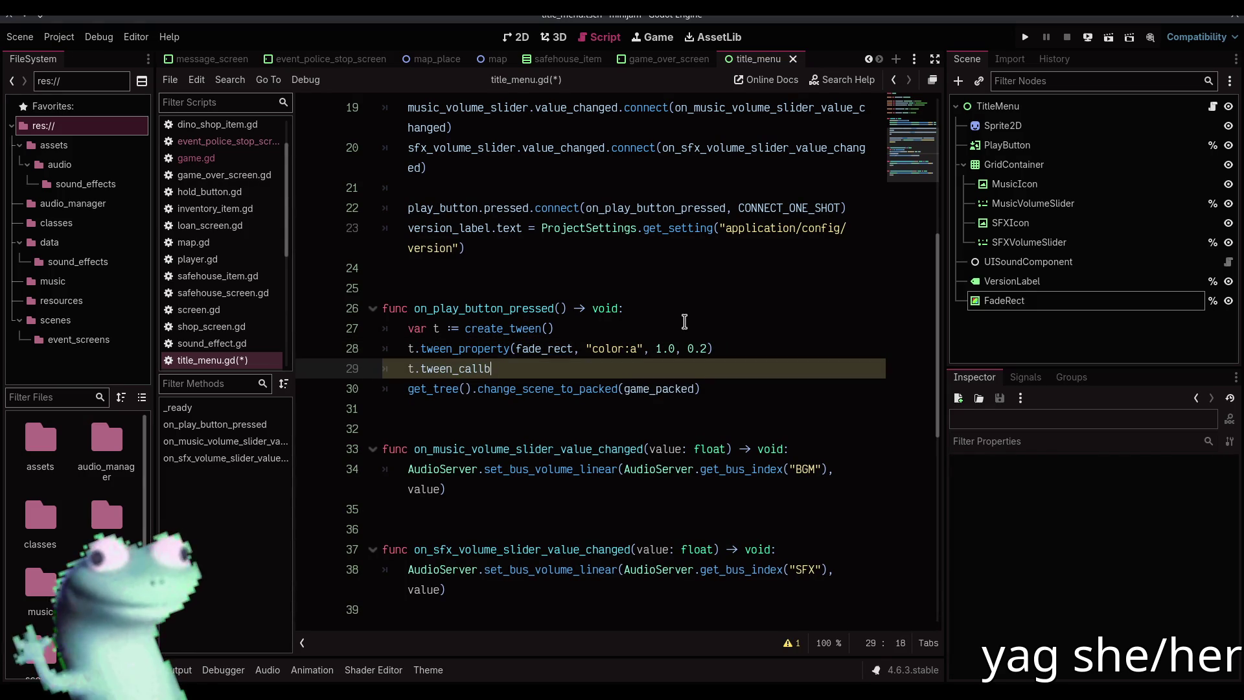
key(BackSpace)
text(back()
key(Return)
key(Down)
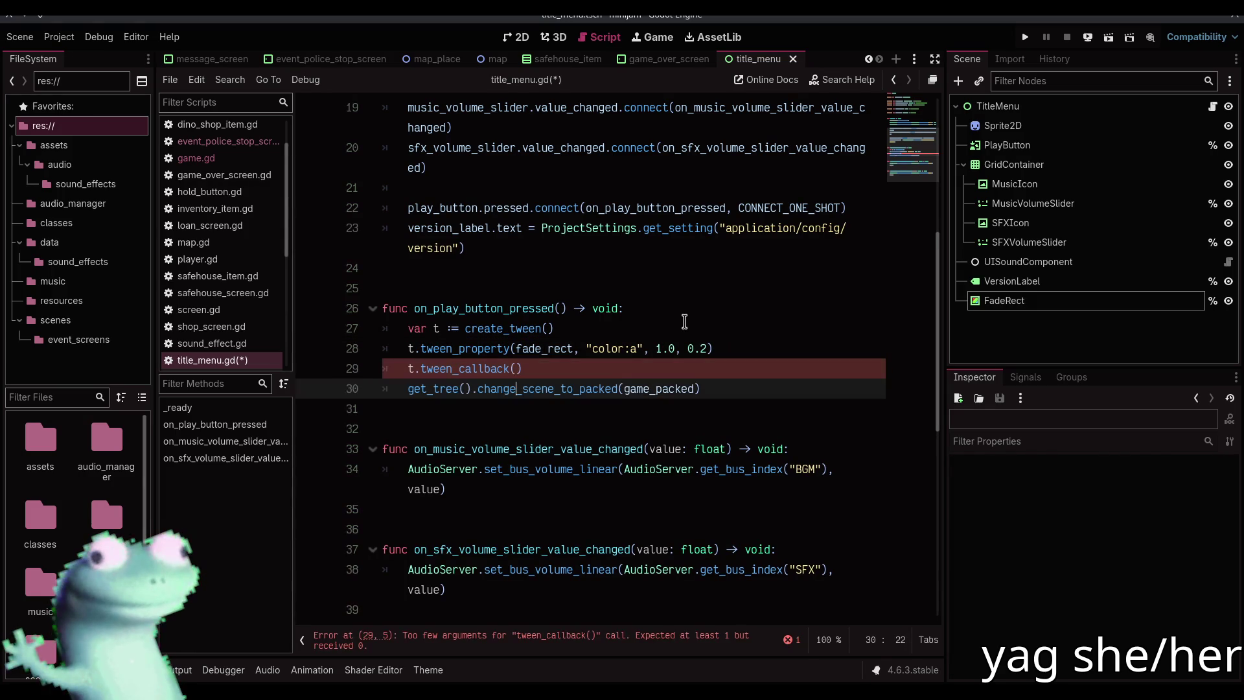
key(shift+End)
key(ctrl+x)
key(BackSpace)
key(BackSpace)
key(Left)
key(ctrl+v)
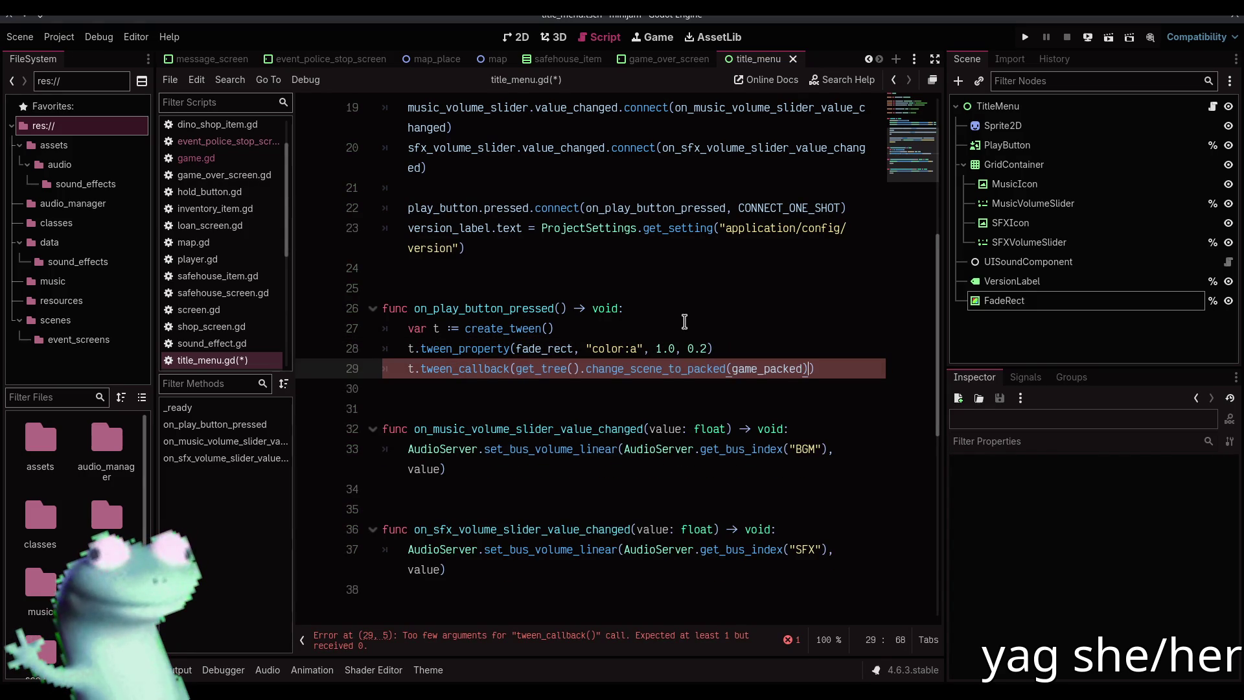
text(.bind)
key(ctrl+s)
key(Down)
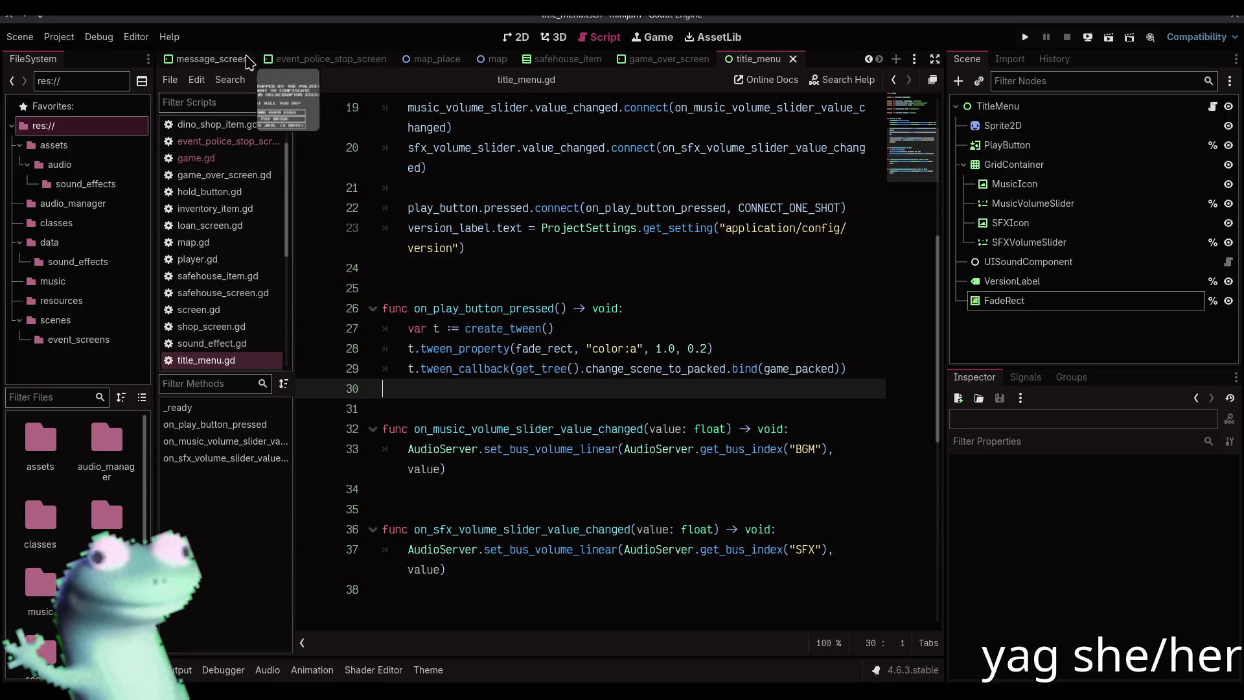
scroll(233, 59, up, 5)
Add a ColorRect child node under the Game root of the game scene
click(188, 59)
click(518, 37)
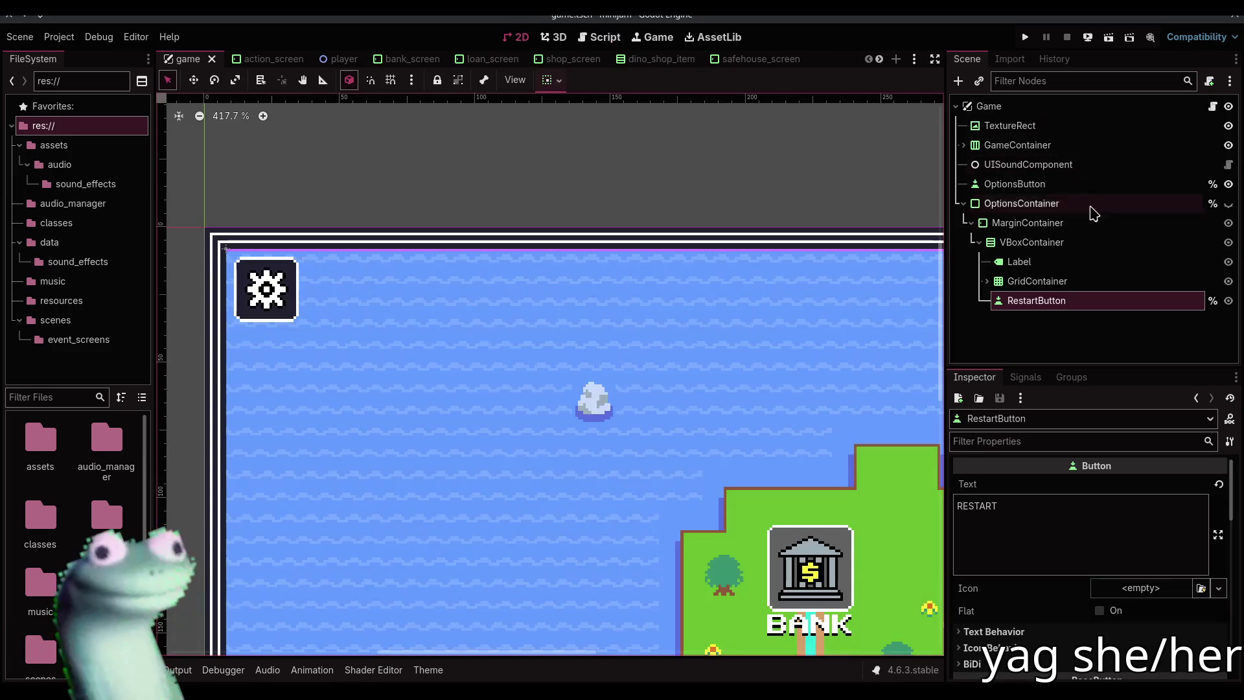
click(988, 105)
click(958, 80)
key(BackSpace)
key(BackSpace)
key(BackSpace)
text(lorr)
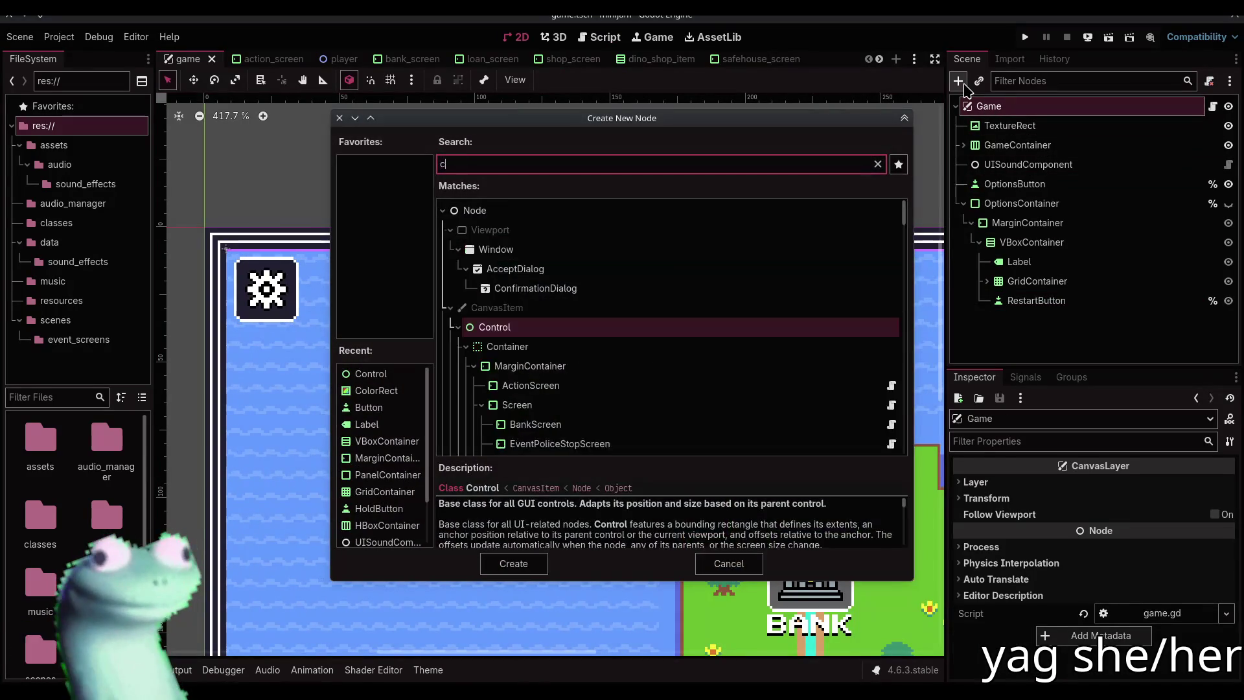
key(Return)
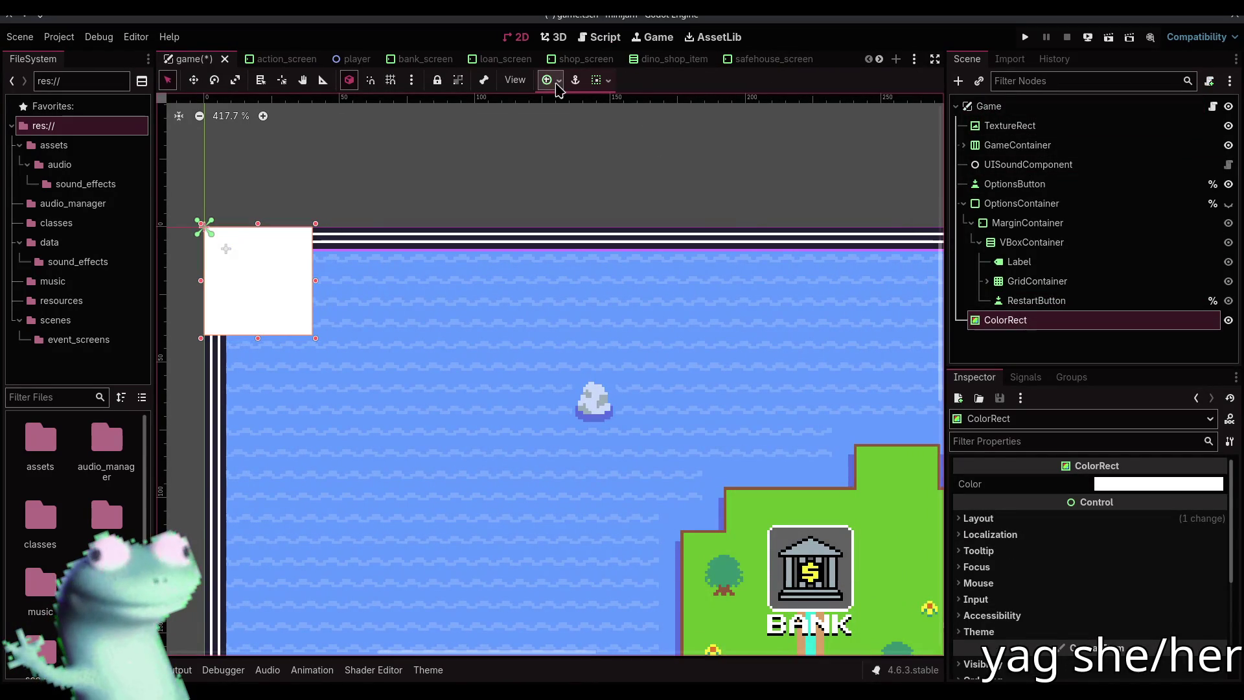
Make the ColorRect full-rect, fully transparent black, save, and rename it FadeRect
click(550, 80)
click(625, 199)
click(1112, 355)
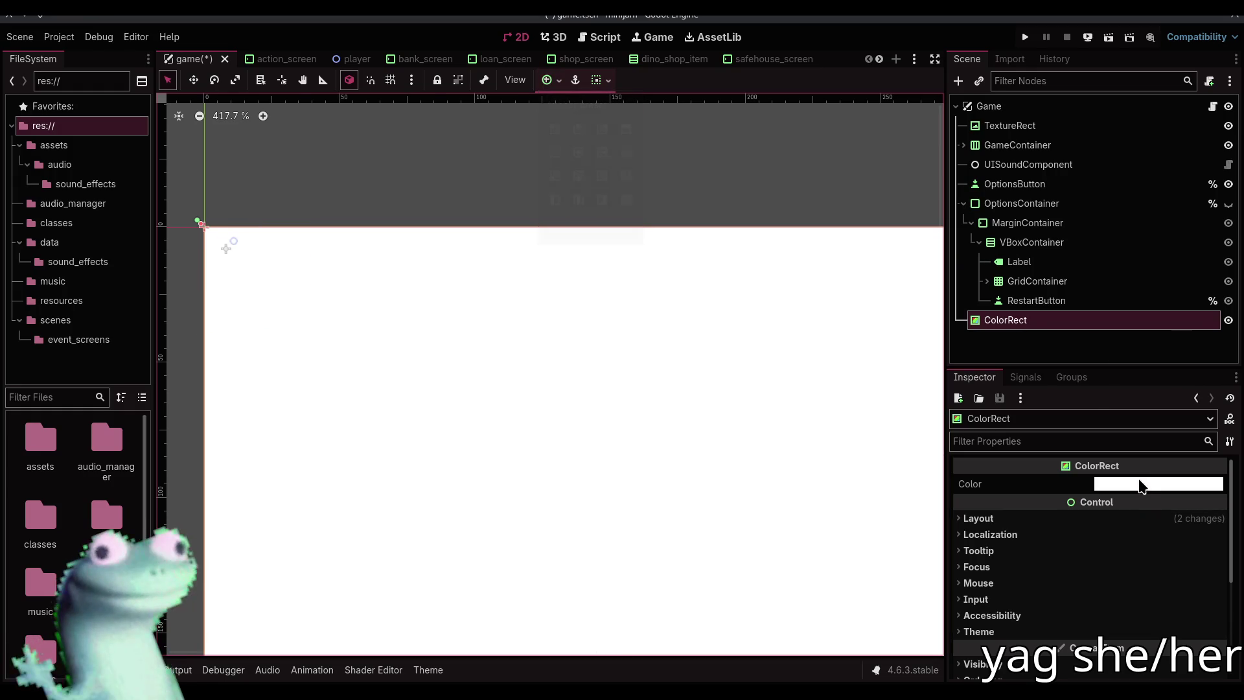
click(1142, 484)
mouse_move(1150, 387)
mouse_down()
mouse_move(1075, 386)
mouse_move(1221, 389)
mouse_up()
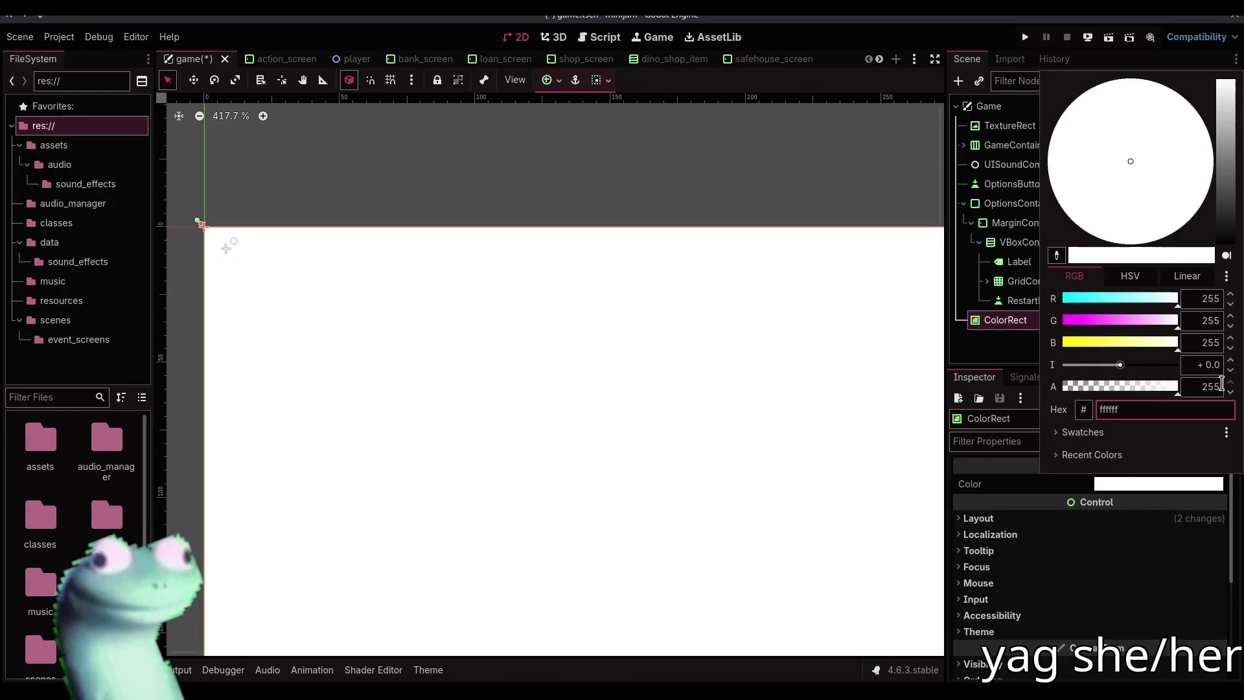
drag(1237, 251, 1230, 259)
mouse_move(1177, 386)
mouse_down()
mouse_move(1153, 397)
mouse_move(857, 189)
mouse_up()
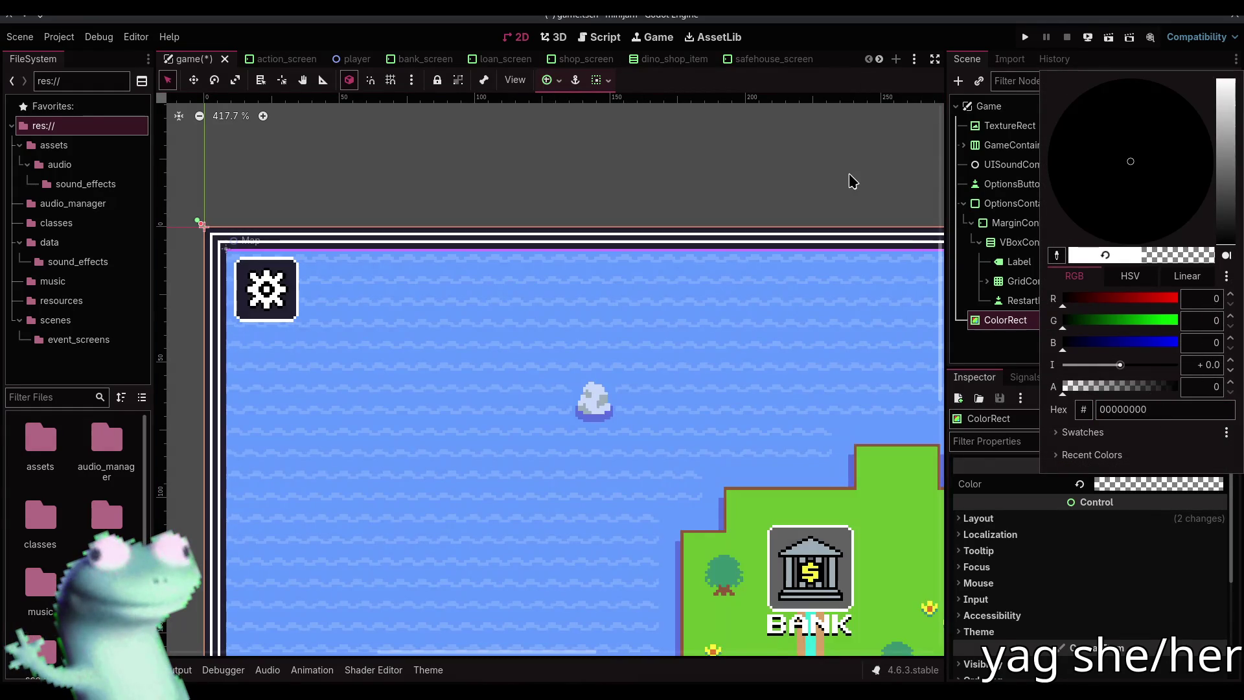
click(816, 180)
key(ctrl+s)
double_click(1035, 321)
text(FadeRe)
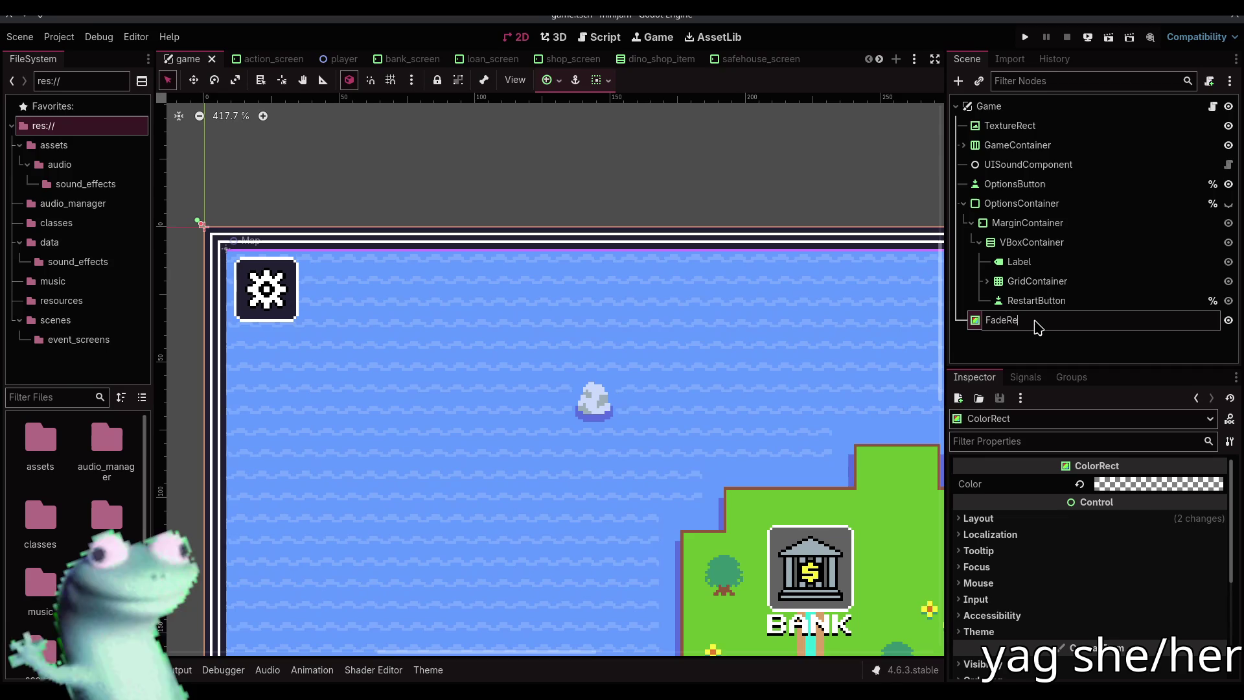
text(ct)
key(Return)
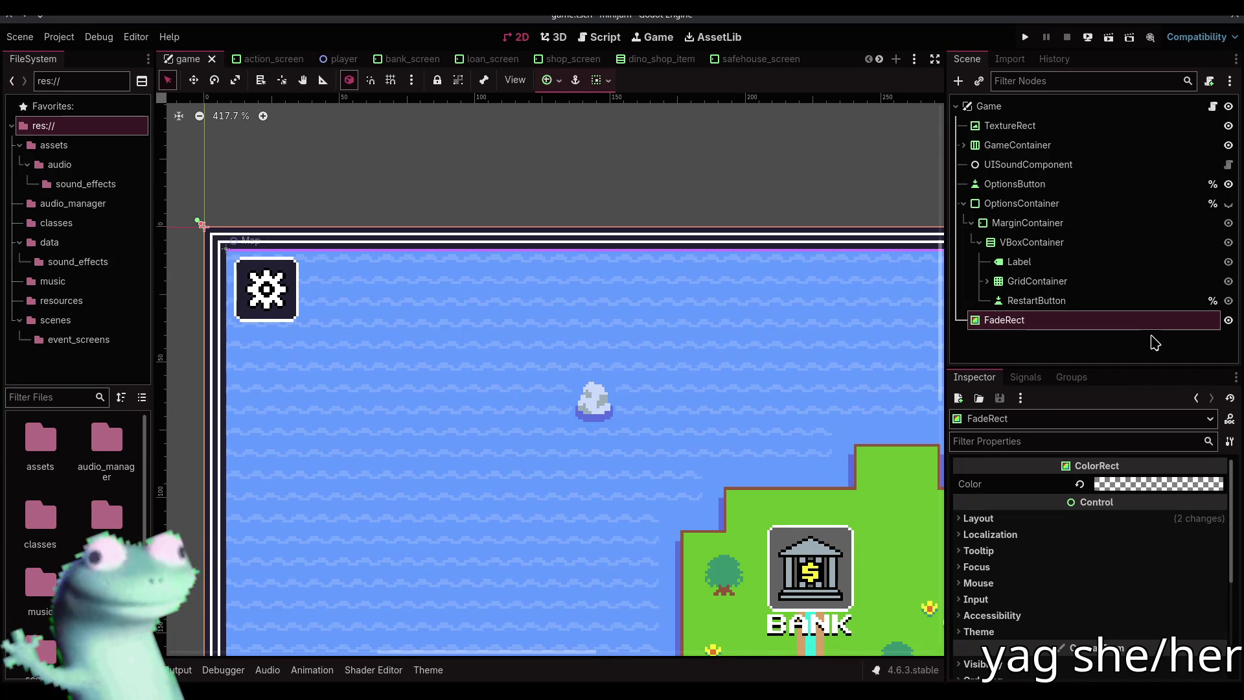
Inspect FadeRect's Layout, Container Sizing and Transform properties to check its size and position
click(1043, 518)
scroll(1040, 555, down, 2)
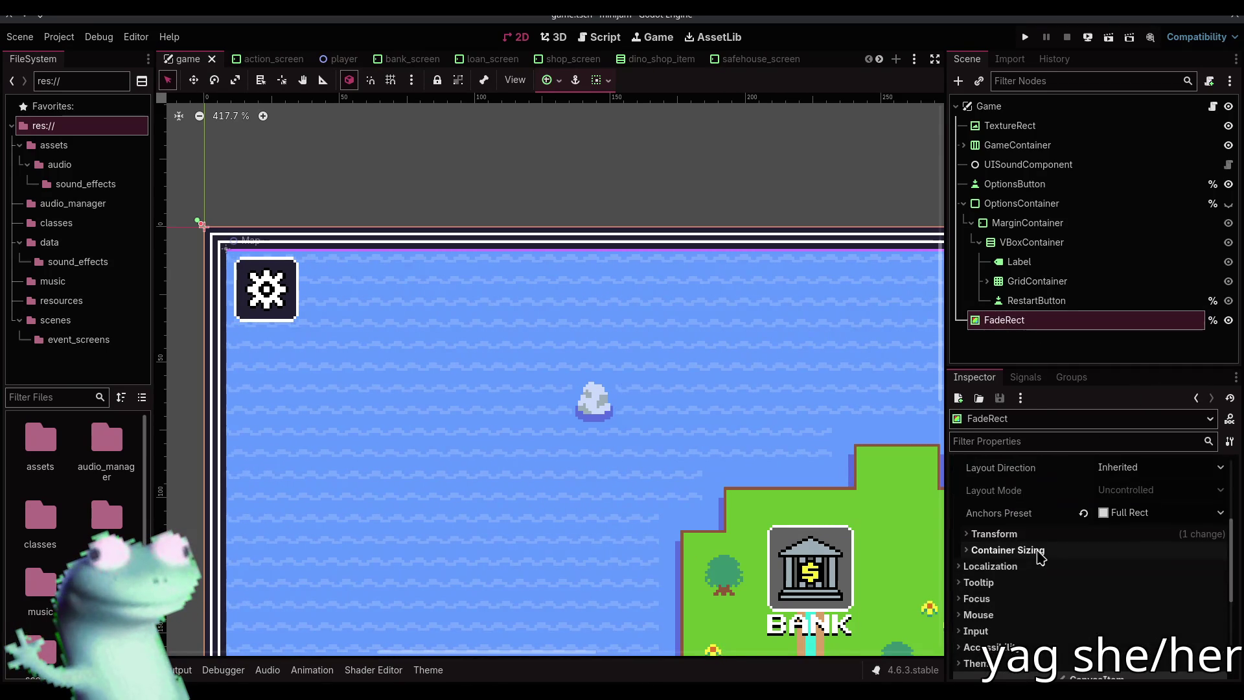
click(1031, 550)
click(1030, 550)
click(1033, 534)
scroll(1033, 539, down, 2)
scroll(1034, 545, down, 1)
scroll(1035, 545, up, 3)
click(1031, 535)
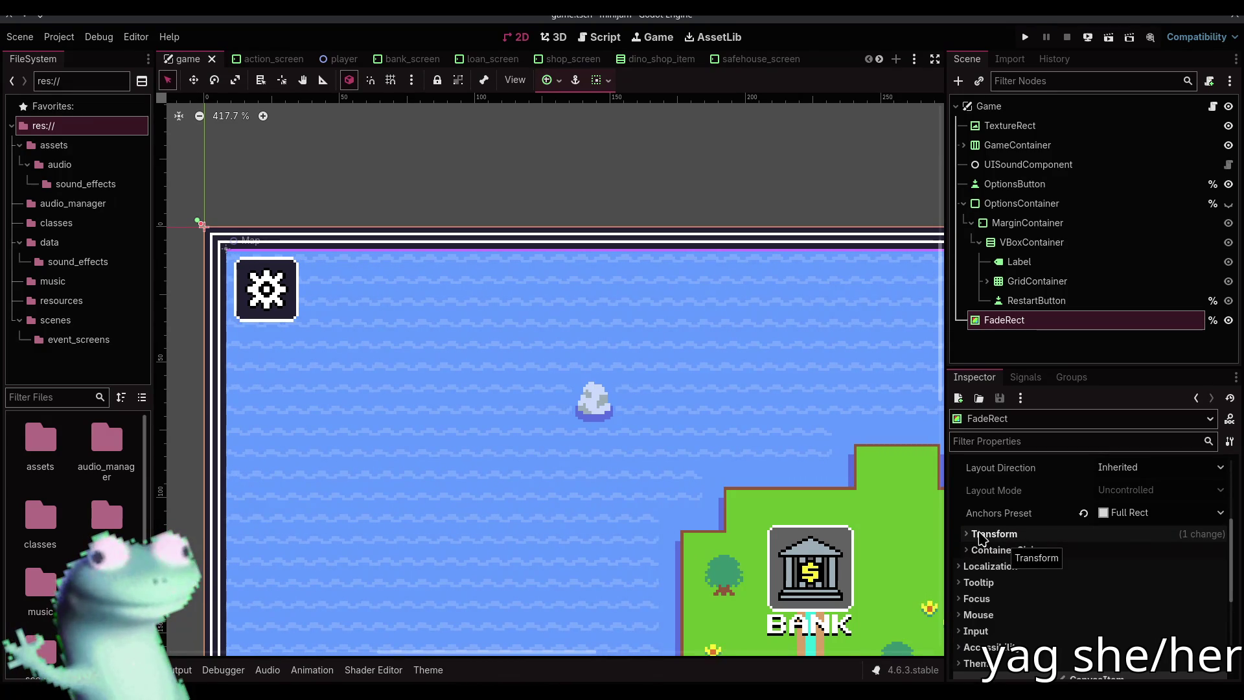
click(982, 534)
scroll(1025, 609, down, 2)
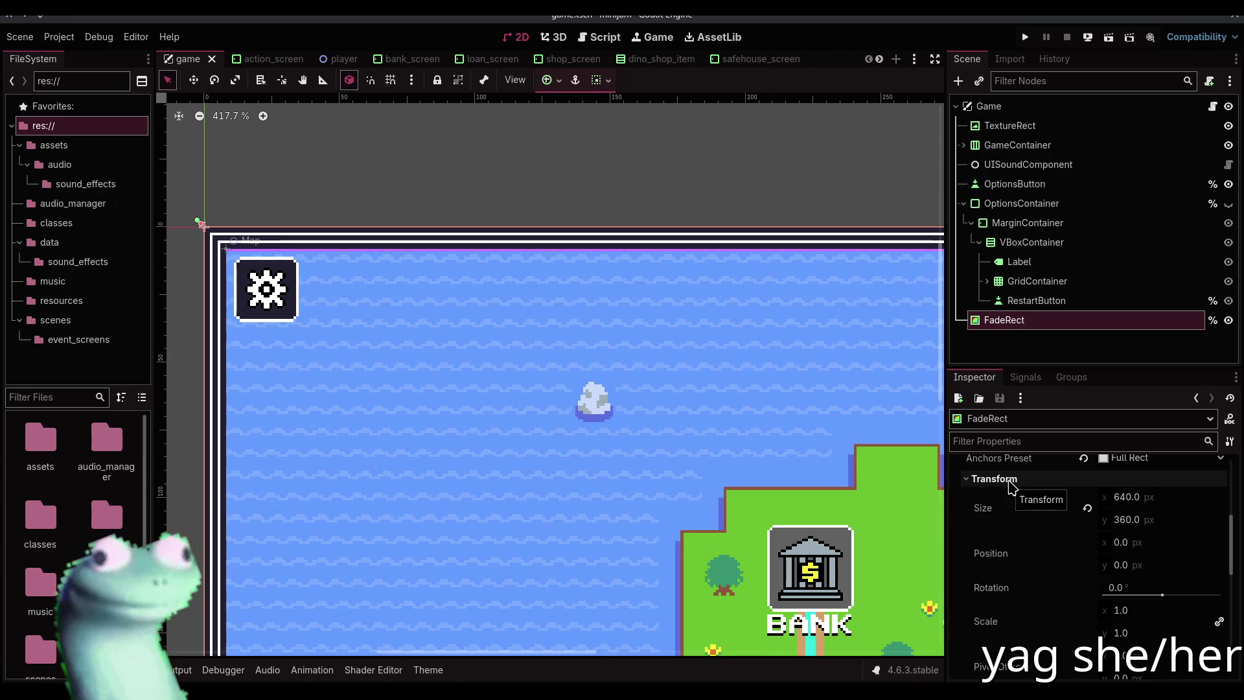
click(1009, 482)
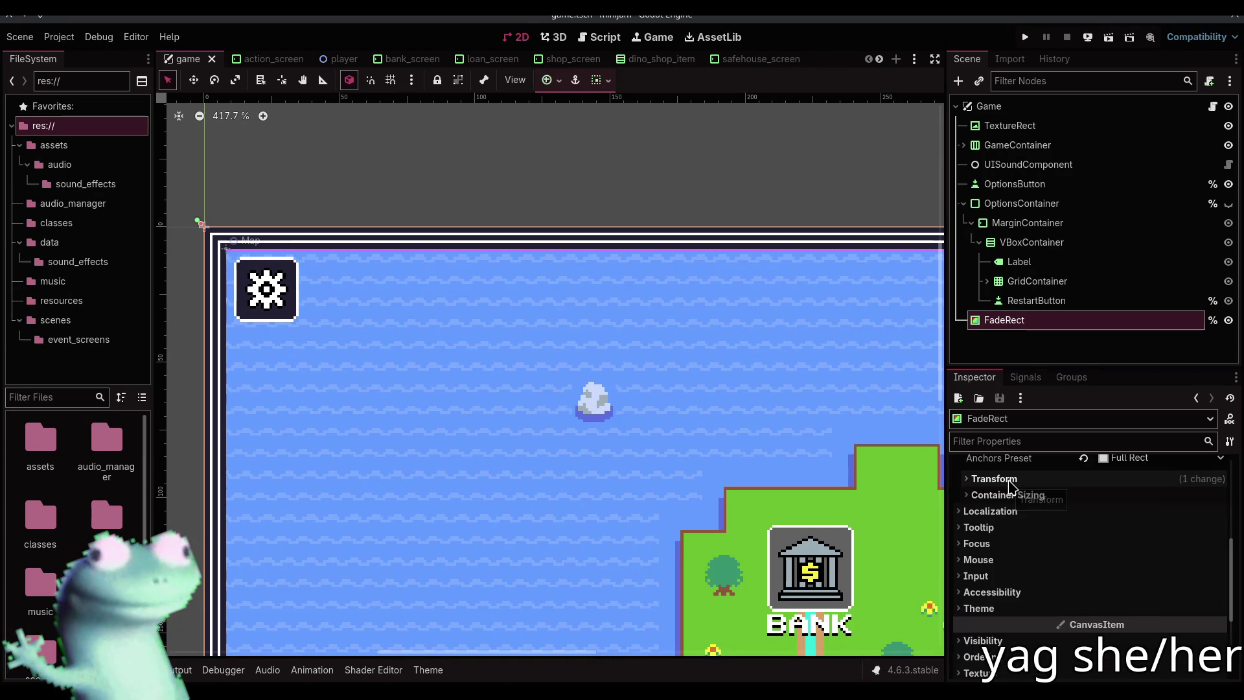
Set FadeRect's Mouse Filter to Ignore and save the game scene
click(1010, 561)
click(1108, 577)
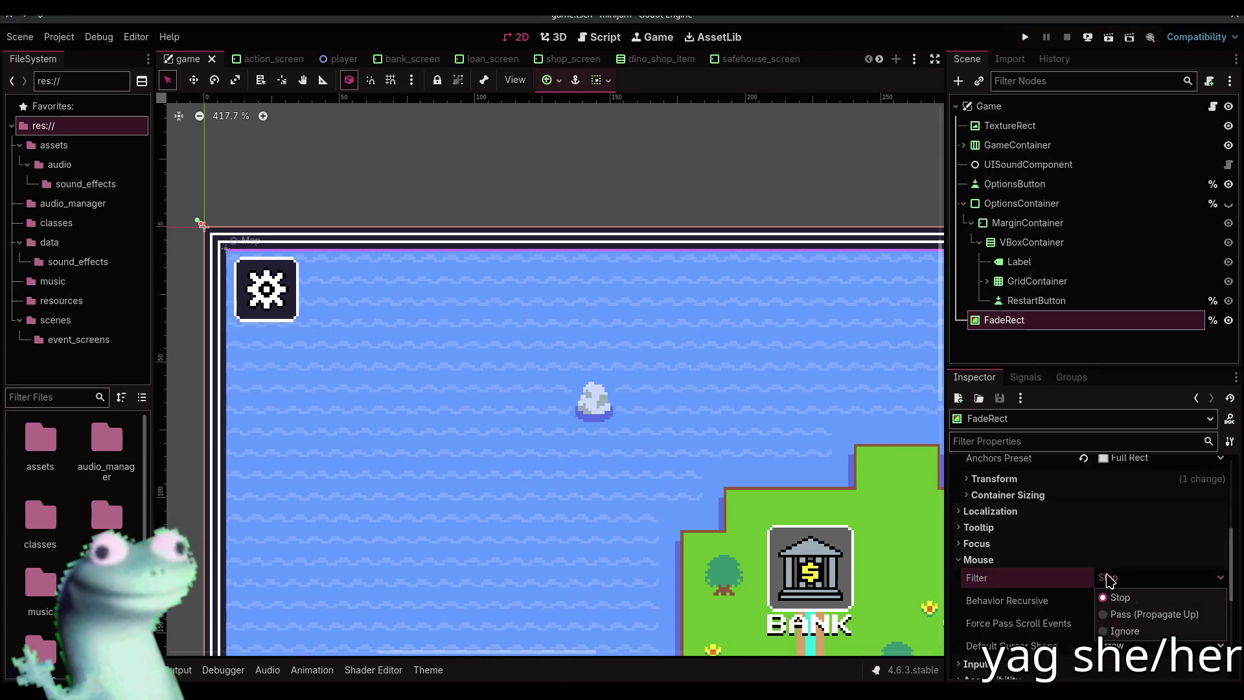
click(1114, 633)
click(1011, 355)
key(ctrl+s)
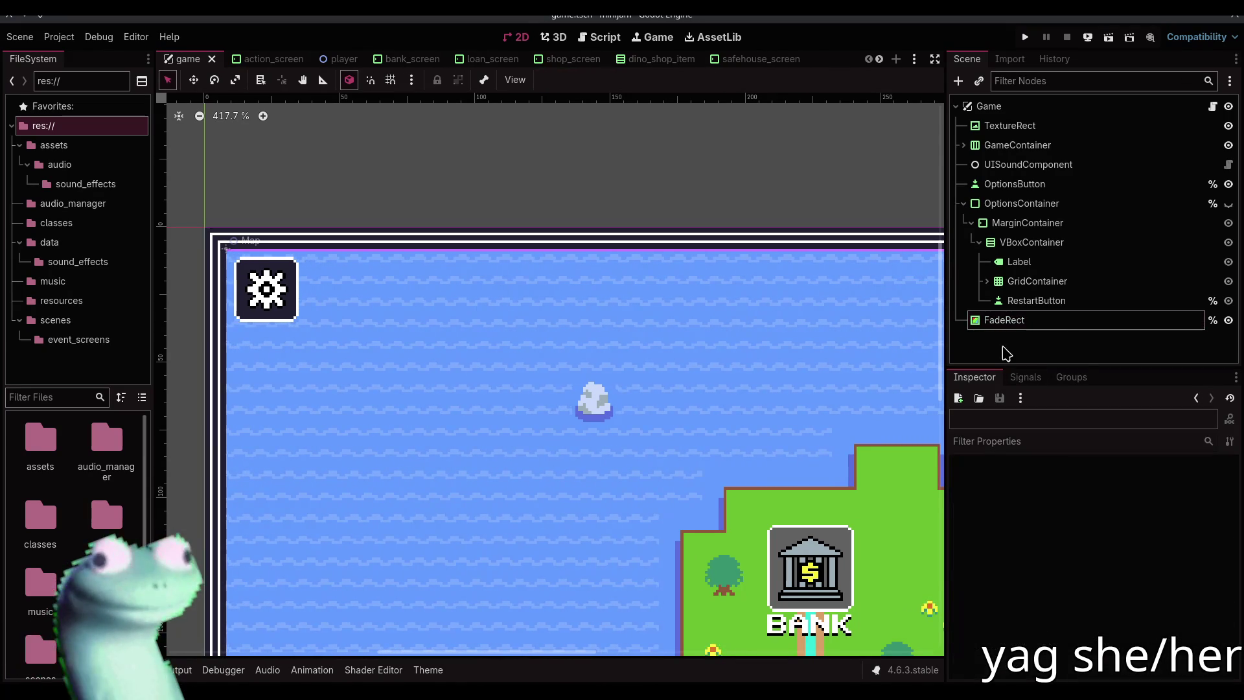
click(1101, 326)
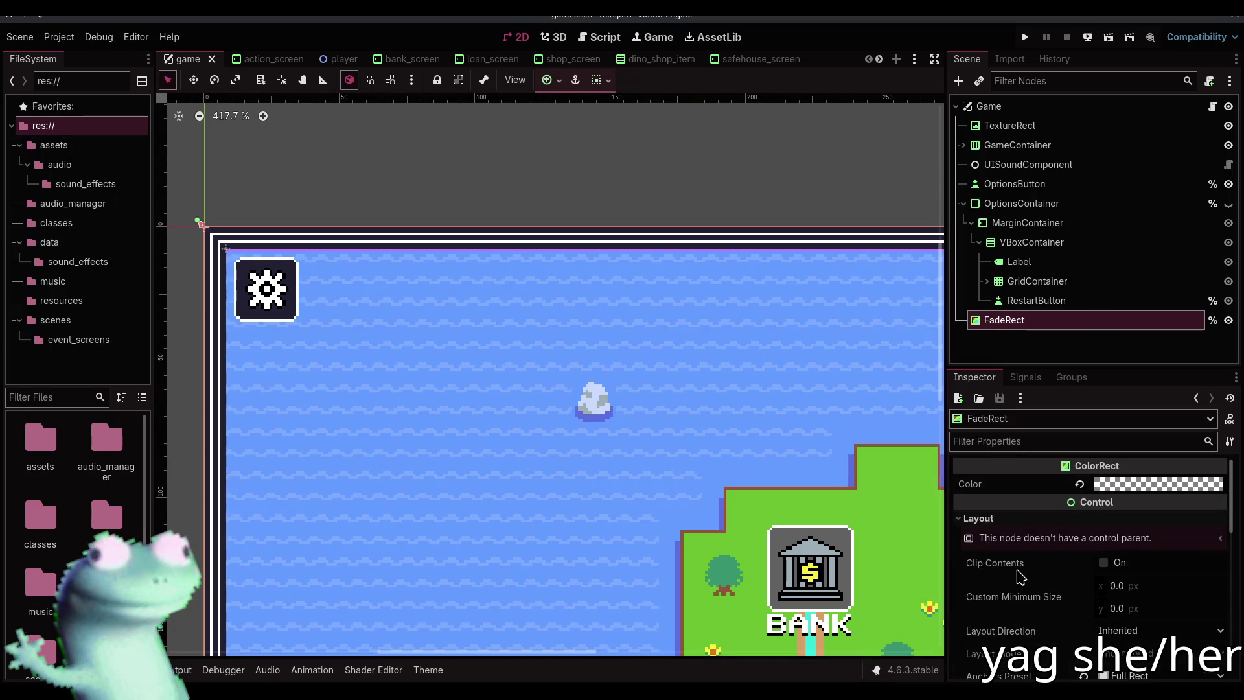
click(1006, 349)
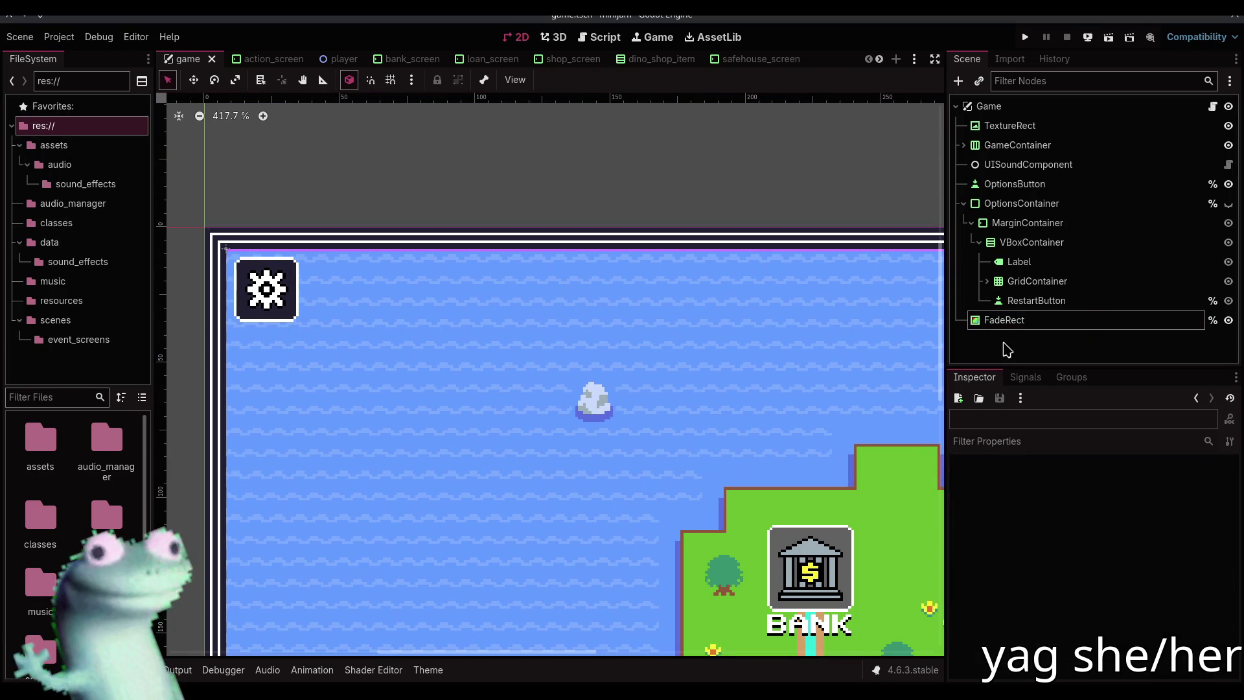
scroll(738, 59, down, 5)
Switch to the title_menu scene and drop down the Yakuake terminal
click(736, 61)
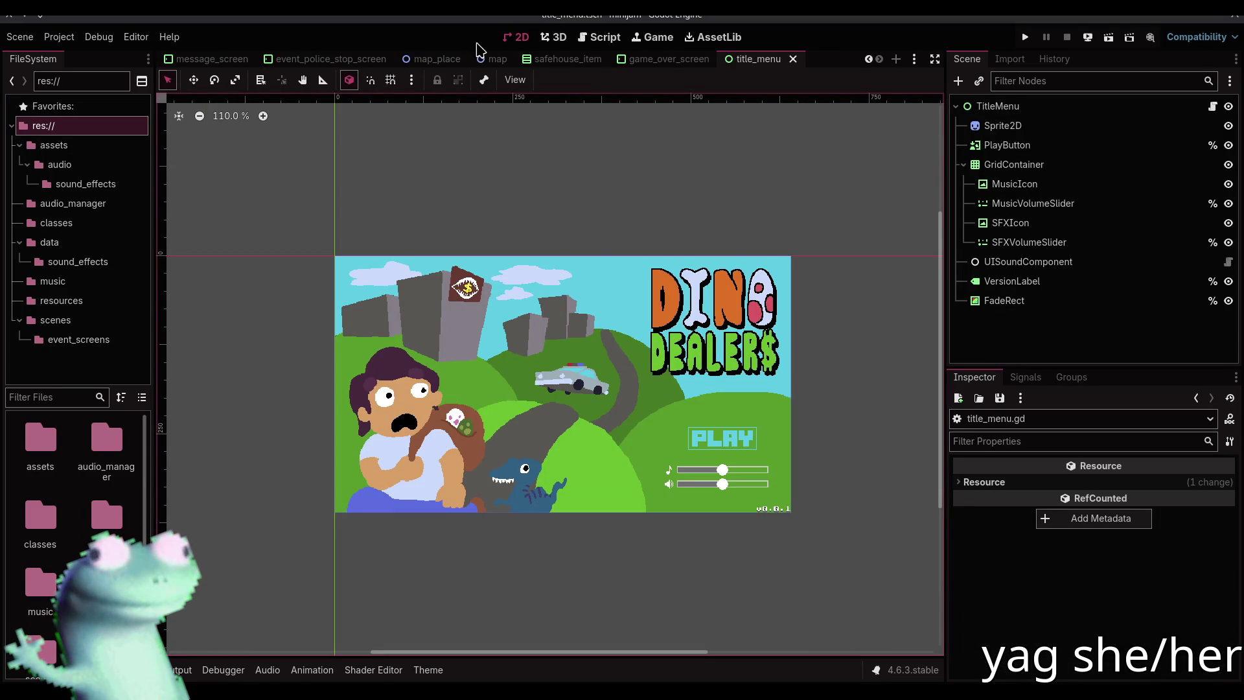
scroll(482, 59, up, 5)
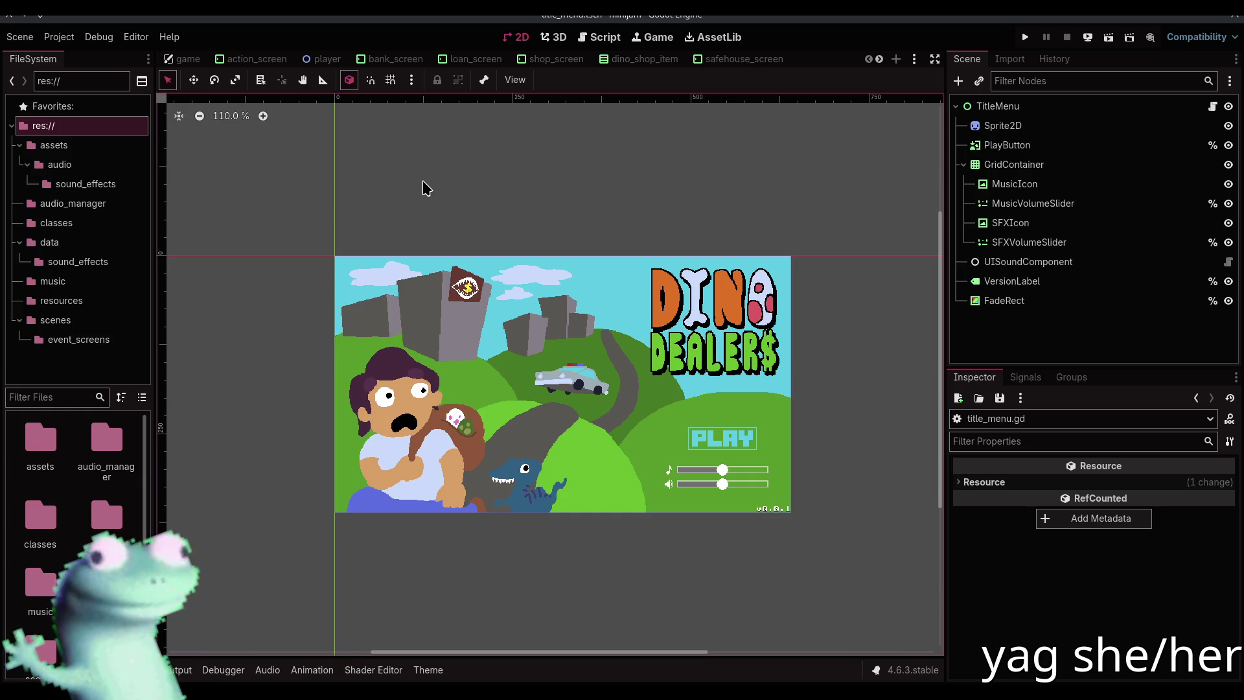
key(F12)
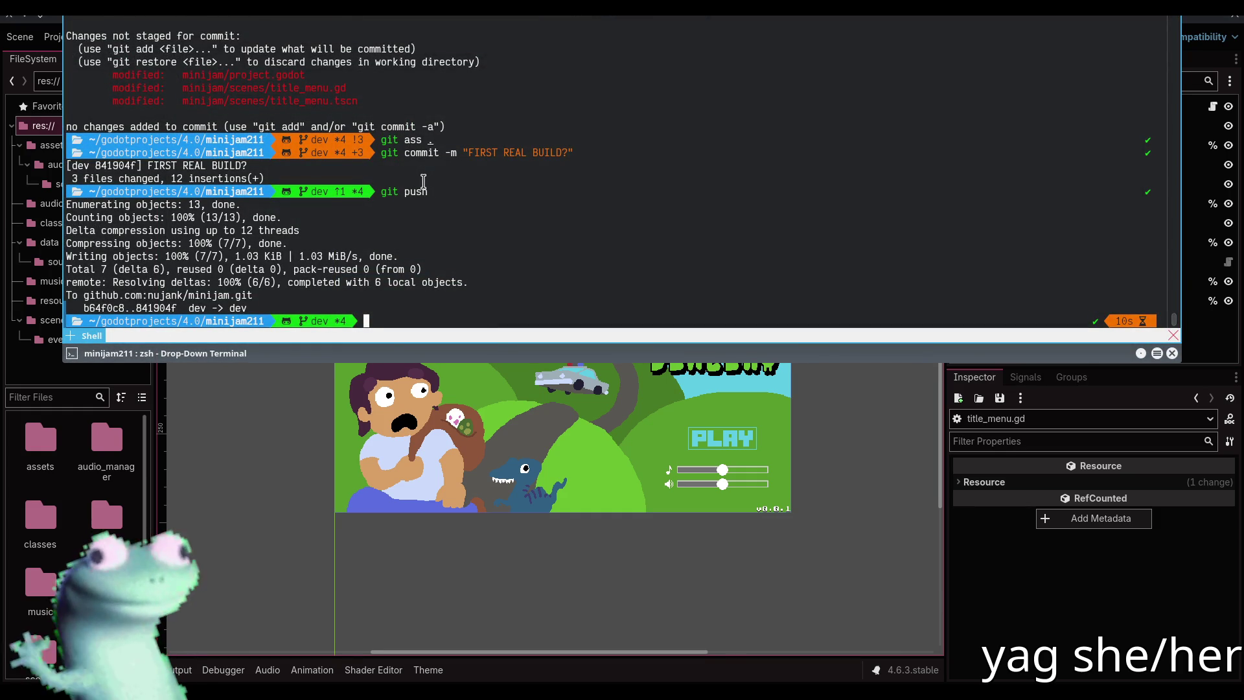
Check git status, stage everything, commit as "wip", push, and hide the terminal
text(git statsu)
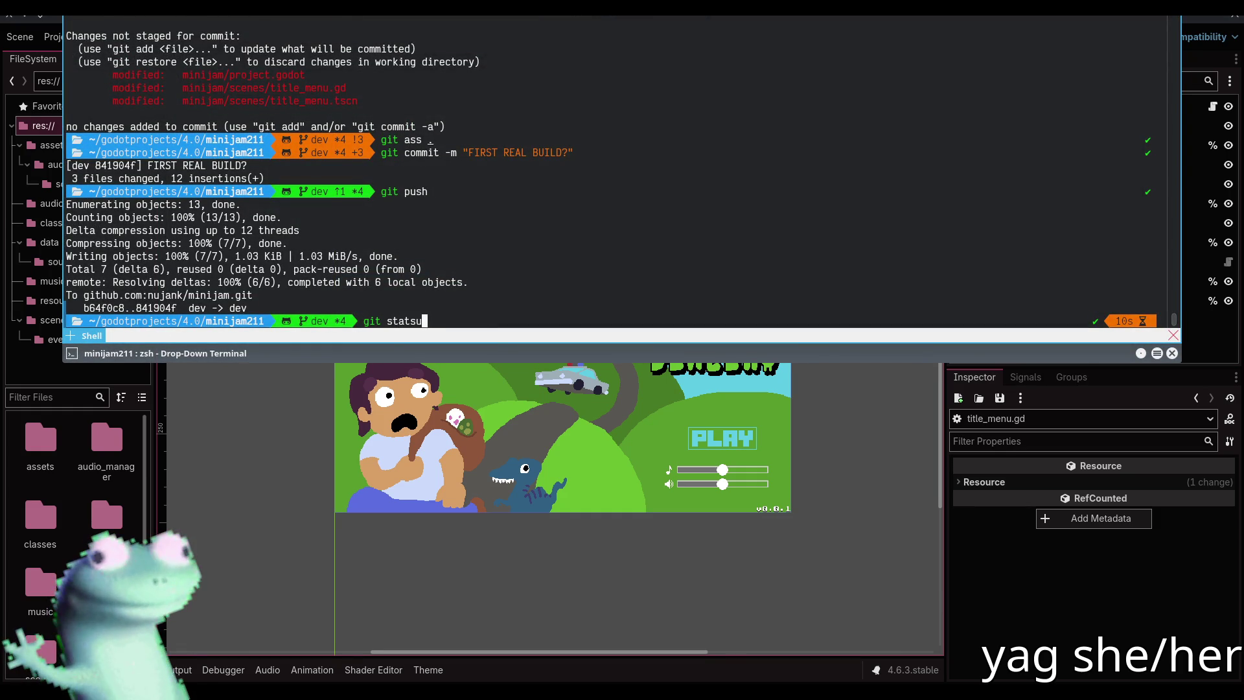
key(BackSpace)
key(BackSpace)
text(us)
key(Return)
text(git ass .)
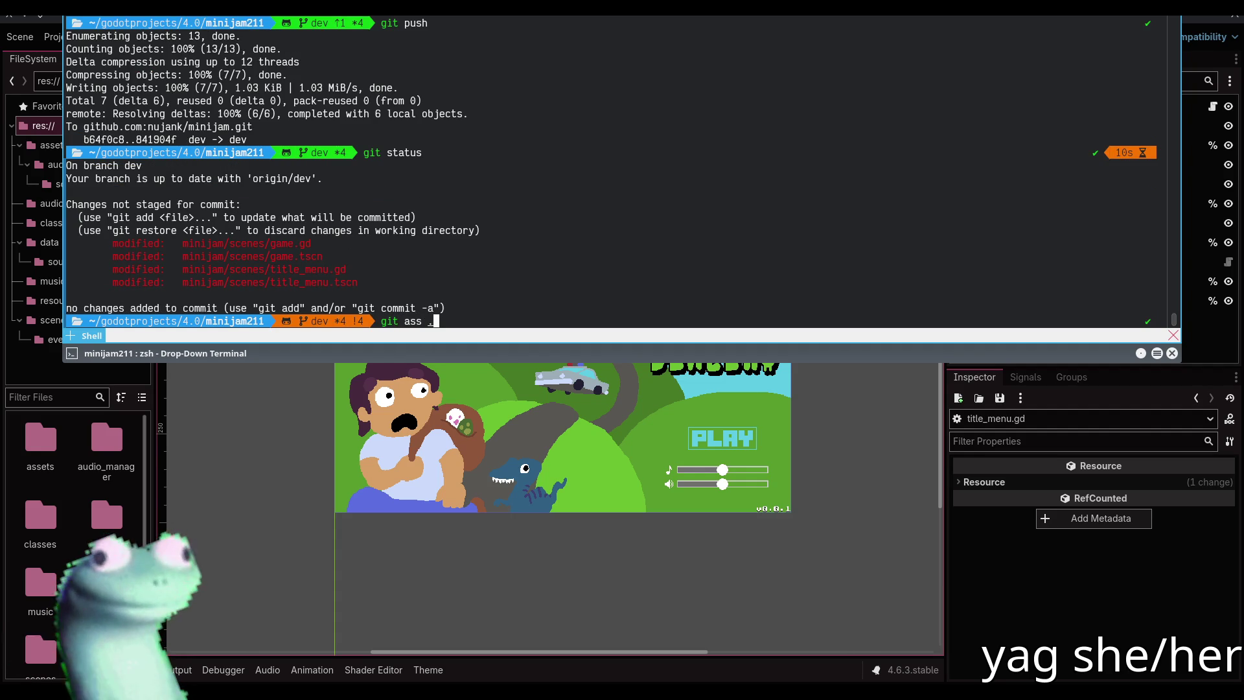
key(Return)
text(git commit -m "wip)
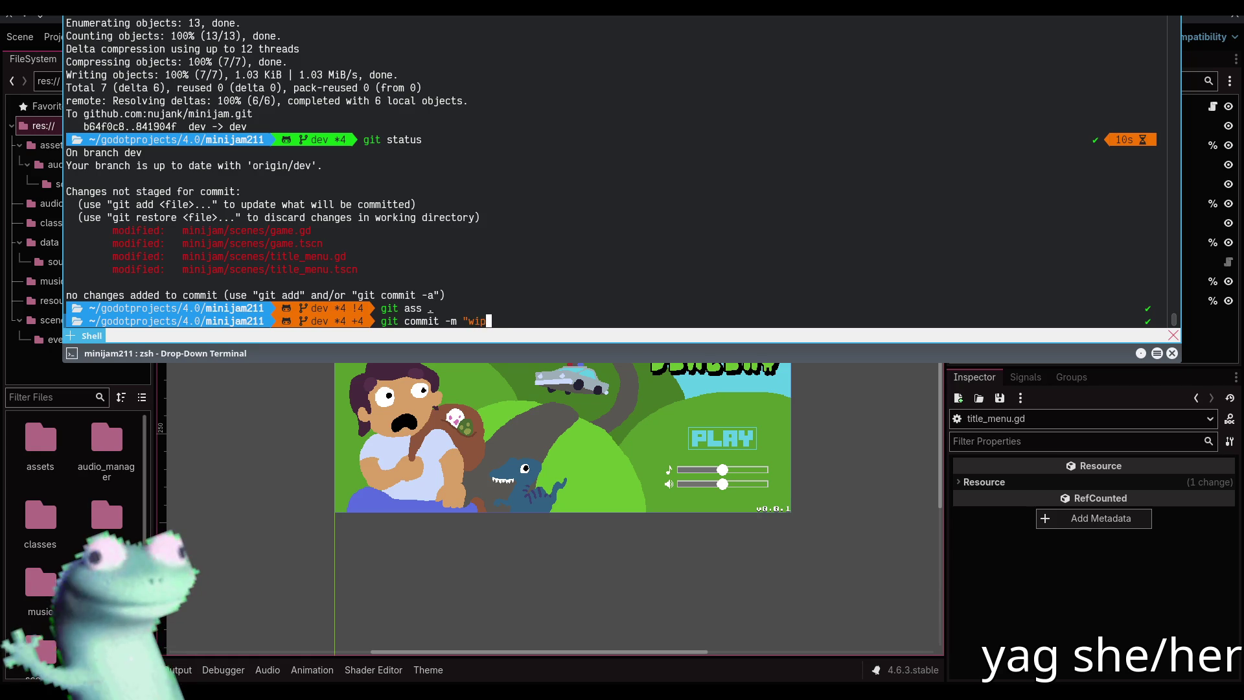
text(")
key(Return)
text(git push)
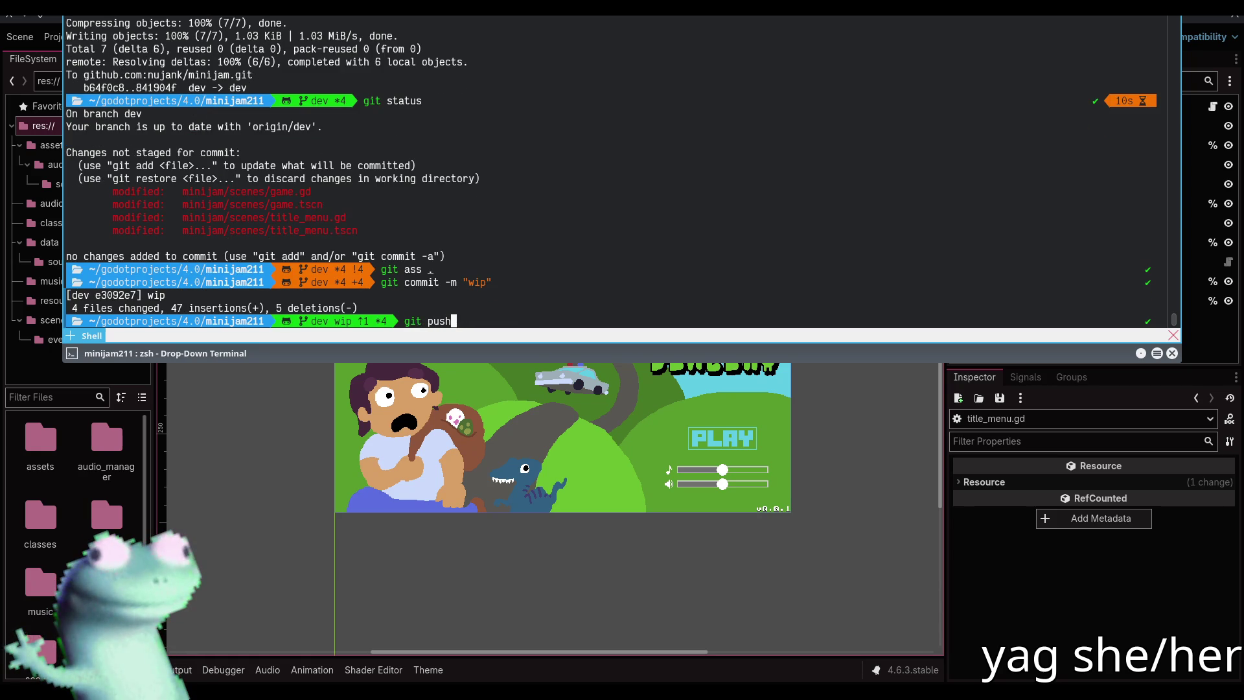
key(Return)
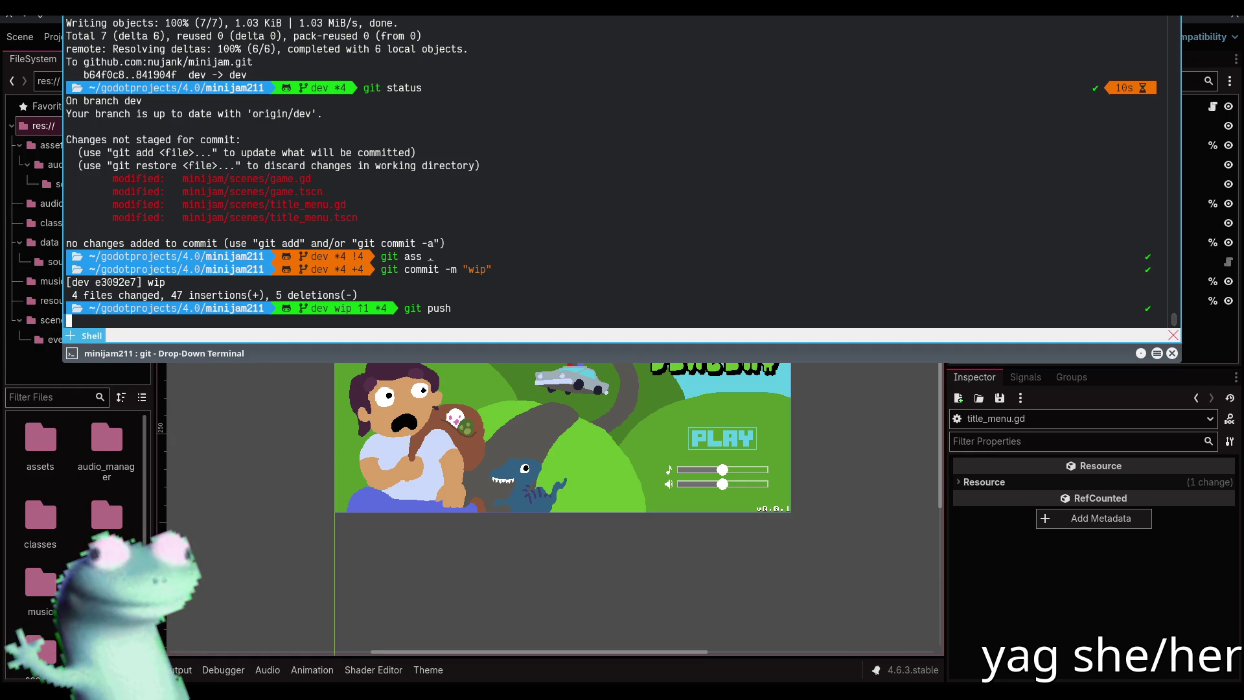
key(F12)
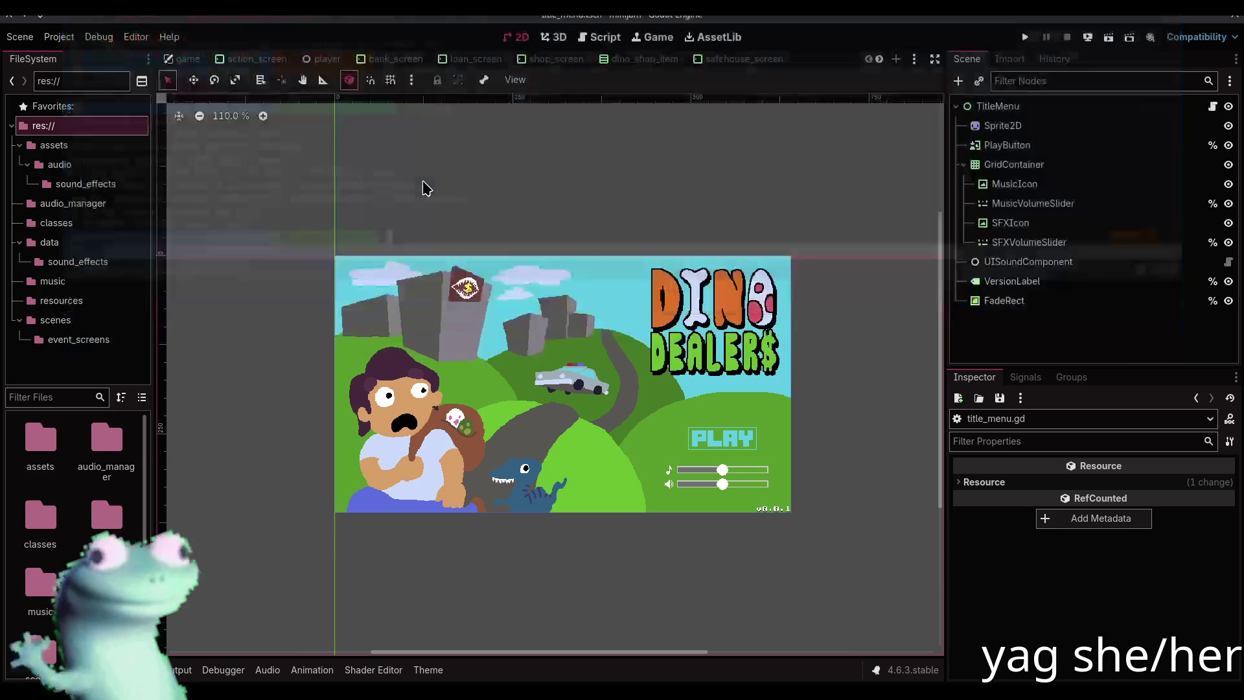
Select FadeRect in the game scene and open game.gd at its _ready function
click(188, 58)
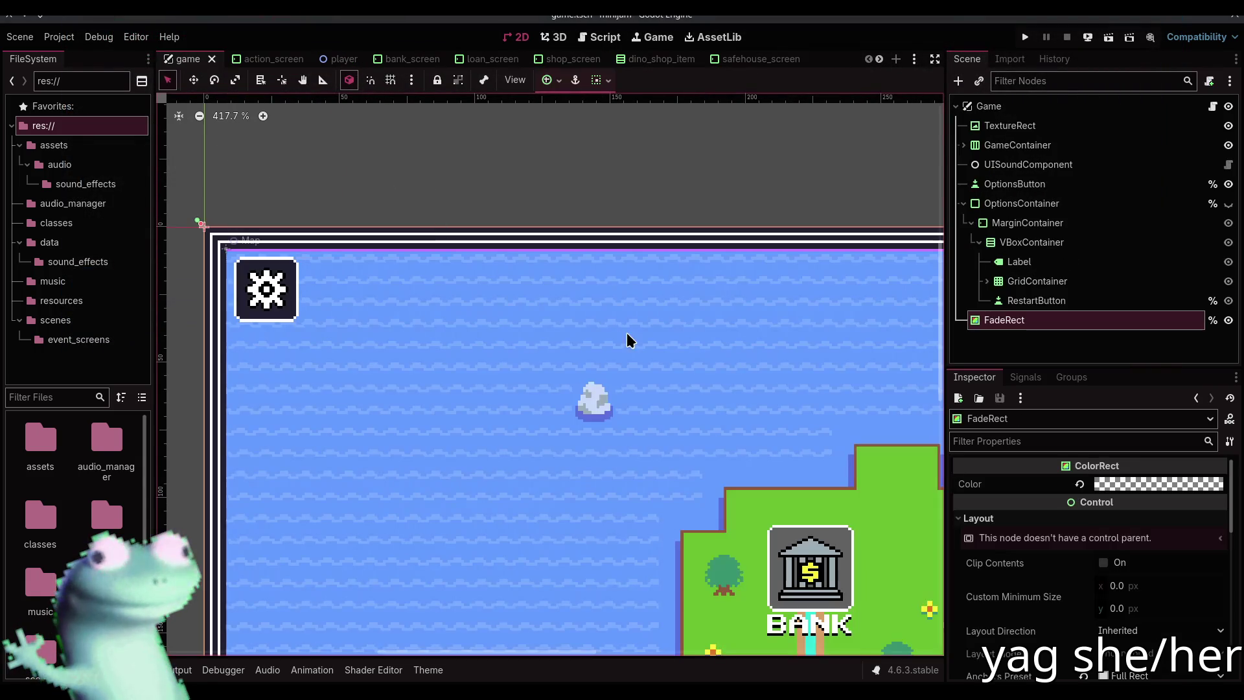
click(1039, 334)
click(1036, 328)
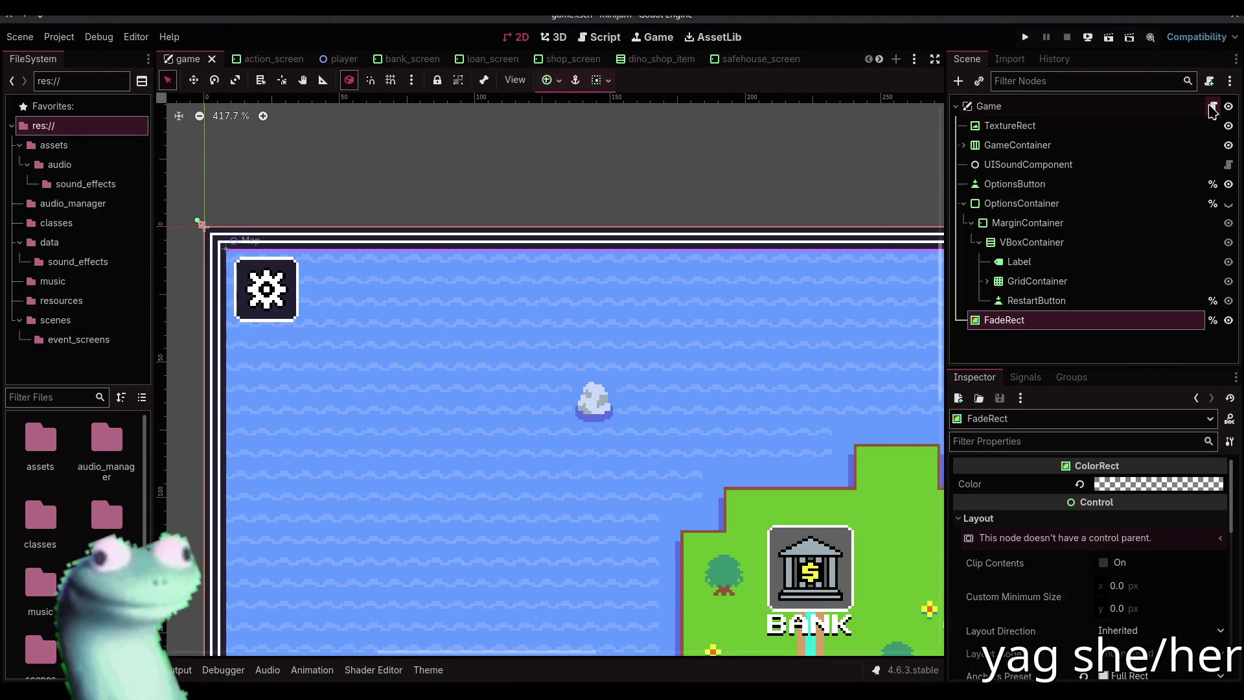
click(1212, 105)
click(621, 271)
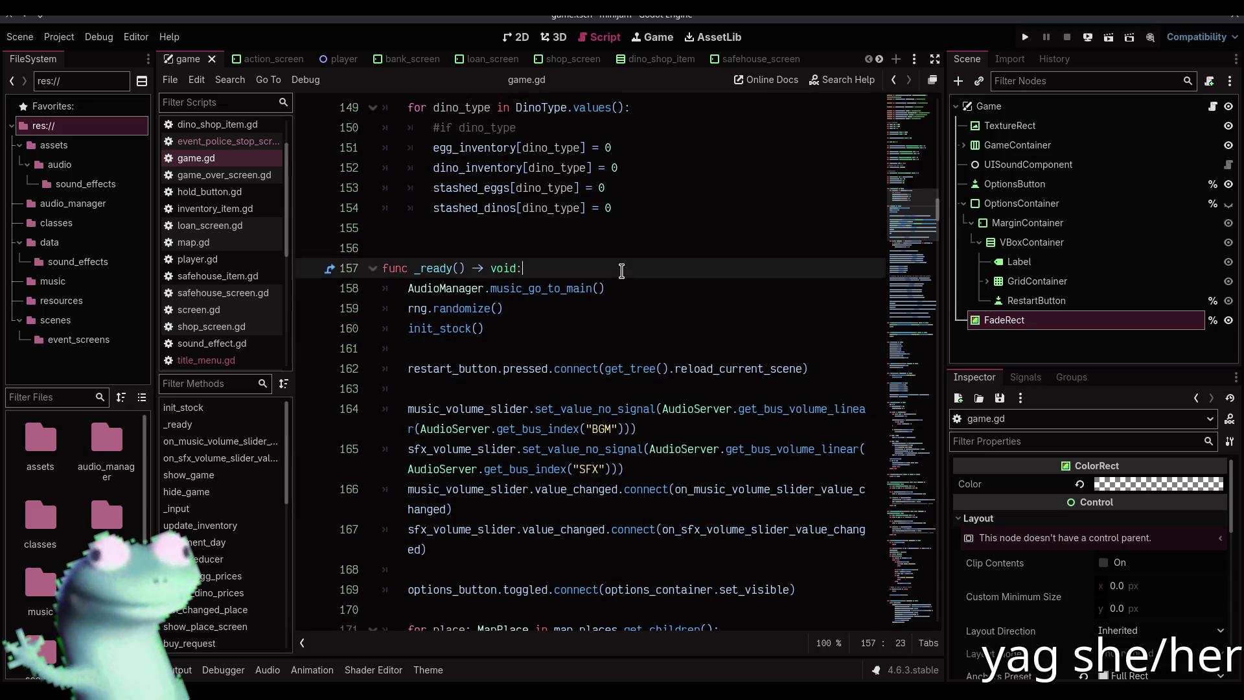
key(Return)
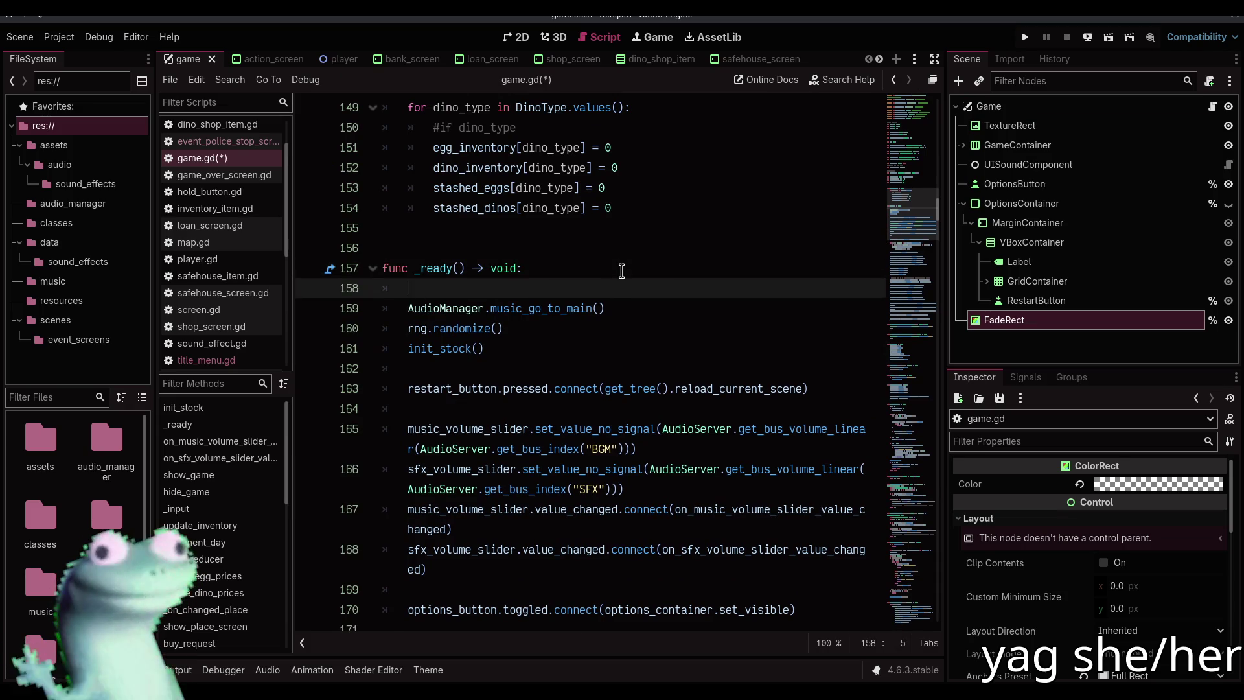
key(BackSpace)
key(BackSpace)
scroll(625, 272, up, 10)
scroll(863, 352, down, 4)
mouse_move(986, 327)
mouse_down()
mouse_move(583, 528)
mouse_move(550, 388)
mouse_move(546, 63)
mouse_move(541, 106)
mouse_up()
key(ctrl+z)
scroll(526, 311, up, 6)
click(586, 246)
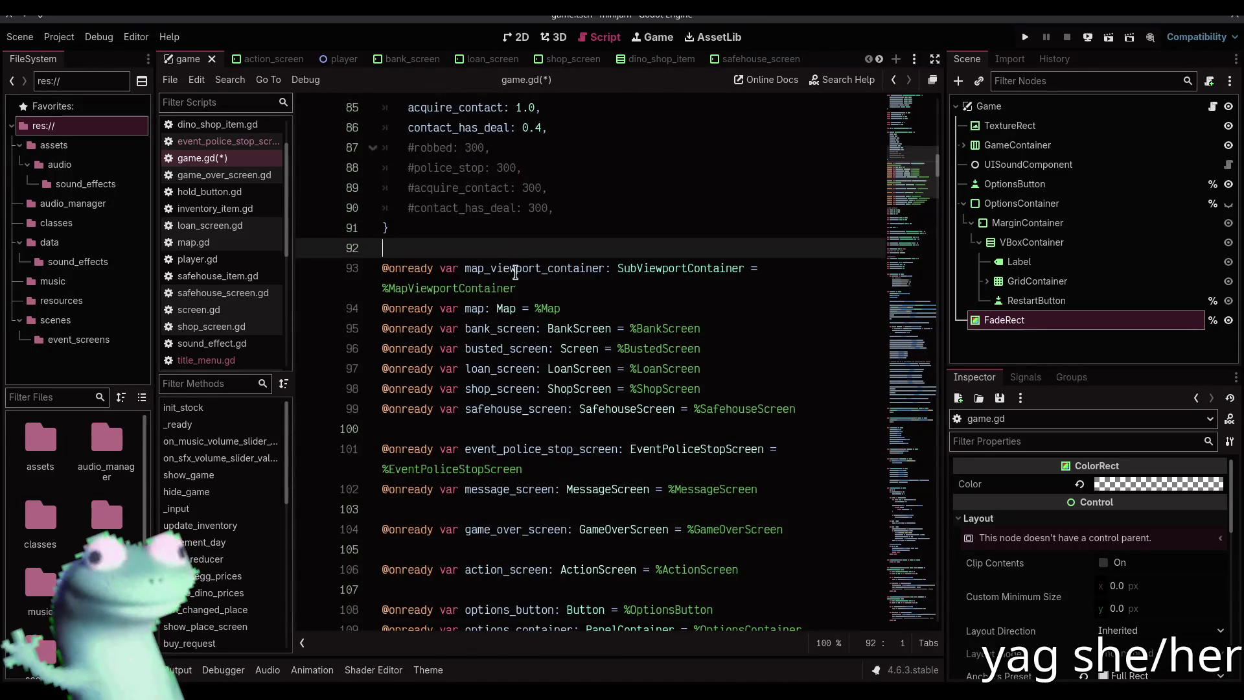
scroll(589, 296, up, 6)
key(ctrl+v)
scroll(647, 334, down, 4)
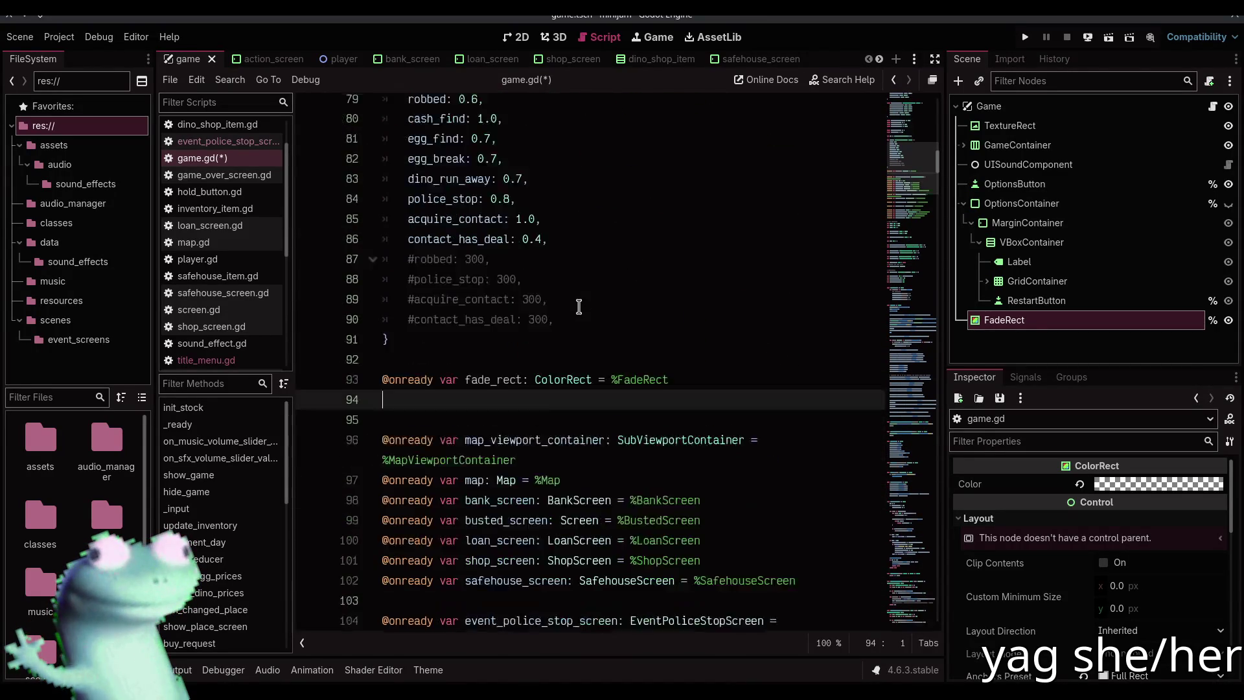
key(ctrl+s)
Start _ready with fade_rect.color.a = 1.0 and save
scroll(646, 334, down, 20)
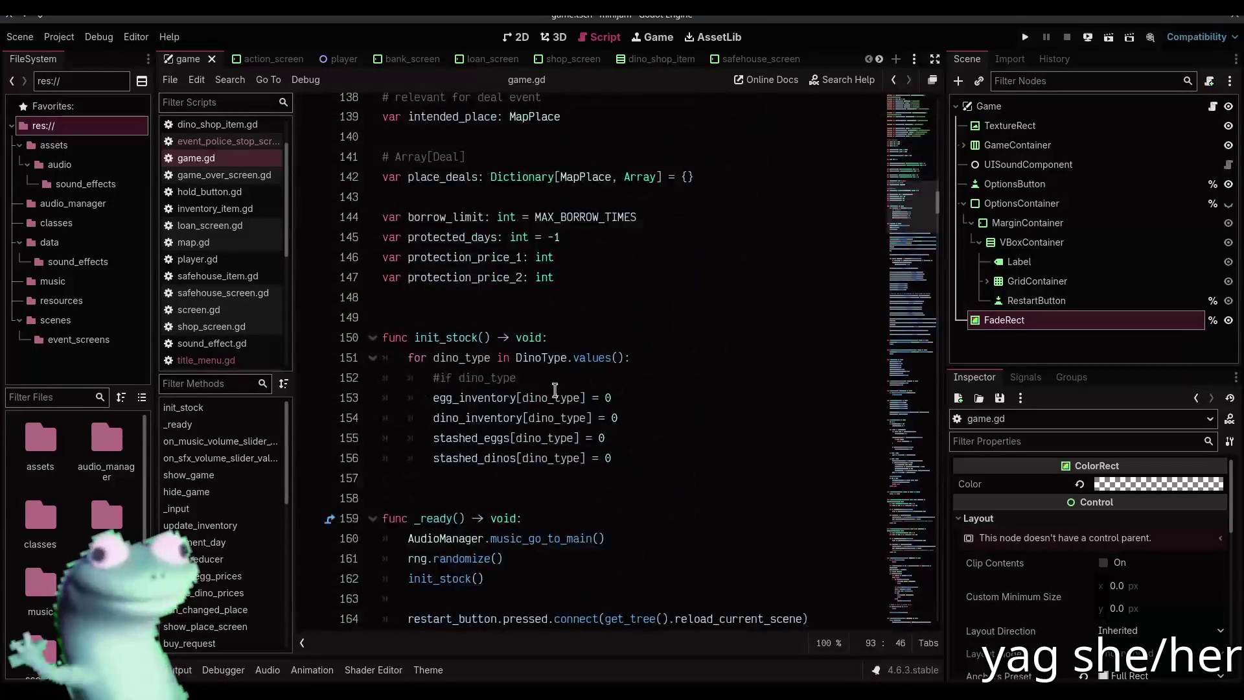
click(578, 338)
key(Return)
text(fade_re)
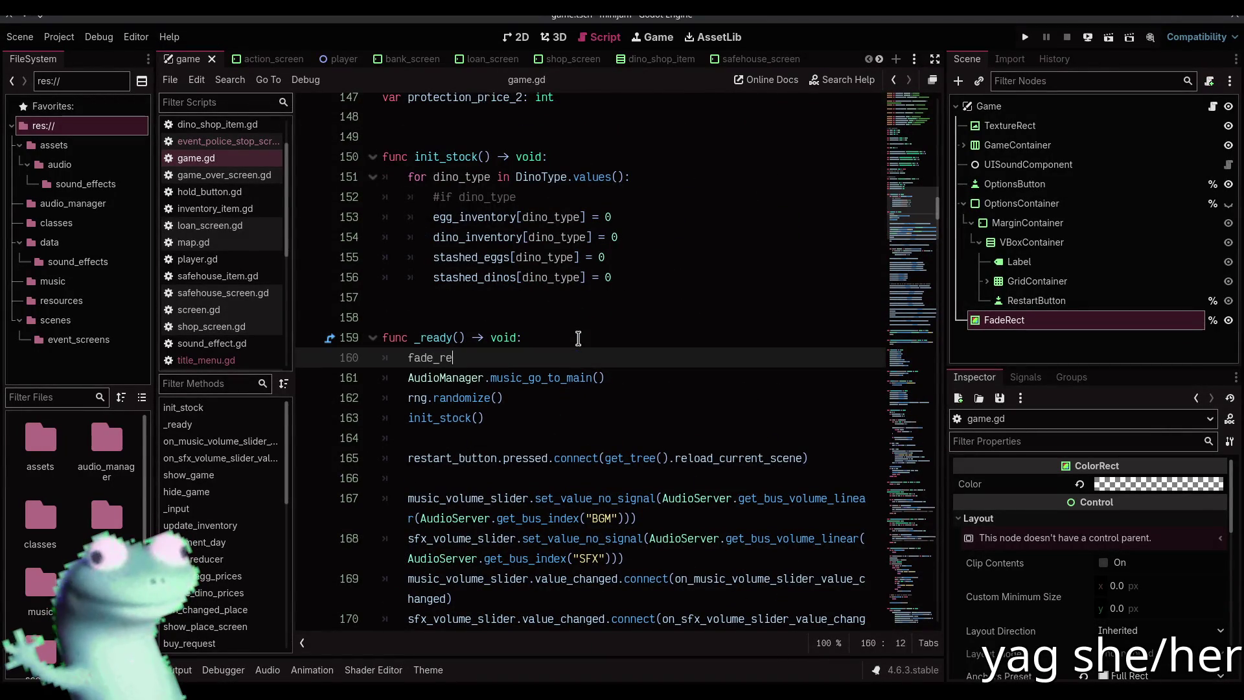
text(ct.color.a = )
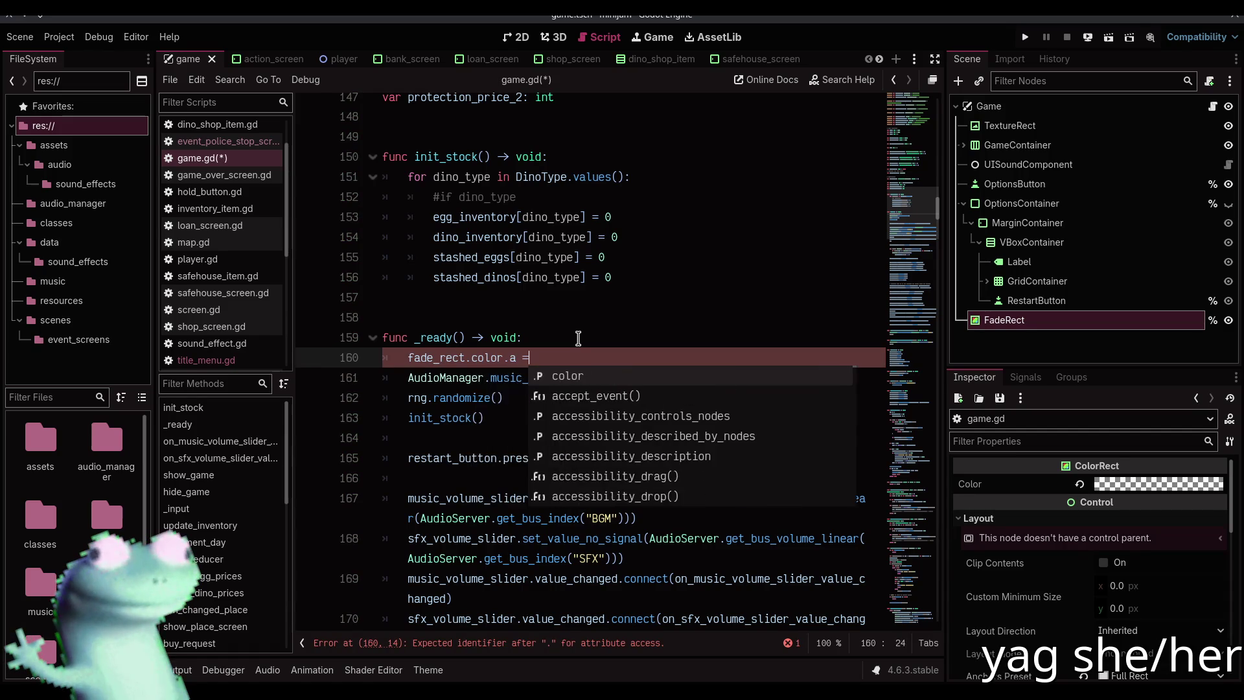
text(1.0)
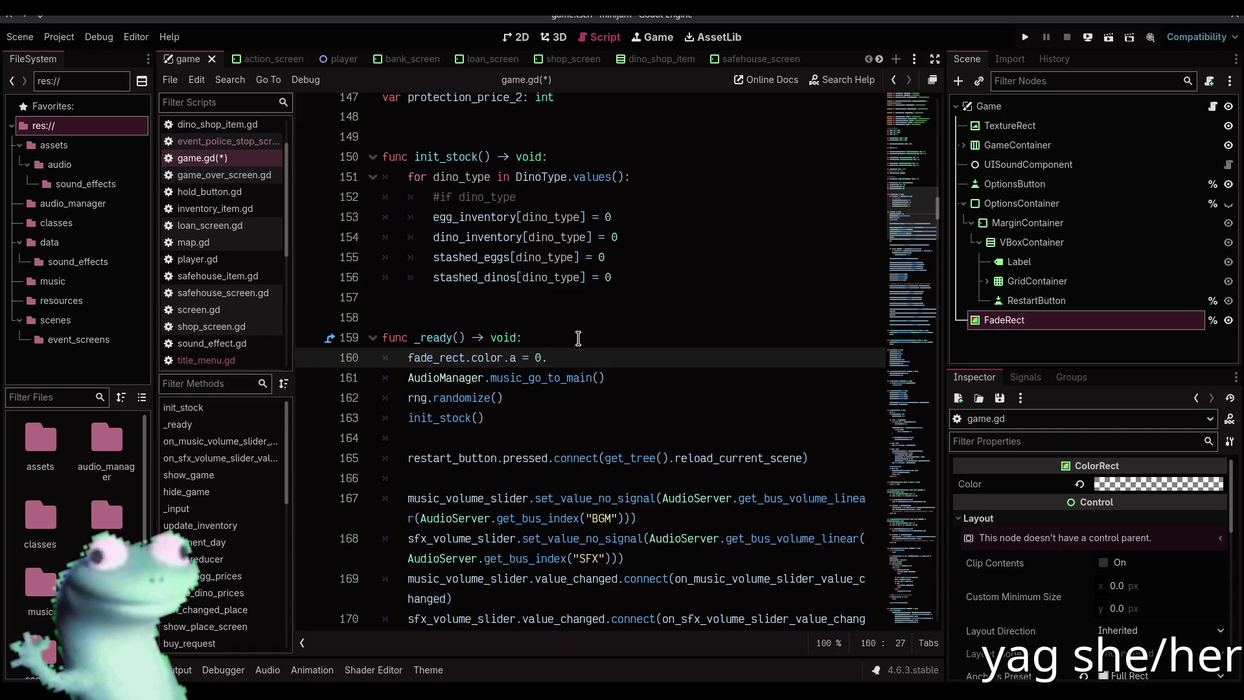
key(ctrl+s)
Tween fade_rect's color:a to 0.0 over 0.3 seconds in _ready and save
scroll(654, 324, down, 1)
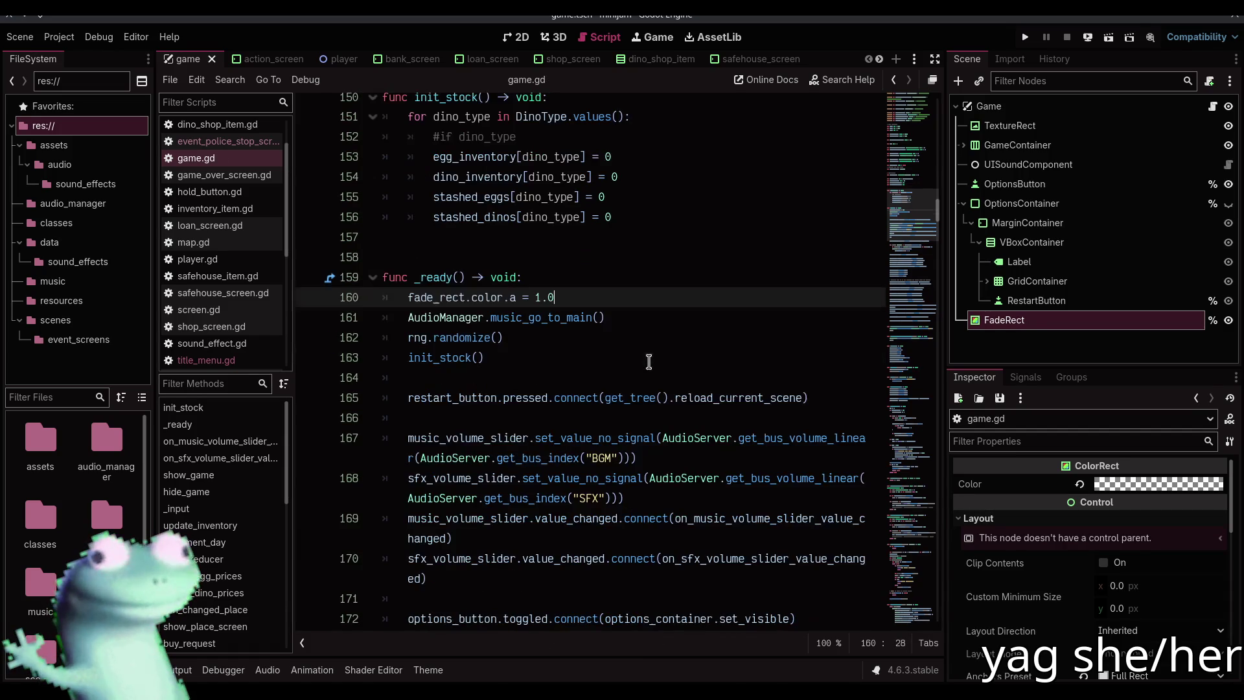
key(Return)
text(var t := create_tween())
key(Return)
text(t.)
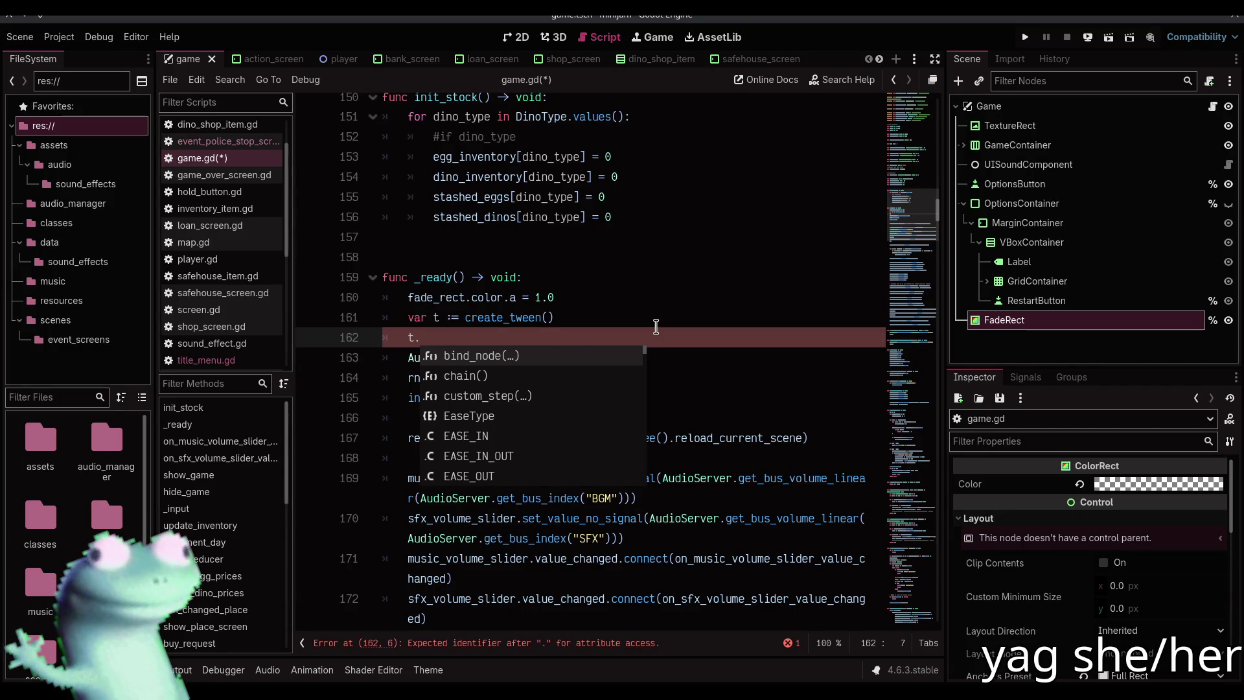
text(tween_pro)
key(Return)
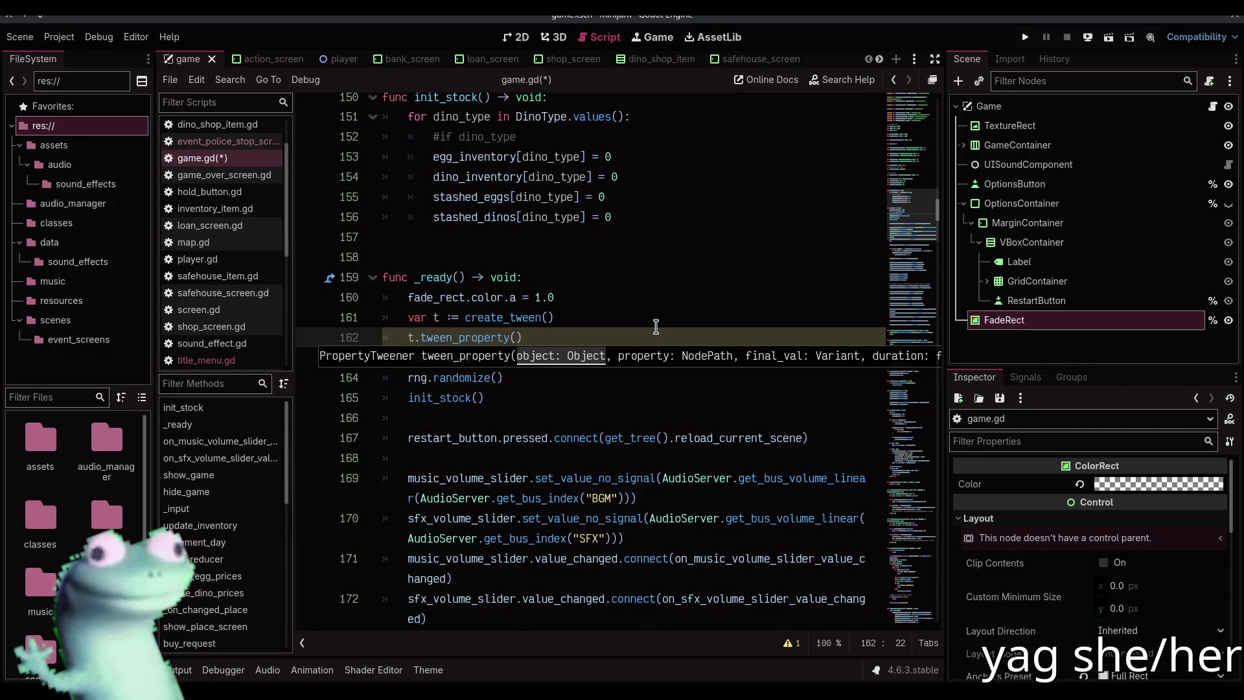
text(fade_rect, "color:)
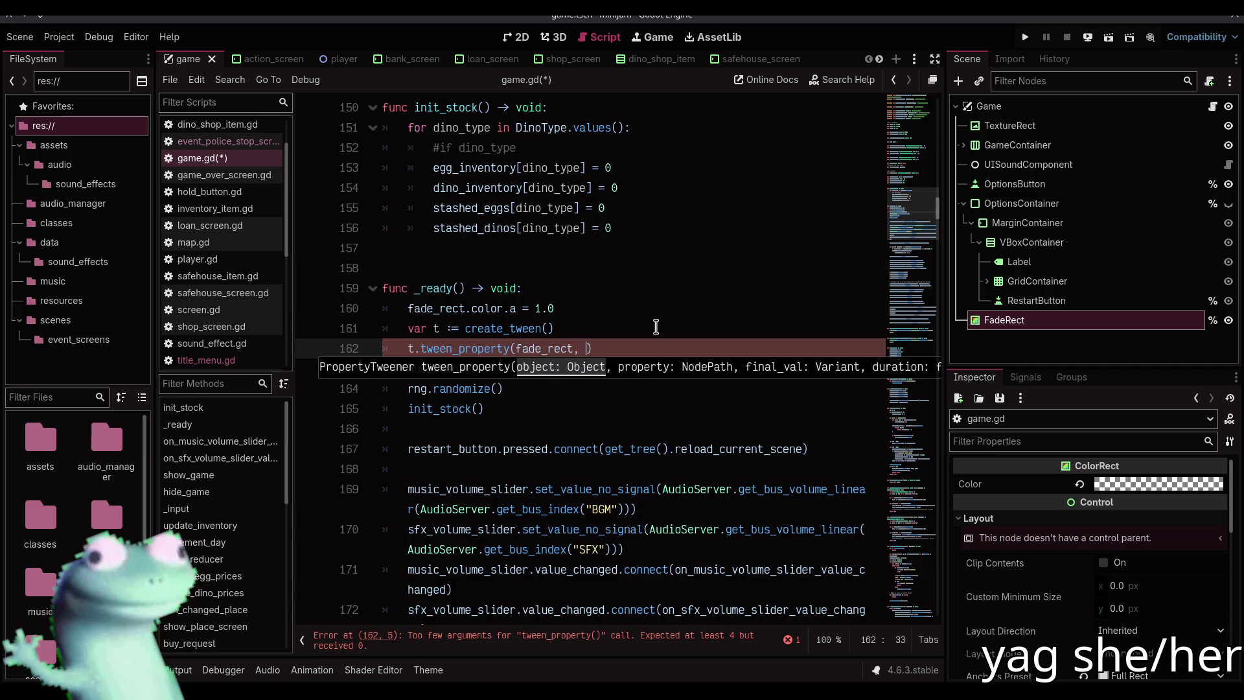
text(a", )
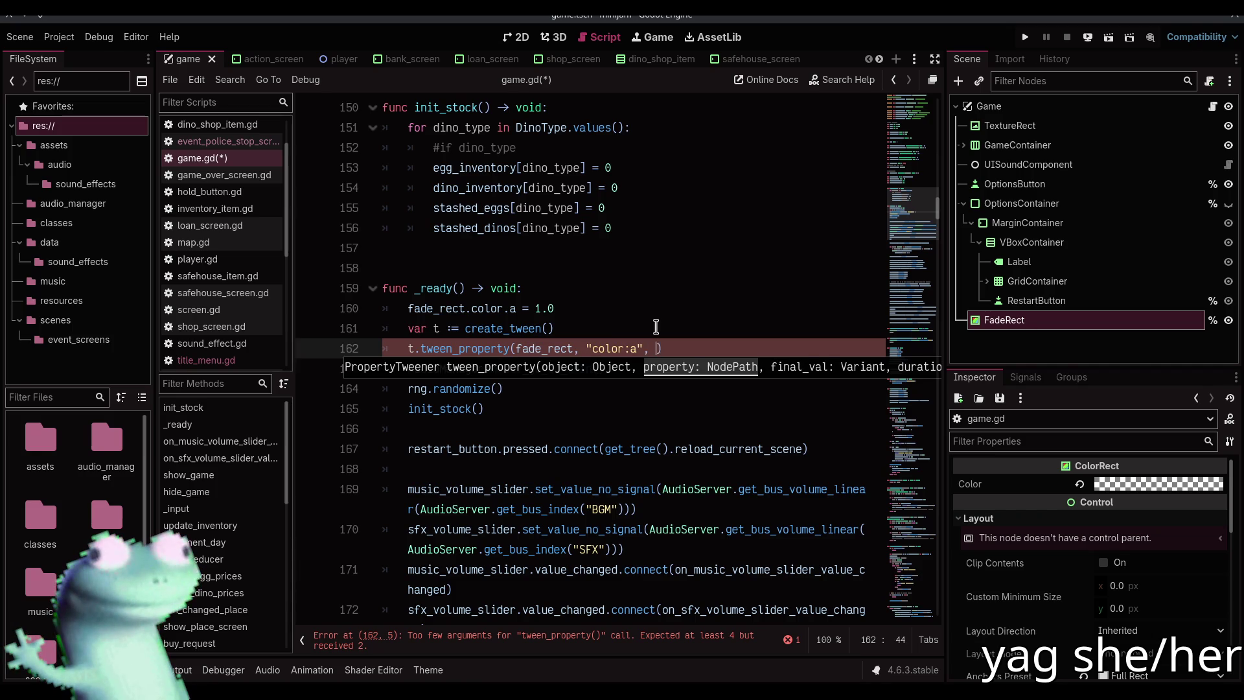
text(0.0, )
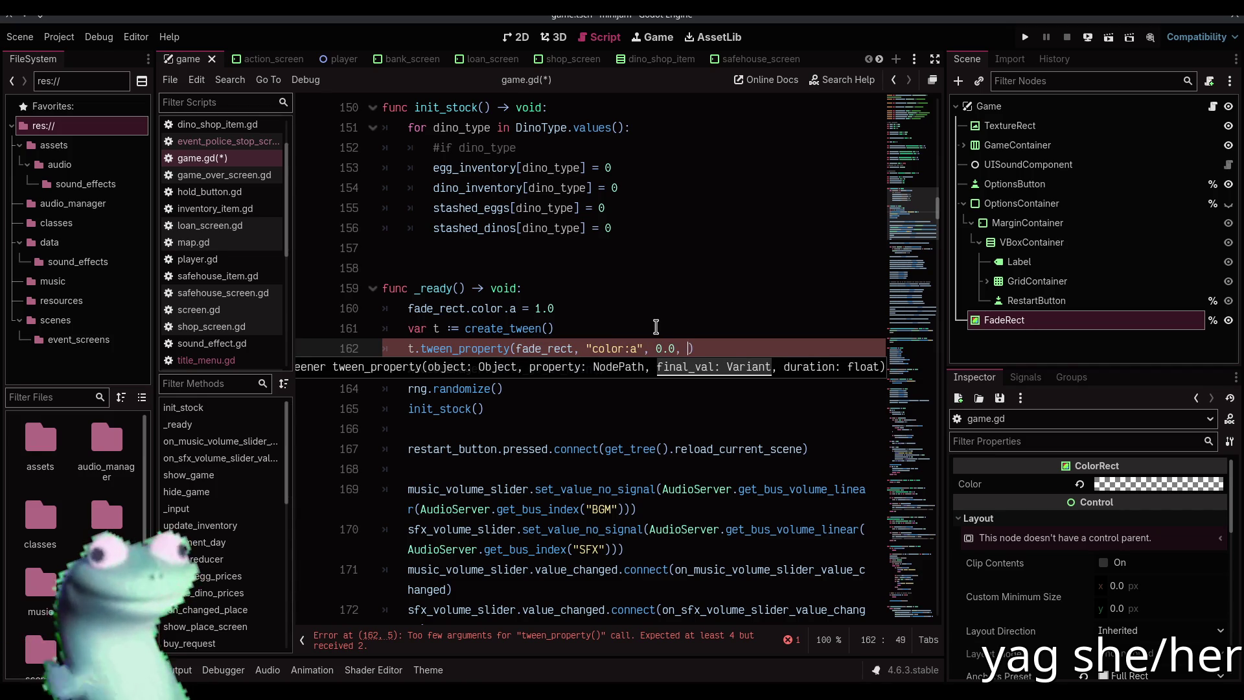
text(0.3)
key(ctrl+s)
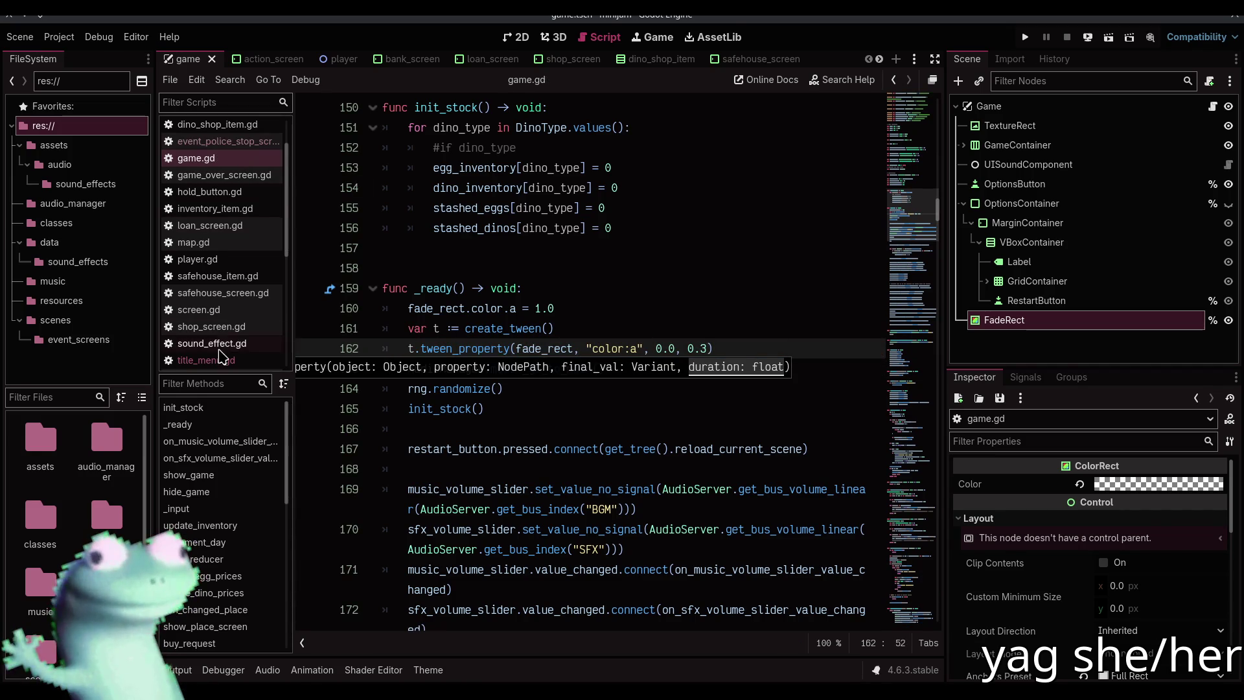
Change title_menu.gd's fade duration on line 28 from 0.2 to 0.3 and save
click(219, 358)
click(251, 160)
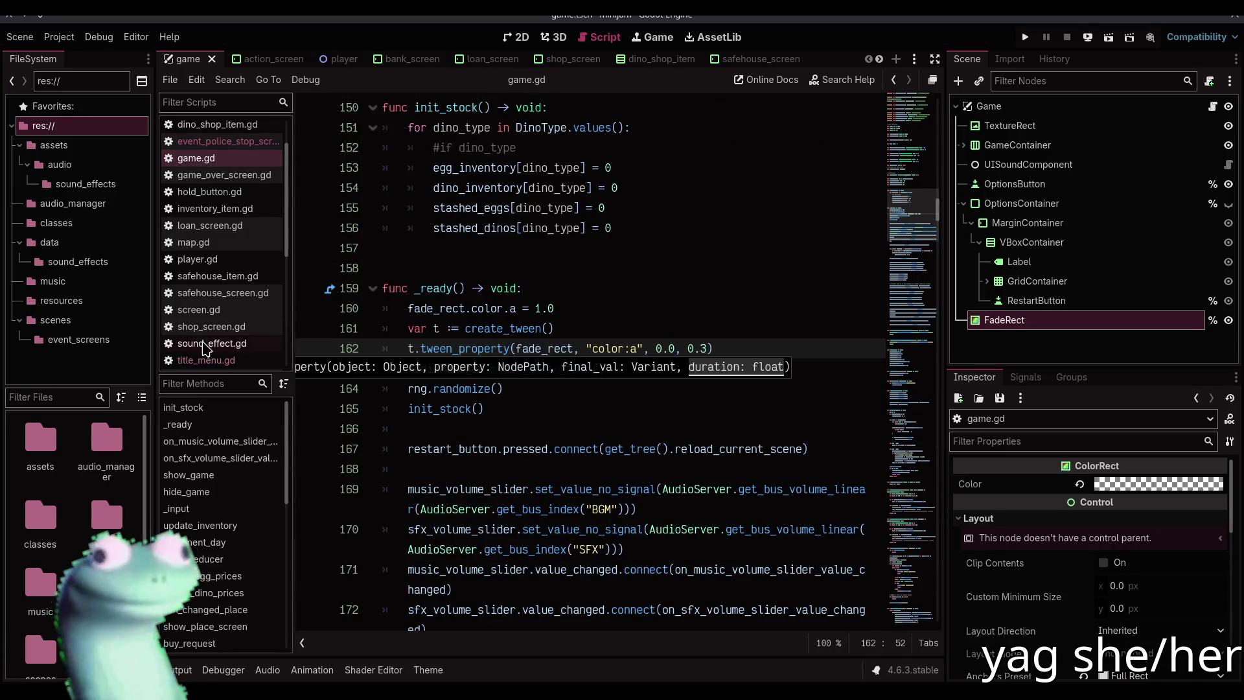
click(205, 360)
key(BackSpace)
text(3)
key(ctrl+s)
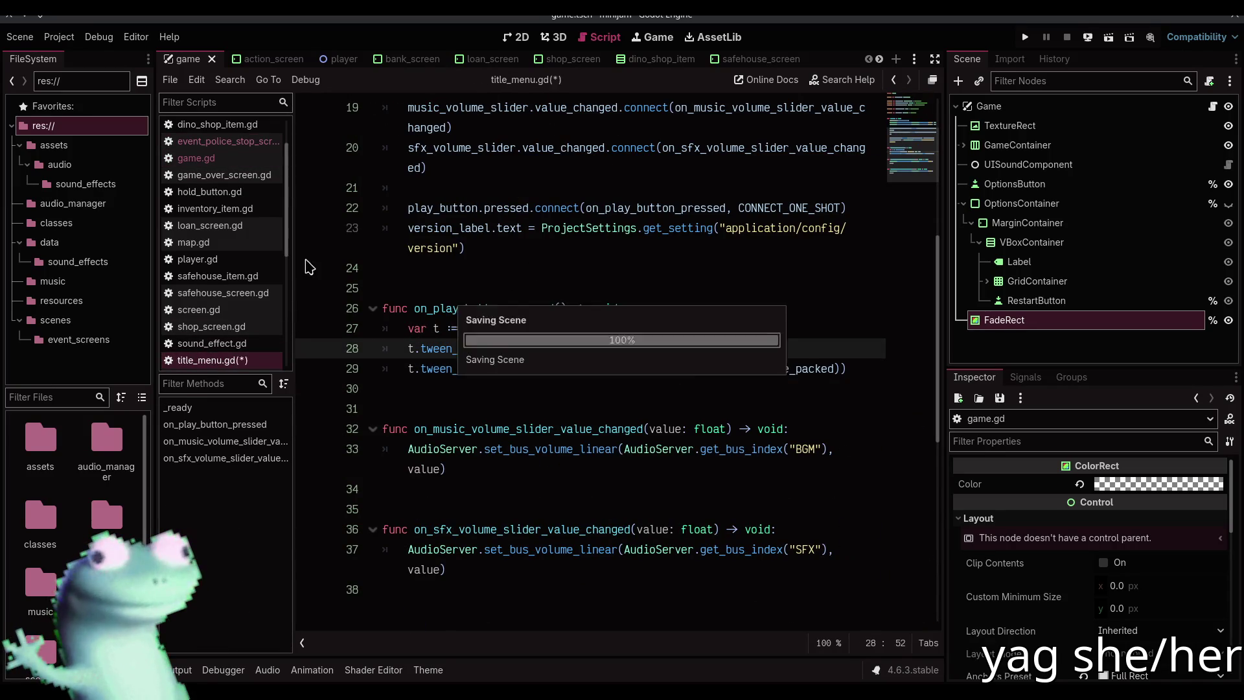
Add a new restart() function with a placeholder pass below the volume slider handlers in game.gd
scroll(602, 376, down, 3)
scroll(602, 376, down, 10)
scroll(478, 342, down, 1)
click(476, 312)
scroll(460, 343, down, 2)
click(452, 388)
key(Return)
key(Return)
text(func restart() -> void:)
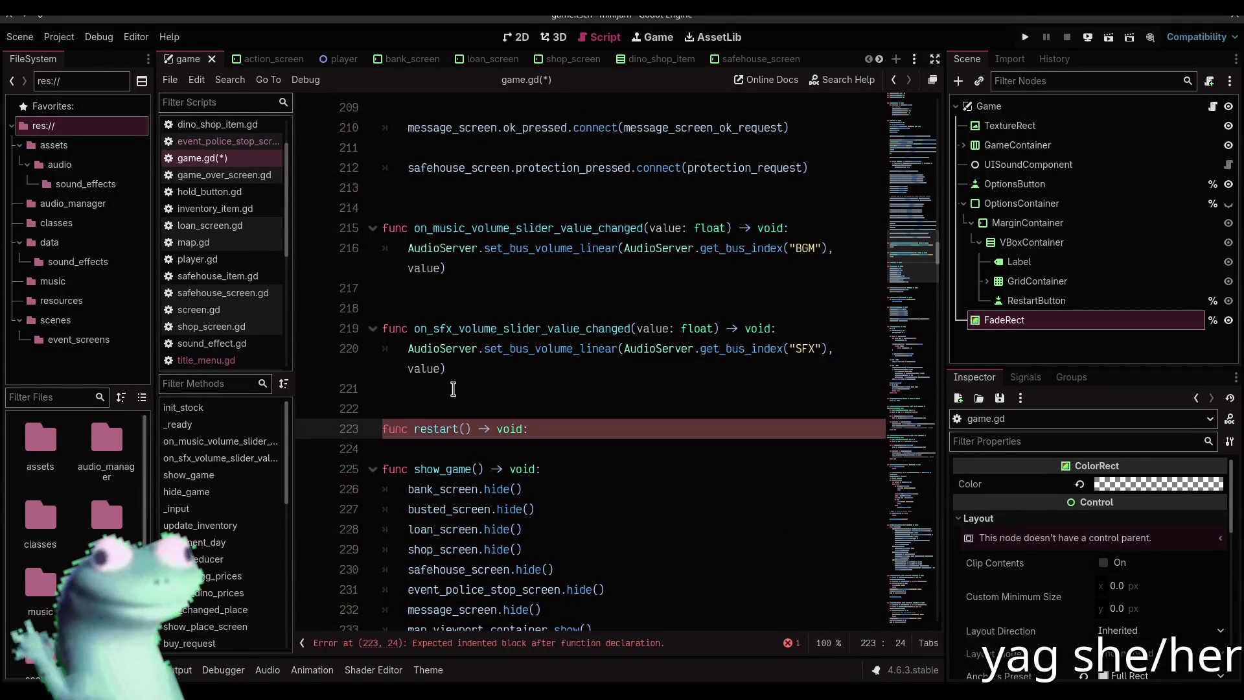
key(Return)
text(pass)
key(Return)
key(Return)
Replace the reload_current_scene call in the connection with restart, CONNECT_ONE_SHOT and save
scroll(464, 379, up, 2)
scroll(464, 379, up, 15)
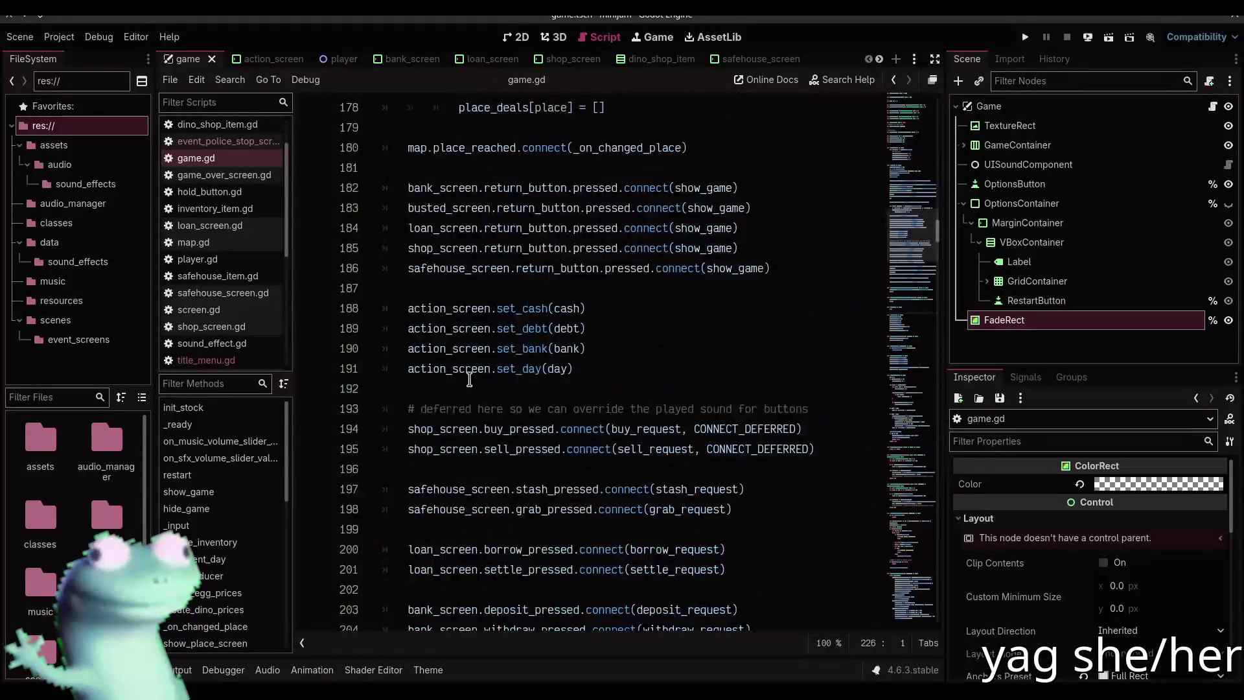
scroll(571, 280, up, 2)
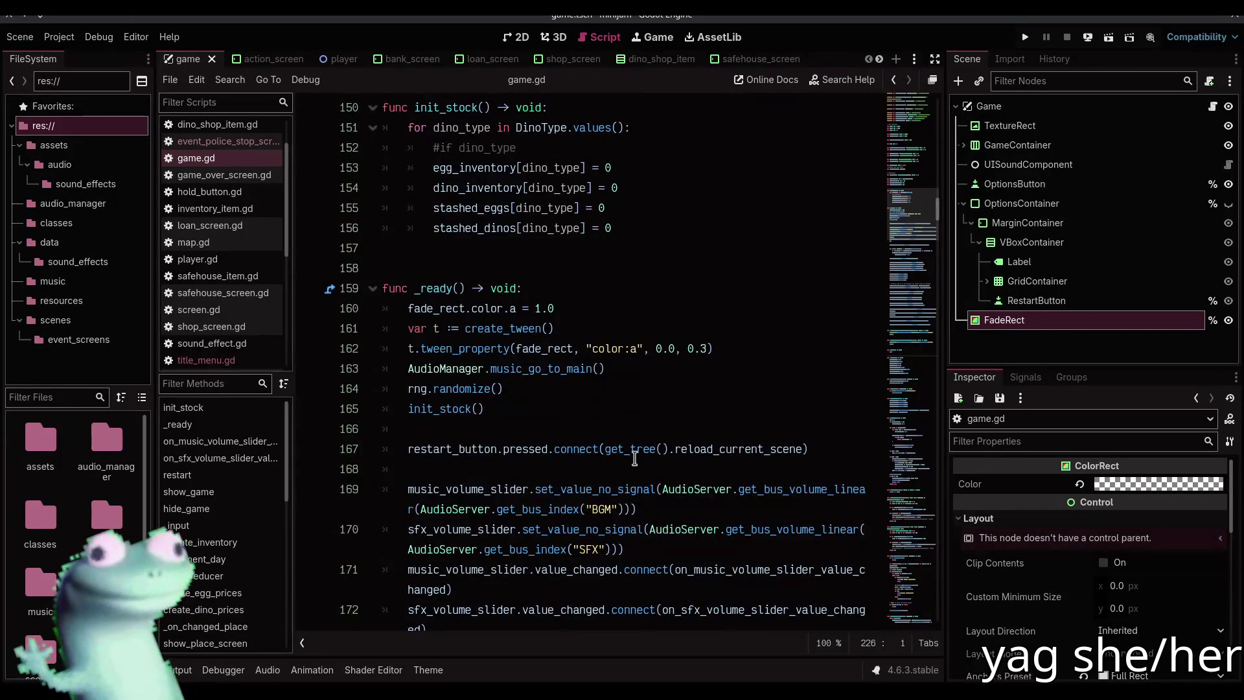
drag(605, 448, 800, 443)
key(ctrl+c)
key(BackSpace)
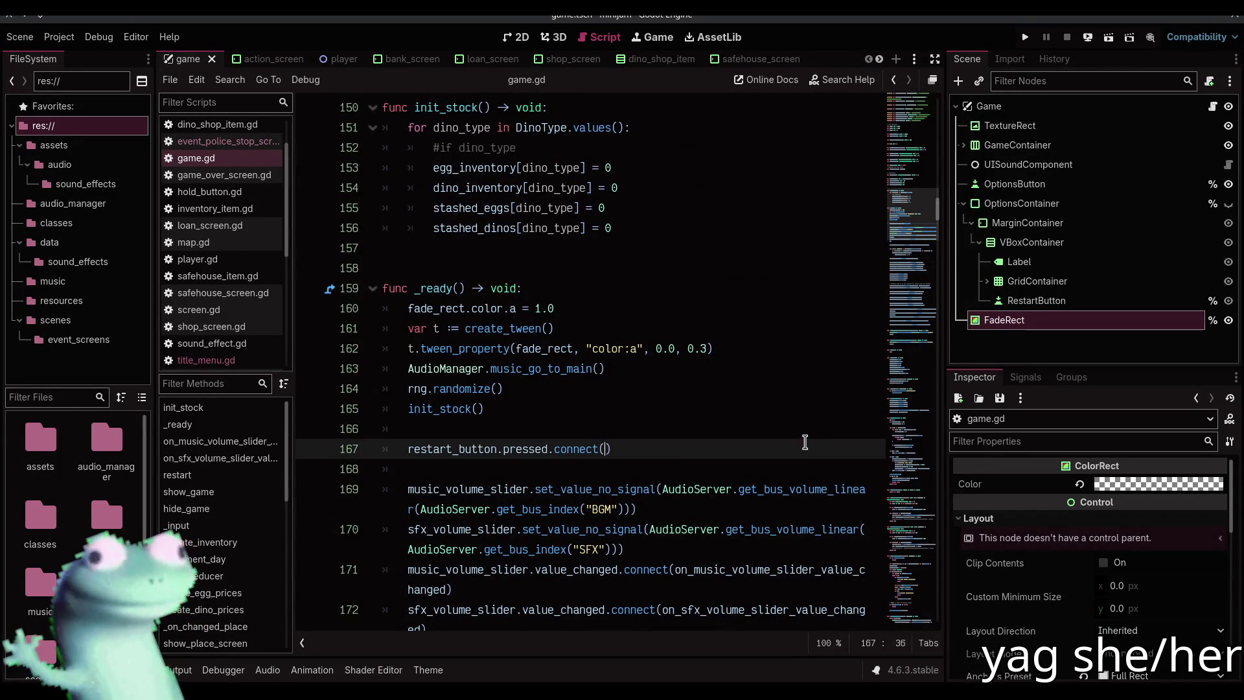
text(restart)
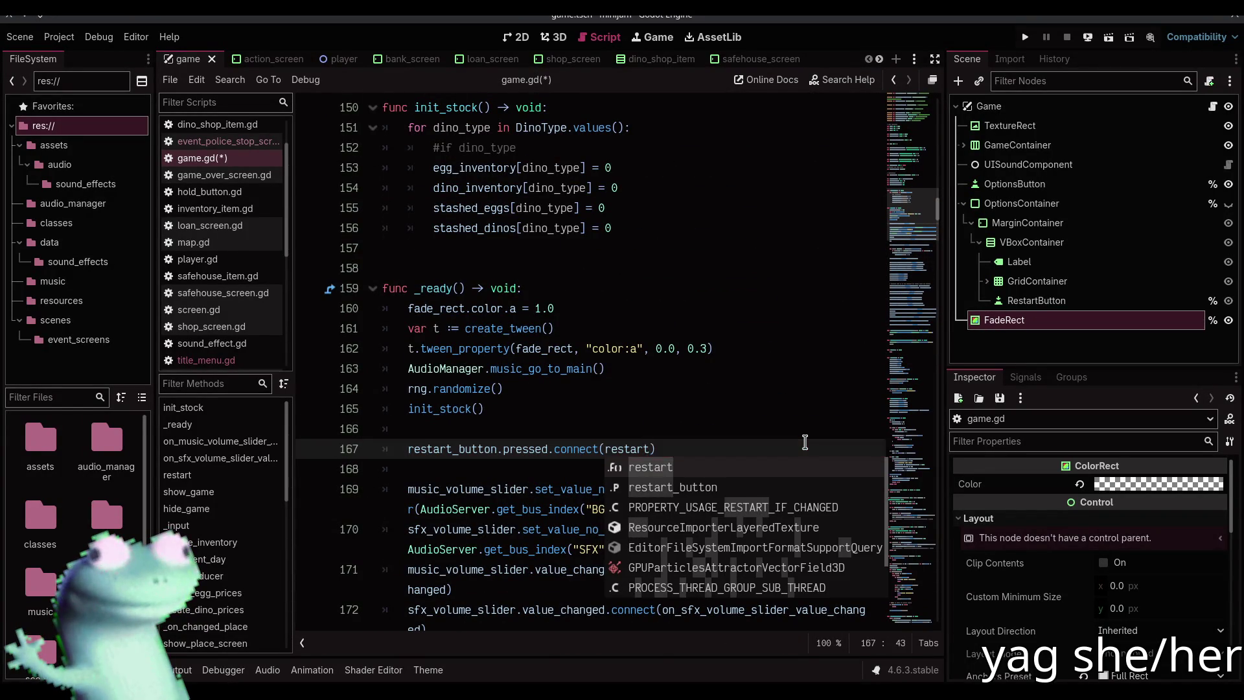
text(, CONNECT_ONE)
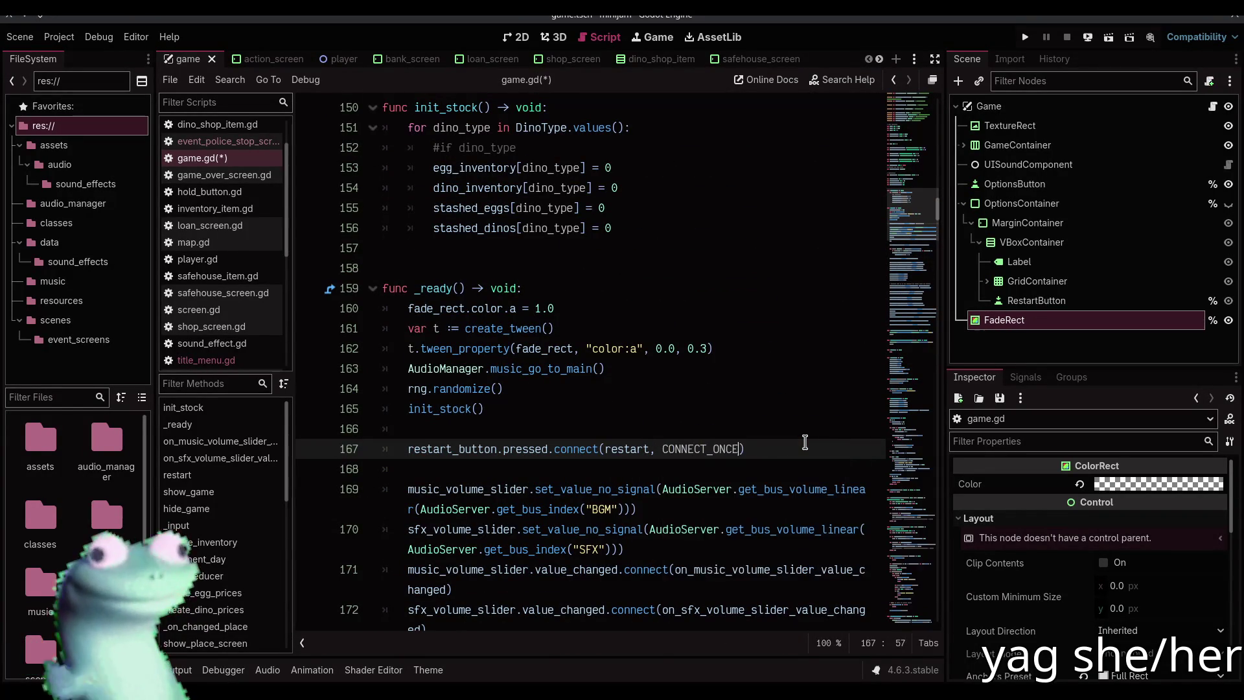
key(Return)
key(ctrl+s)
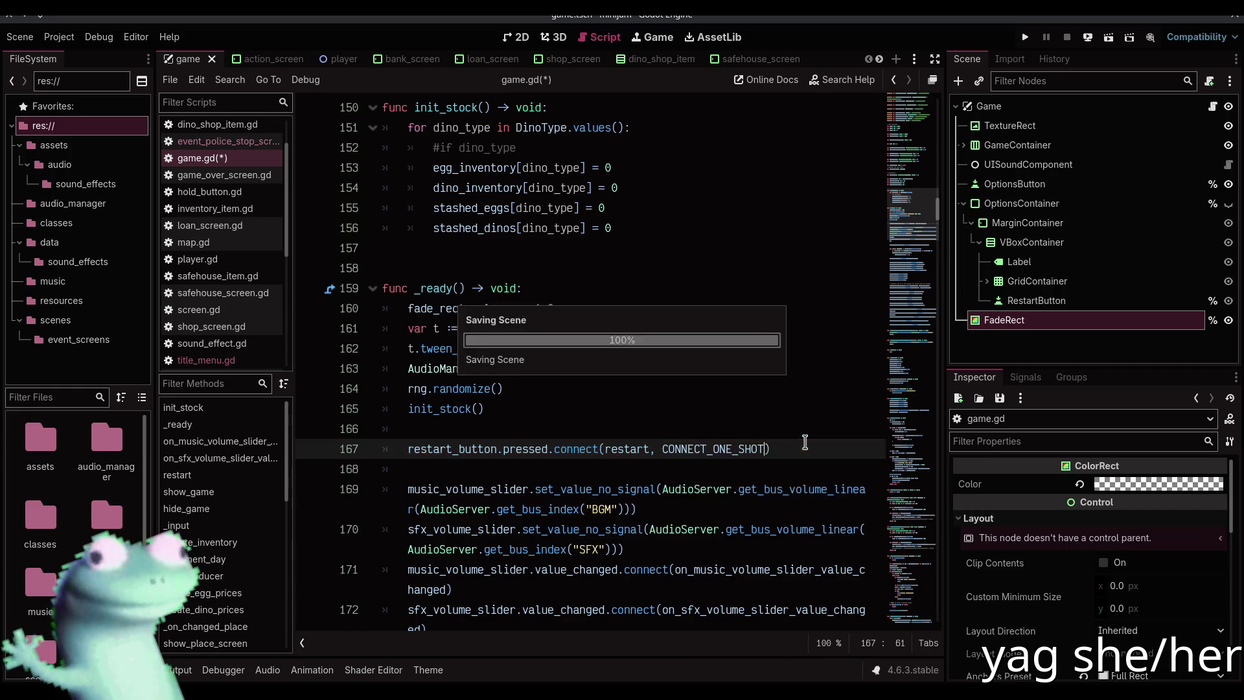
Put the scene reload call and the copied fade tween lines inside restart(), replacing pass
scroll(608, 415, down, 15)
scroll(486, 411, down, 2)
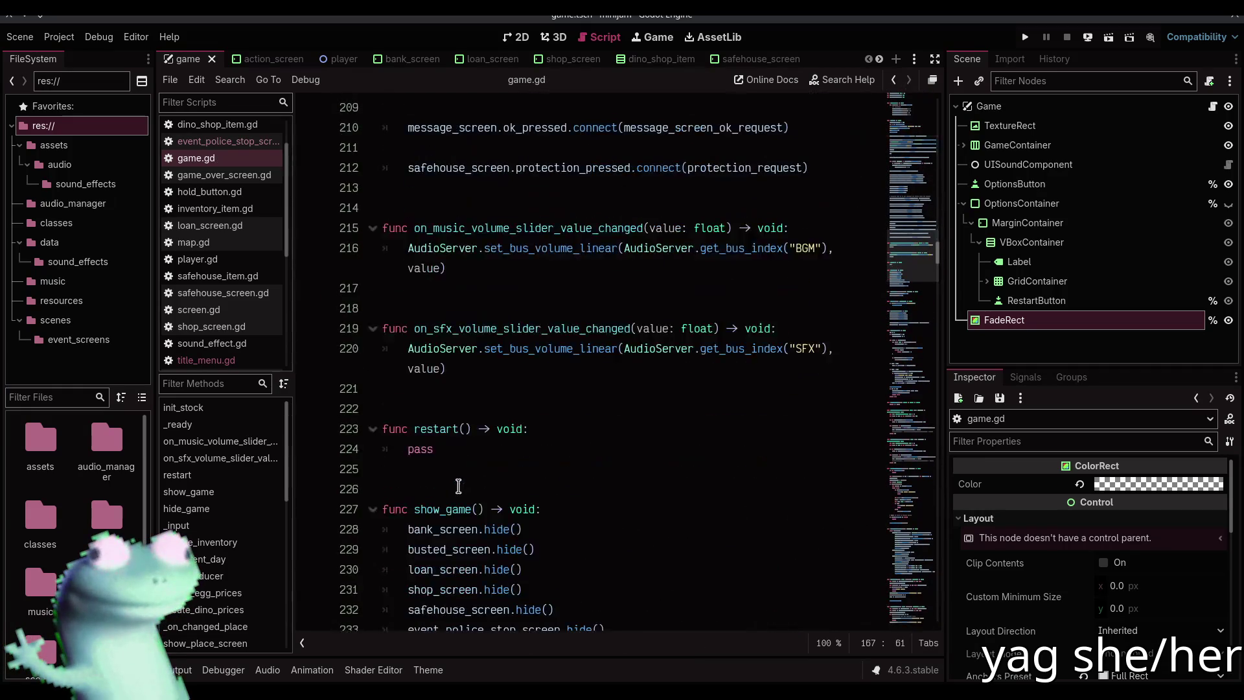
double_click(420, 453)
key(ctrl+v)
scroll(498, 396, up, 12)
scroll(498, 397, up, 7)
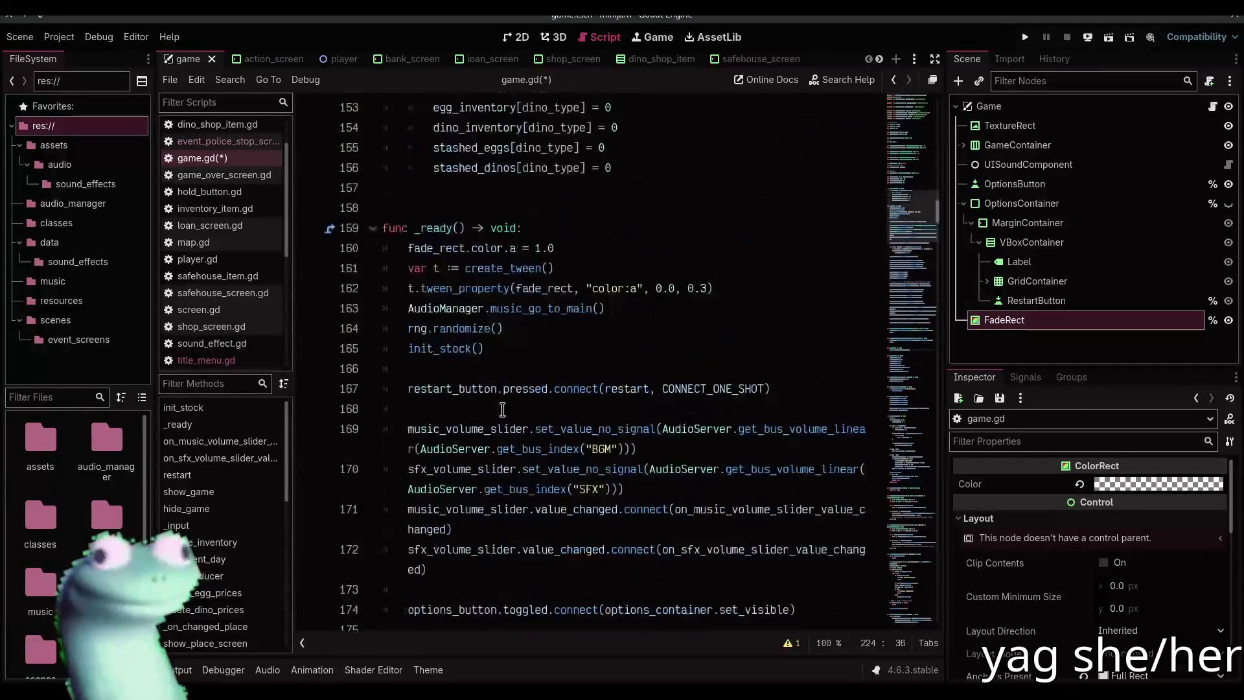
drag(713, 349, 432, 332)
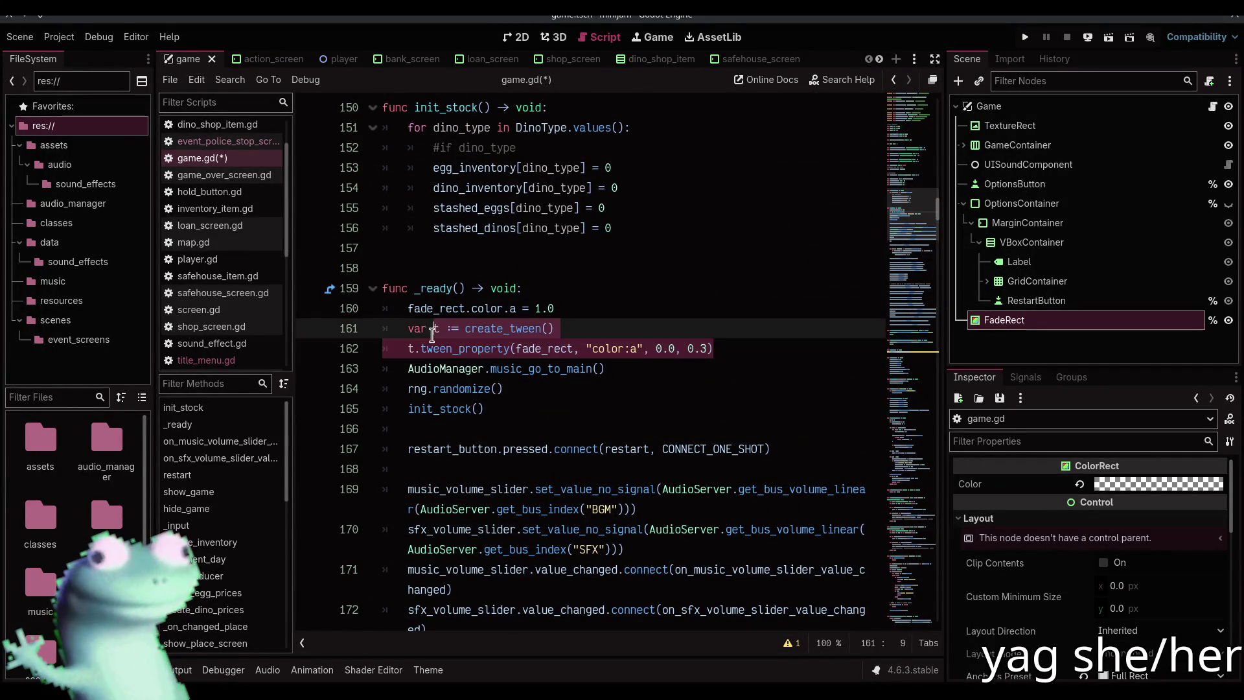
scroll(488, 429, down, 20)
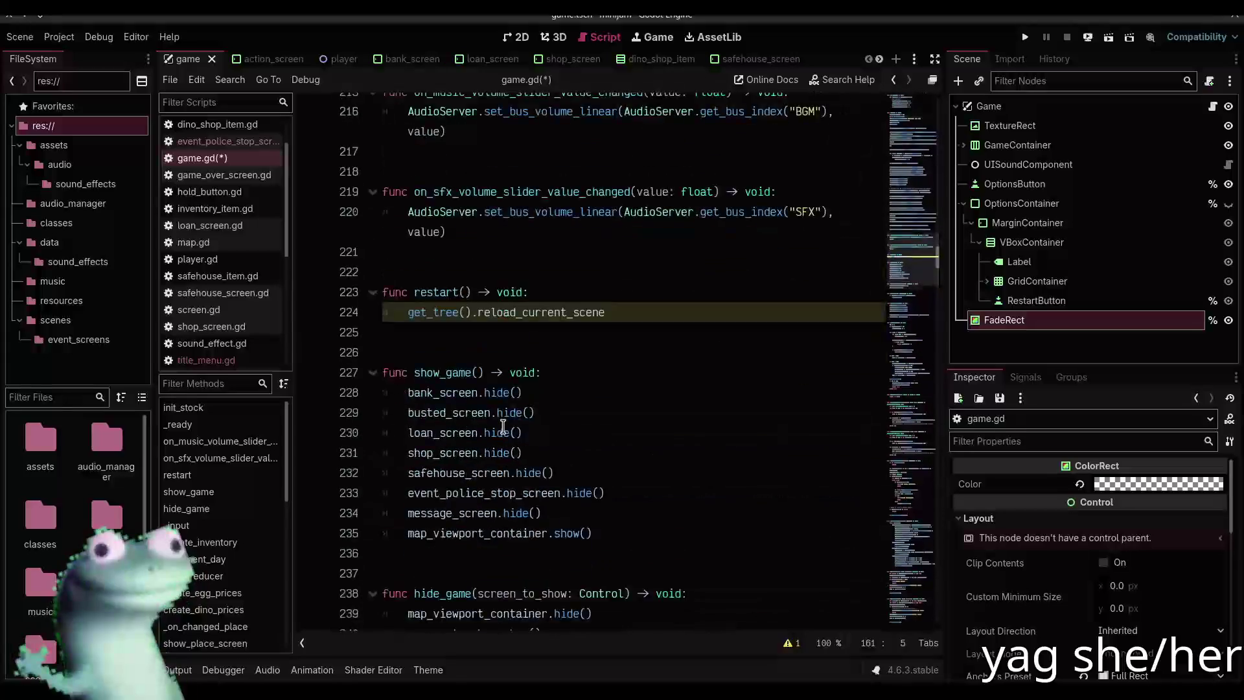
scroll(543, 340, up, 1)
click(542, 335)
key(Return)
text(var t := create_tween() 	t.tween_property(fade_rect, "color:a", 0.0, 0.3))
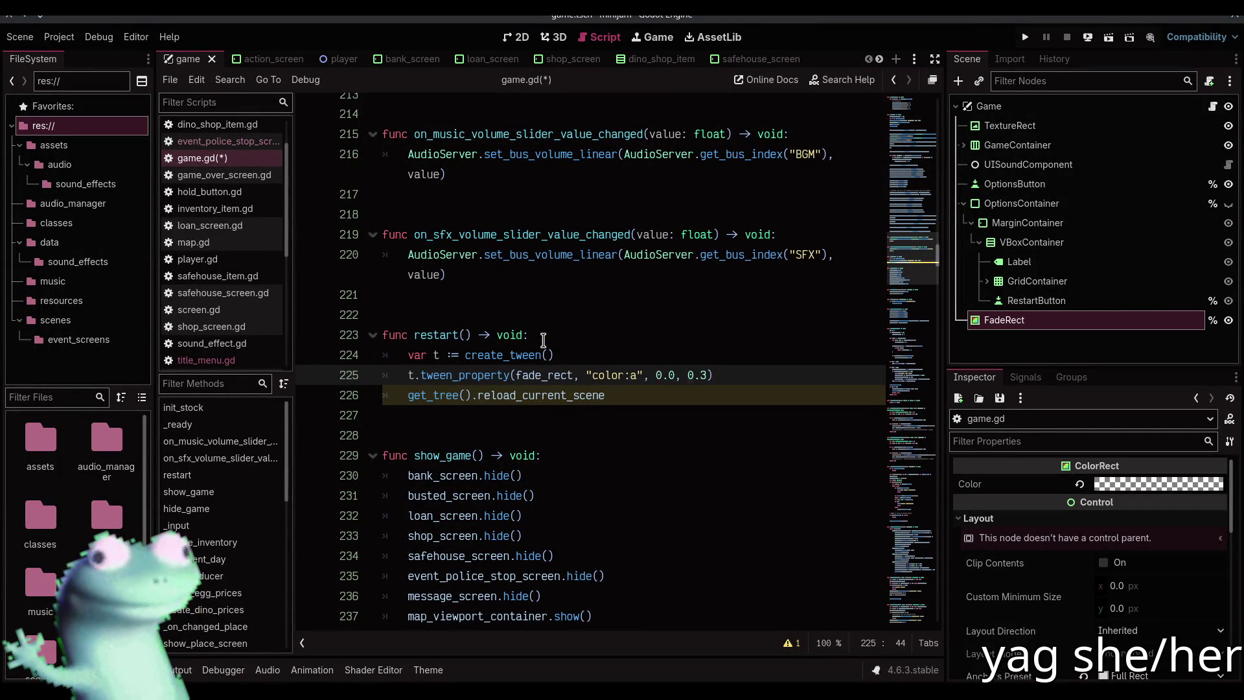
Wrap the reload call in t.tween_callback() so it runs after the fade, then save game.gd
key(Down)
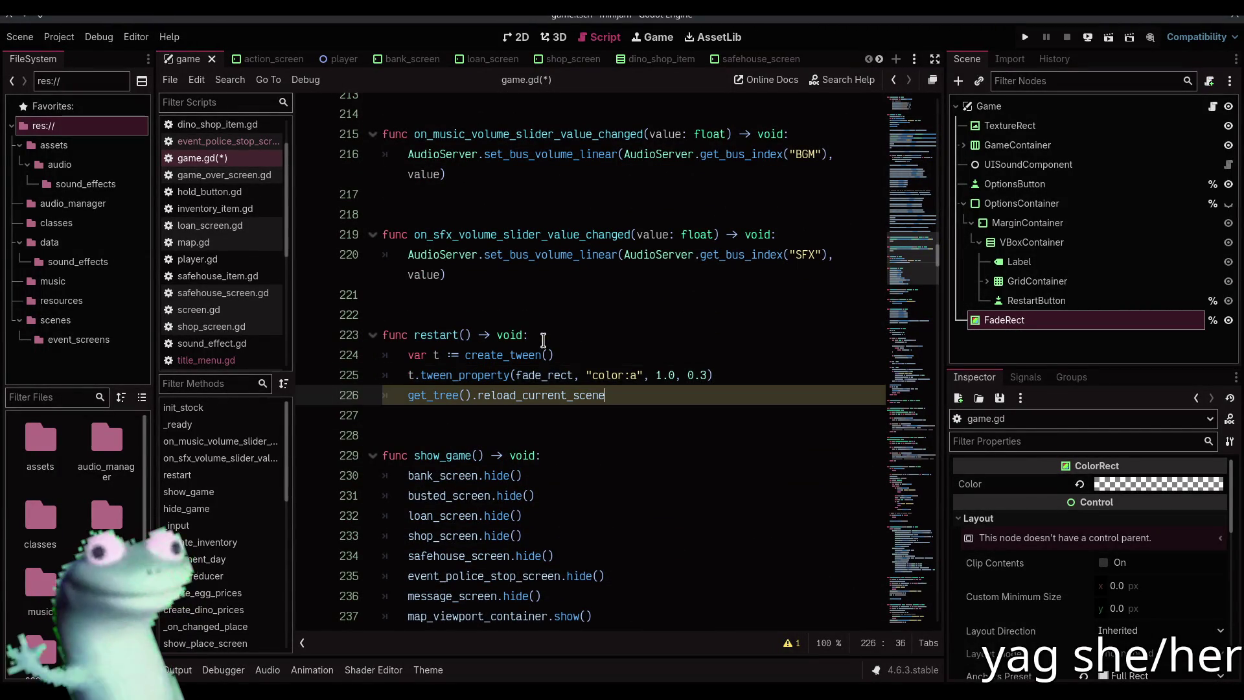
key(Home)
text(t.tween)
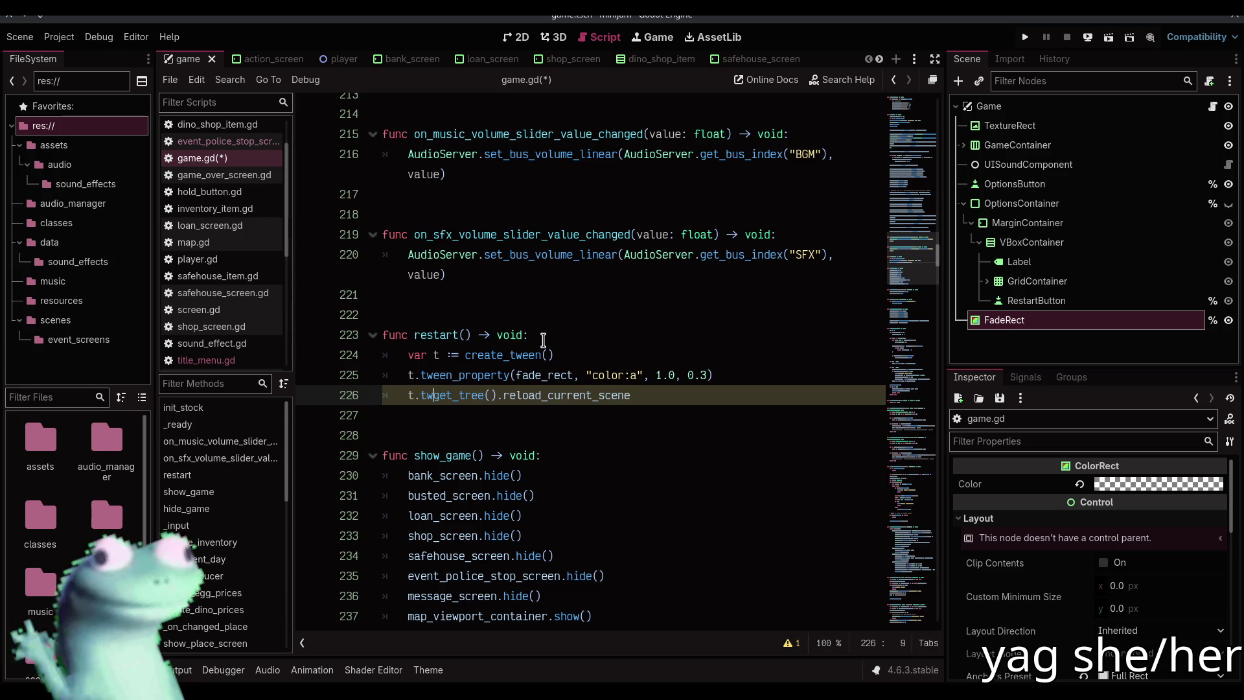
text(_callback)
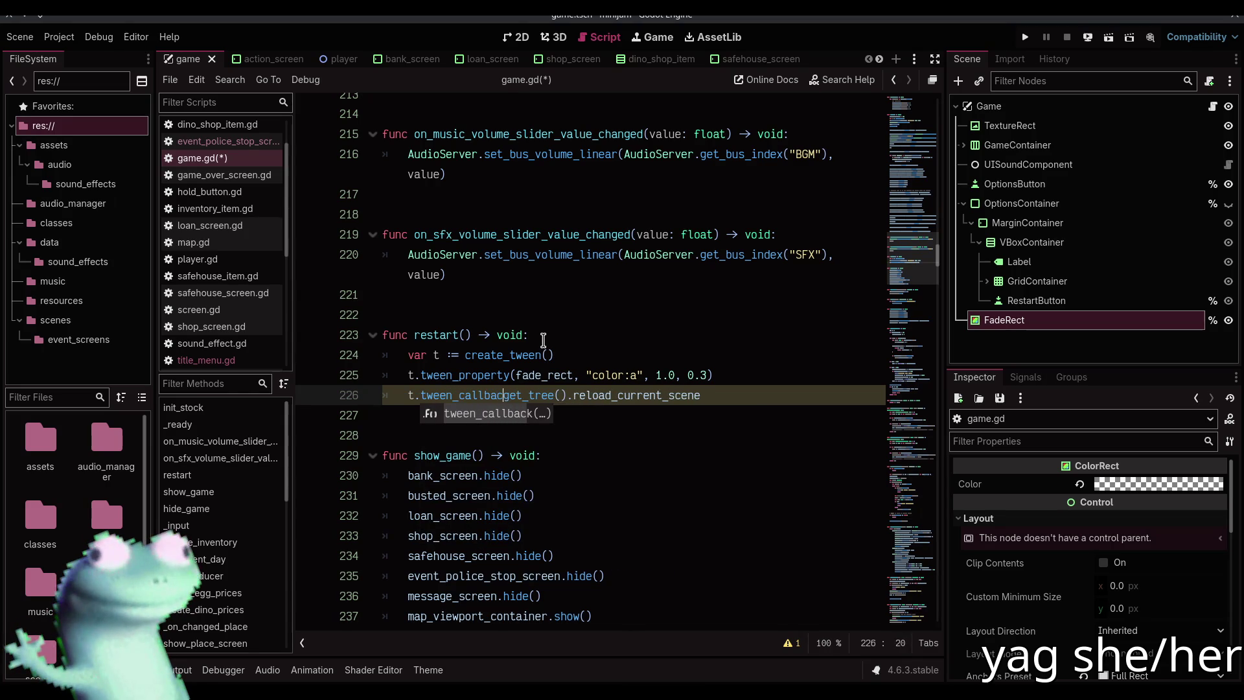
text(()
key(End)
text())
key(ctrl+s)
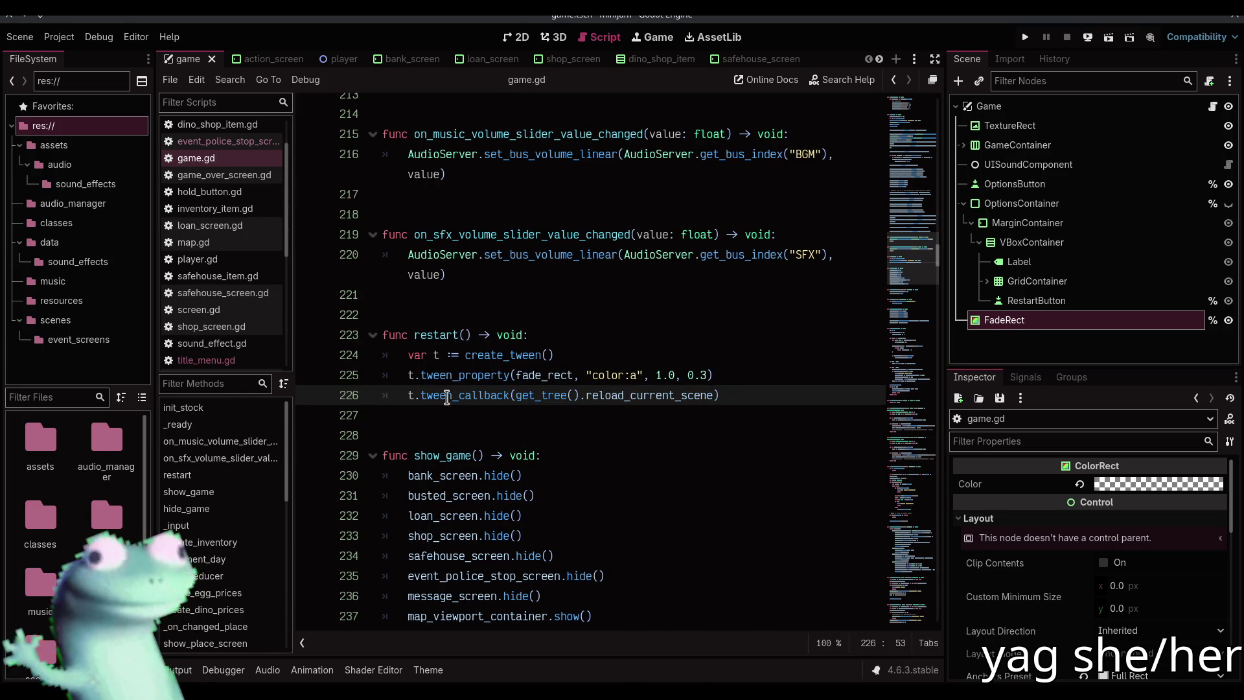
Open the game_over_screen scene and its script
scroll(730, 59, down, 7)
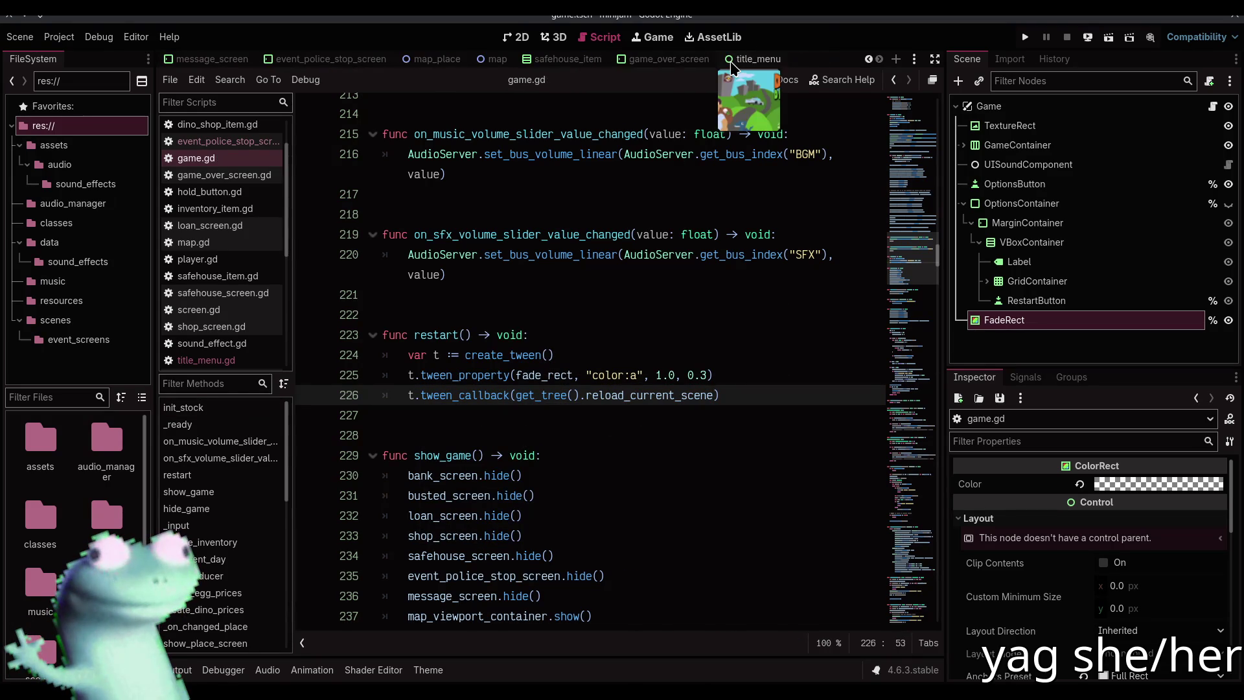
click(667, 60)
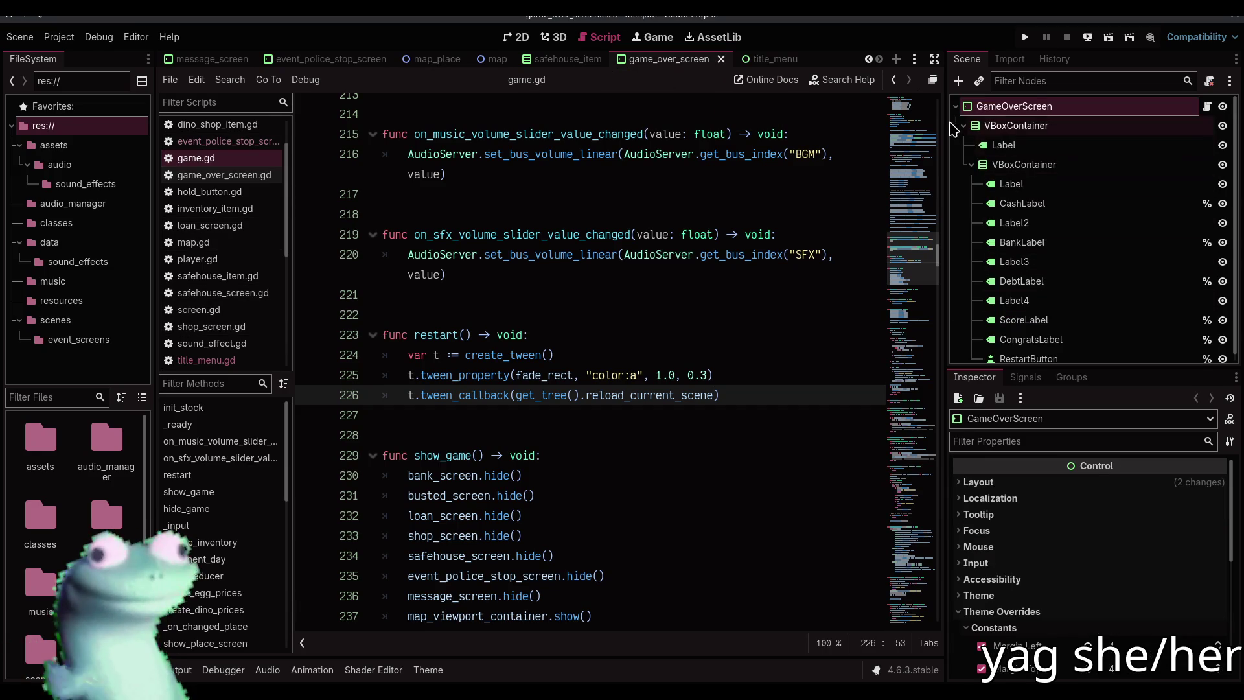
click(1206, 107)
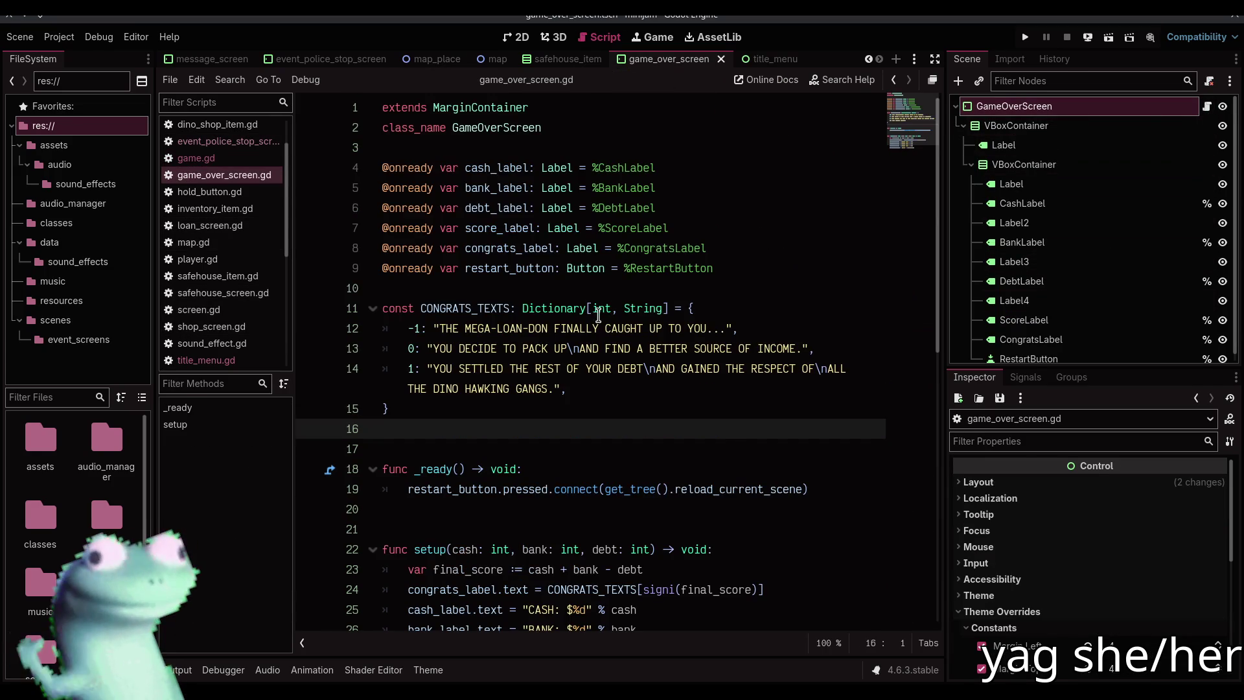
Declare signal restart_pressed() below the CONGRATS_TEXTS dictionary in game_over_screen.gd
click(717, 279)
click(581, 424)
key(Up)
key(End)
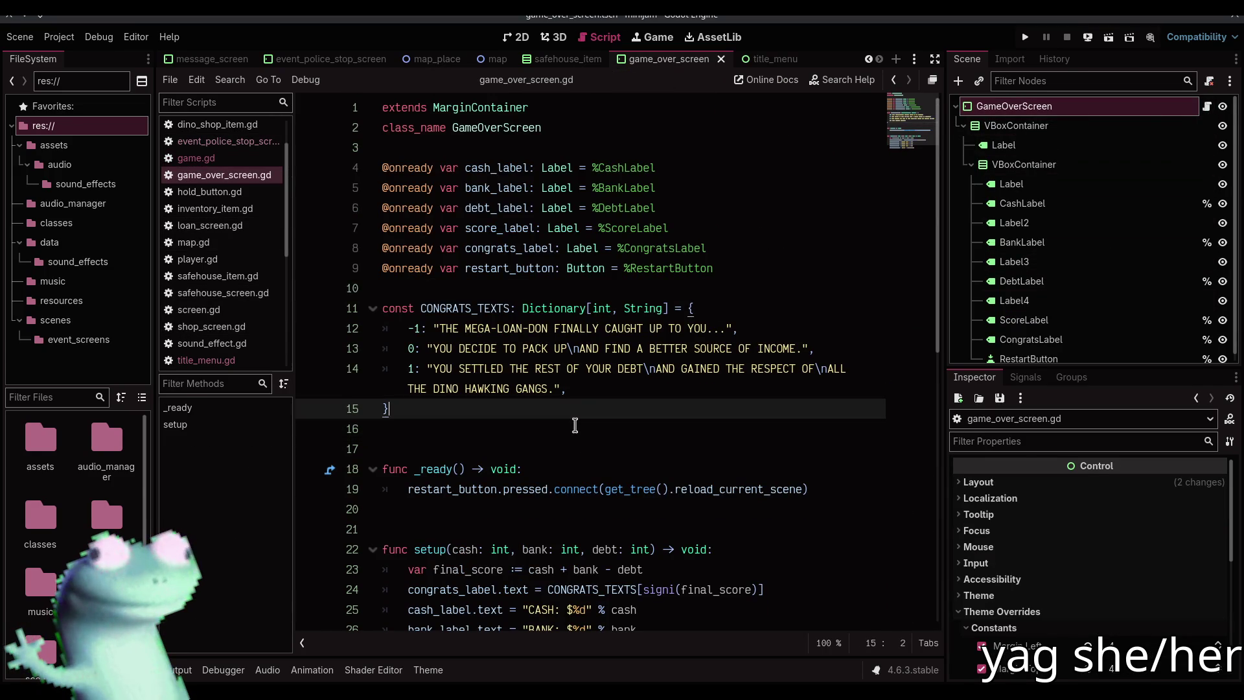
key(Return)
key(Return)
text(sed)
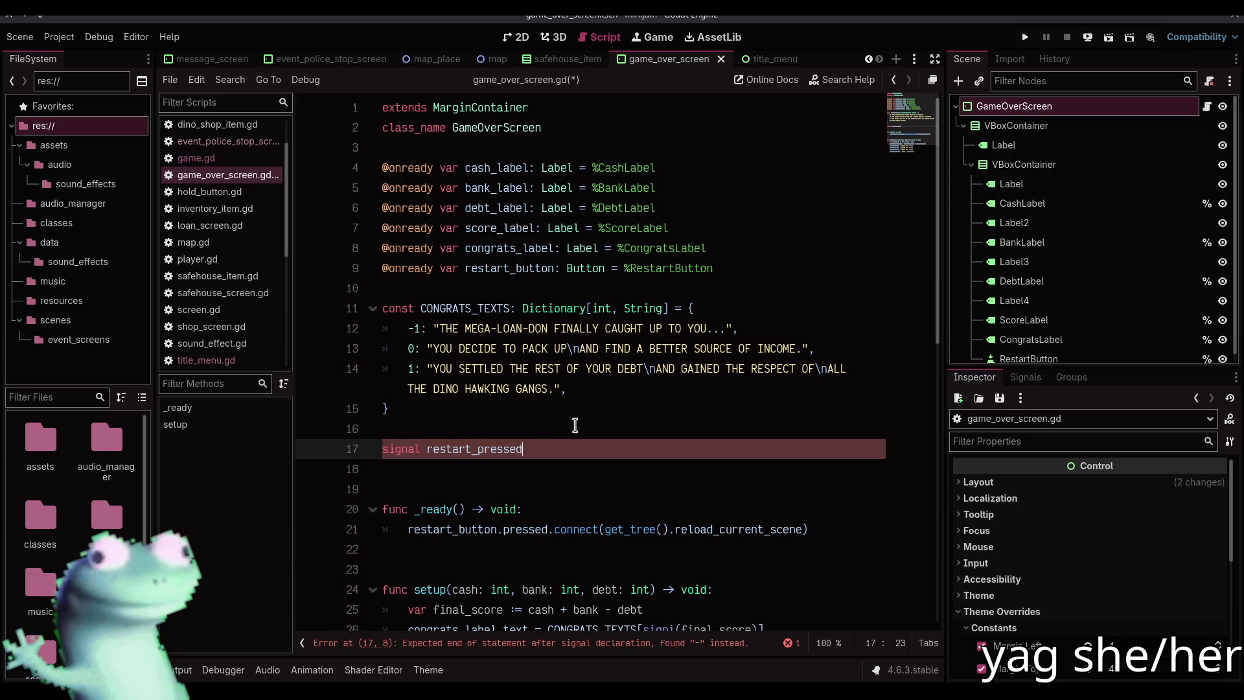
text(())
Connect restart_button.pressed to restart_pressed.emit instead of reloading, and save game_over_screen.gd
scroll(563, 418, down, 3)
double_click(447, 329)
key(ctrl+c)
double_click(629, 408)
shift+click(803, 409)
key(ctrl+v)
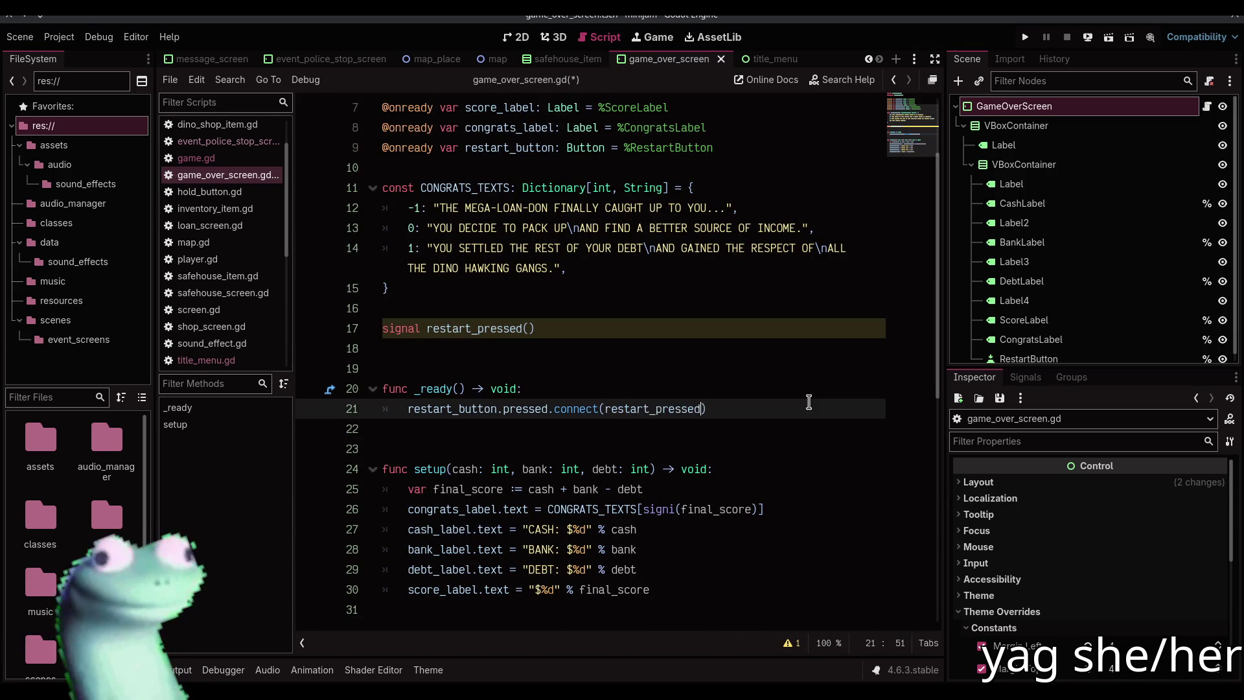
text(.emit)
key(ctrl+s)
Return to game.gd and locate the restart connection in _ready
scroll(216, 60, up, 7)
scroll(216, 60, up, 1)
click(195, 59)
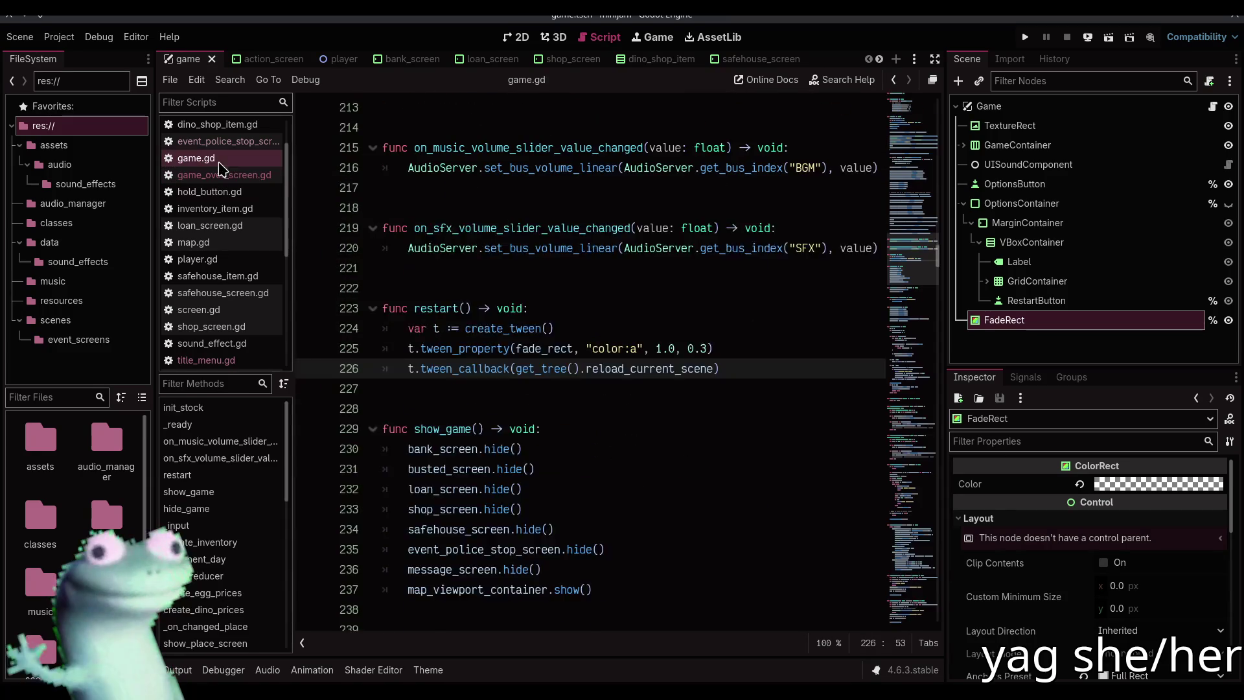
scroll(582, 348, up, 10)
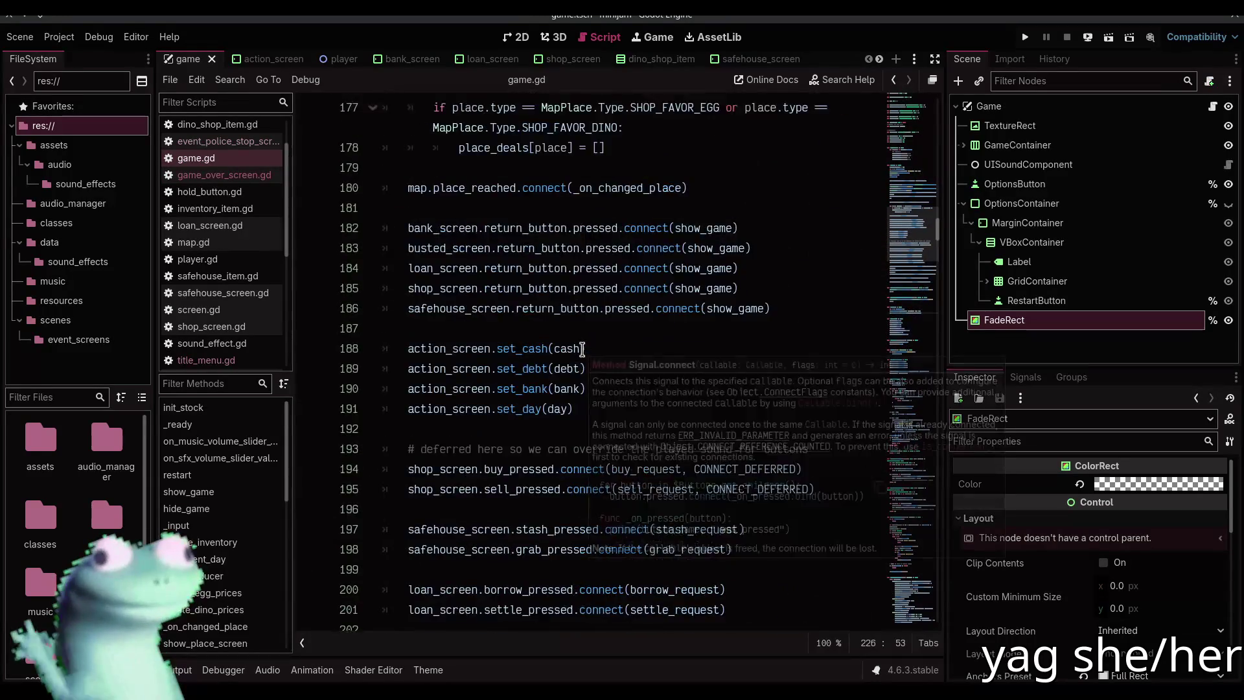
scroll(581, 349, up, 2)
scroll(582, 349, down, 4)
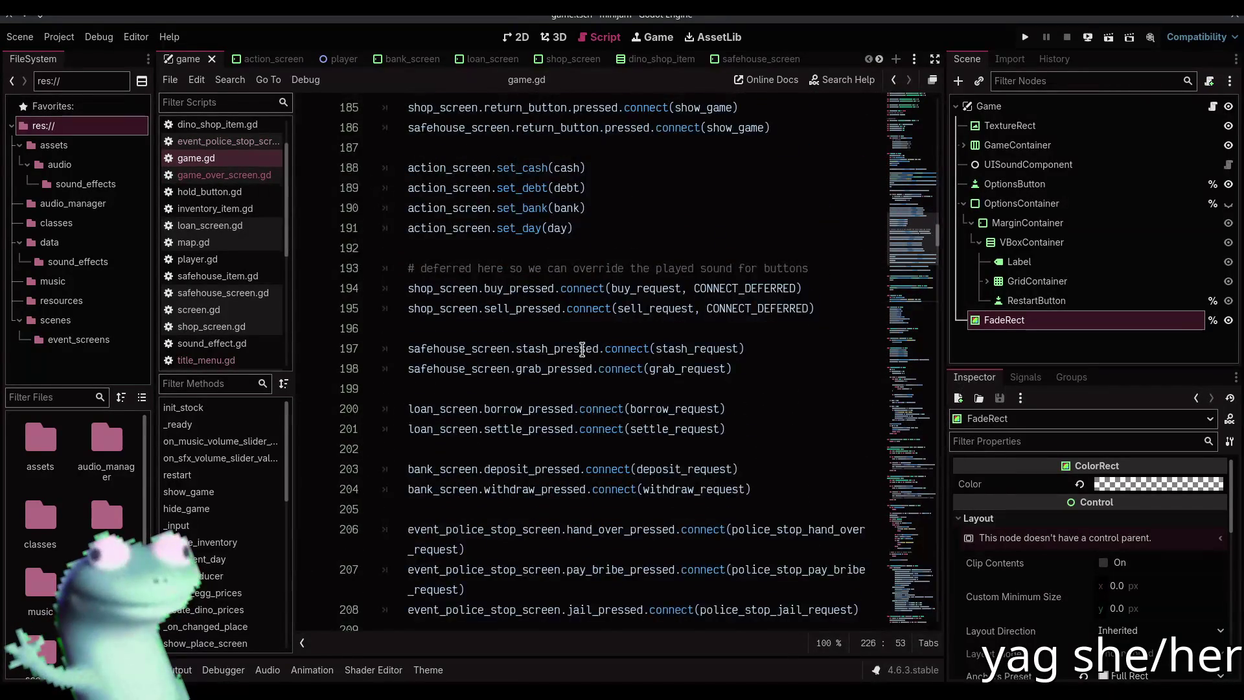
scroll(582, 349, down, 4)
scroll(753, 373, up, 14)
Add game_over_screen.restart_pressed.connect(restart, CONNECT_ONE_SHOT) on a new line and save game.gd
click(801, 369)
key(Return)
text(game)
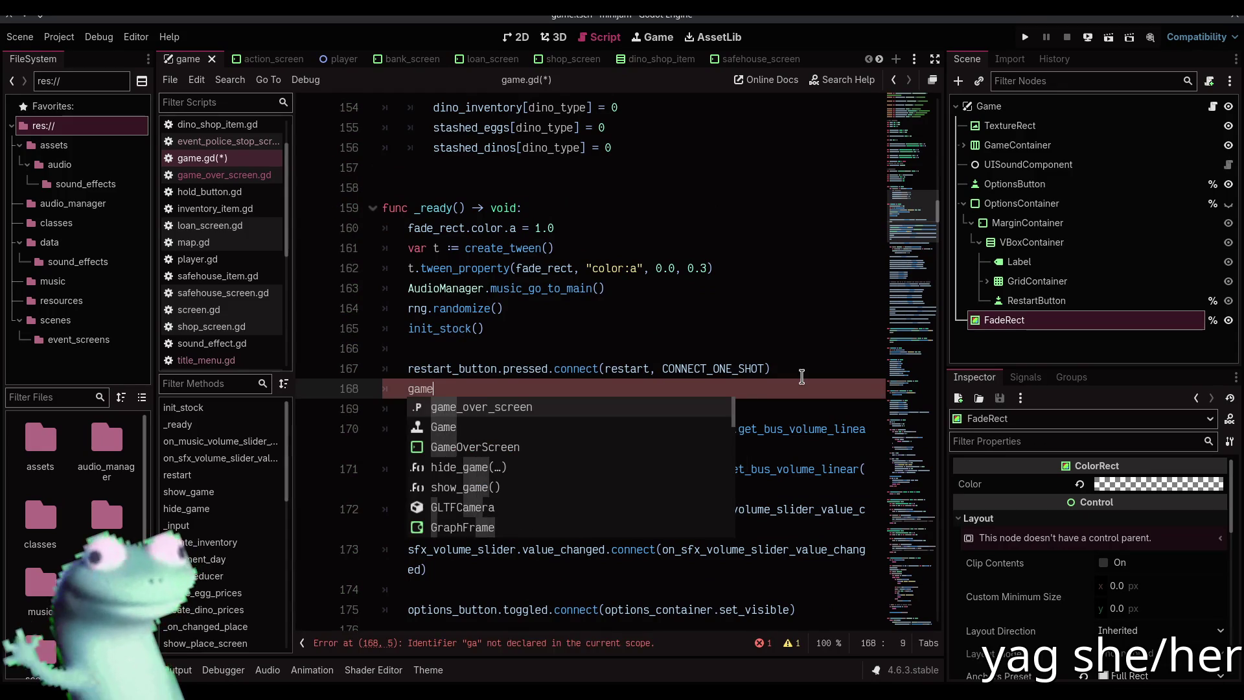
key(Return)
text(.)
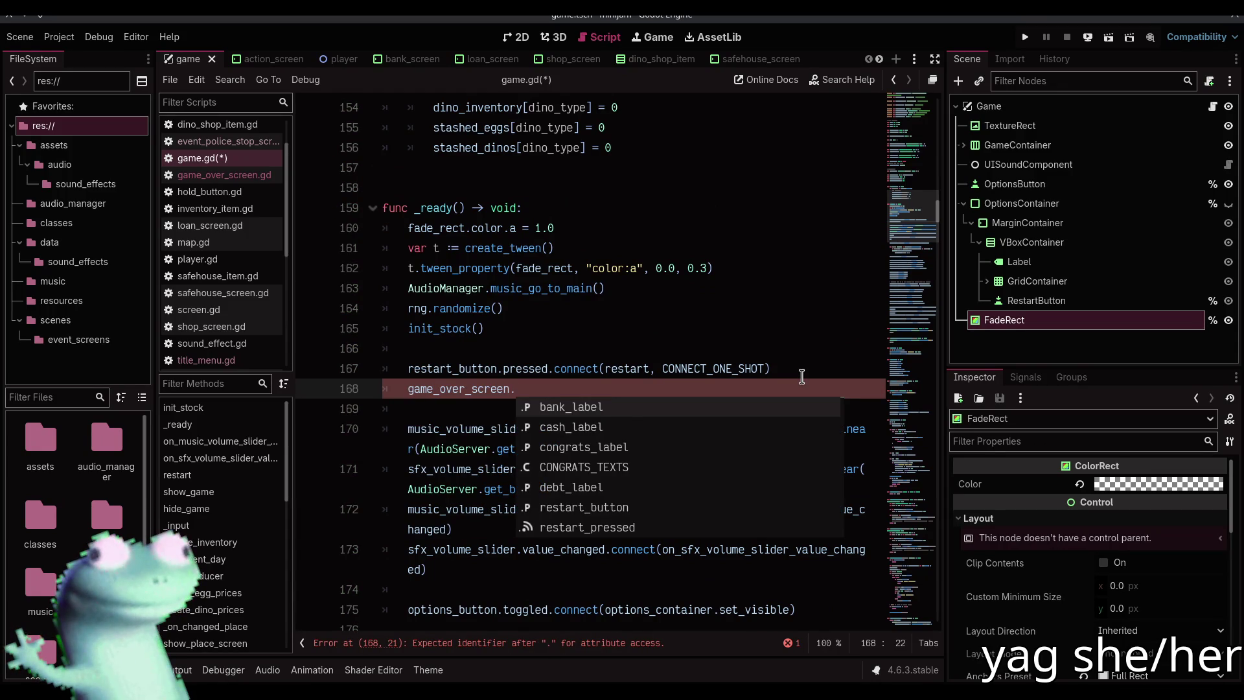
text(re)
key(Down)
key(Return)
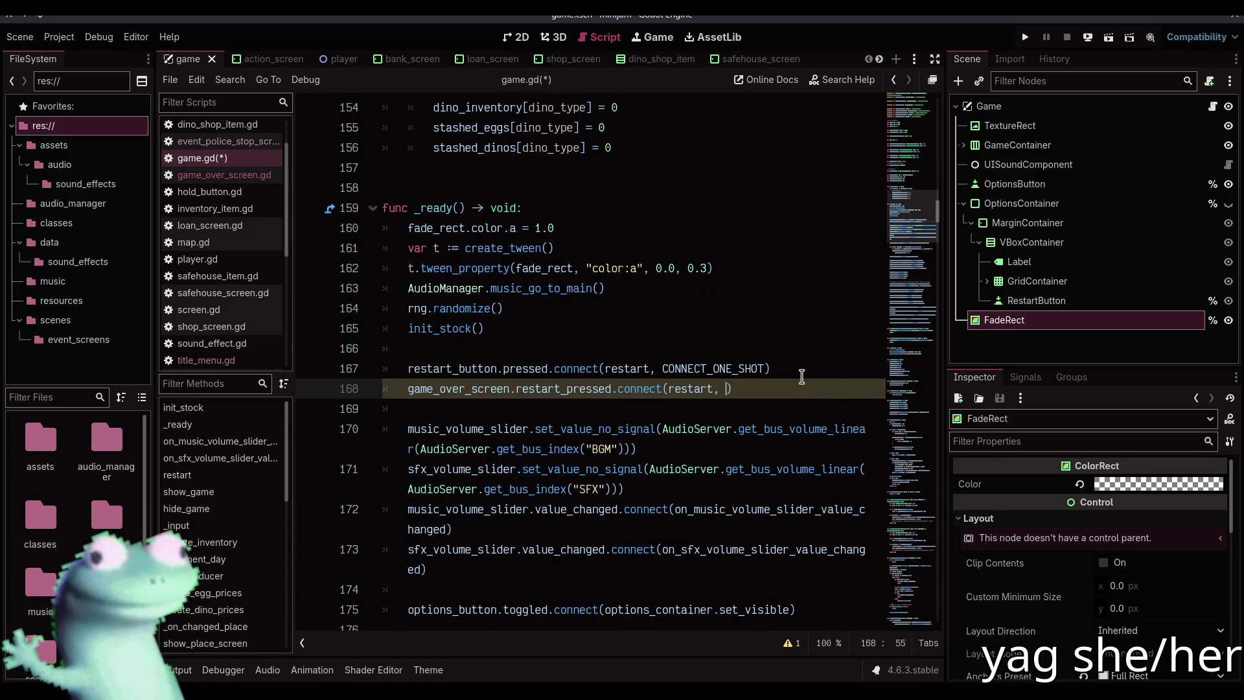
text(CONNECT_O)
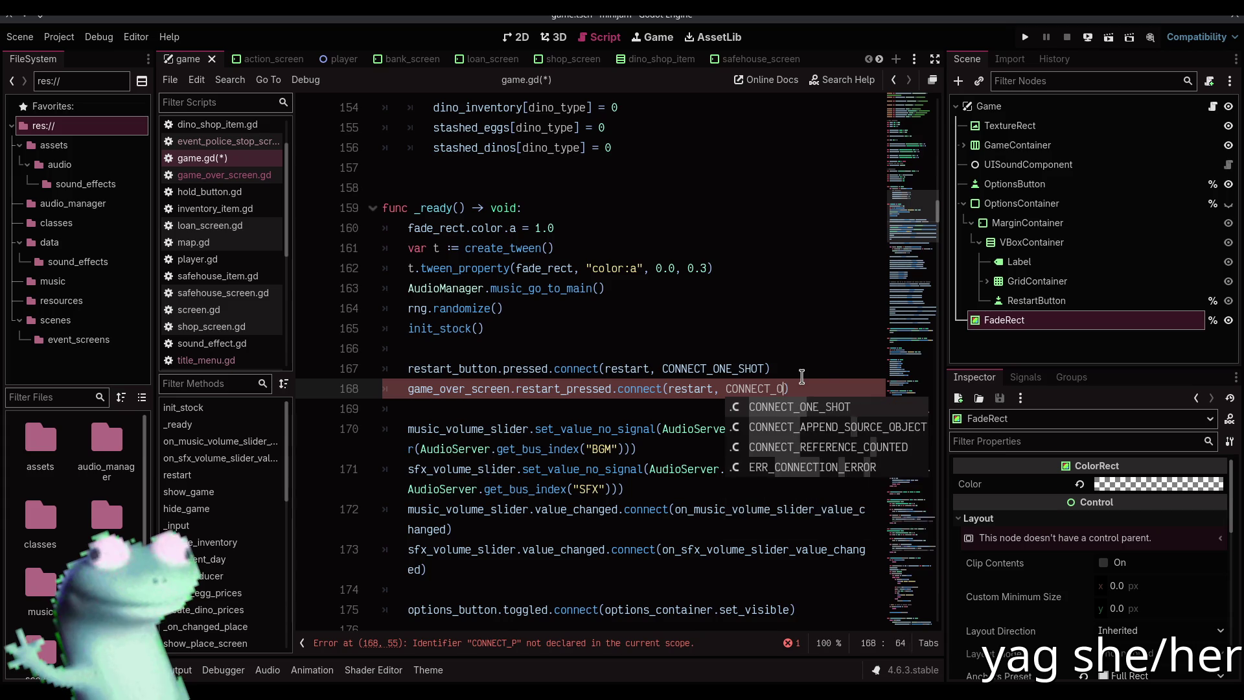
key(Return)
key(ctrl+s)
click(1048, 350)
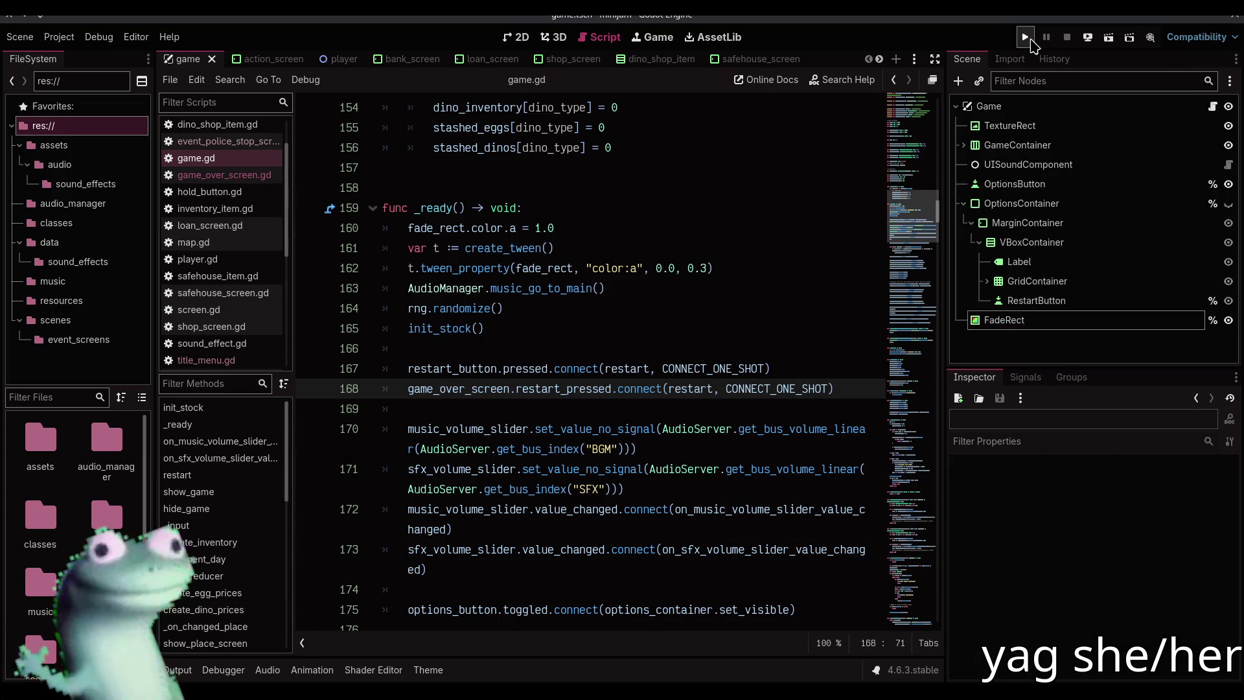
Run the project, stop it after the error, and change title_menu.gd to extend Control, then save
click(1025, 37)
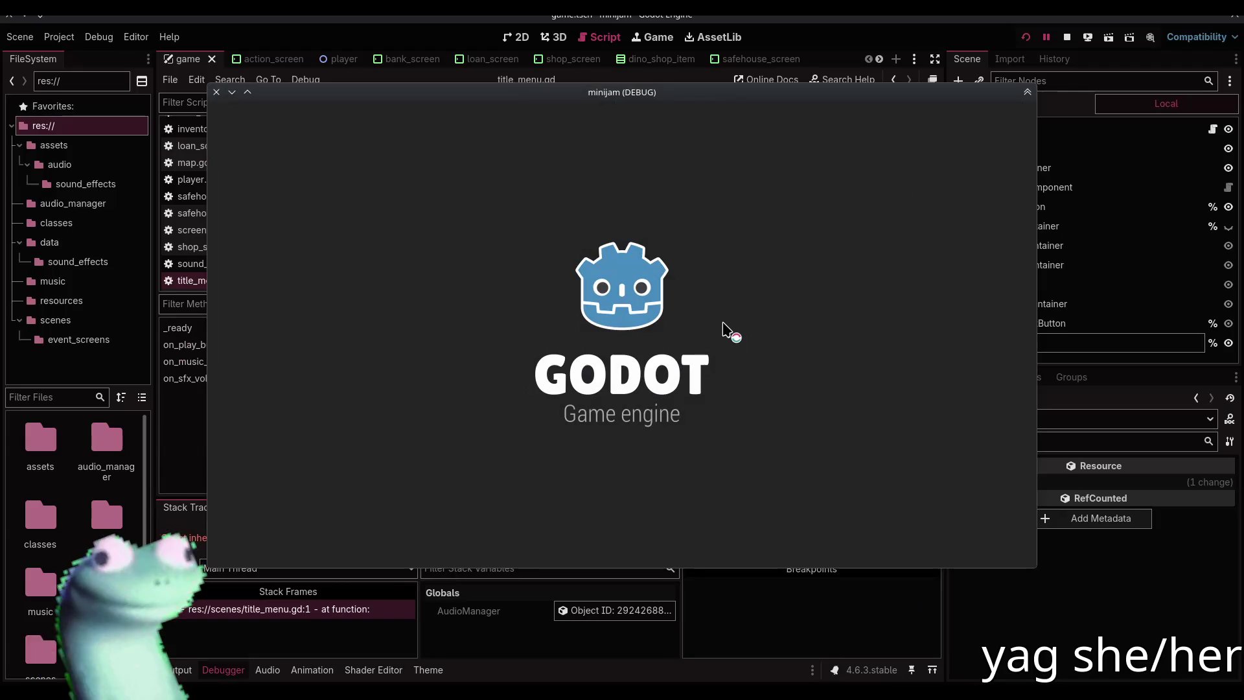
key(F8)
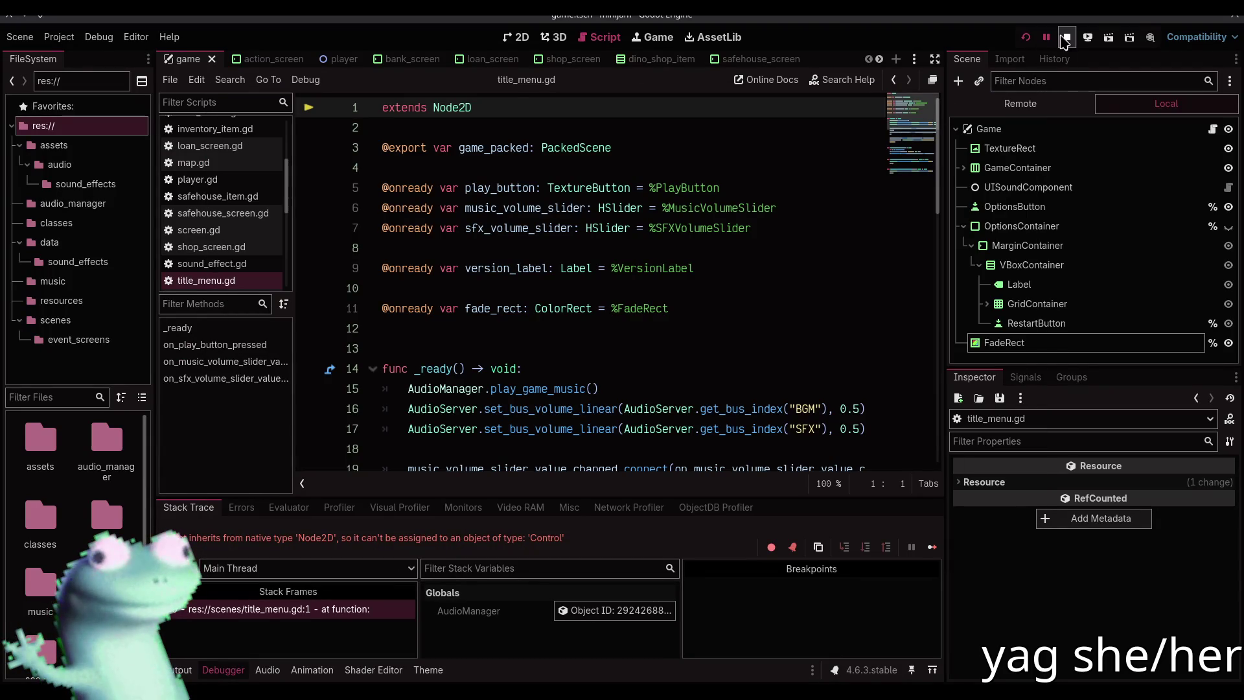
double_click(483, 108)
text(Con)
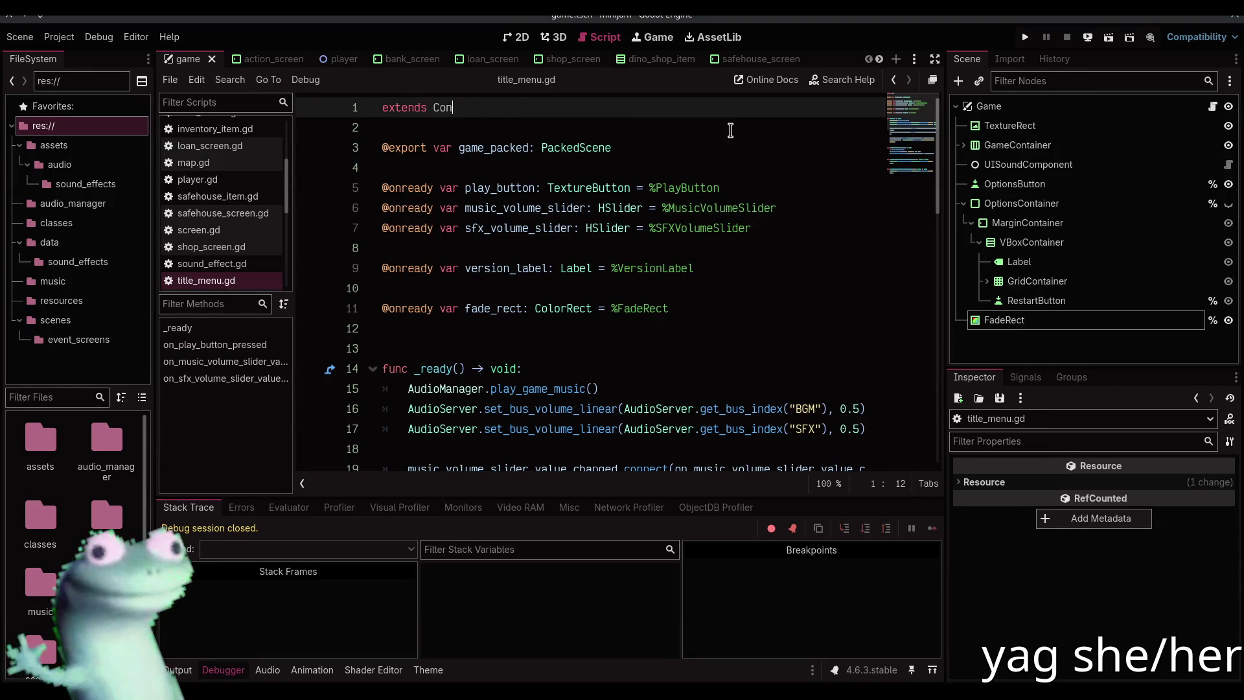
text(trol)
key(ctrl+s)
click(730, 129)
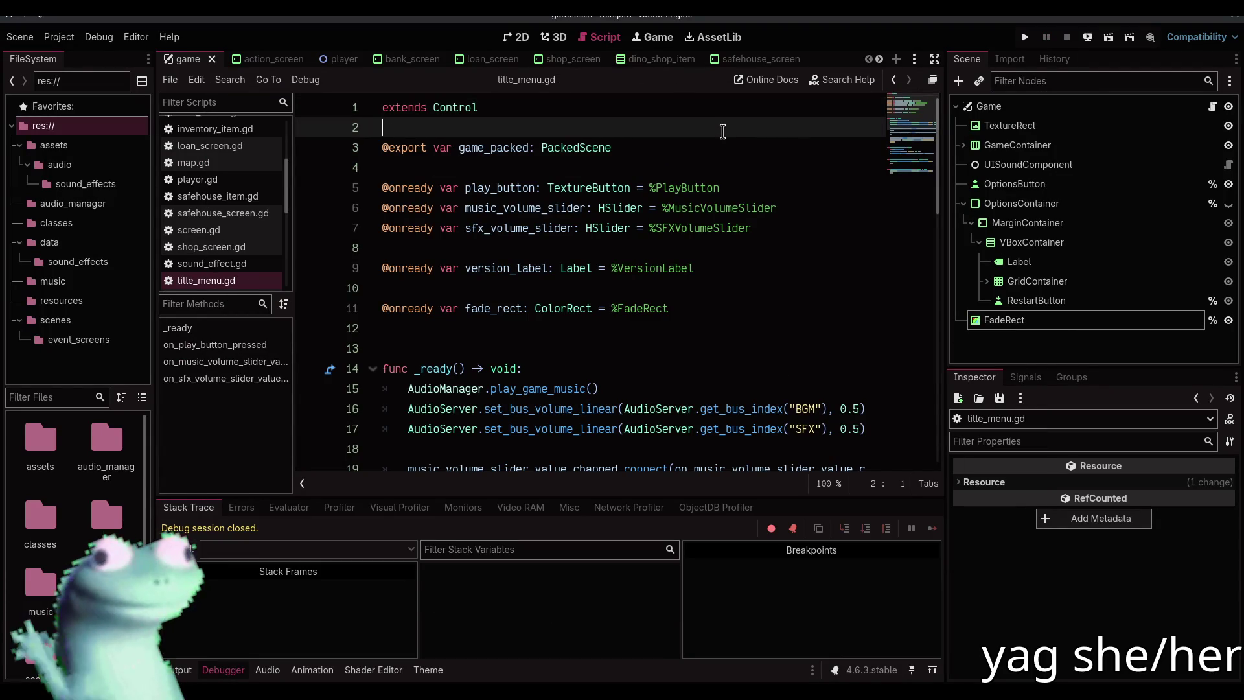
key(ctrl+s)
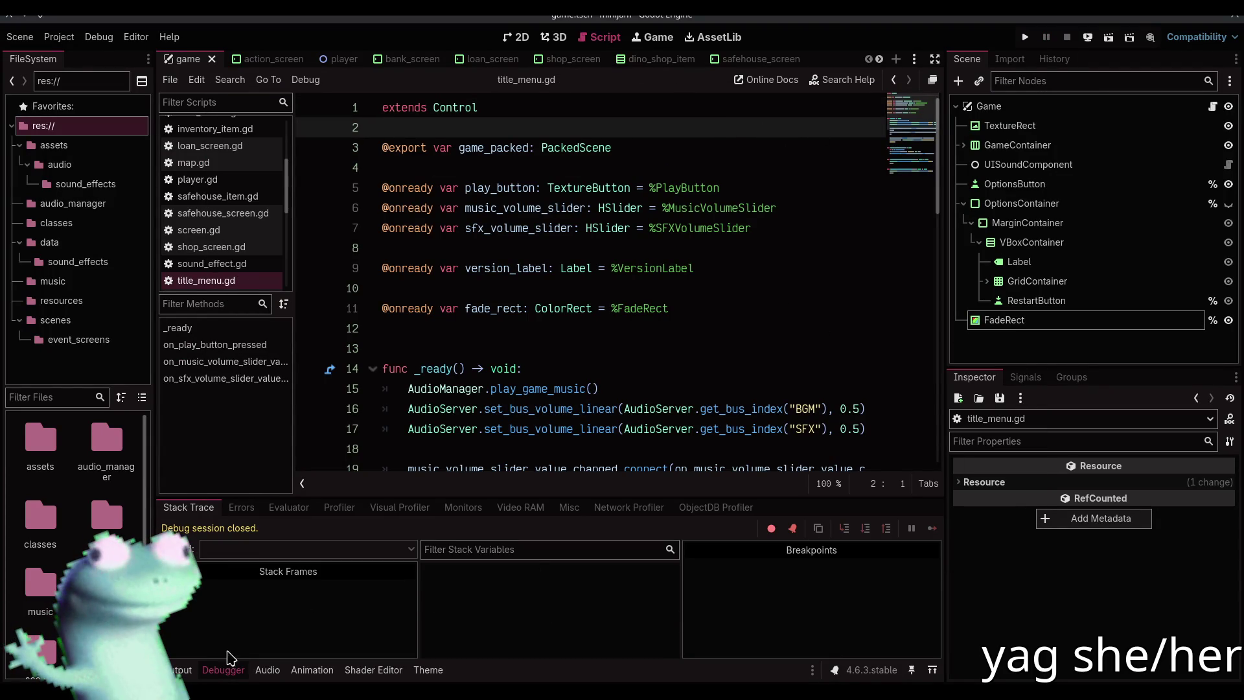
Rerun the project to confirm it reaches the Dino Dealers title screen, then close it
click(624, 149)
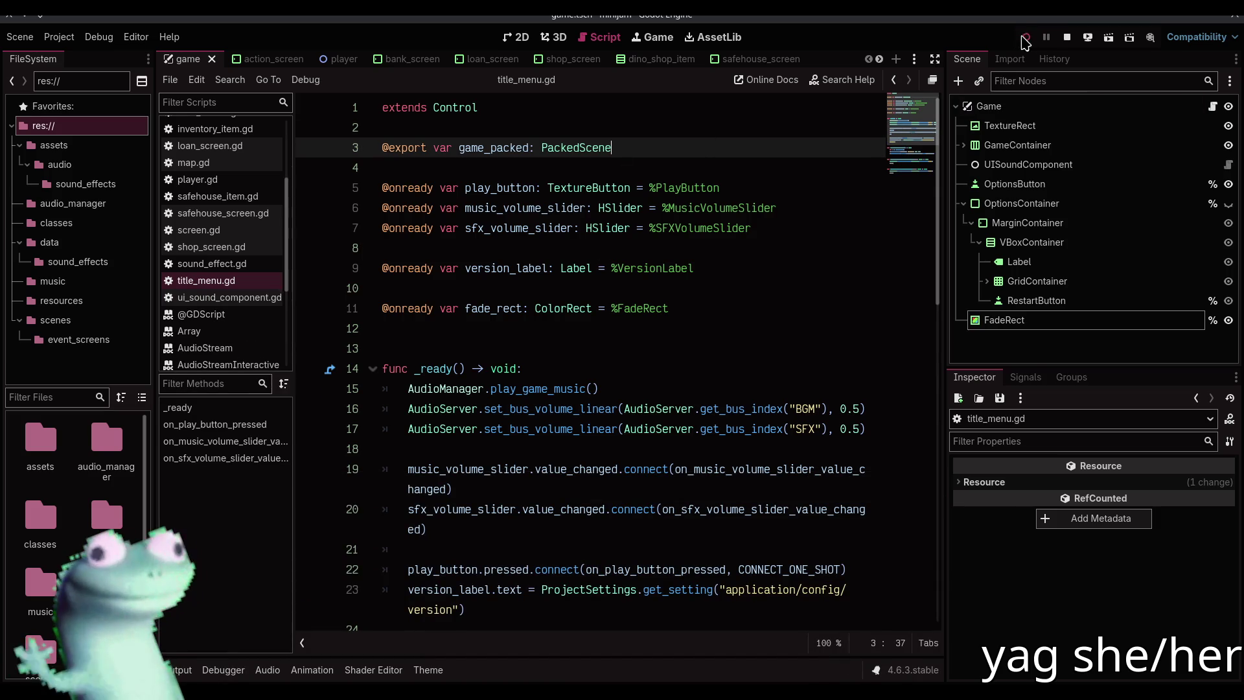
click(1025, 39)
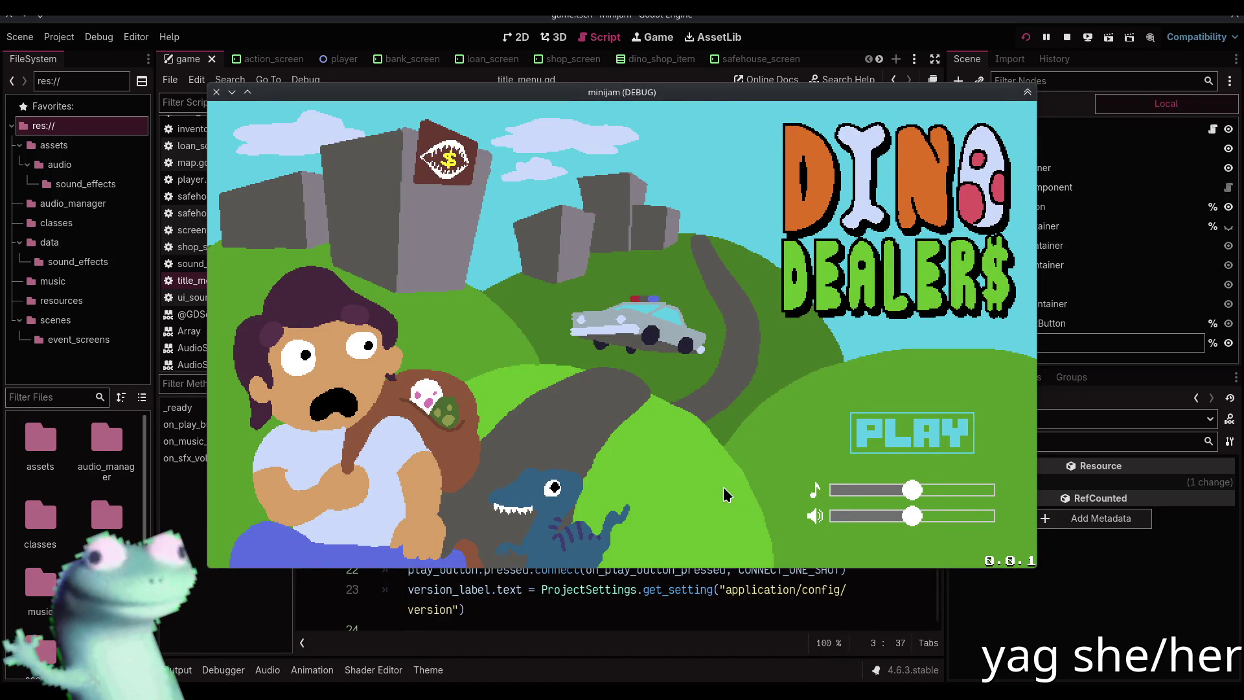
click(1067, 37)
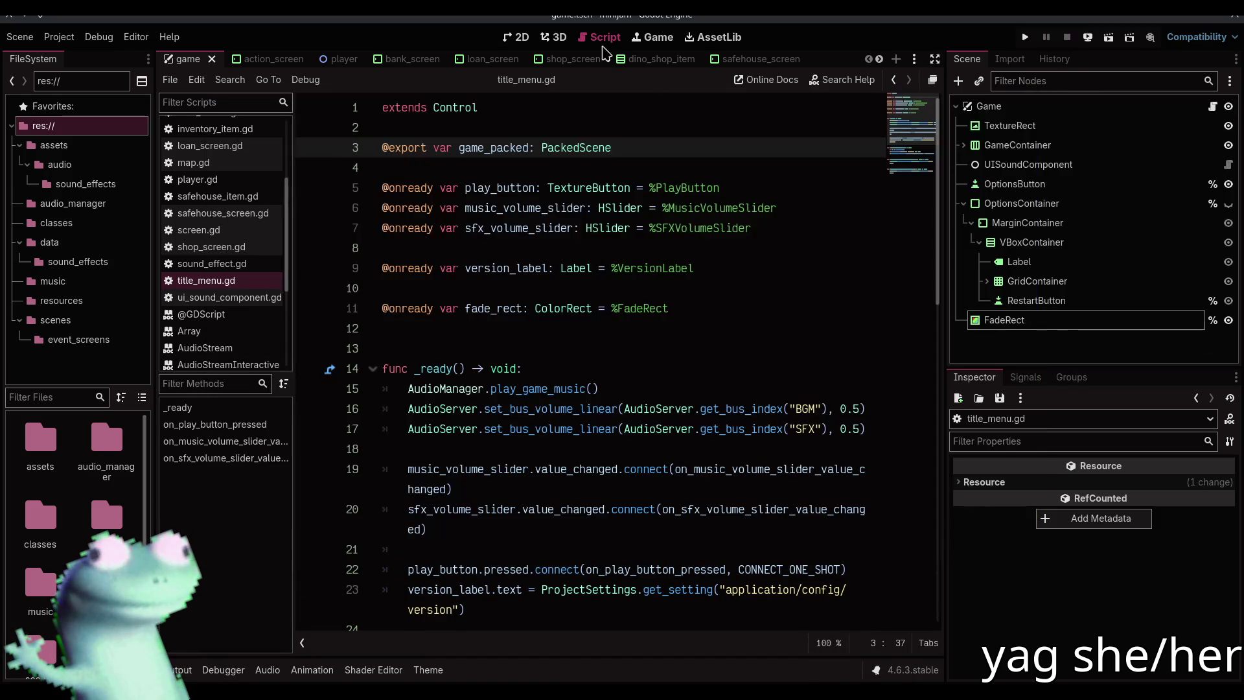
Set the title menu FadeRect's Mouse Filter to Ignore and save the title_menu scene
click(500, 39)
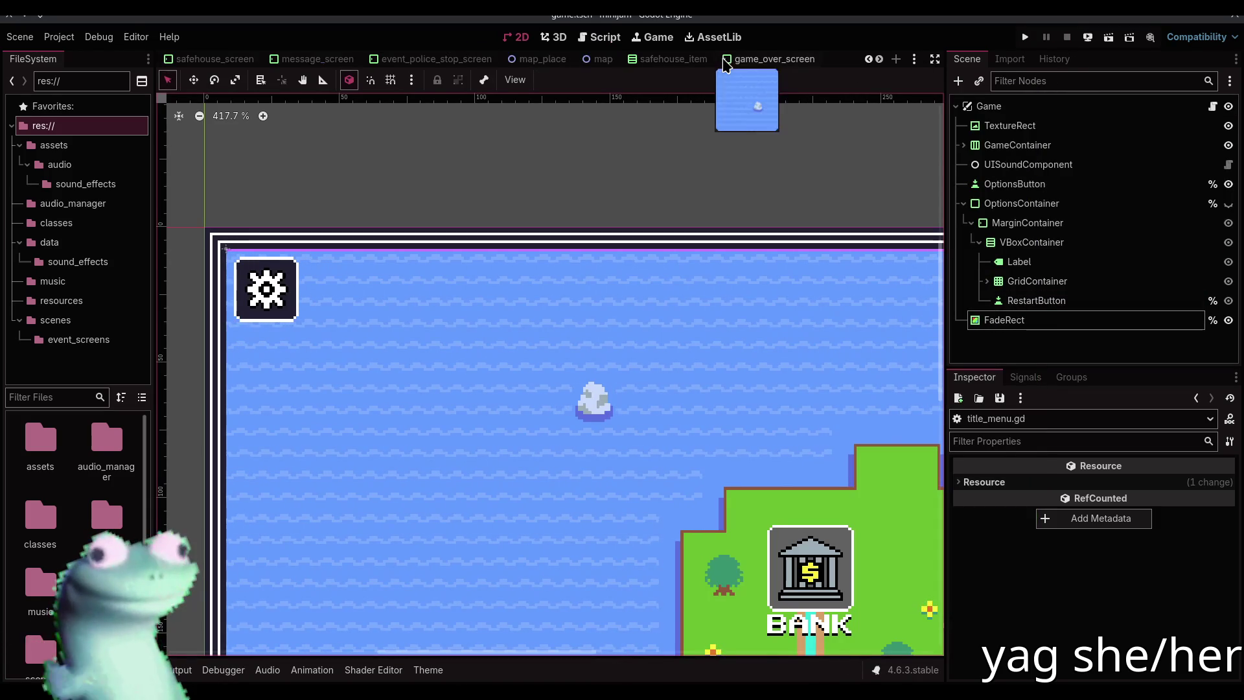
click(727, 59)
click(1004, 302)
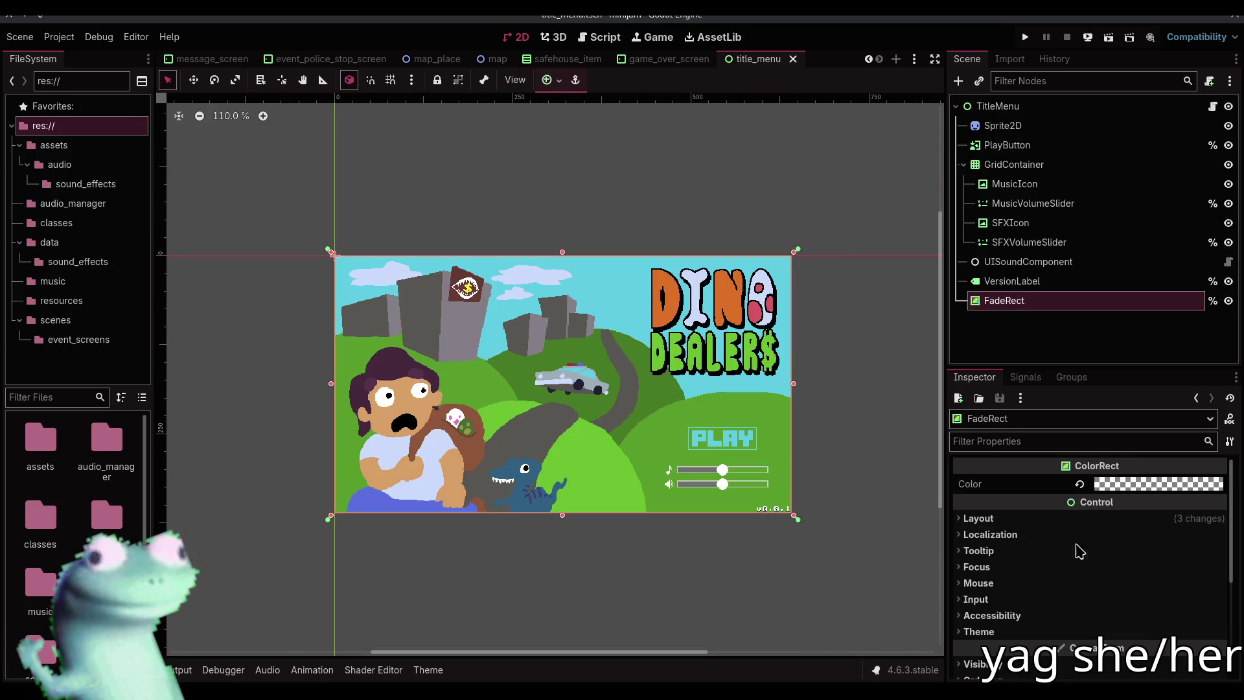
click(1003, 522)
click(1001, 522)
click(998, 567)
click(997, 568)
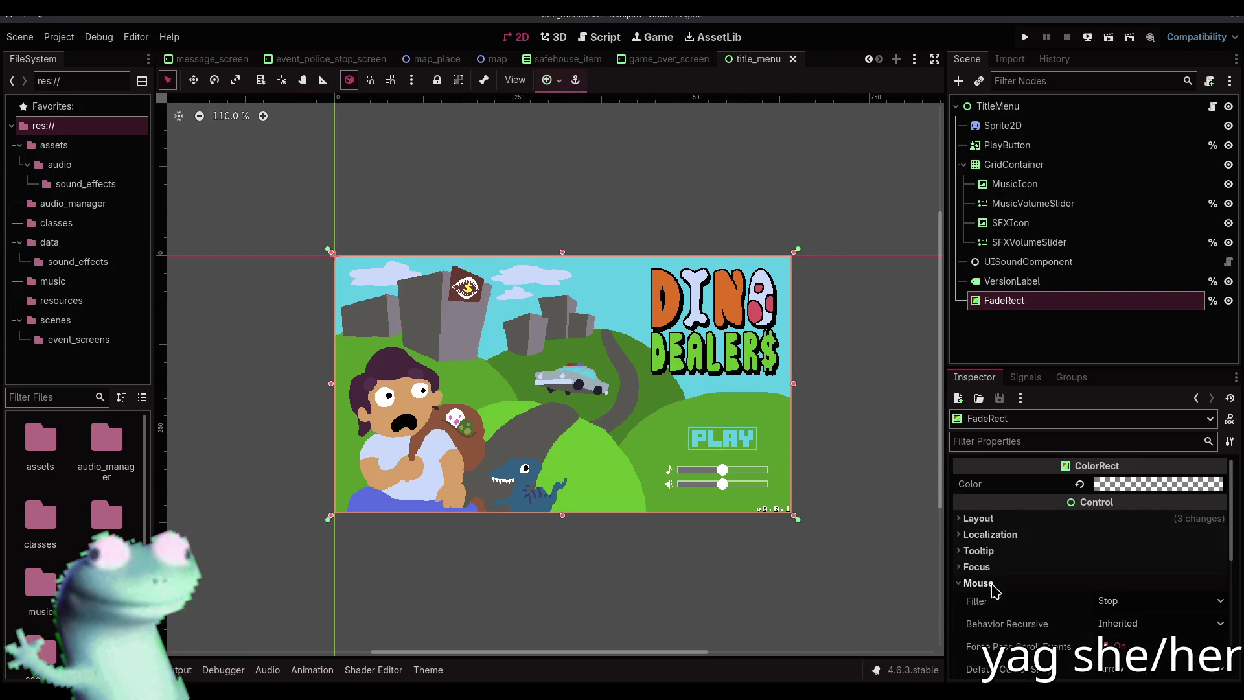
click(997, 583)
click(1127, 600)
click(1121, 654)
click(855, 300)
key(ctrl+s)
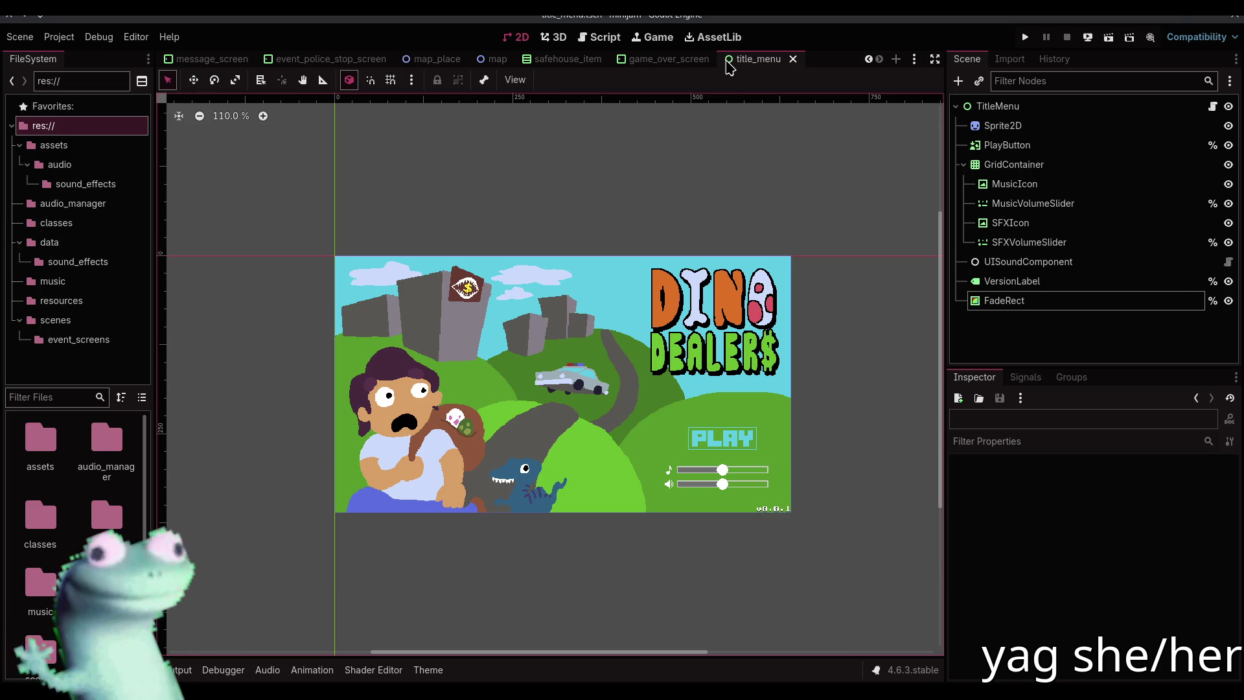
key(F12)
text(git status)
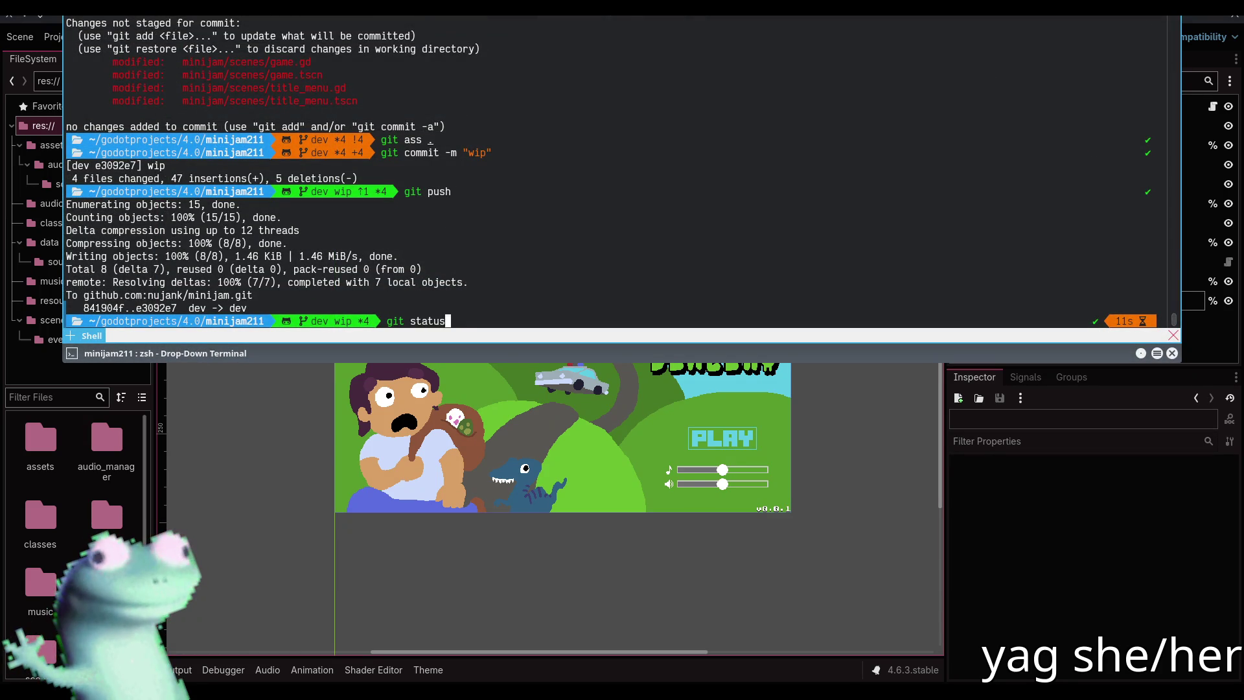
text(status)
Check git status, stage everything, commit as "Fades", push to dev, and hide the terminal
key(Return)
text(git ass)
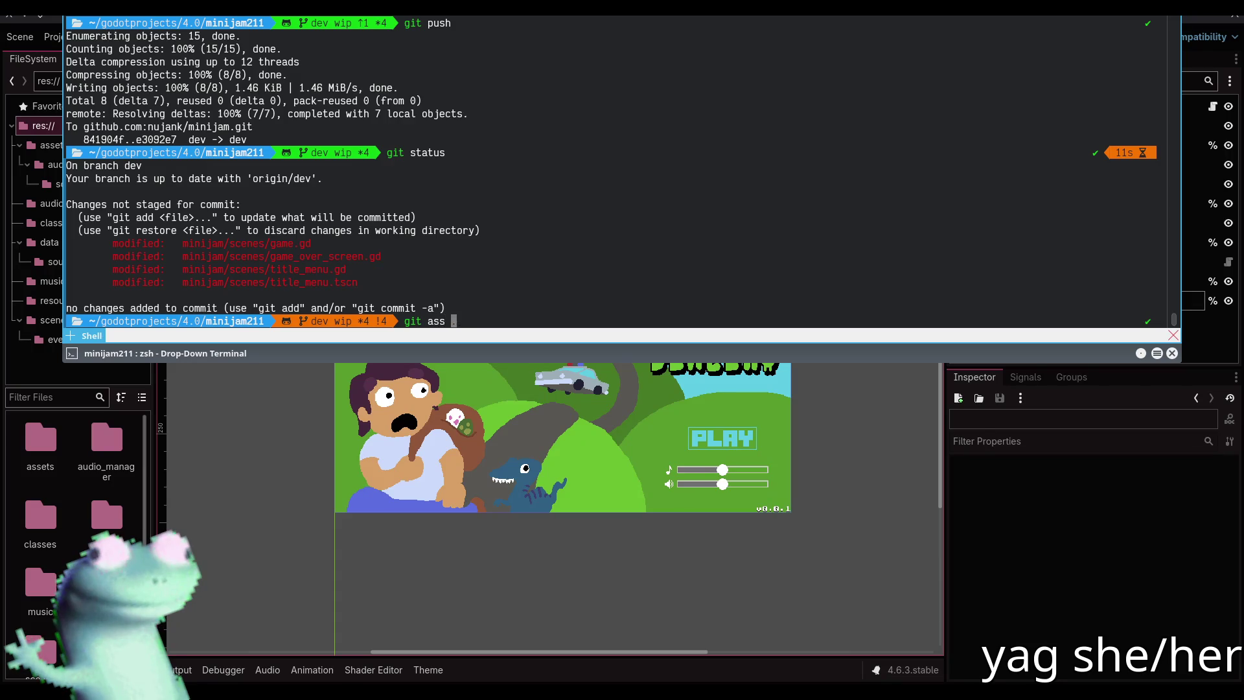
key(Return)
text(git commi)
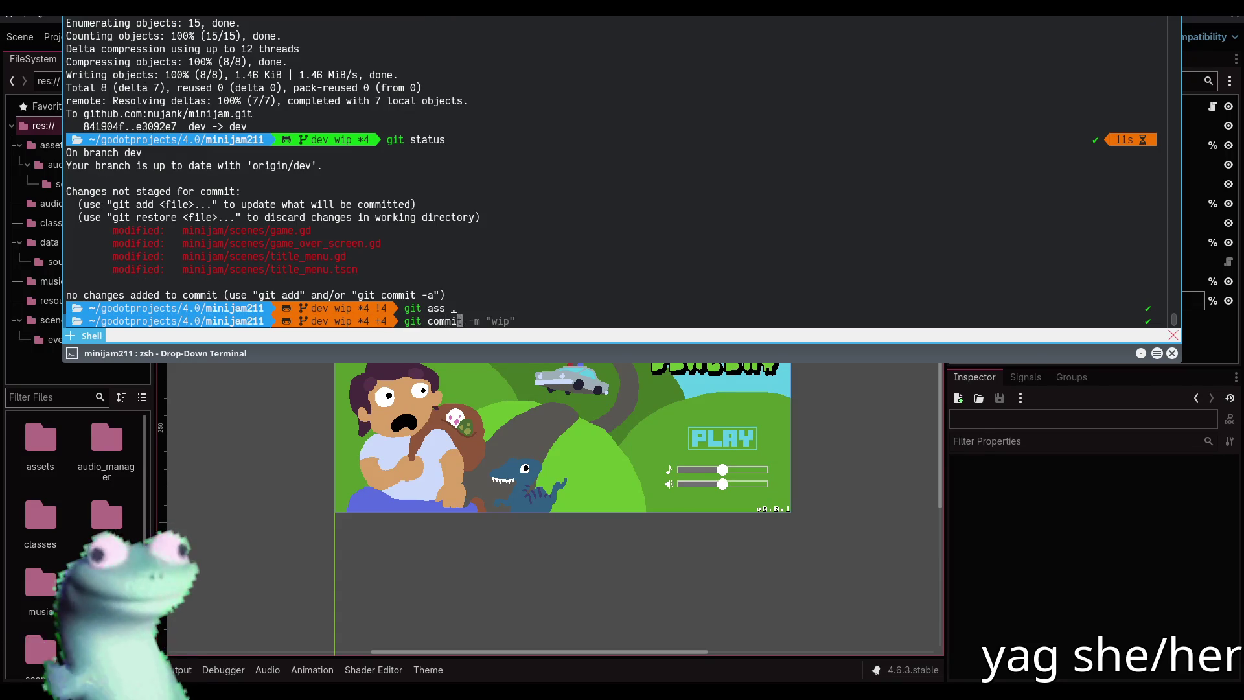
text(t -m "fades")
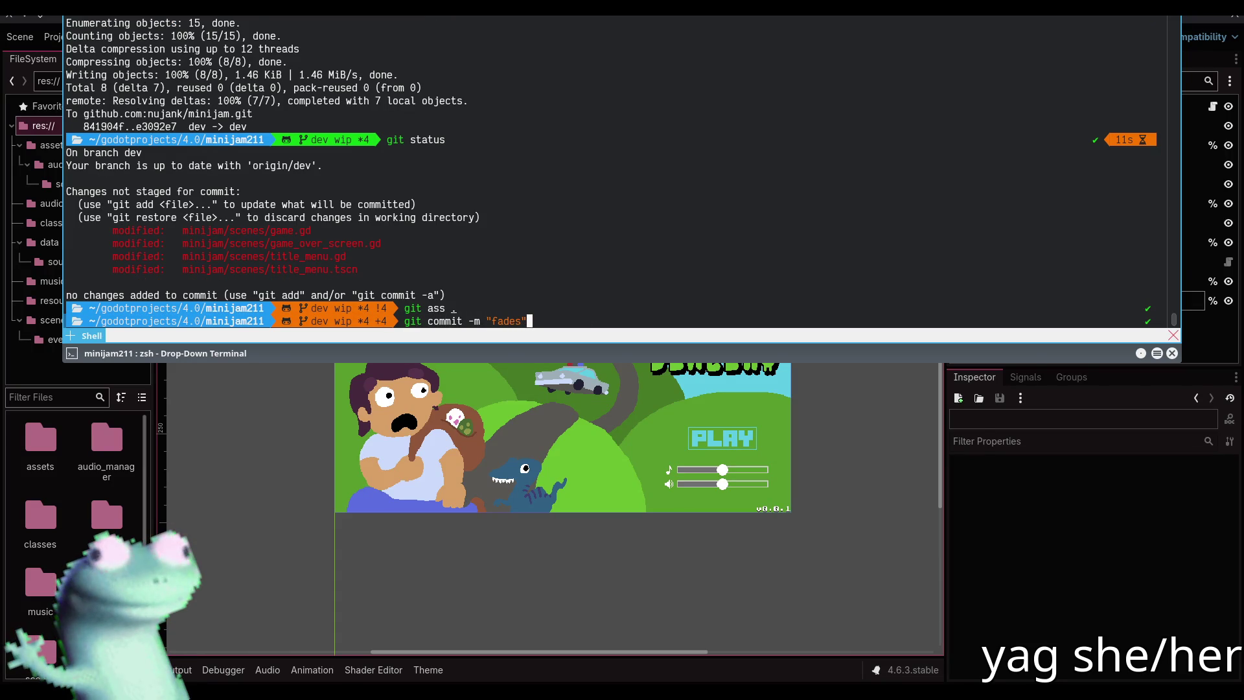
key(Return)
text(git push)
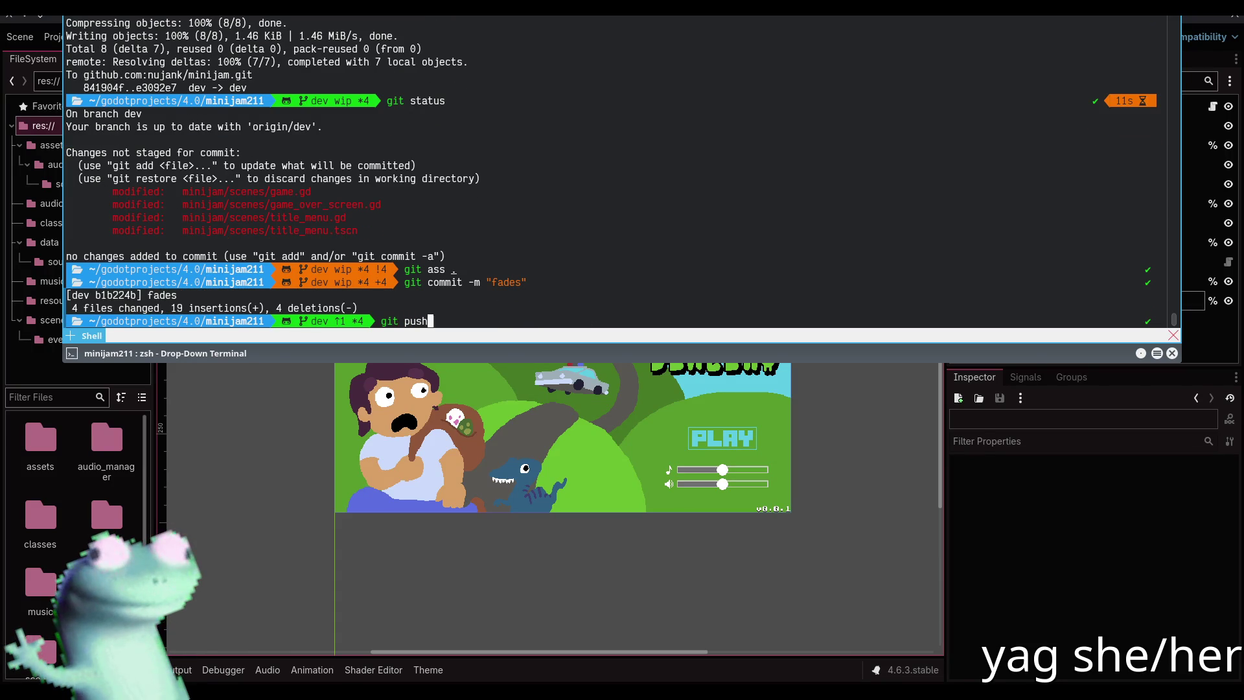
key(Return)
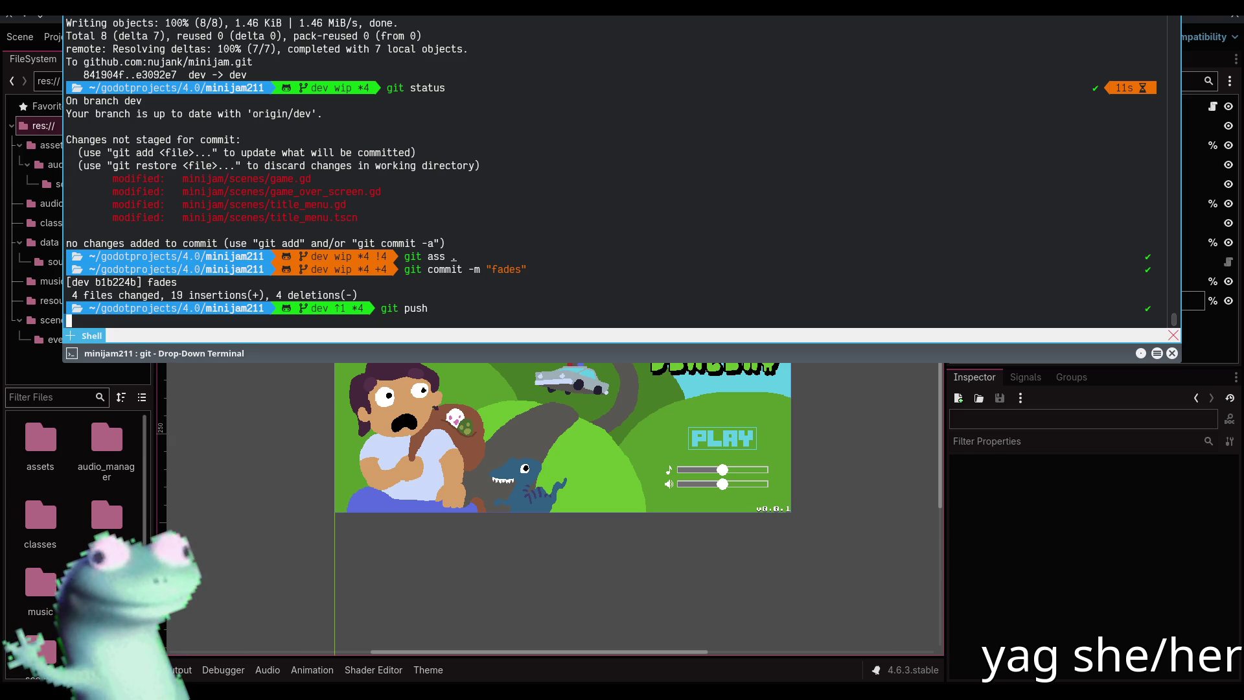
key(F12)
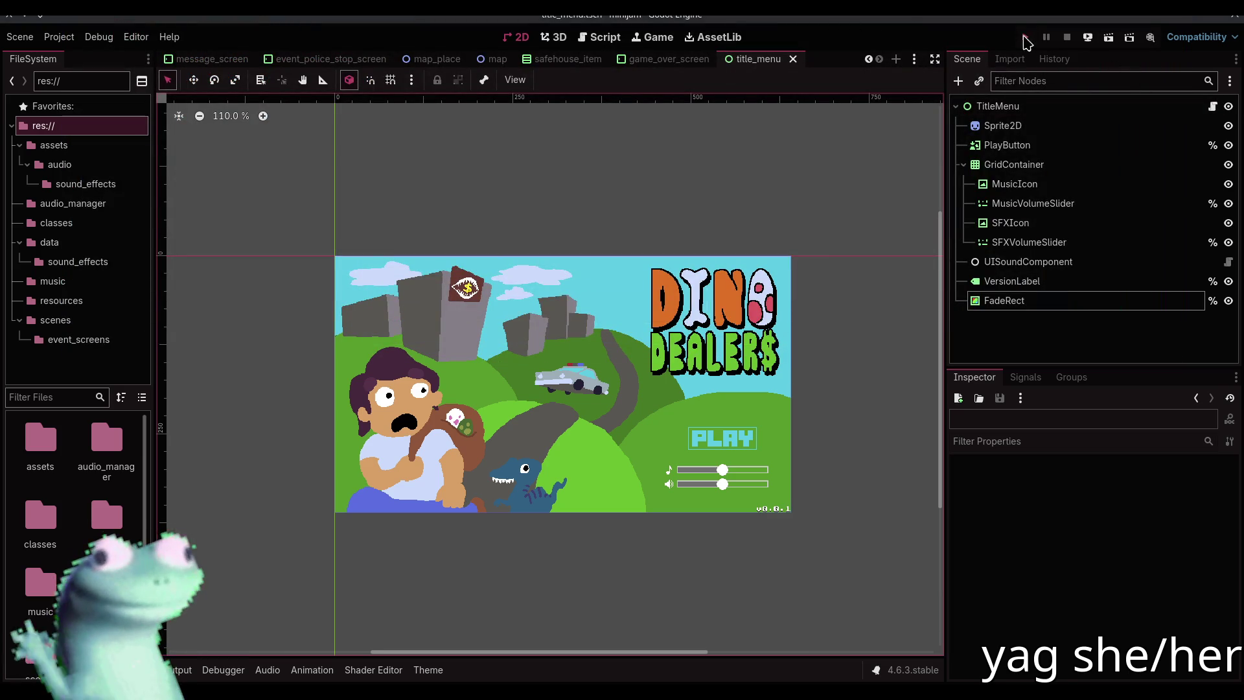
Run the game, start from the title screen and restart twice to check the fades, then stop
click(1024, 36)
scroll(911, 484, down, 5)
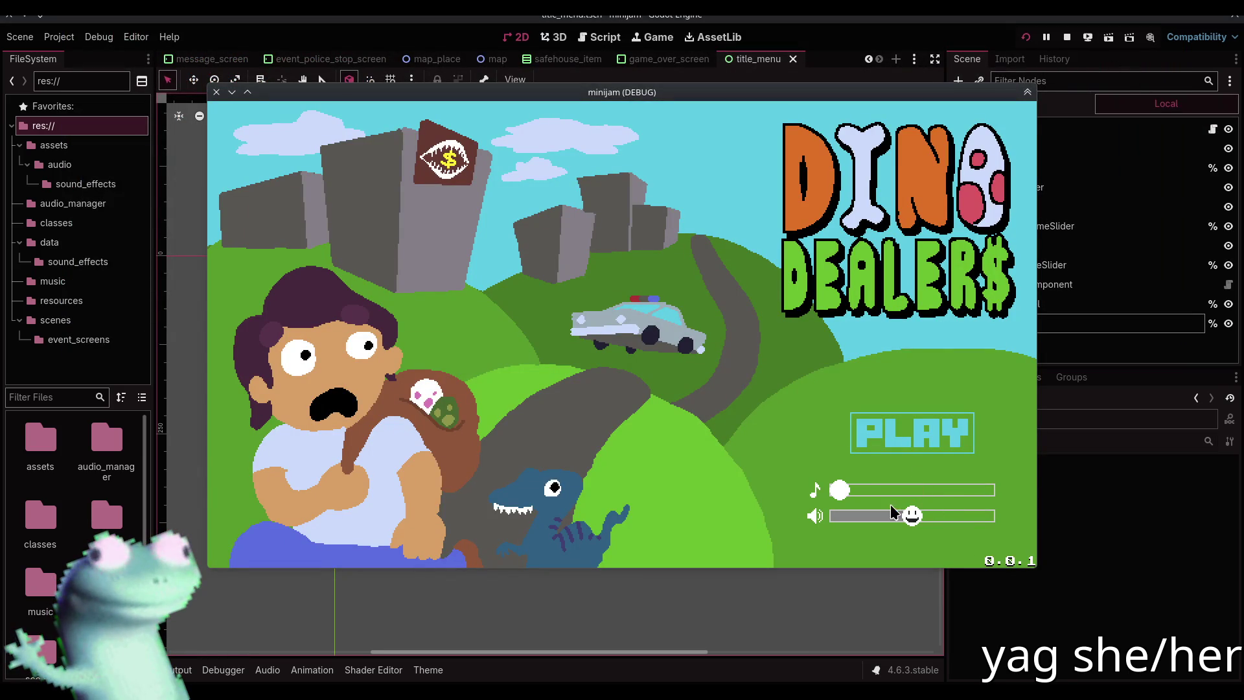
click(894, 451)
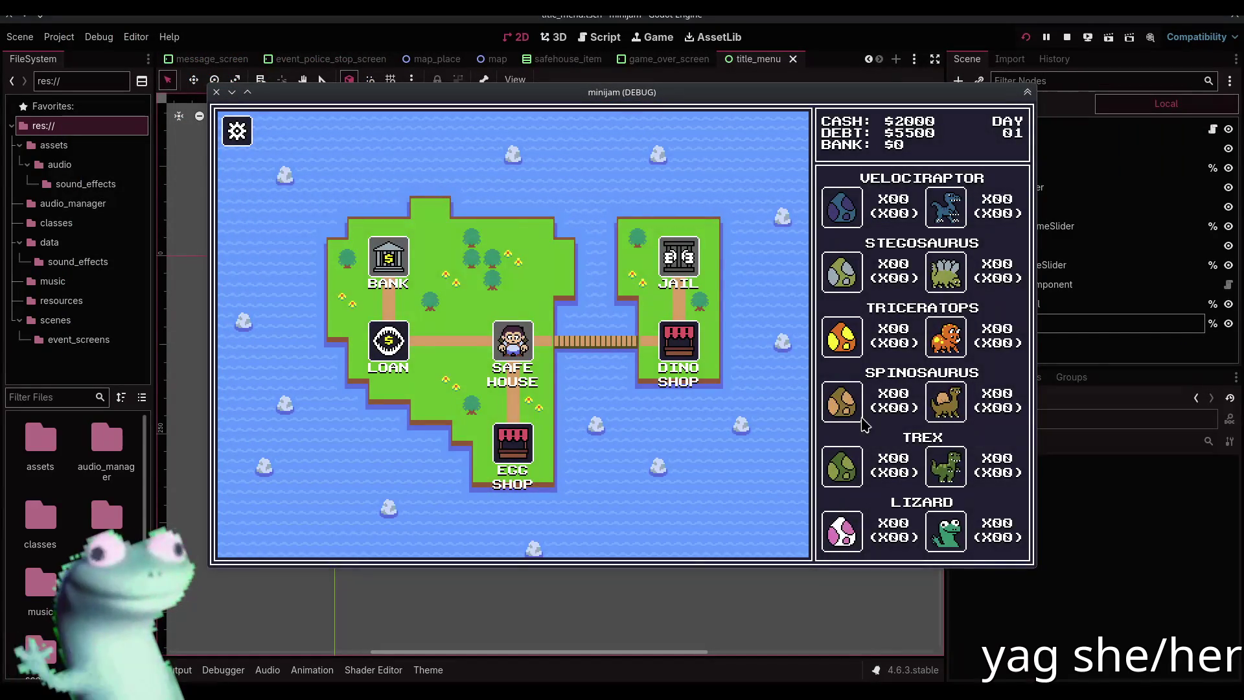
click(246, 134)
click(353, 190)
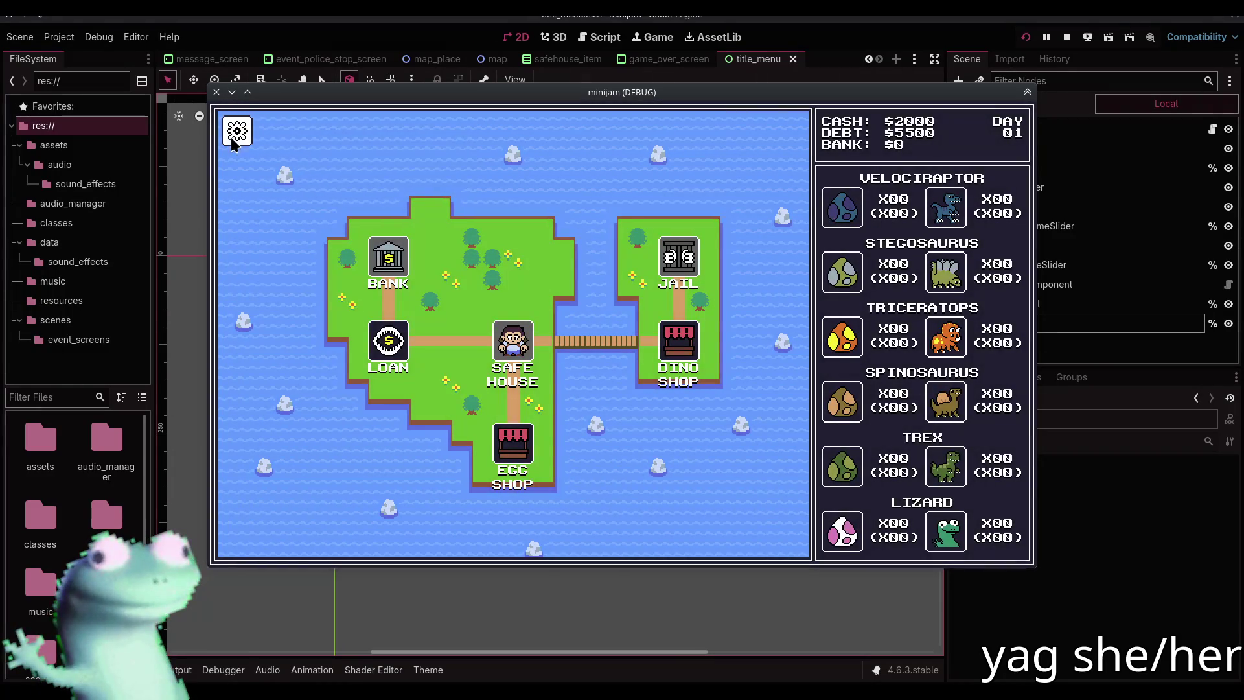
click(237, 132)
click(345, 192)
click(1066, 37)
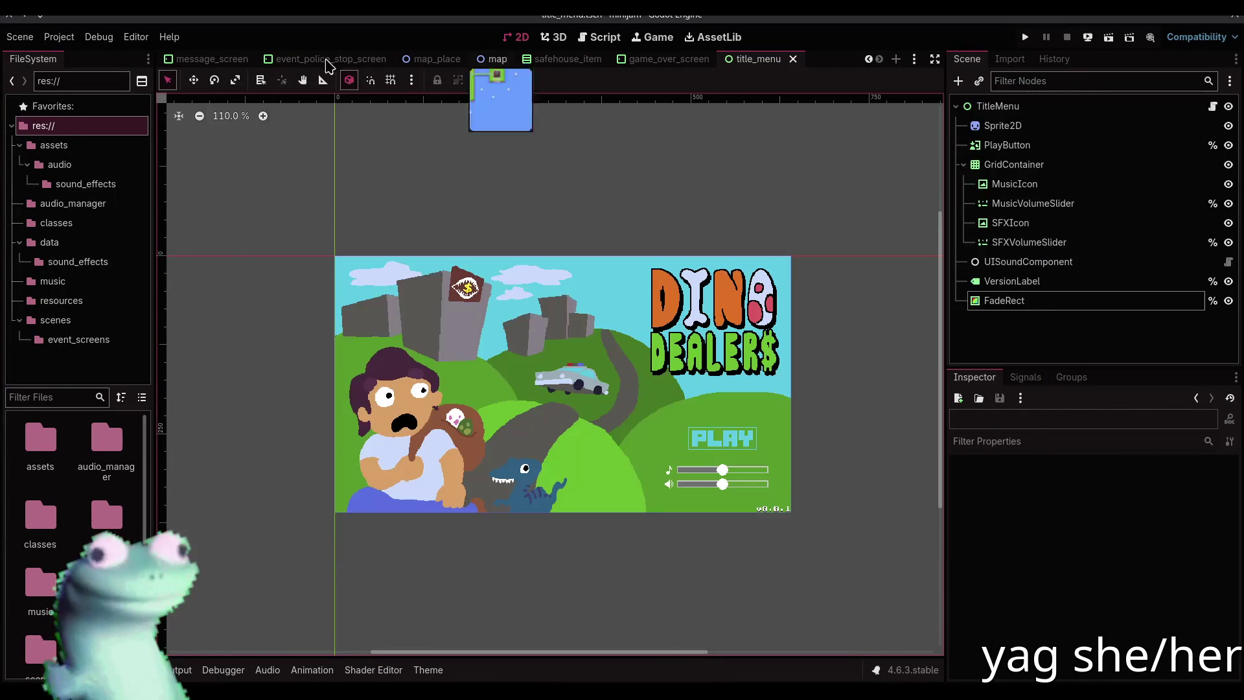
Set the game scene FadeRect's colour to fully opaque black
scroll(230, 61, up, 1)
click(213, 59)
click(1024, 320)
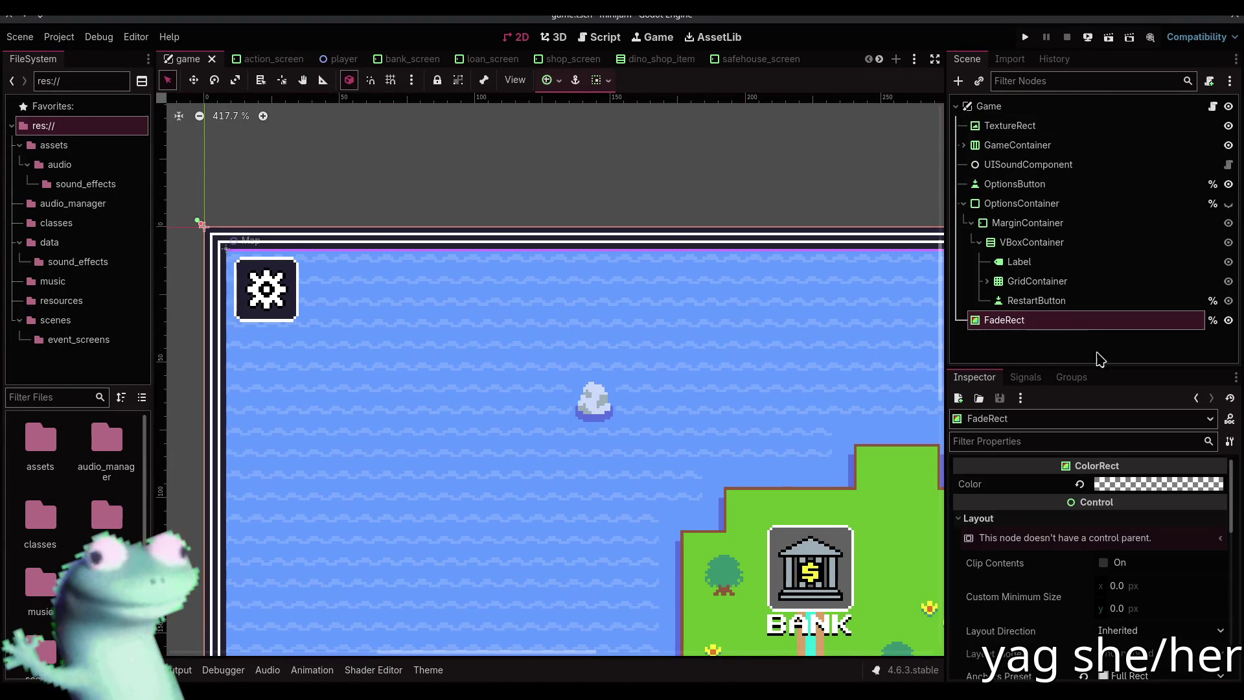
click(1161, 483)
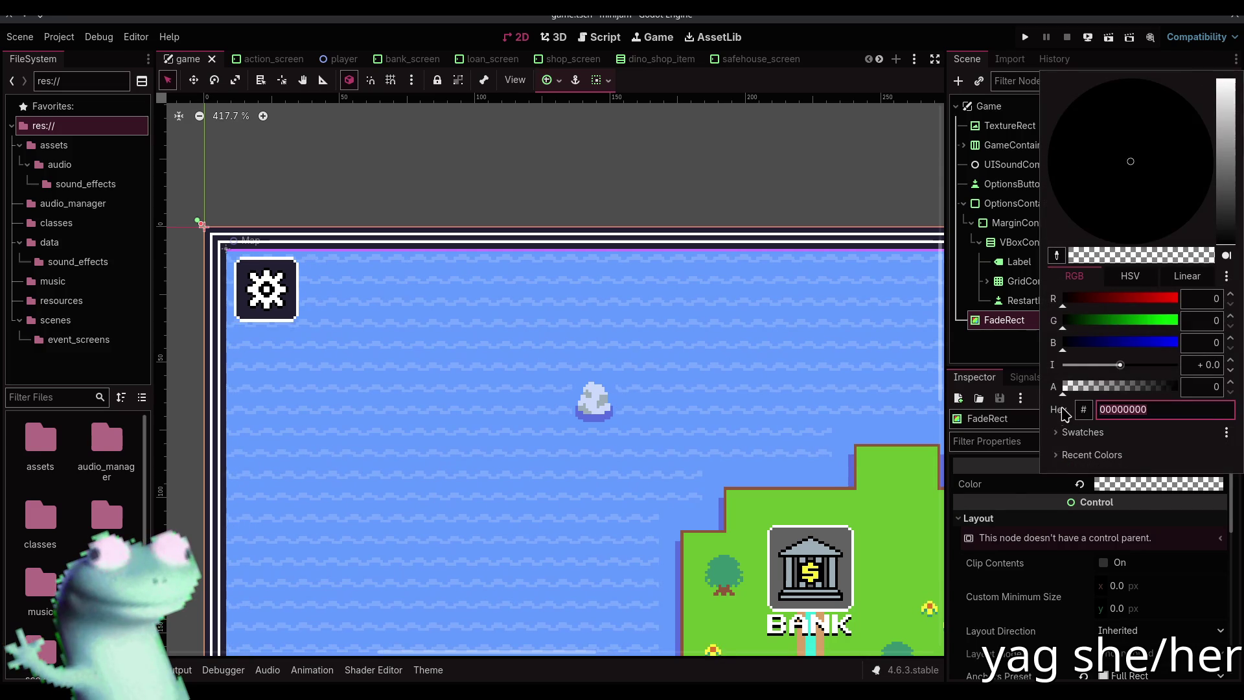
click(1006, 492)
click(989, 352)
click(988, 324)
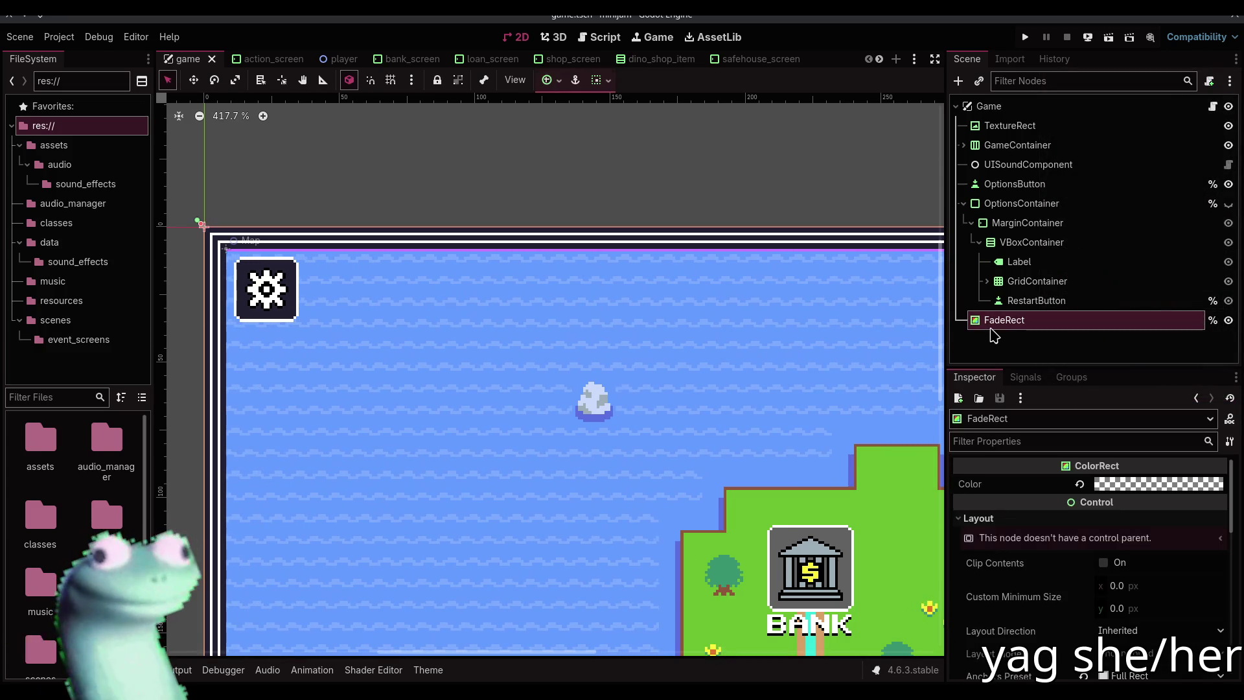
click(1143, 483)
click(1149, 480)
click(1148, 482)
drag(1102, 363, 1185, 363)
click(723, 181)
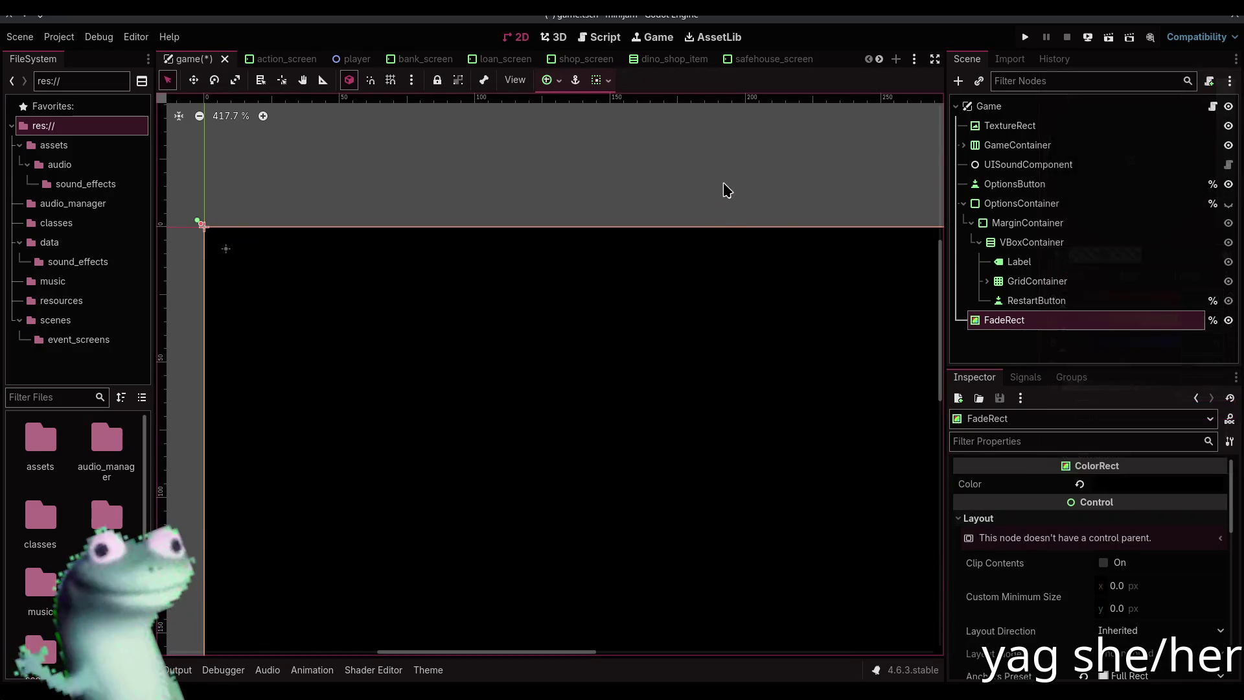
click(698, 184)
Rerun the game and restart it three times to test the fade-in, then stop
key(F5)
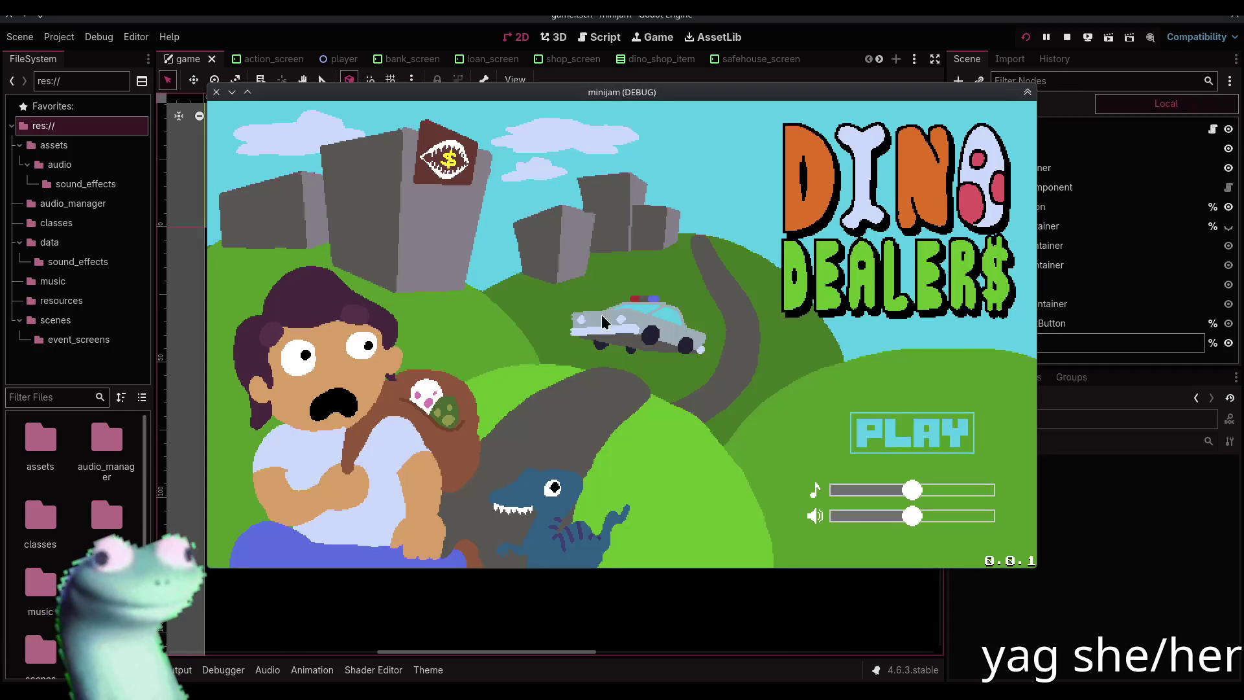
click(910, 433)
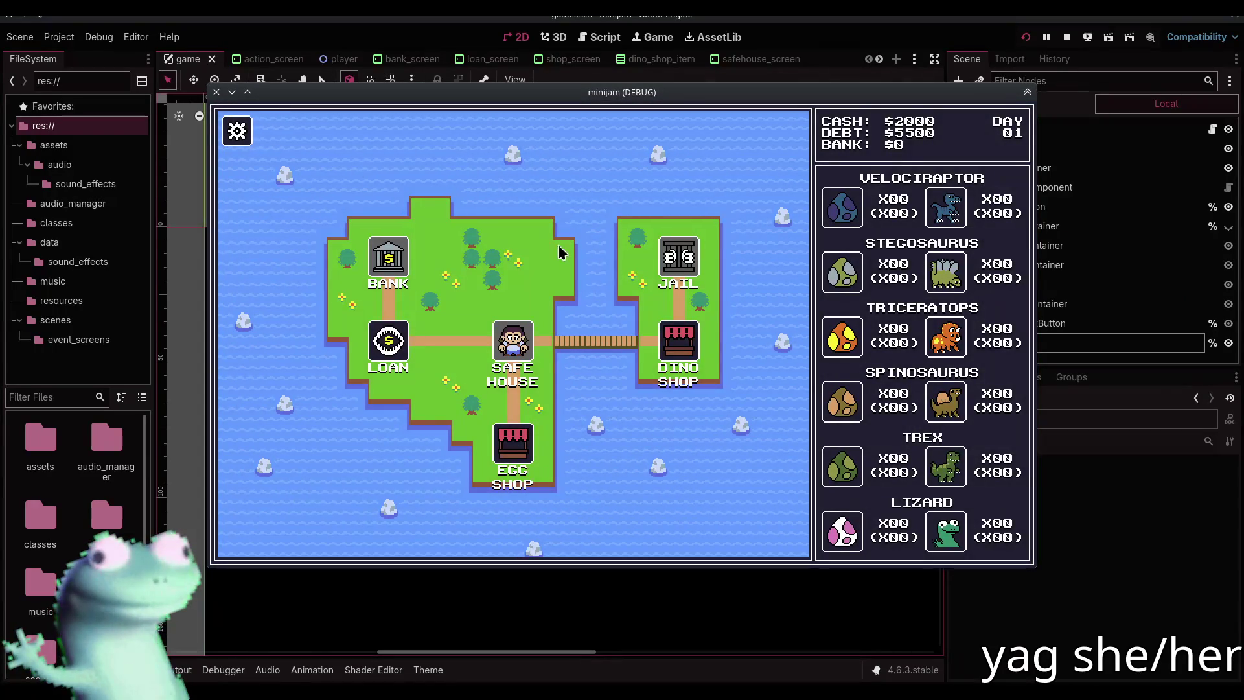
click(245, 137)
click(331, 194)
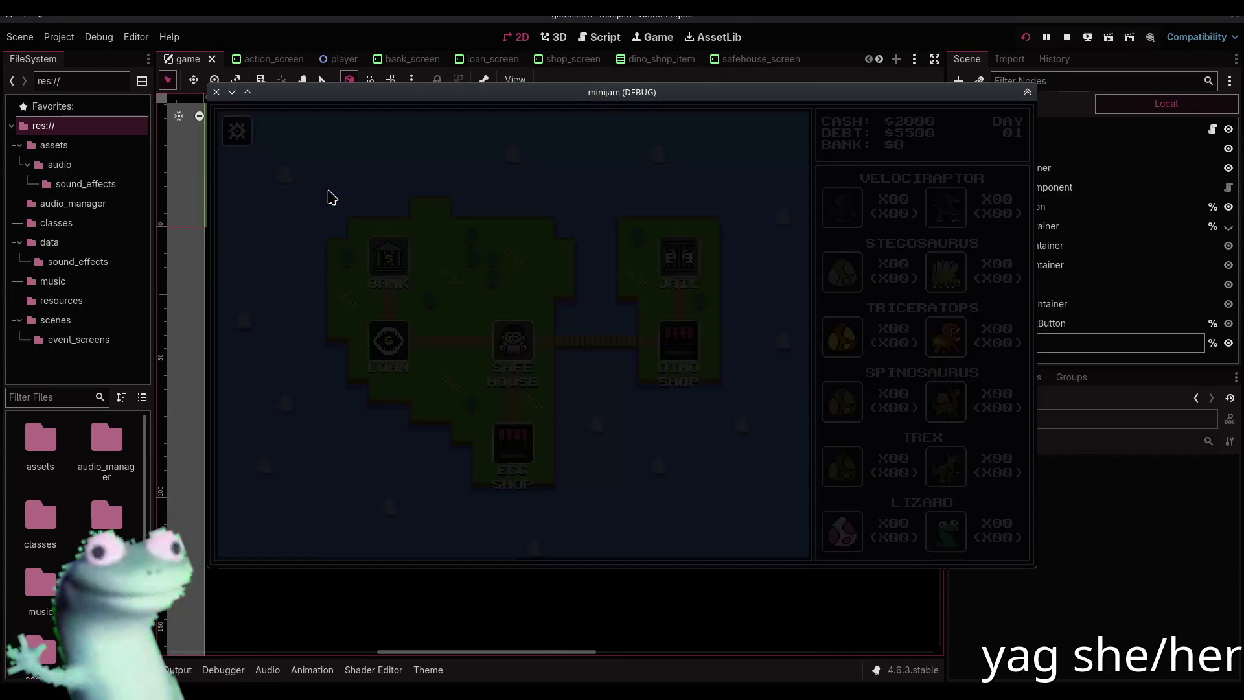
click(238, 132)
click(335, 193)
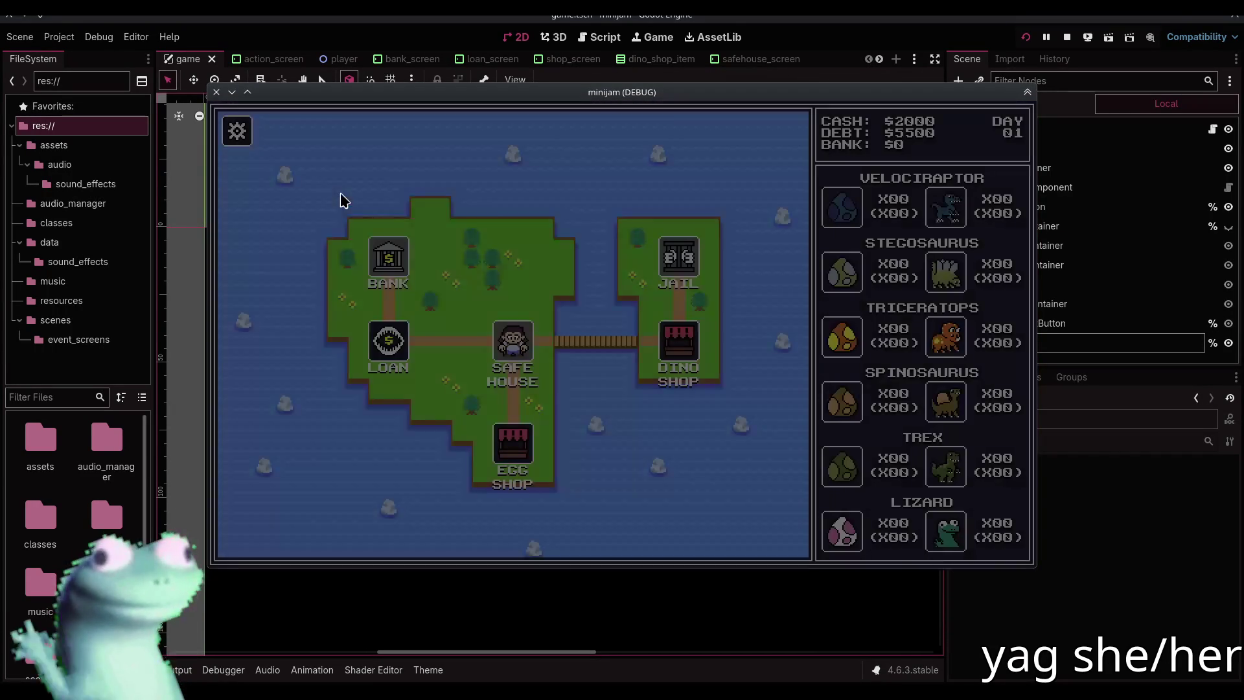
click(239, 132)
click(336, 192)
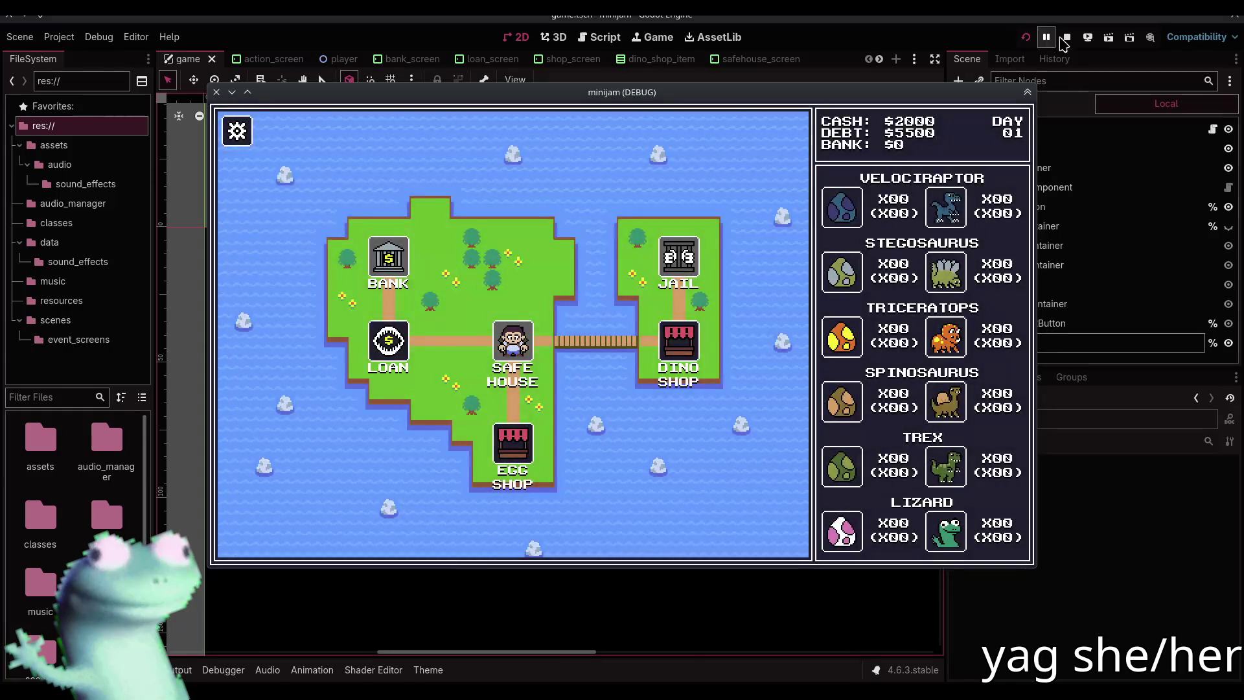
click(1067, 37)
Set the FadeRect colour back to transparent 00000000
click(1094, 323)
click(1205, 484)
text(00000000)
key(Return)
click(723, 205)
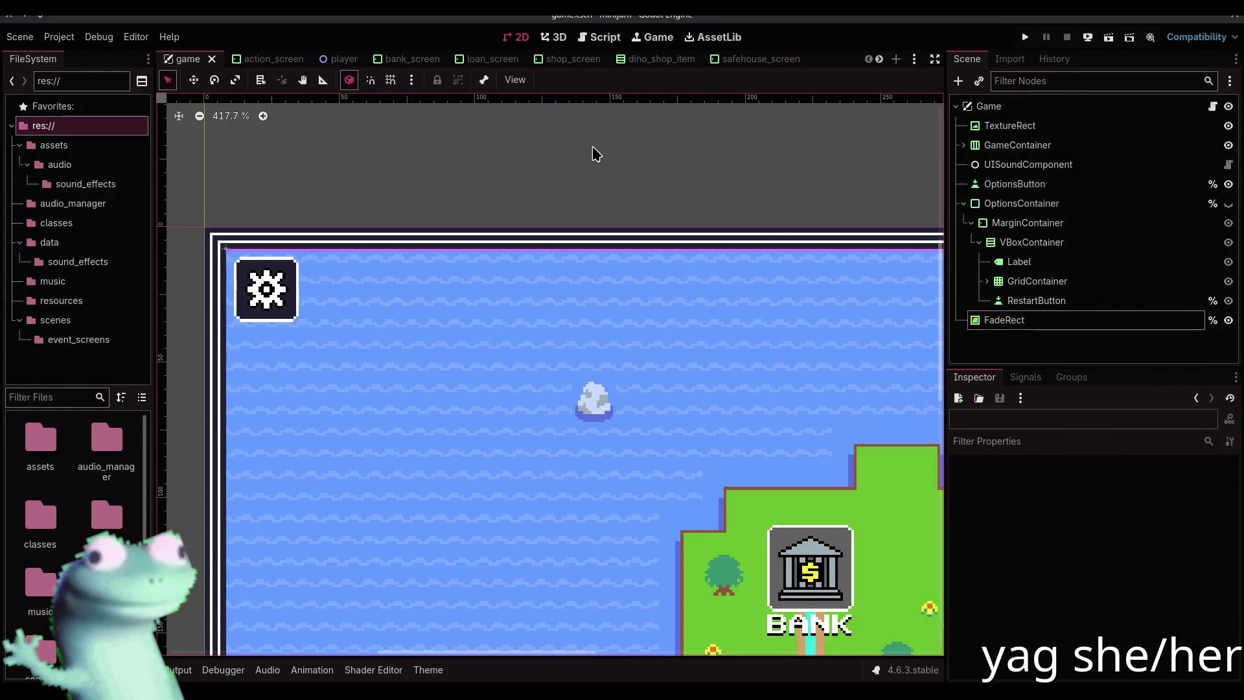
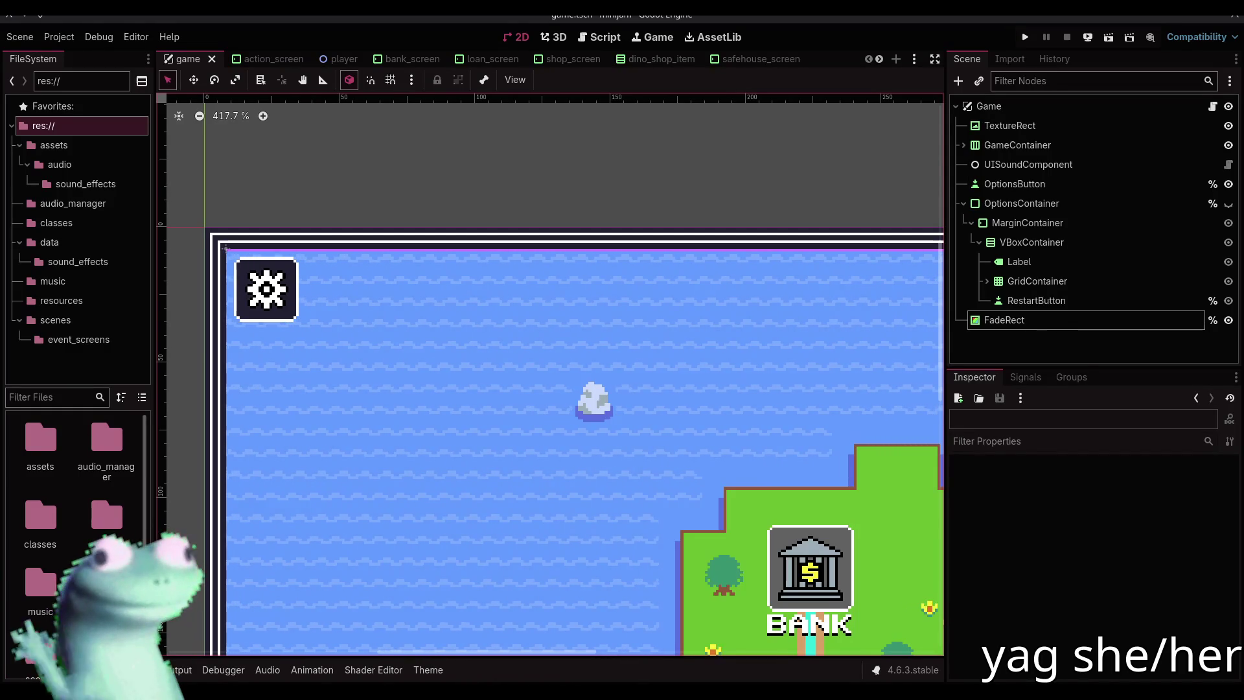
Inspect the default clear colour setting in Project Settings, then close the dialog
scroll(540, 195, down, 6)
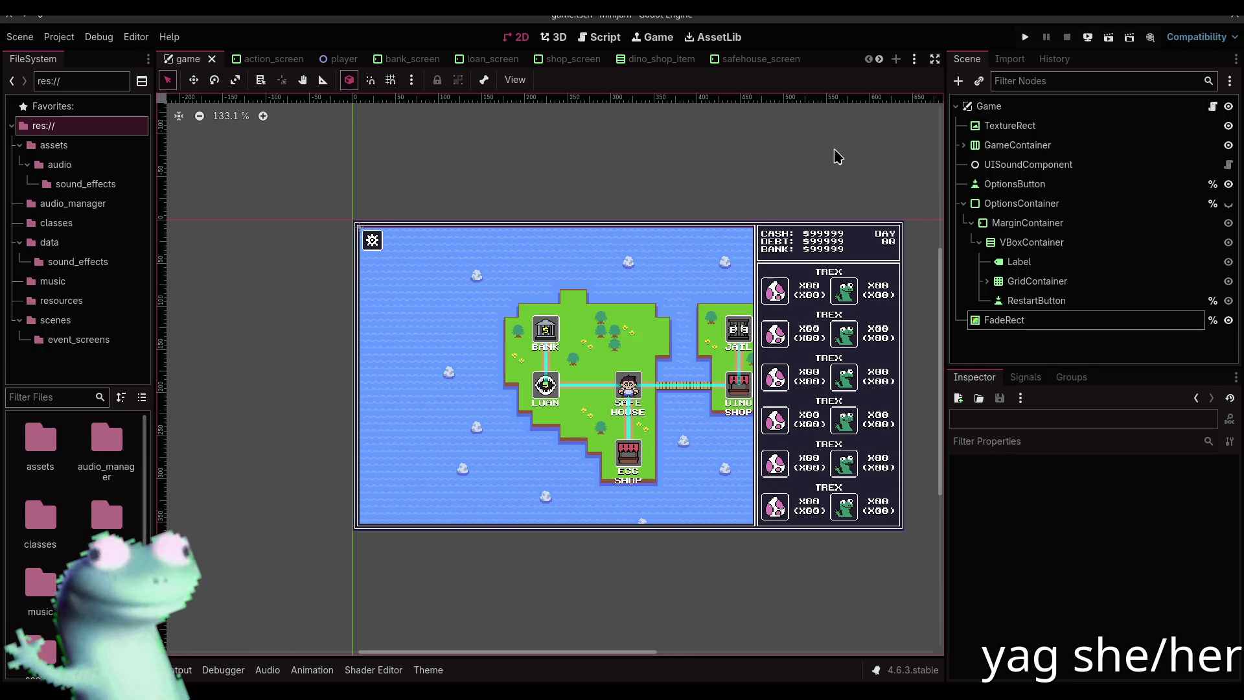
click(59, 37)
click(57, 57)
click(870, 164)
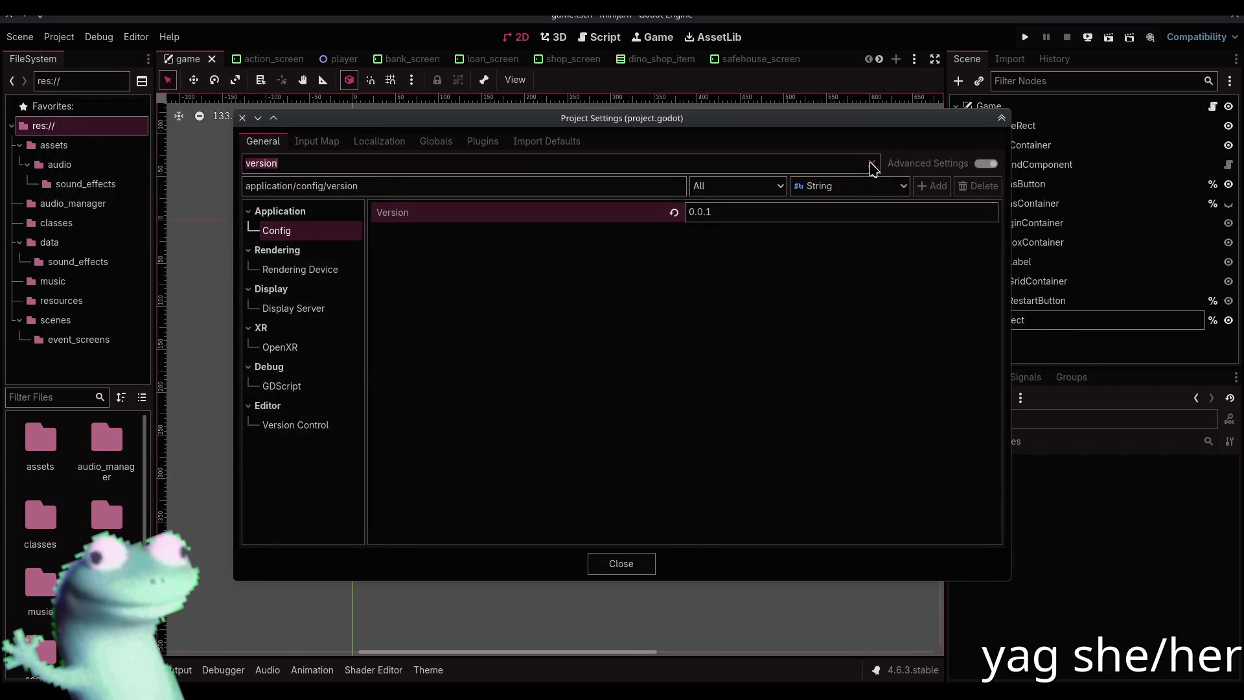
text(clear colo)
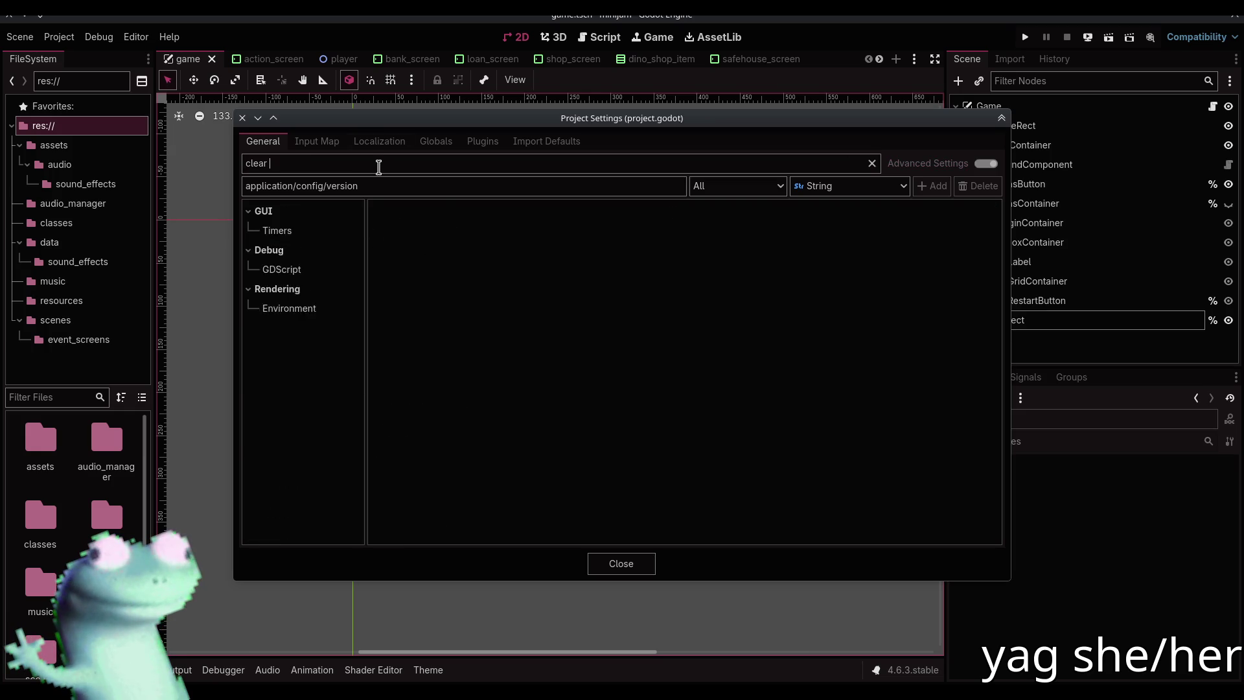
click(325, 243)
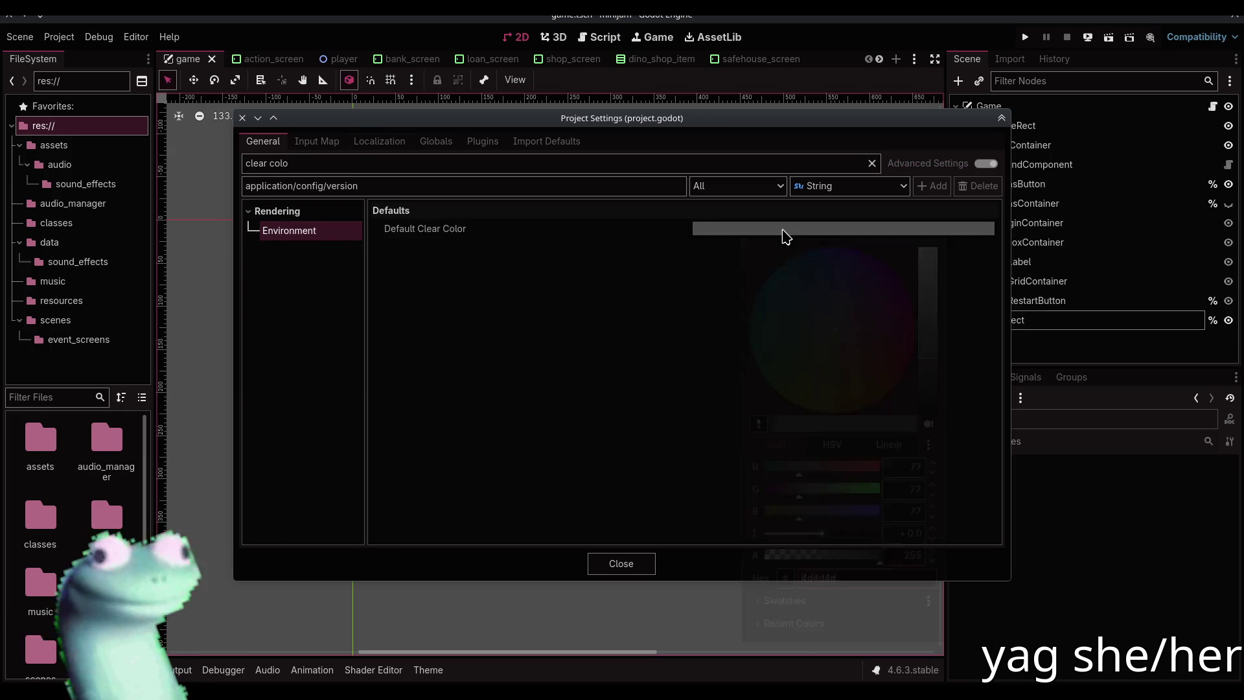
click(785, 236)
click(621, 563)
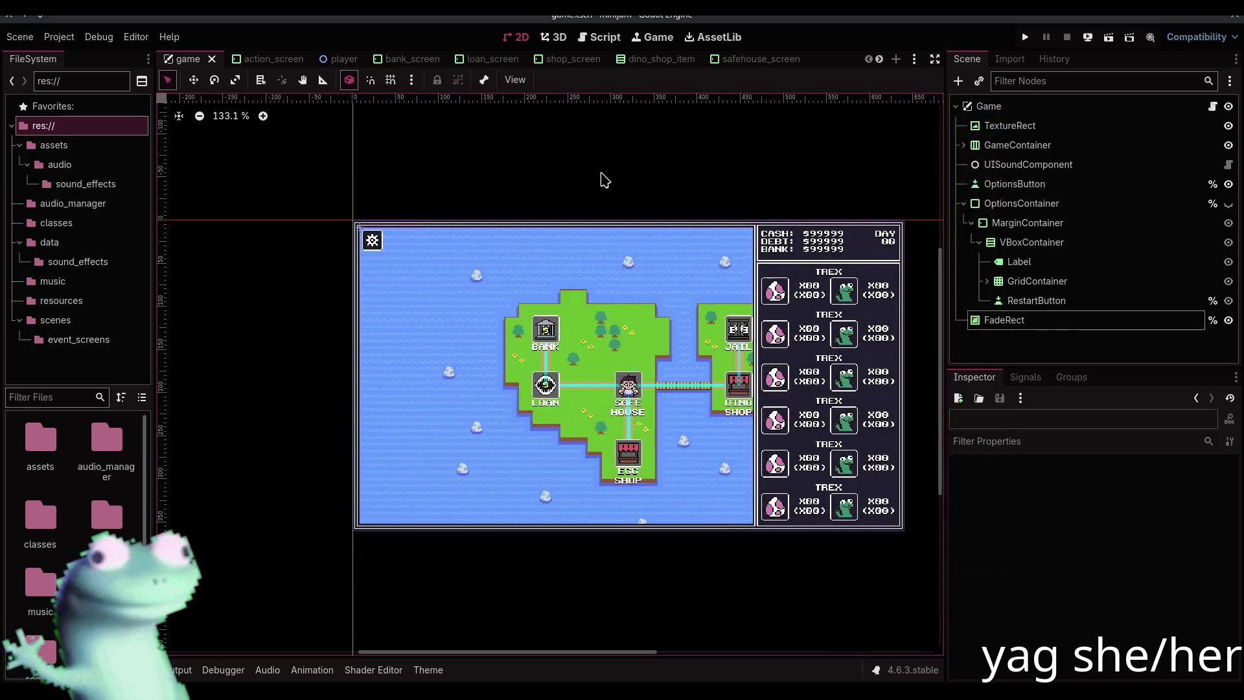
Run the game, lower the music volume, start from the title screen, then stop it
click(1024, 36)
drag(912, 489, 840, 489)
click(910, 438)
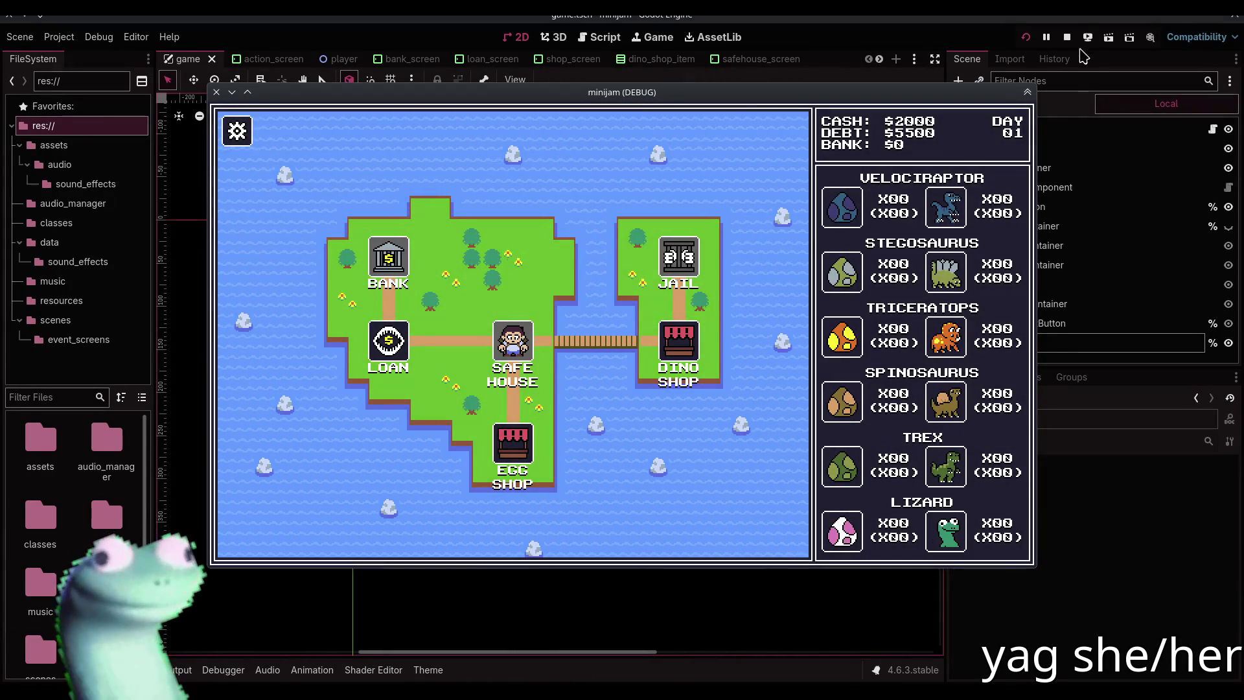
click(1067, 37)
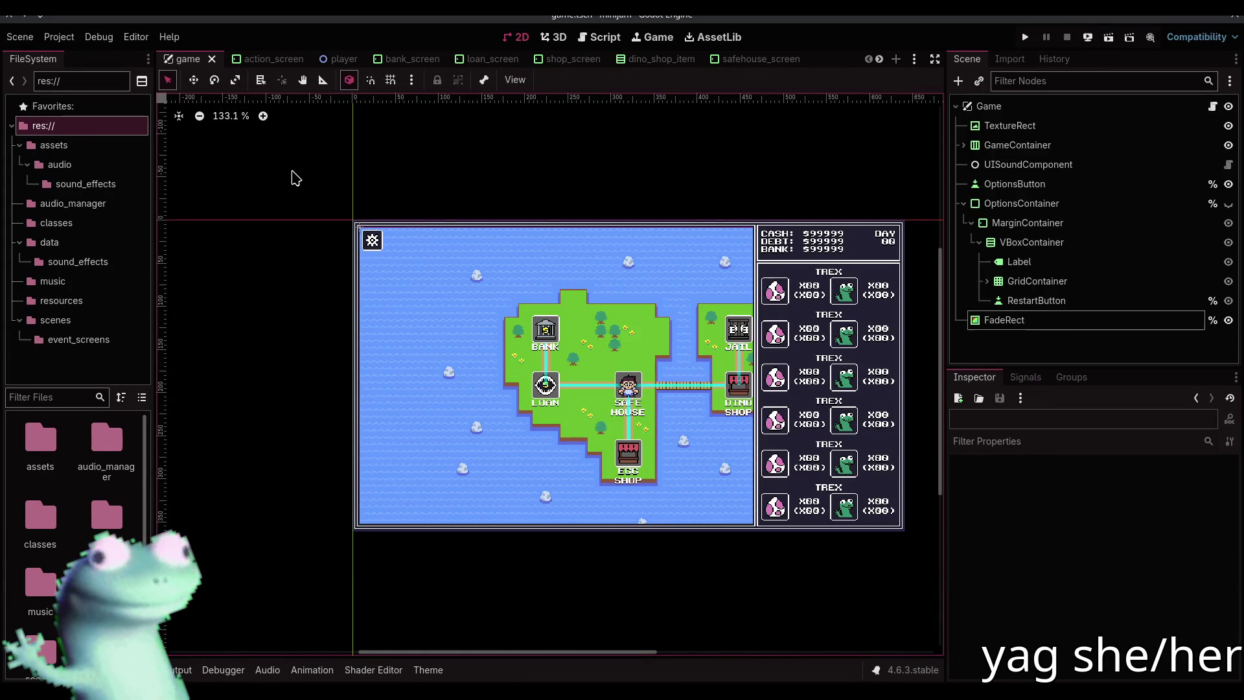
Pan the 2D scene view, with a brief check of the terminal and application launcher
mouse_move(533, 189)
mouse_down()
mouse_move(464, 186)
mouse_move(507, 193)
mouse_up()
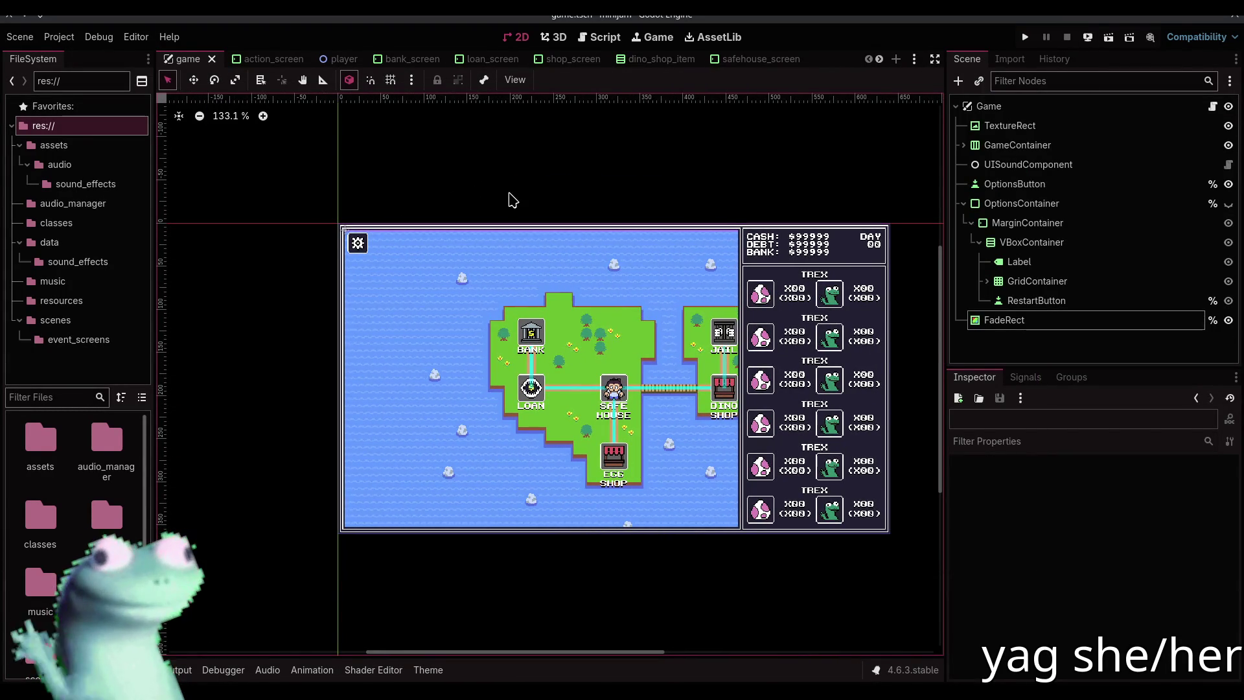
key(F12)
key(super)
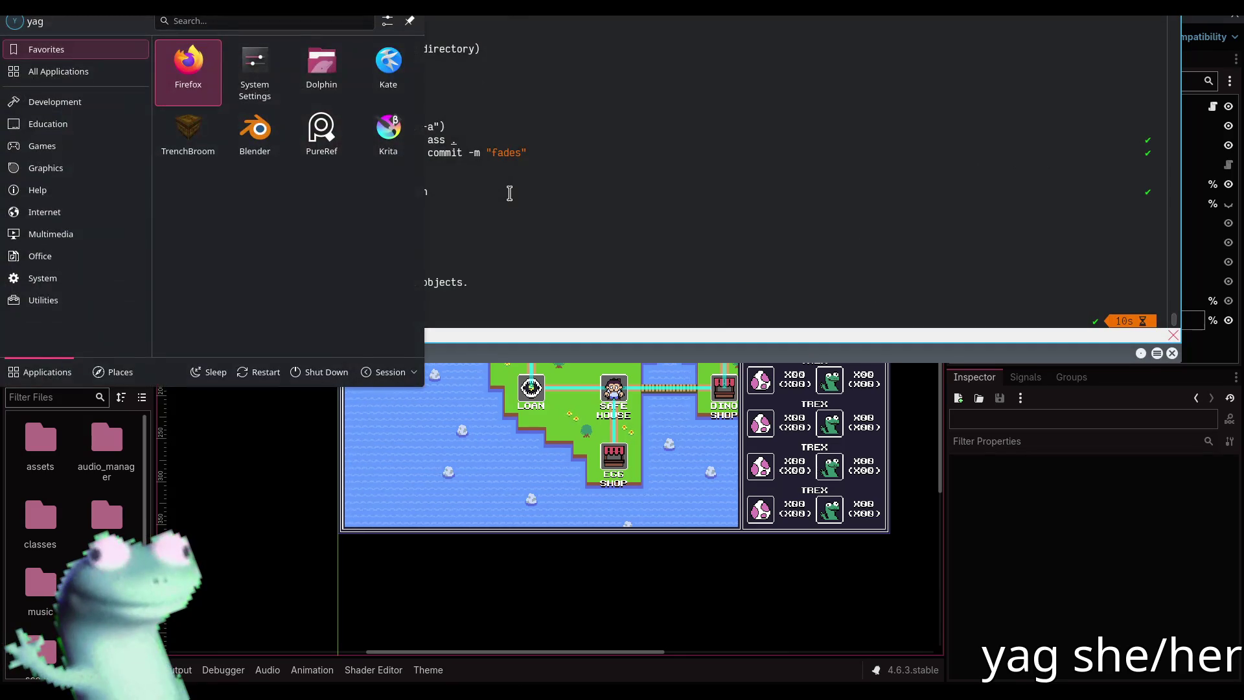
key(Escape)
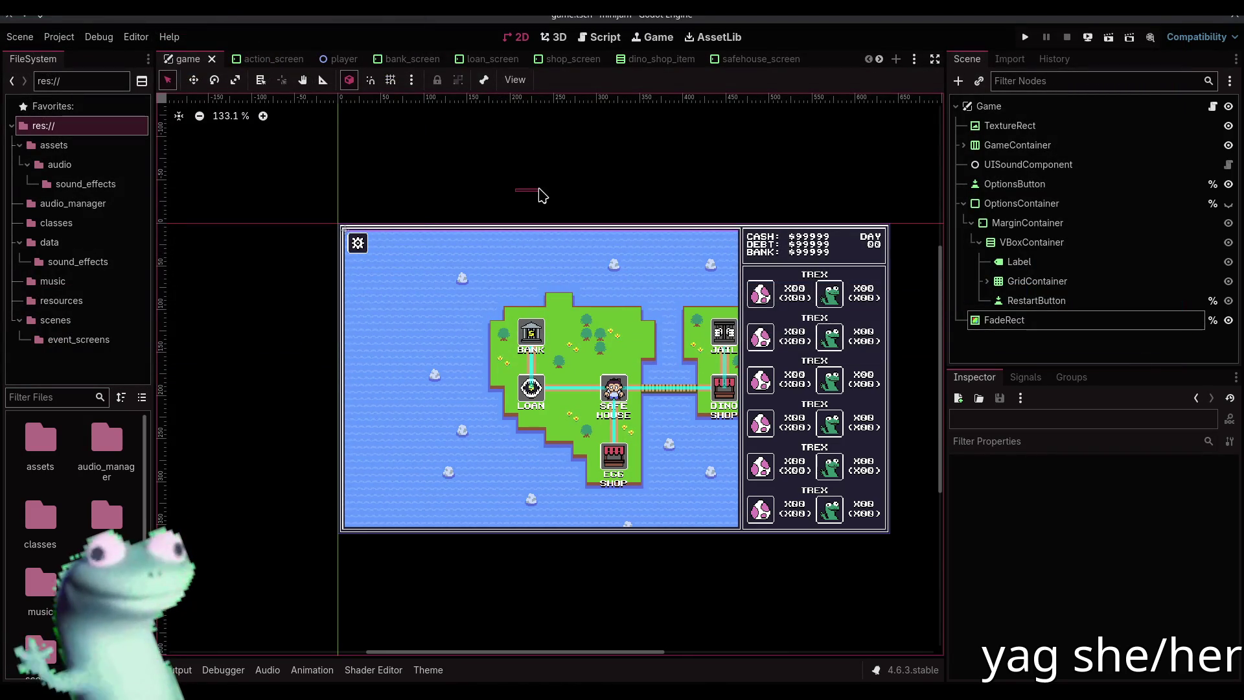
mouse_move(561, 170)
mouse_down()
mouse_move(614, 138)
mouse_move(548, 186)
mouse_up()
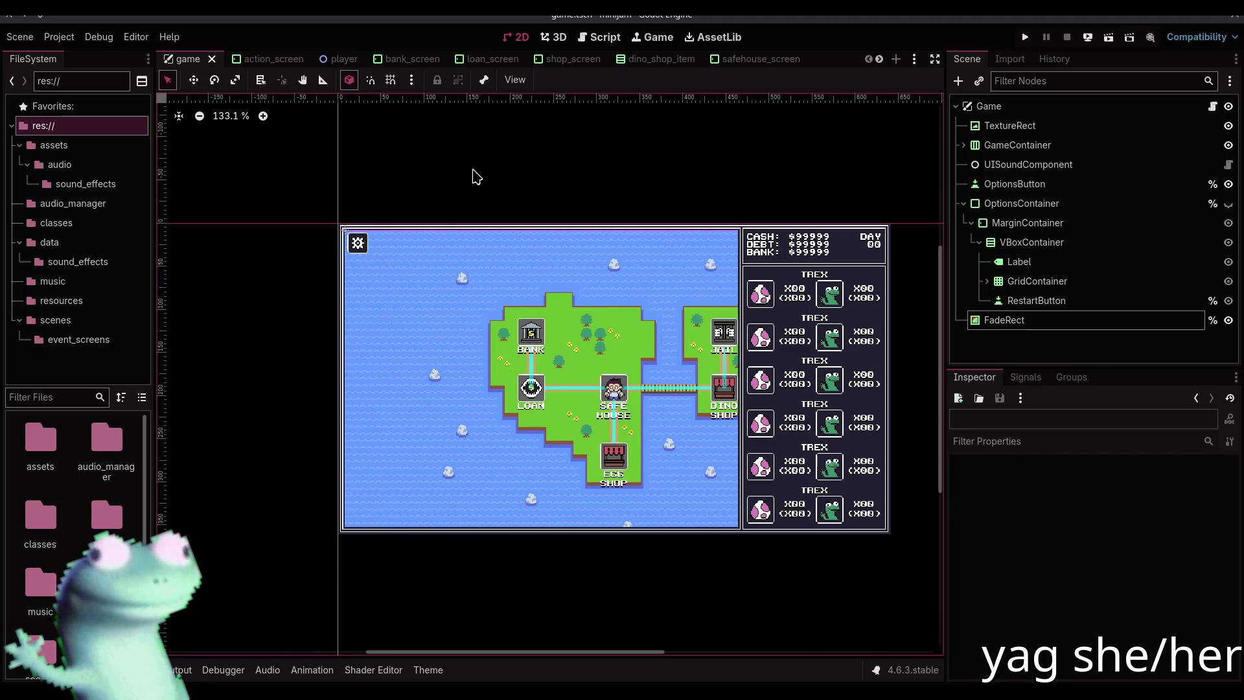
Reset the 2D view zoom to 100% and switch to the VLC playlist window
scroll(480, 179, right, 5)
scroll(541, 158, left, 4)
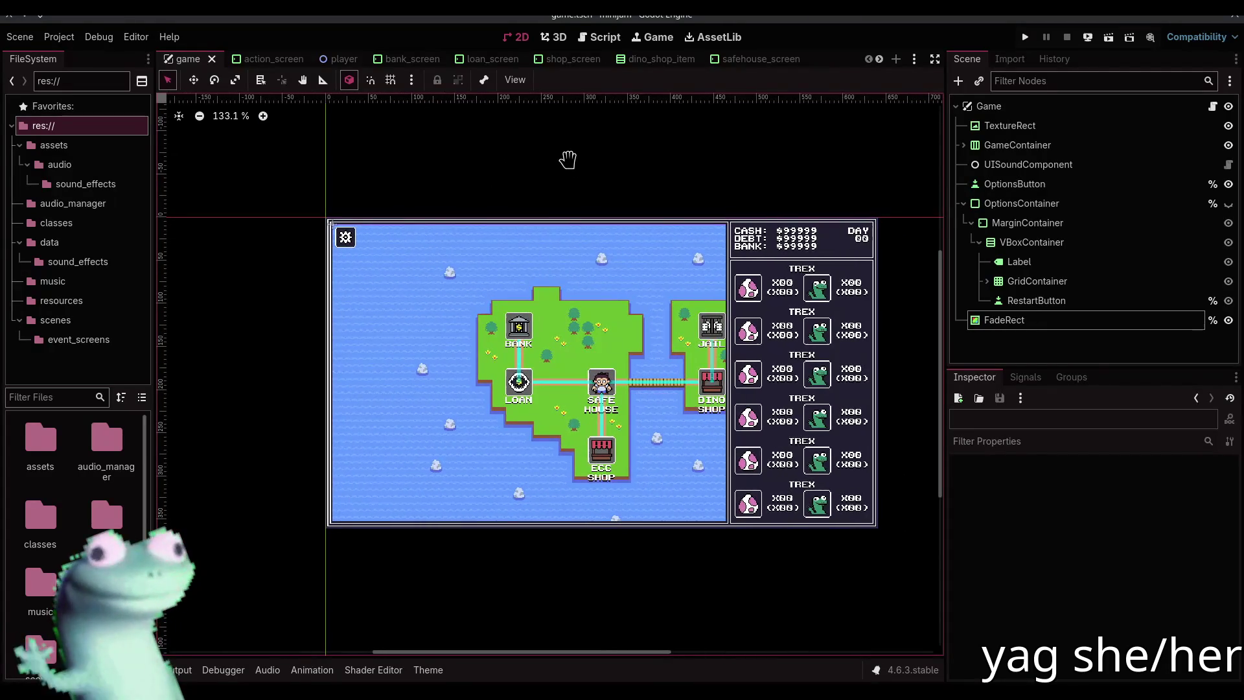
click(220, 118)
scroll(632, 184, right, 2)
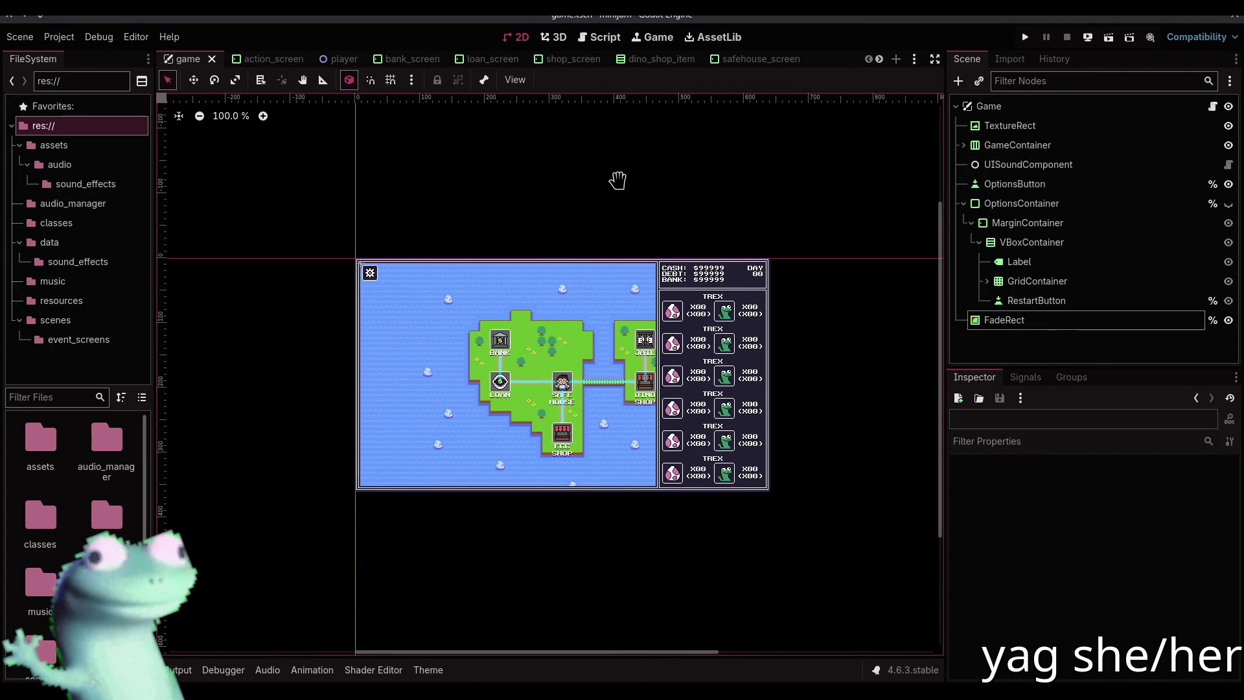
key(alt+Tab)
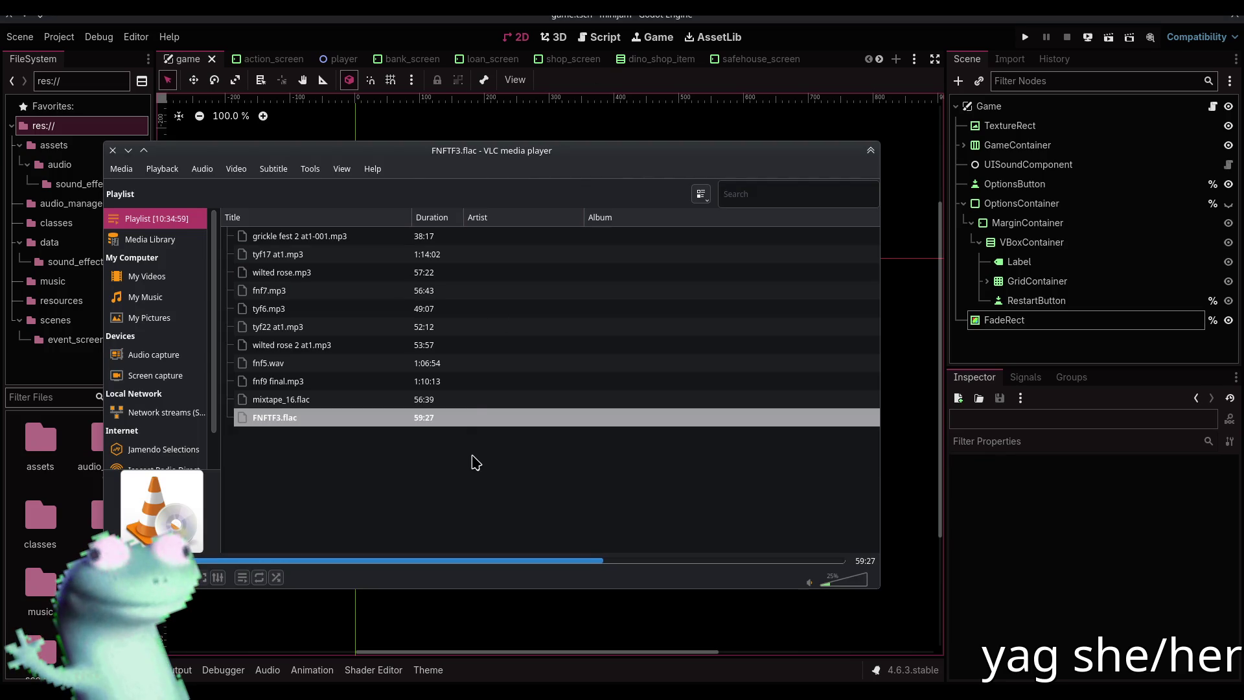
Drag tyf13 at2.mp3 from VLC's Media Library onto the playlist, then go back to Godot
click(152, 239)
scroll(362, 363, down, 3)
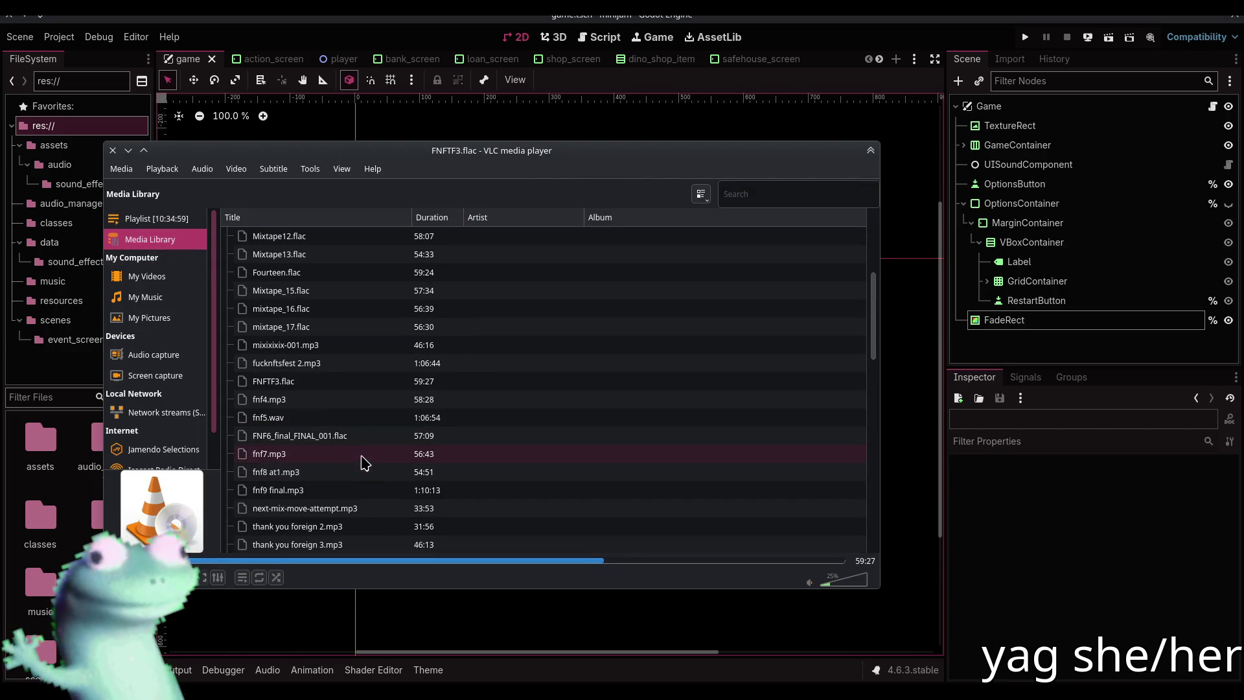
click(186, 224)
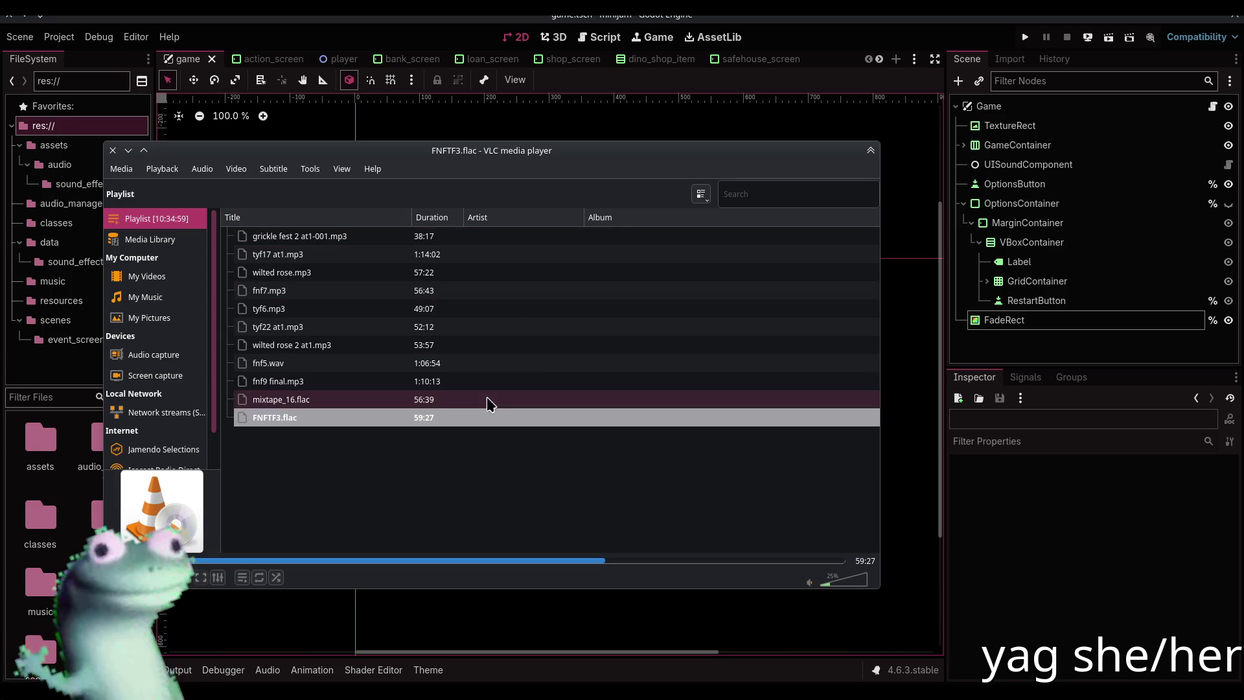
click(193, 241)
scroll(333, 388, down, 5)
scroll(333, 388, down, 15)
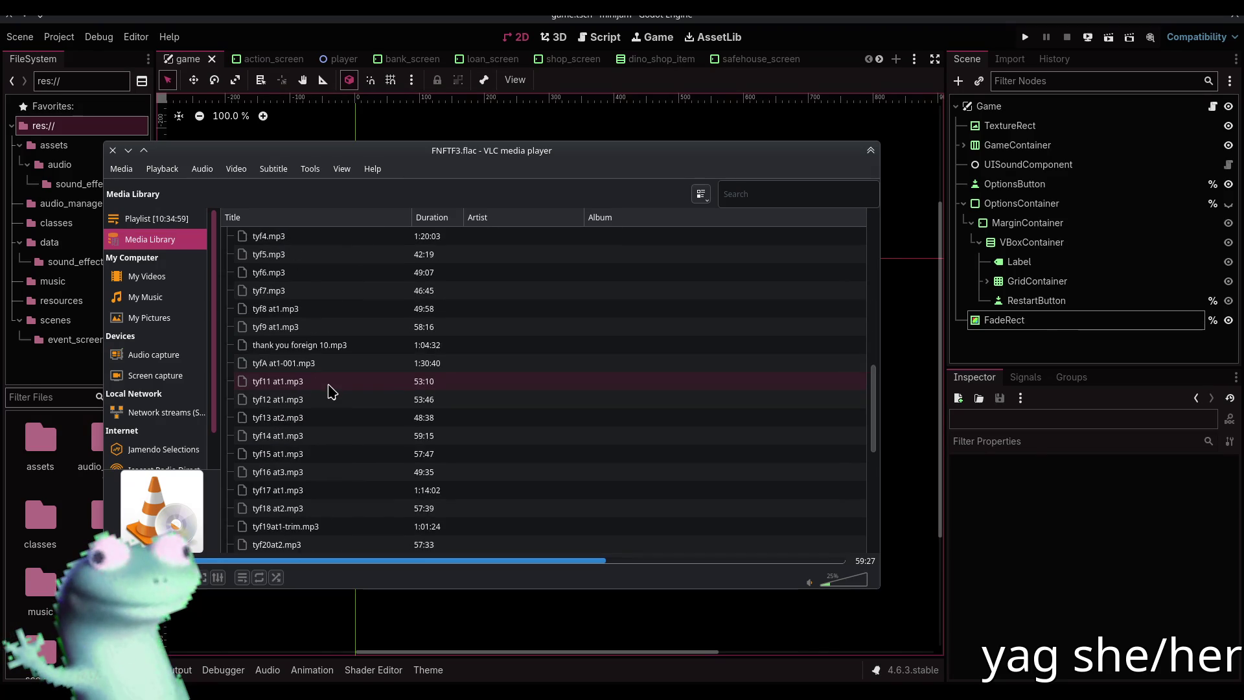
mouse_move(333, 370)
mouse_down()
mouse_move(253, 337)
mouse_move(165, 218)
mouse_up()
click(358, 119)
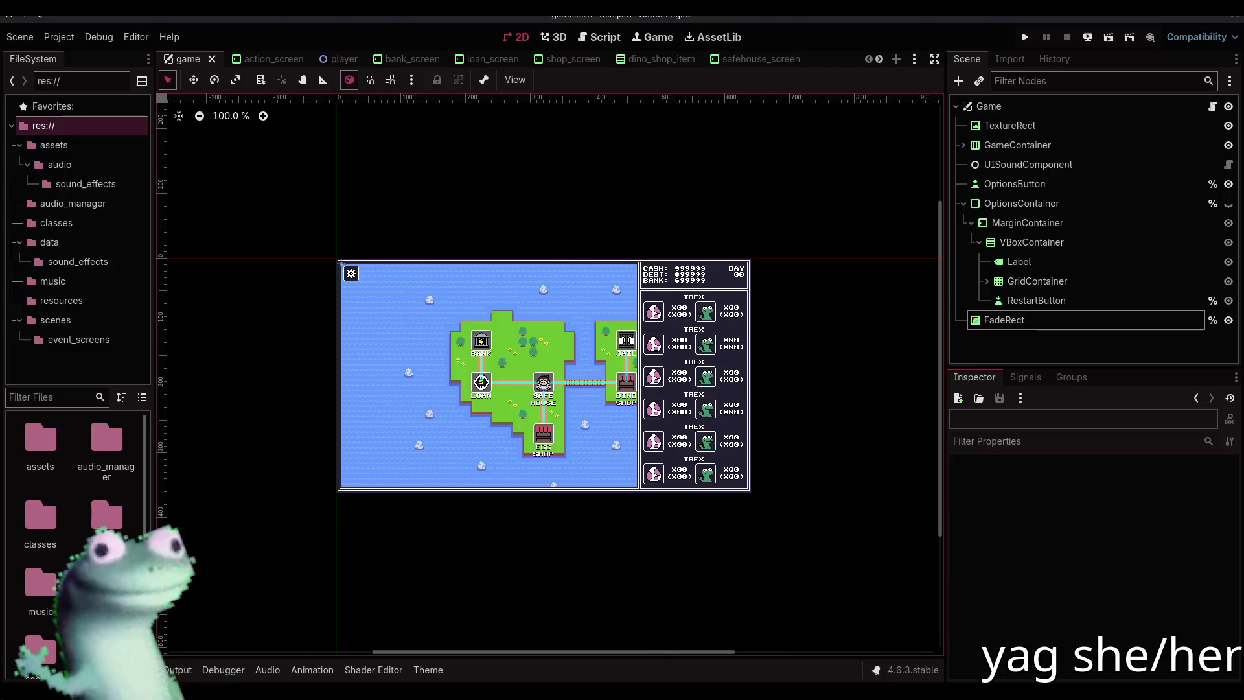
Redeem the 700-point Curaga reward on the Twitch stream and make the stream fullscreen
key(alt+Tab)
click(978, 662)
scroll(1138, 580, down, 5)
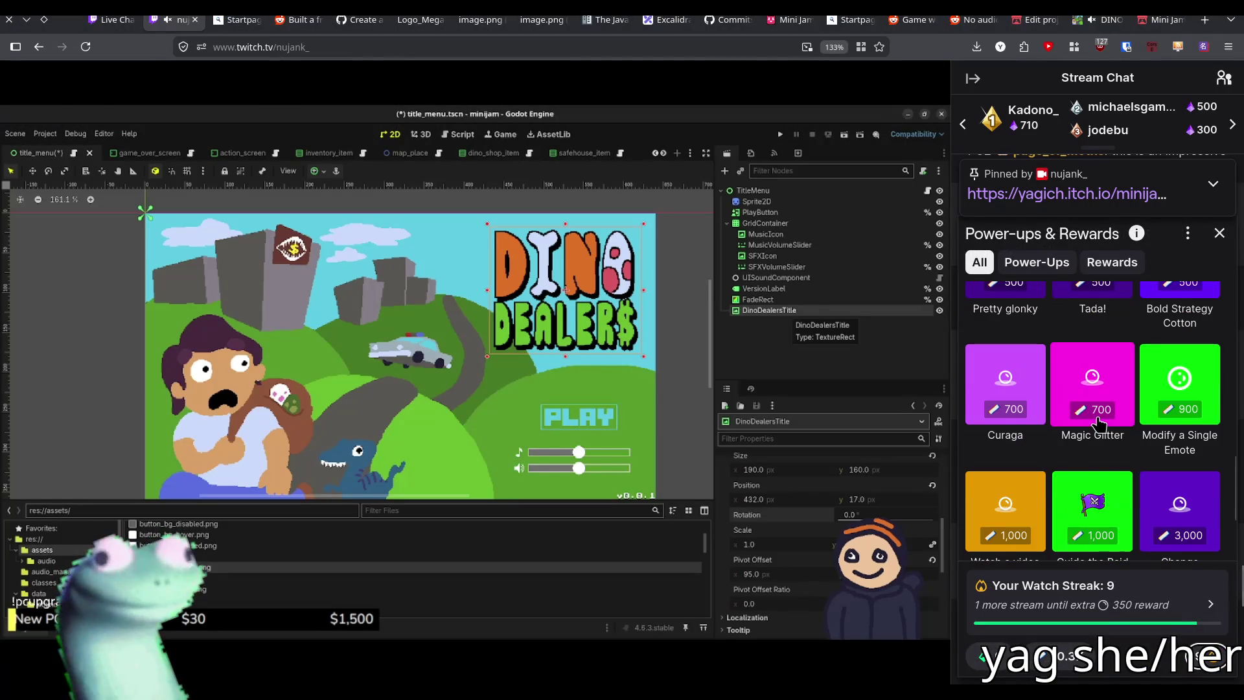
scroll(1138, 580, down, 1)
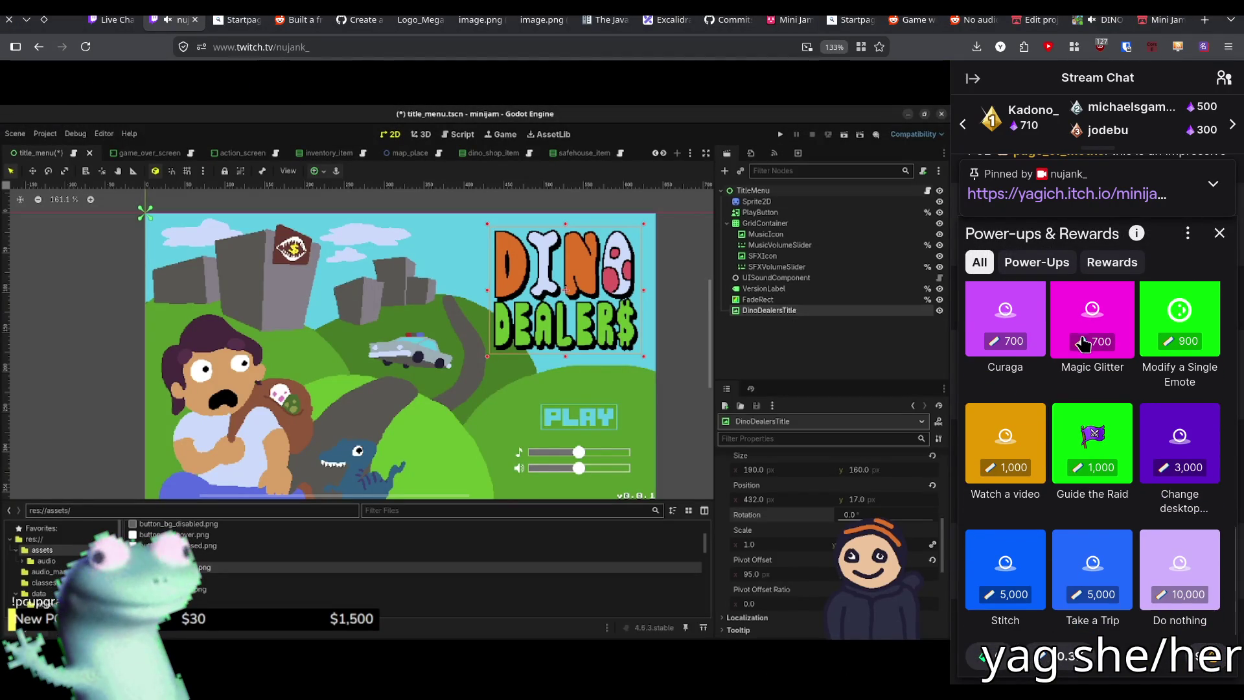
click(1005, 318)
click(1124, 643)
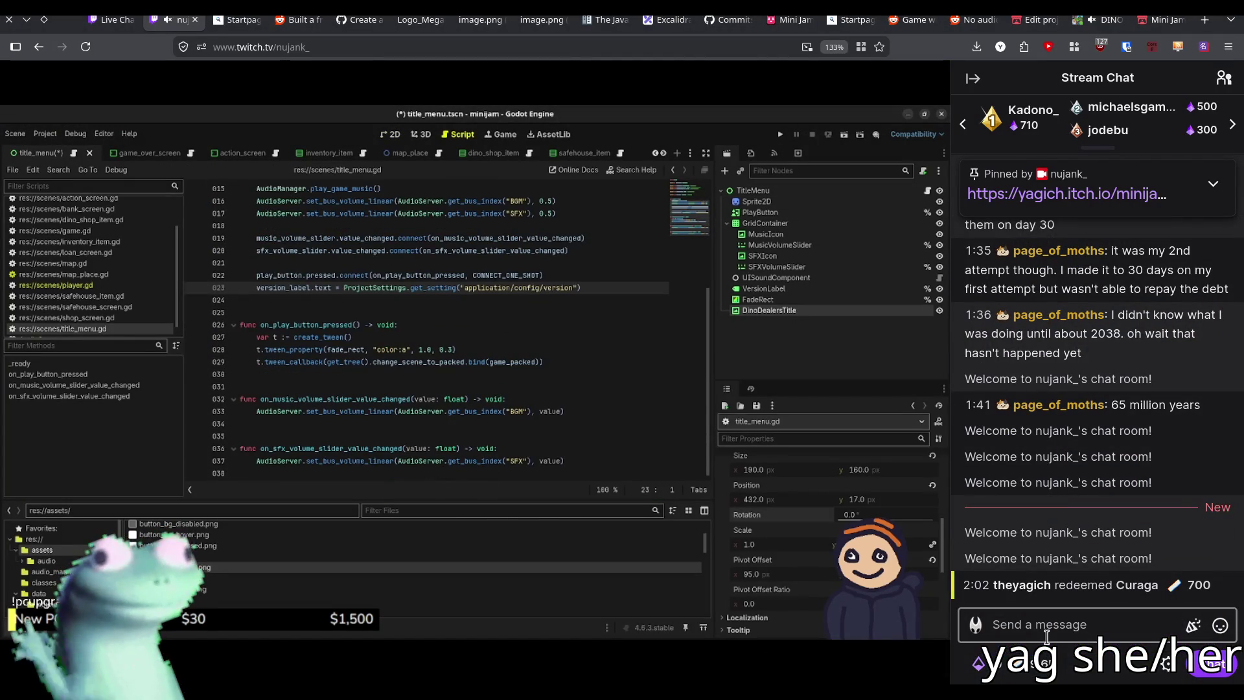
double_click(673, 243)
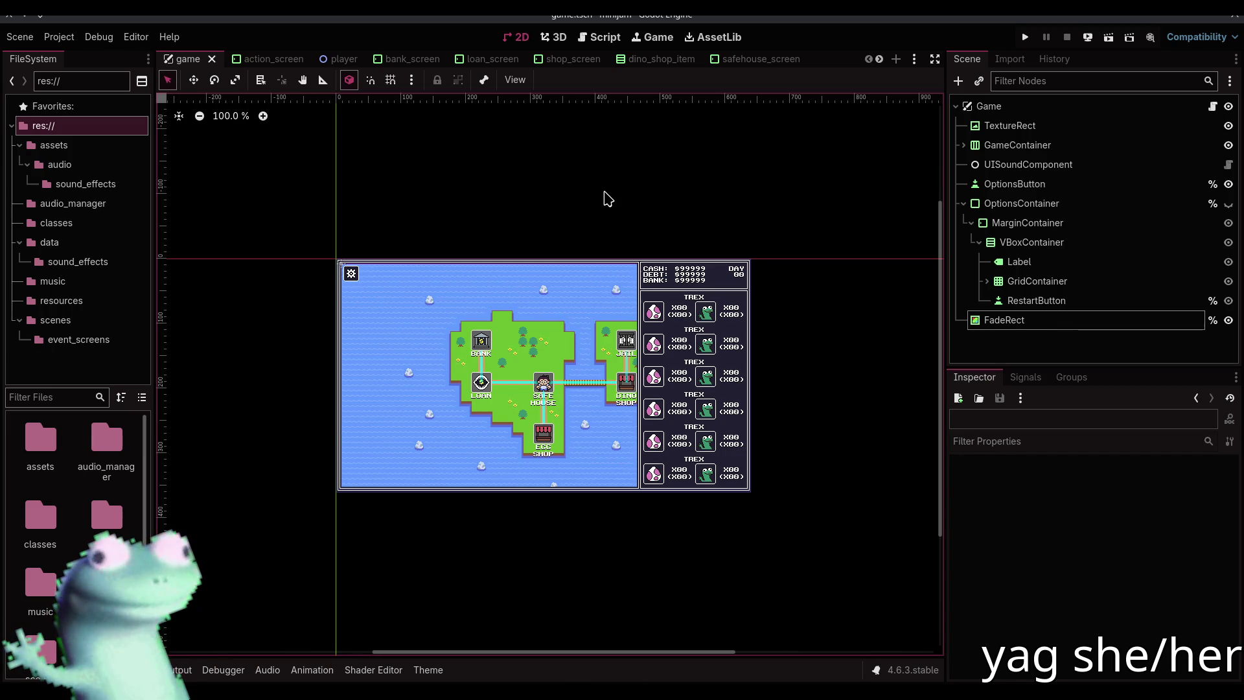
Switch to the title_menu scene tab, deselect all nodes, and go to the DINO browser tab
scroll(732, 59, down, 5)
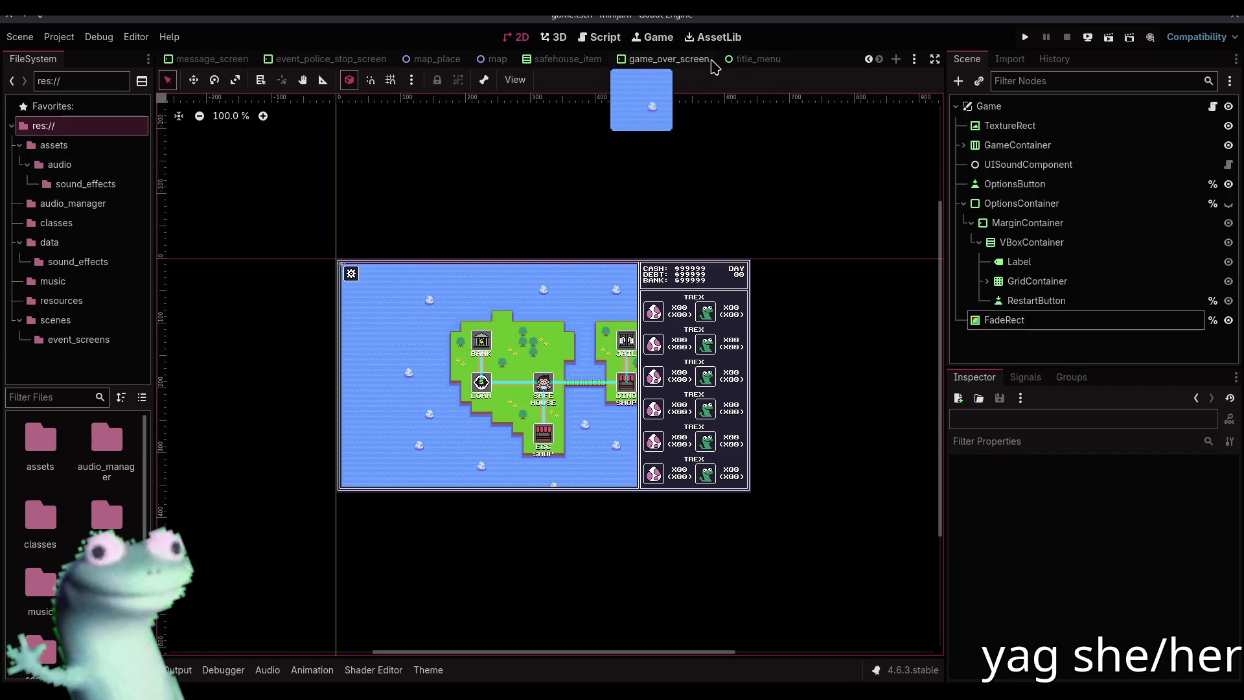
click(758, 59)
click(582, 195)
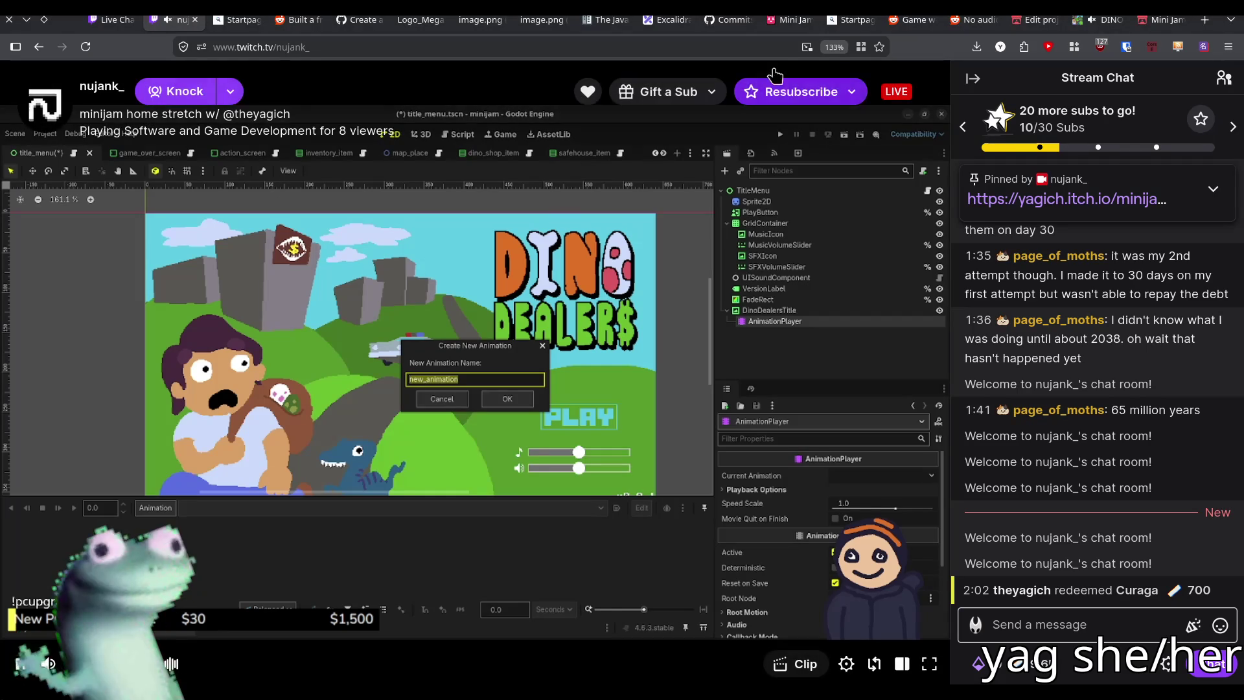
click(1101, 20)
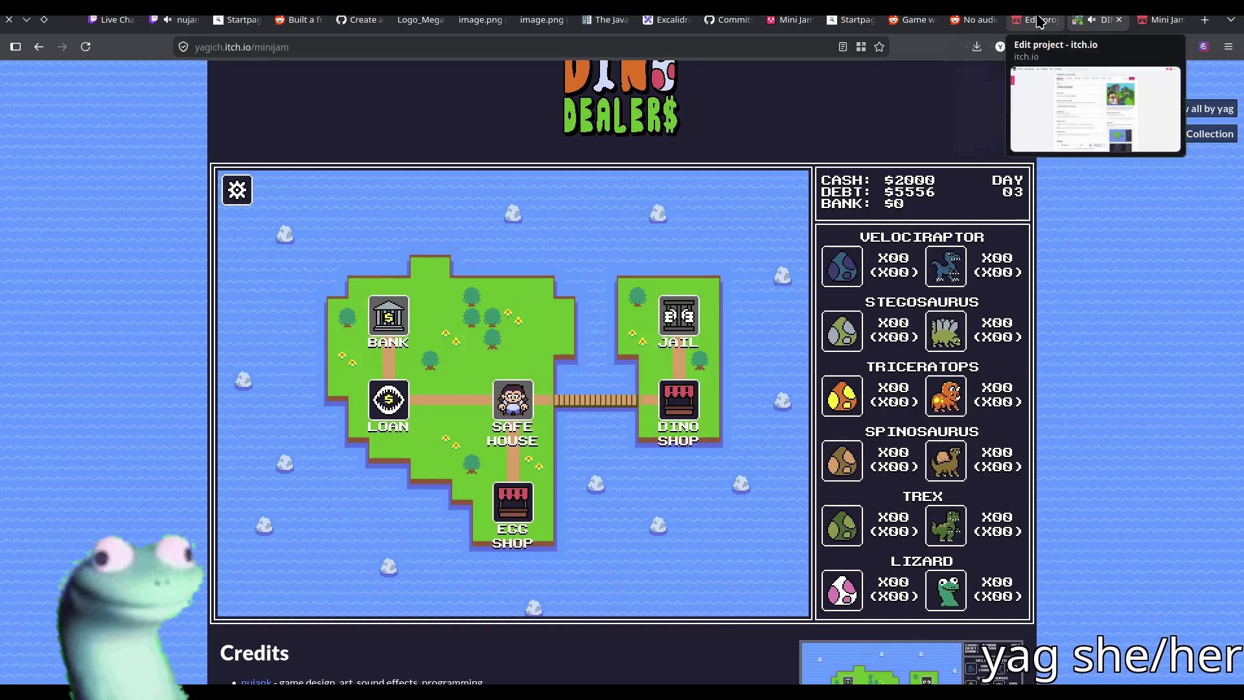
Scroll through the itch.io project editing page, then settle on the Dino Dealers game page
click(1036, 19)
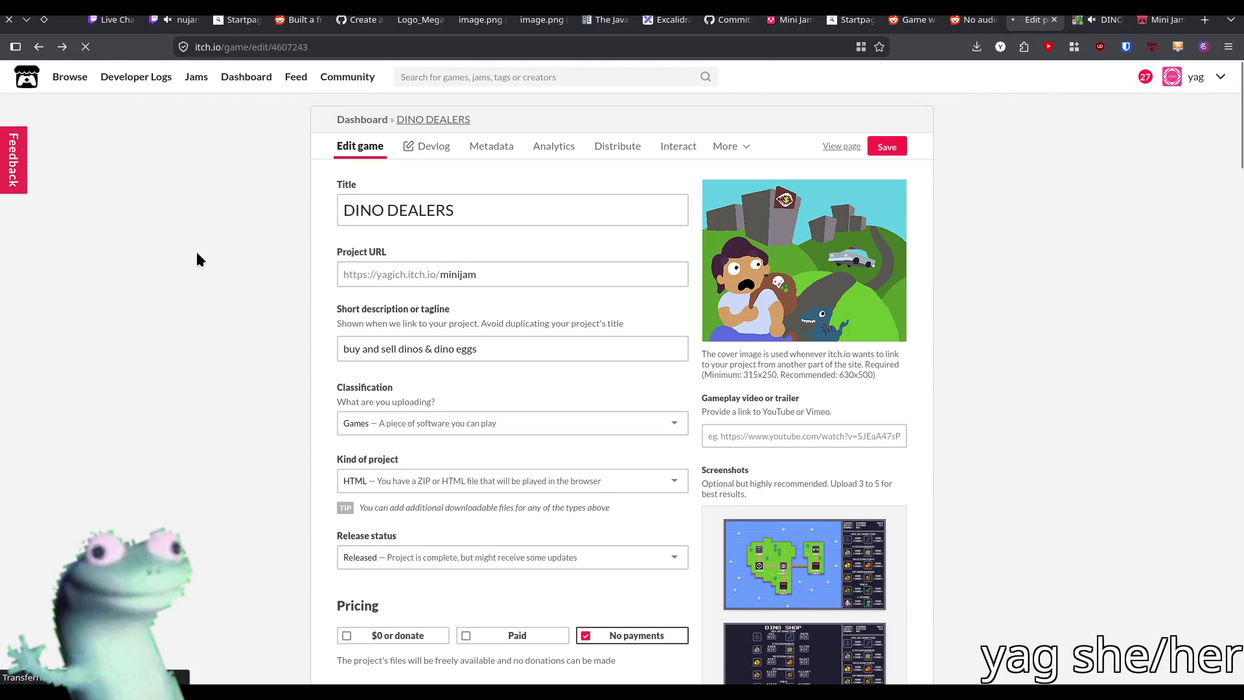
scroll(237, 264, down, 5)
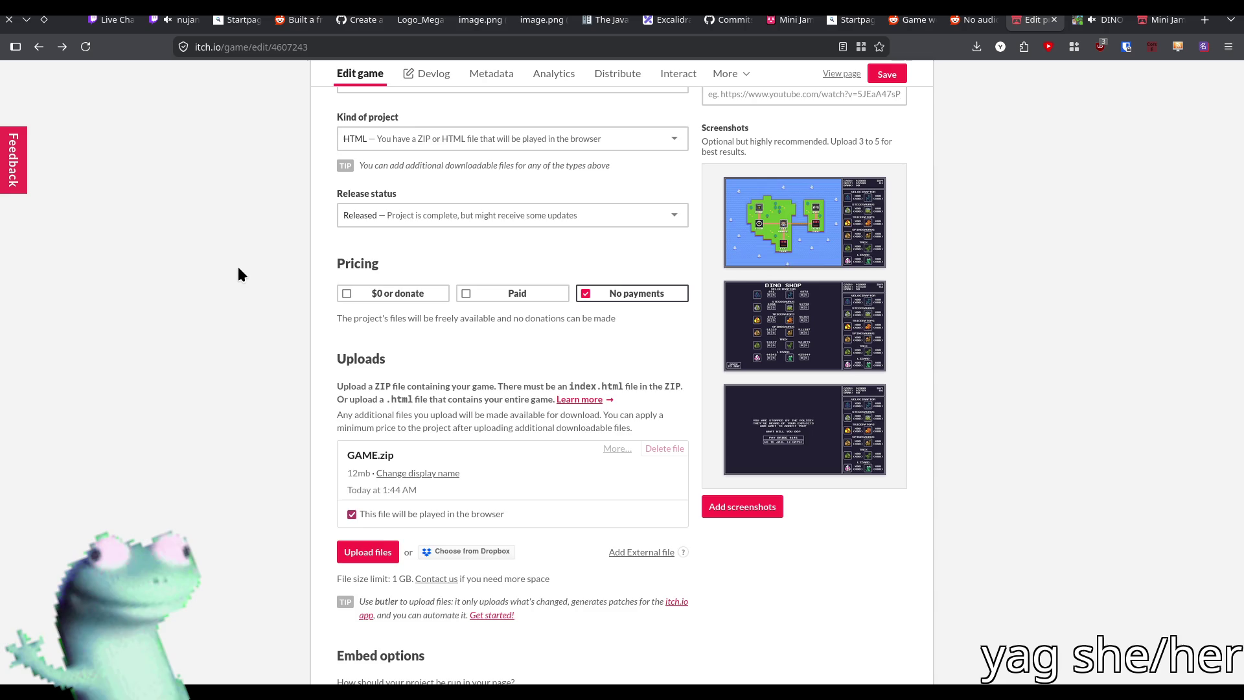
scroll(238, 268, down, 3)
scroll(238, 268, down, 10)
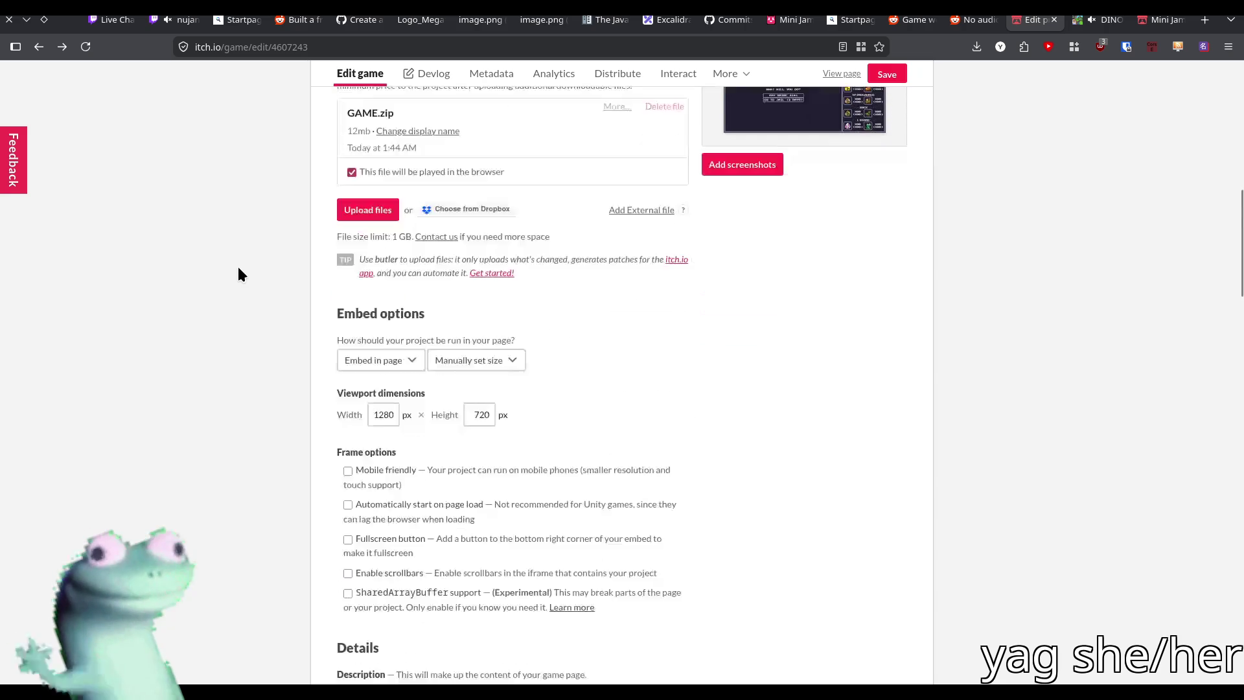
scroll(239, 268, down, 20)
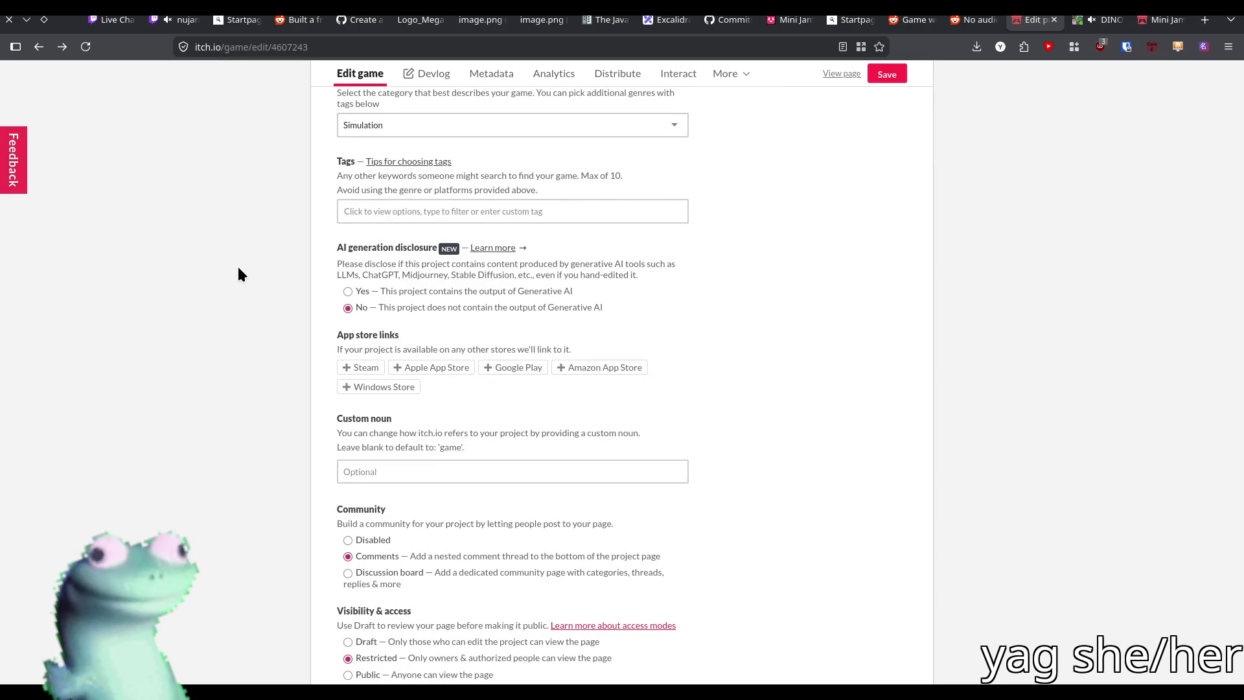
scroll(238, 268, down, 5)
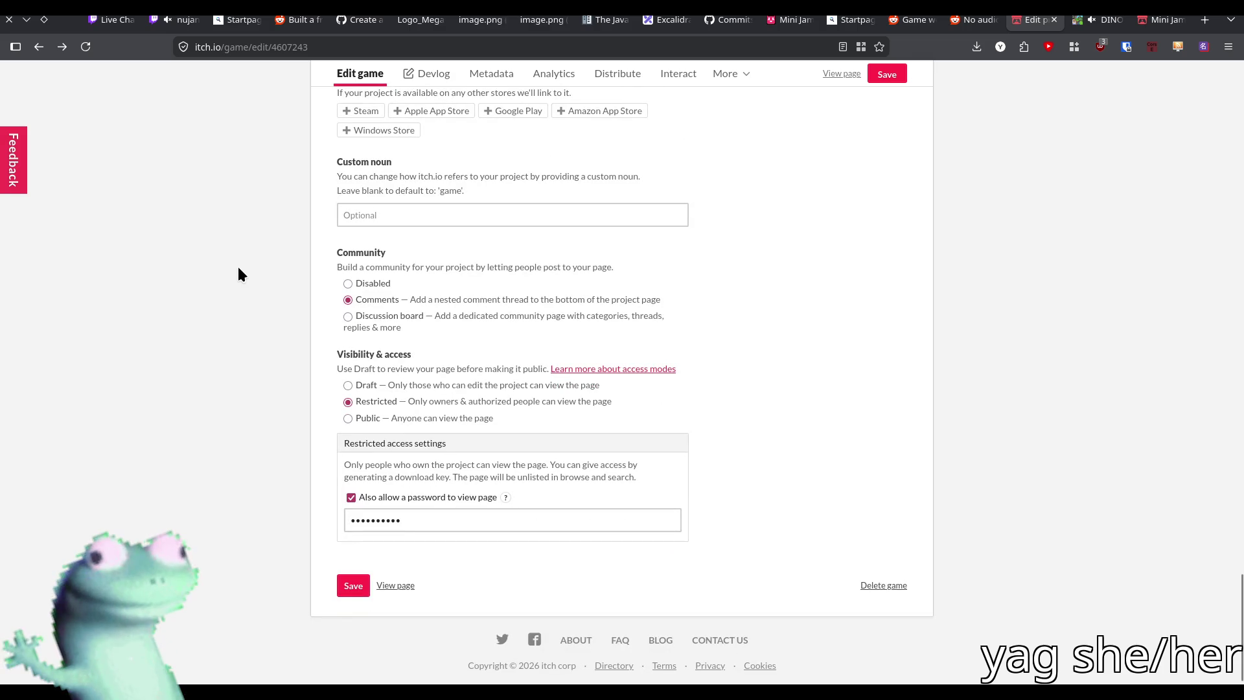
scroll(238, 268, up, 20)
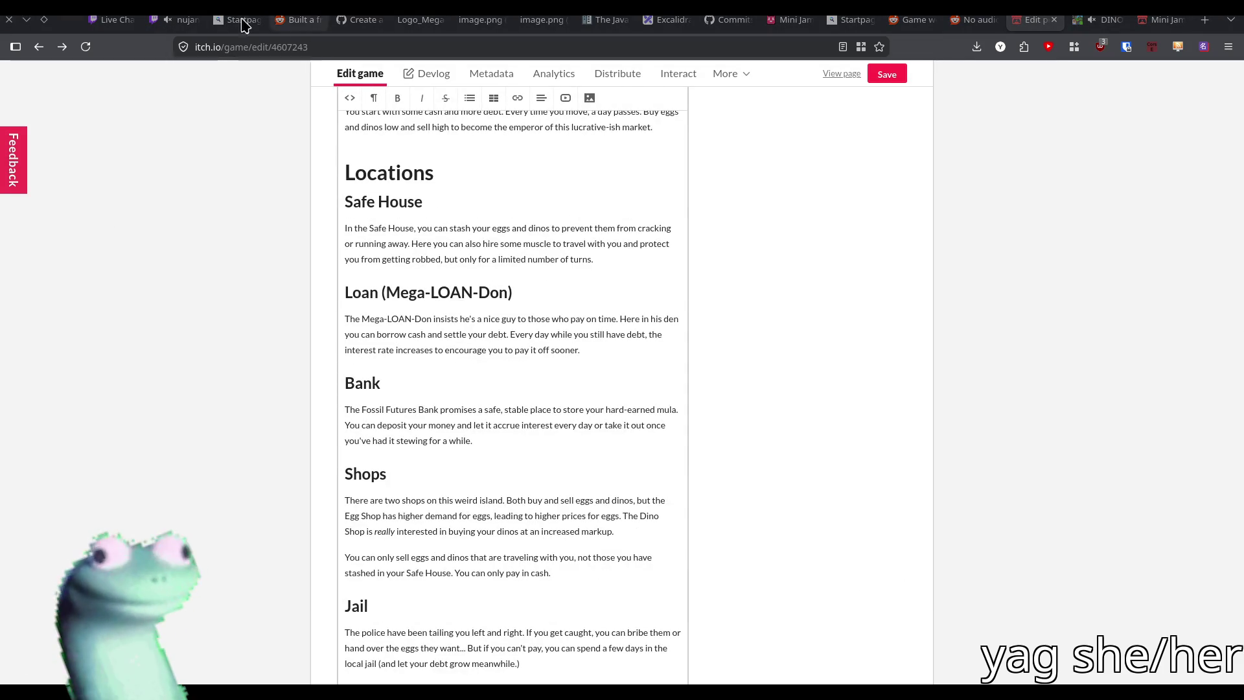
click(175, 19)
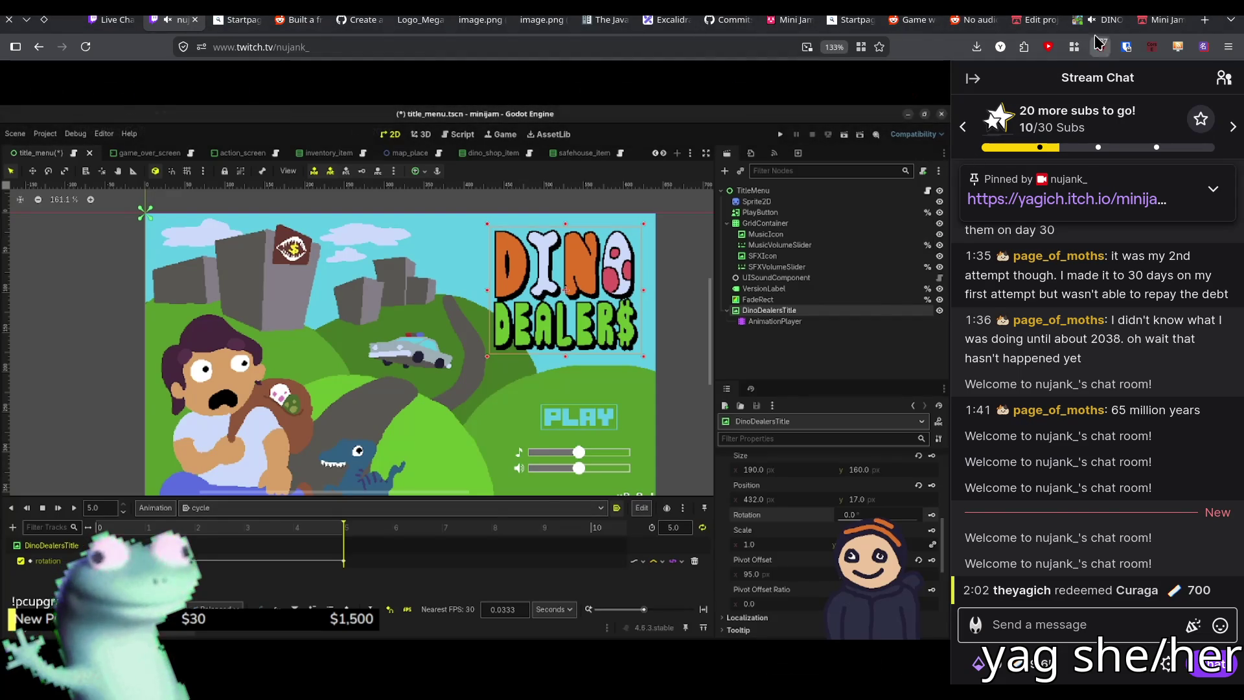
click(1097, 19)
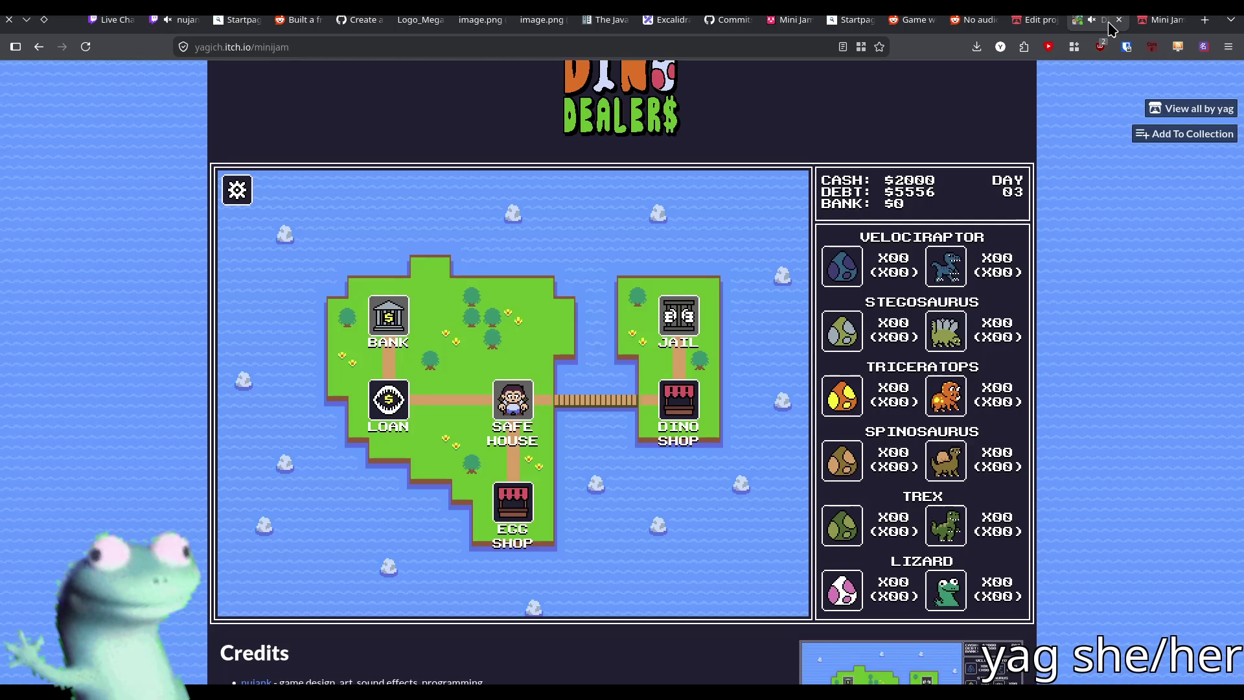
Reload the Dino Dealers page to reset the game and scroll through its description
click(86, 50)
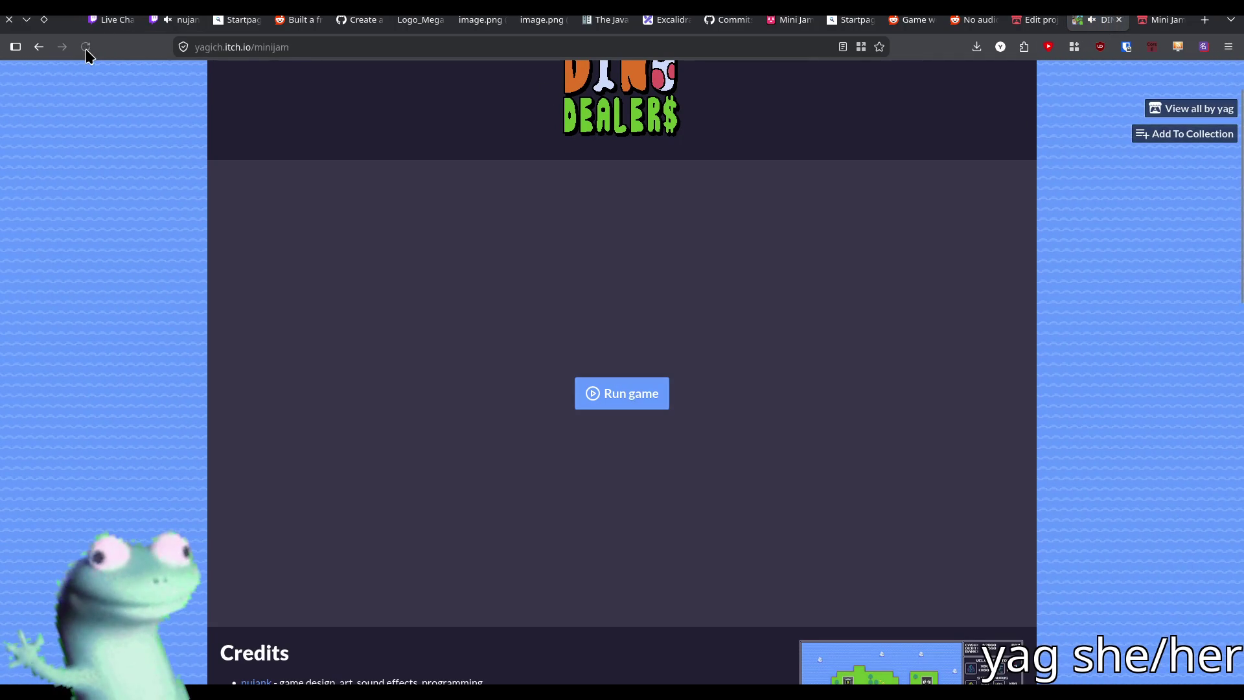
scroll(72, 236, down, 10)
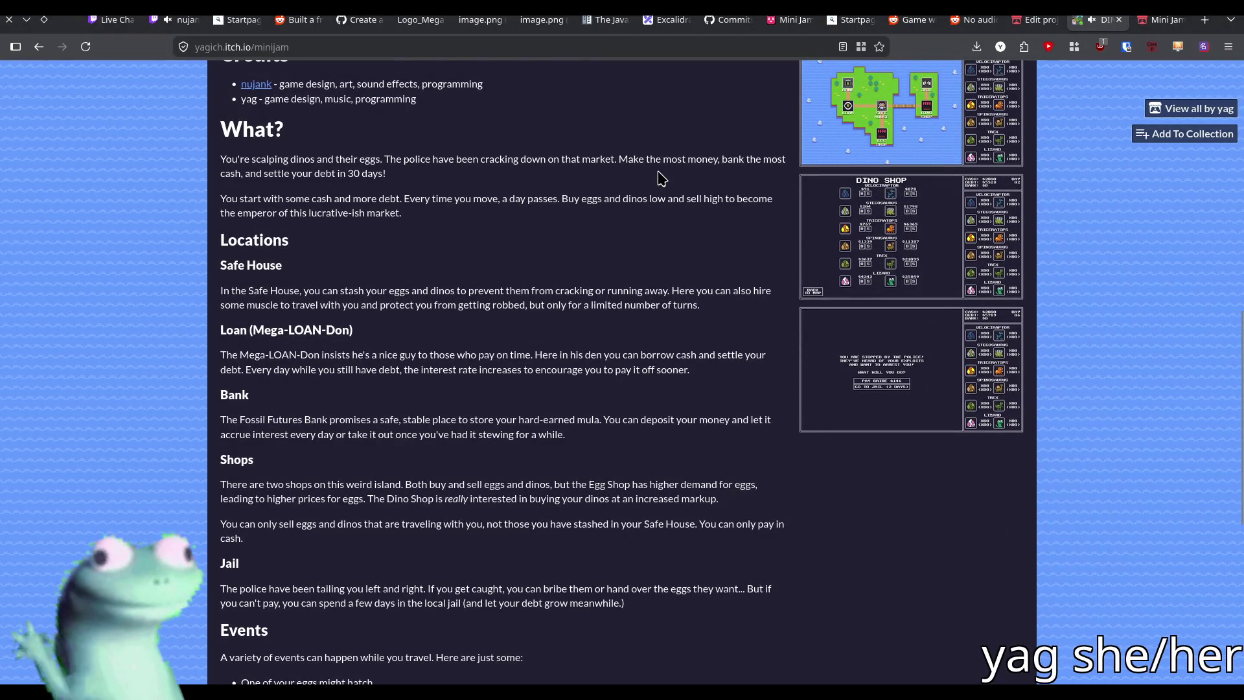
scroll(661, 181, down, 4)
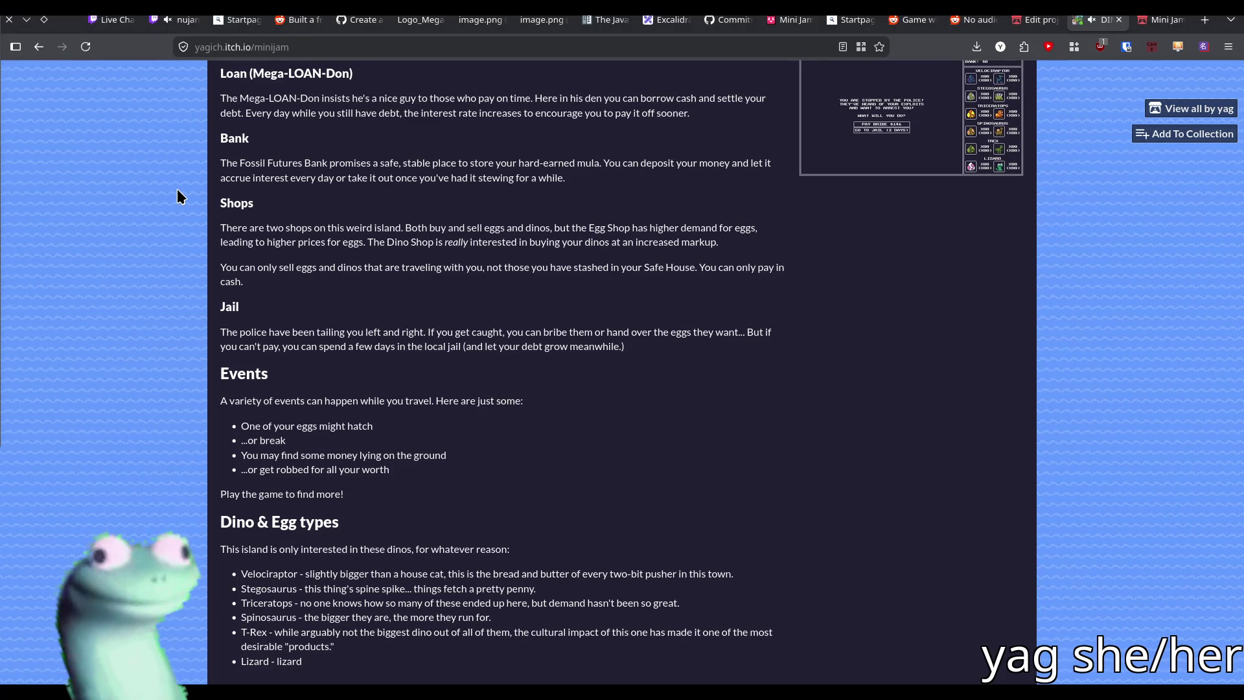
scroll(178, 191, up, 6)
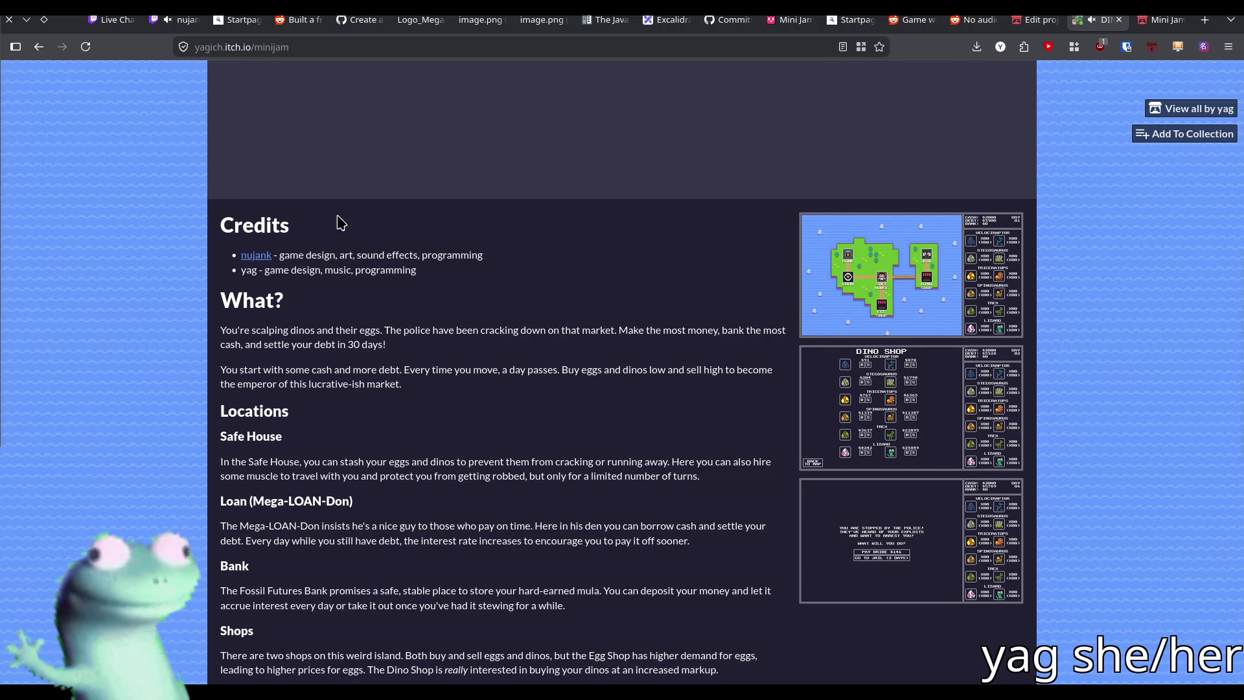
Read through the Events and Dino & Egg types description, then Alt+Tab back to Godot
scroll(349, 259, down, 2)
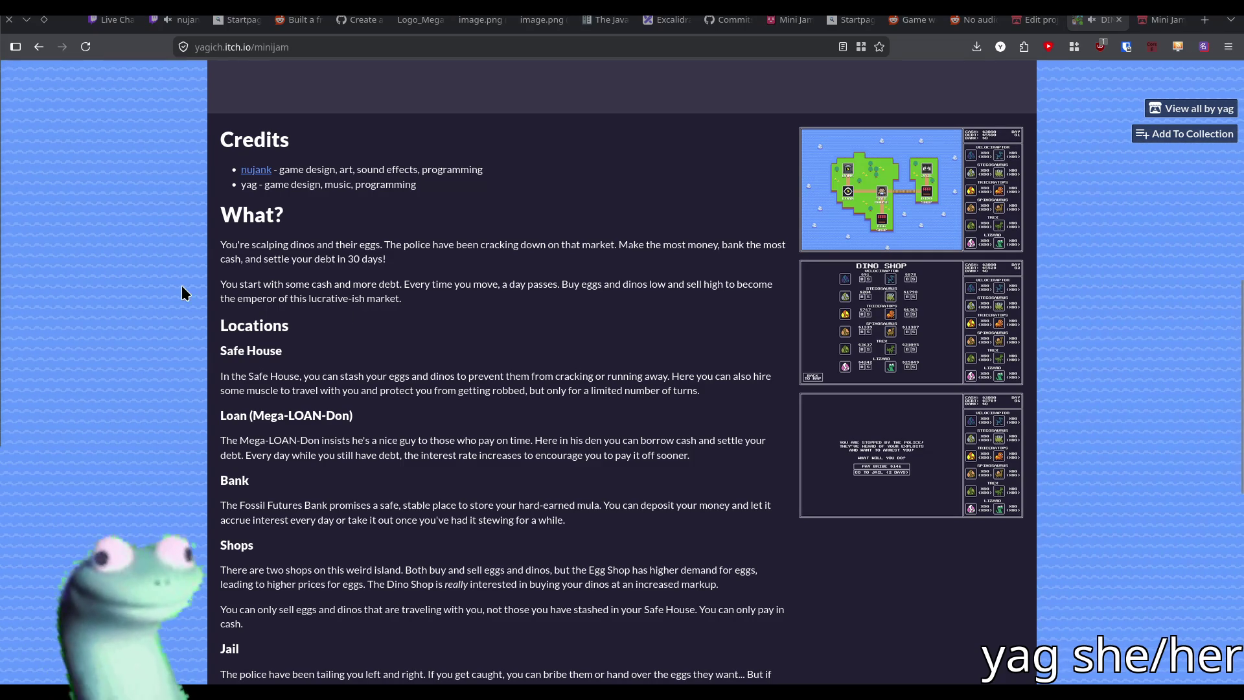
scroll(182, 289, down, 2)
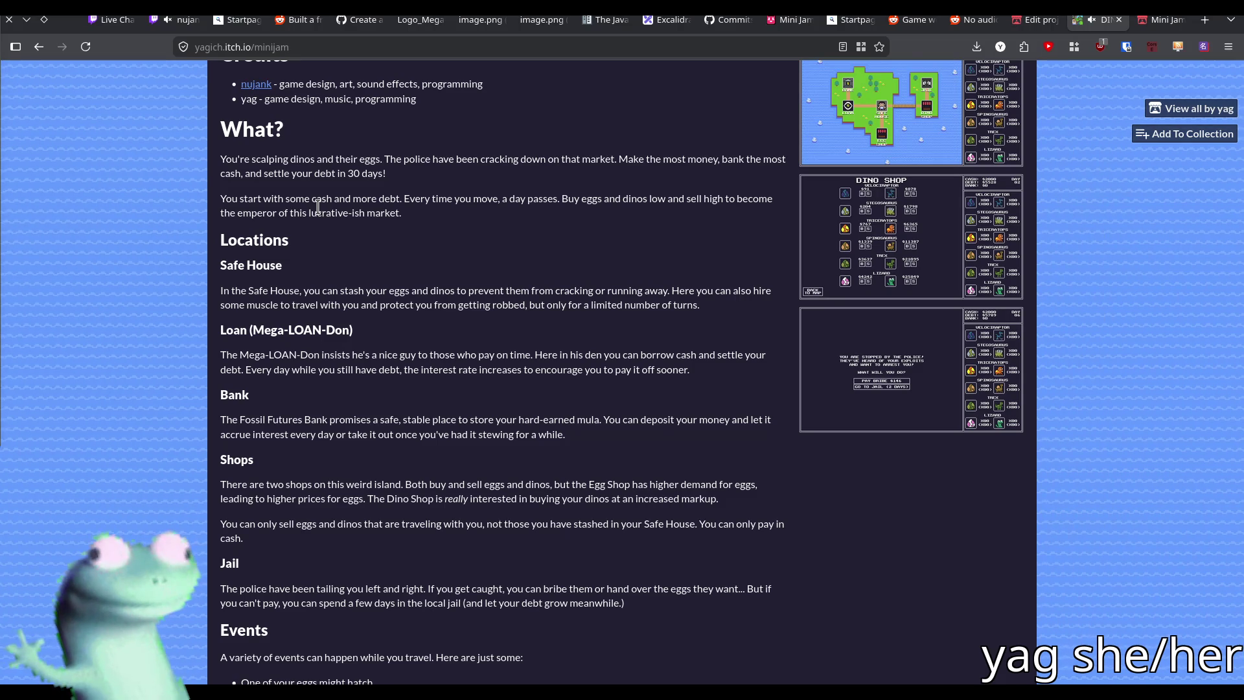
scroll(317, 206, up, 2)
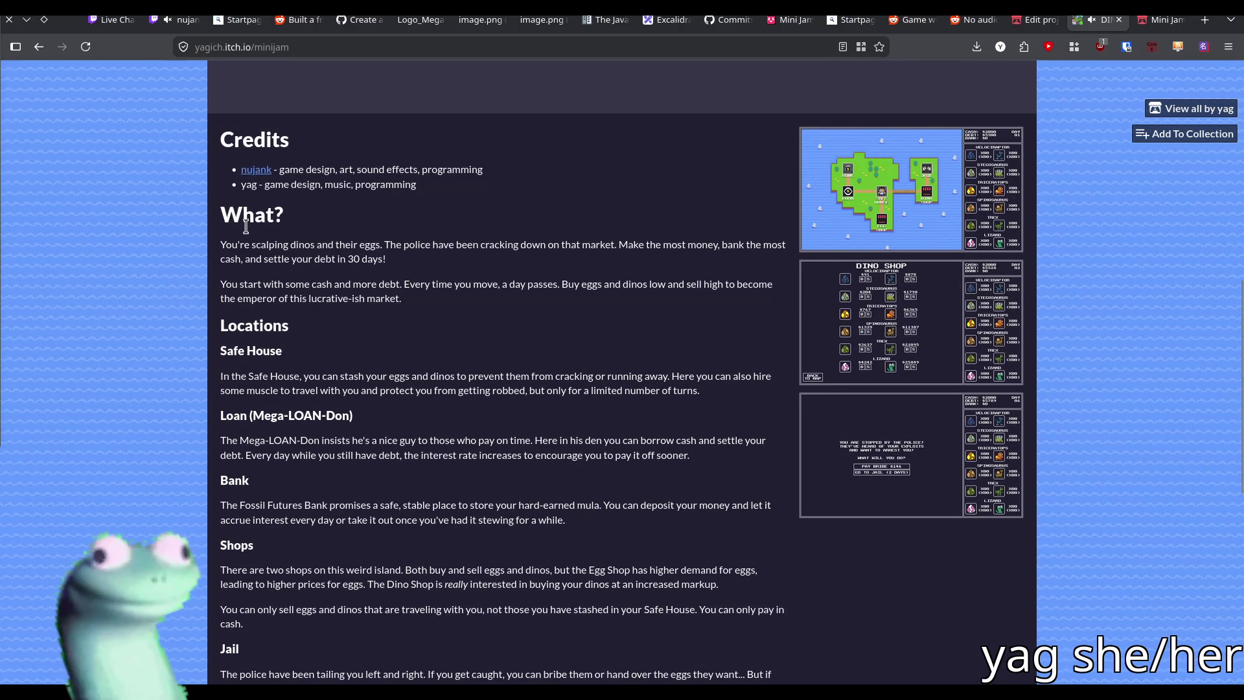
scroll(212, 227, down, 2)
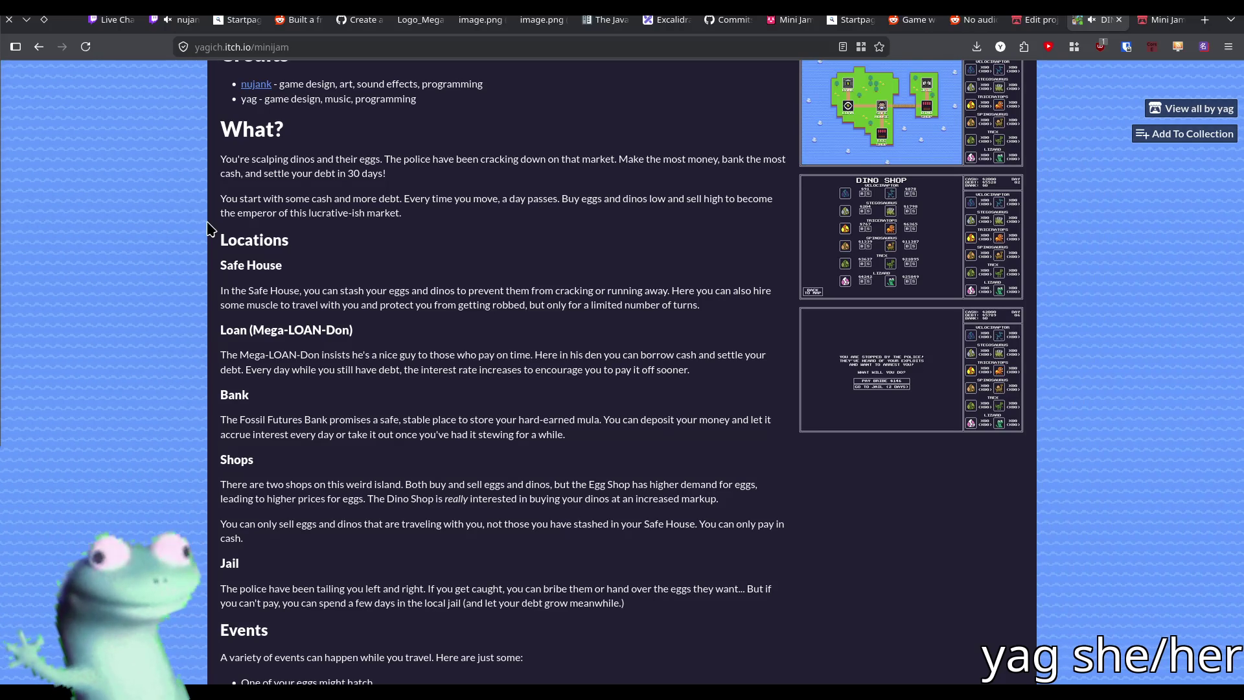
scroll(209, 227, up, 15)
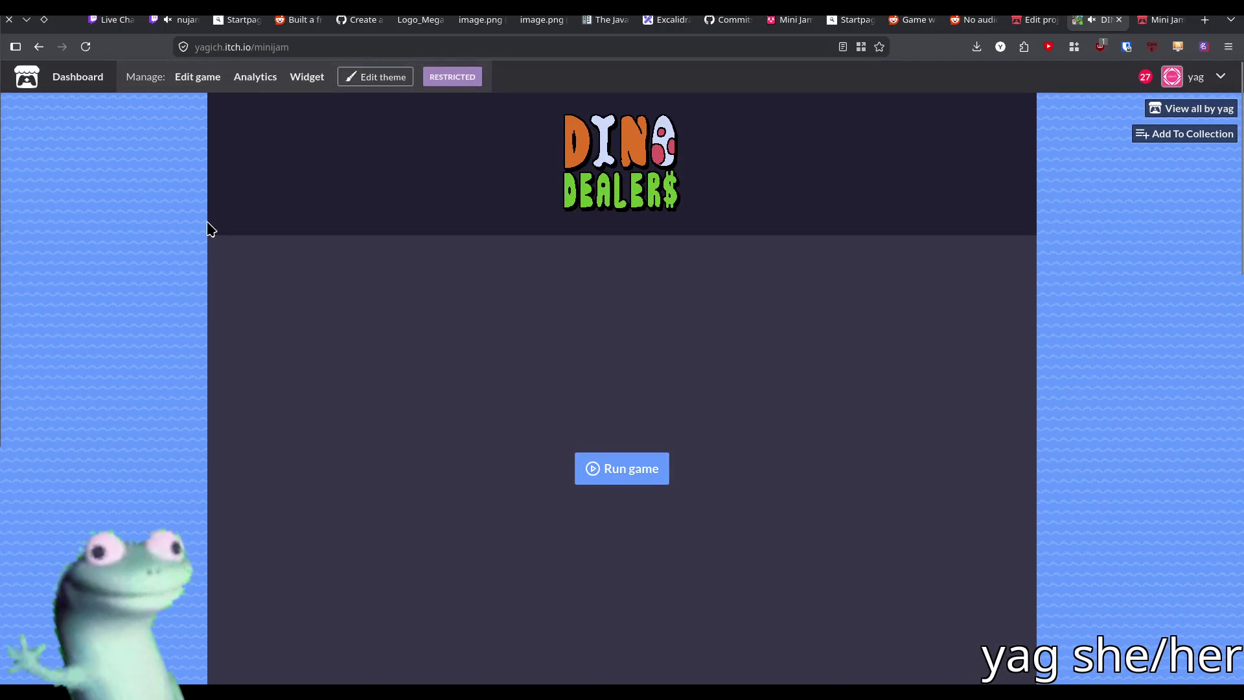
scroll(209, 228, down, 5)
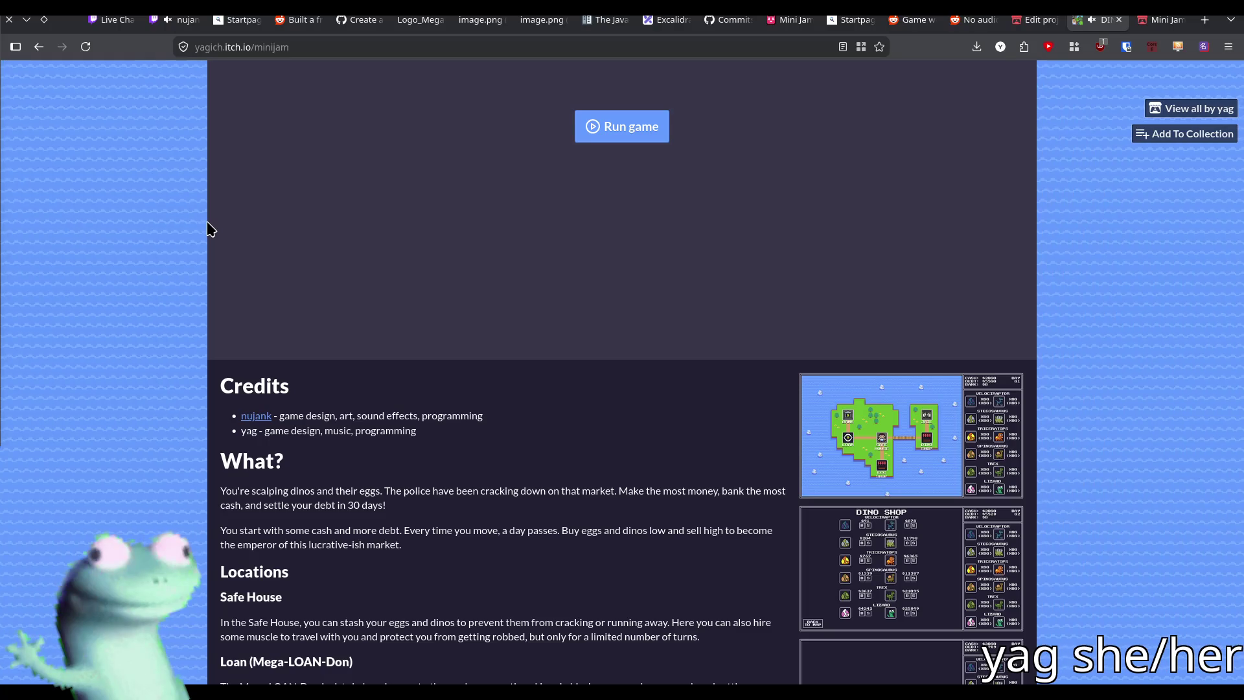
scroll(988, 152, up, 5)
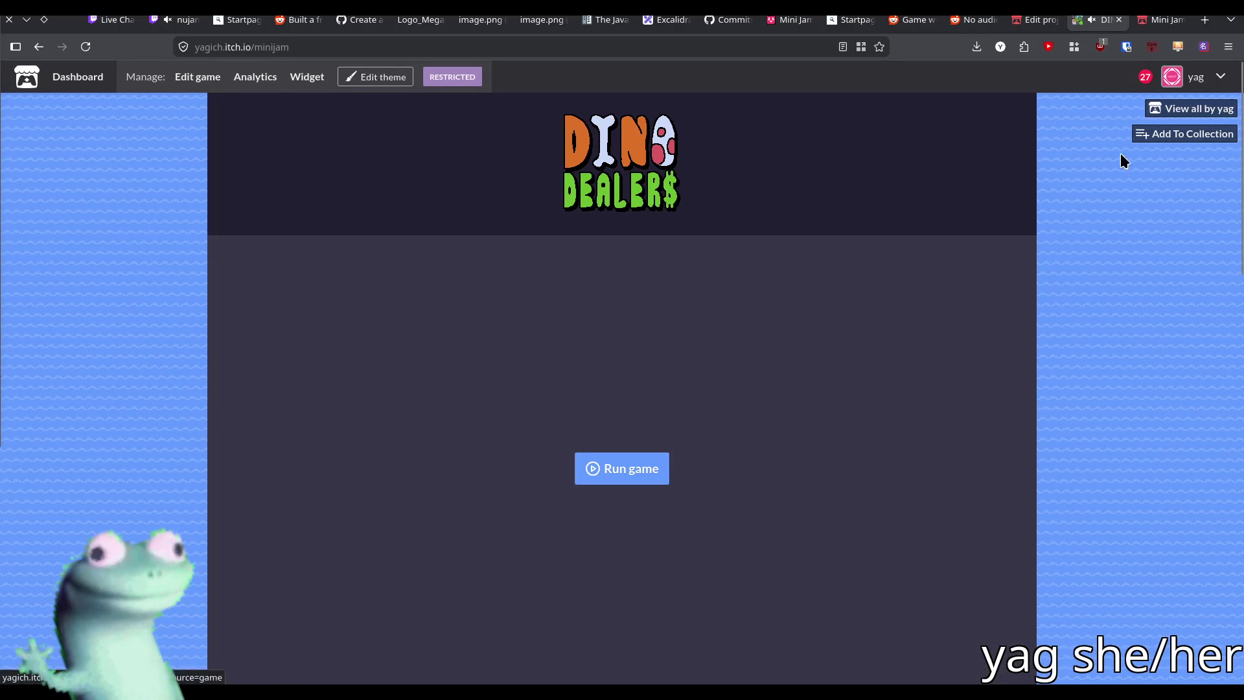
scroll(1077, 174, down, 4)
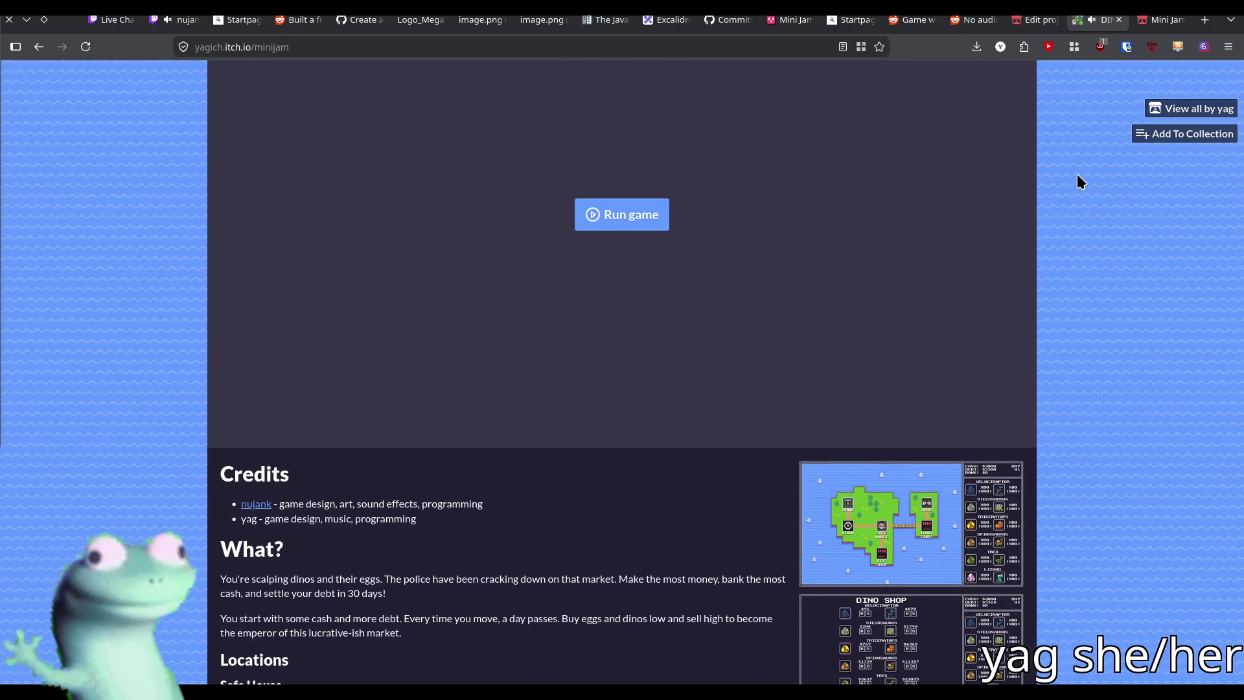
scroll(1077, 174, down, 3)
scroll(1077, 180, down, 3)
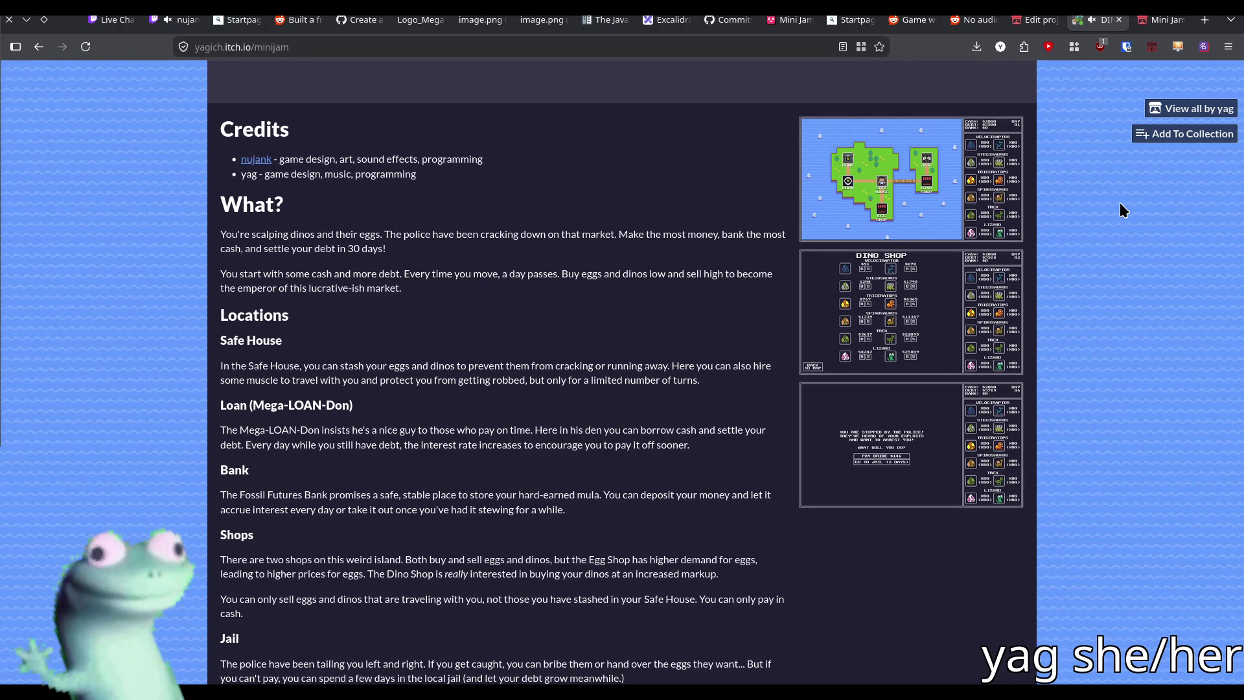
key(alt+Tab)
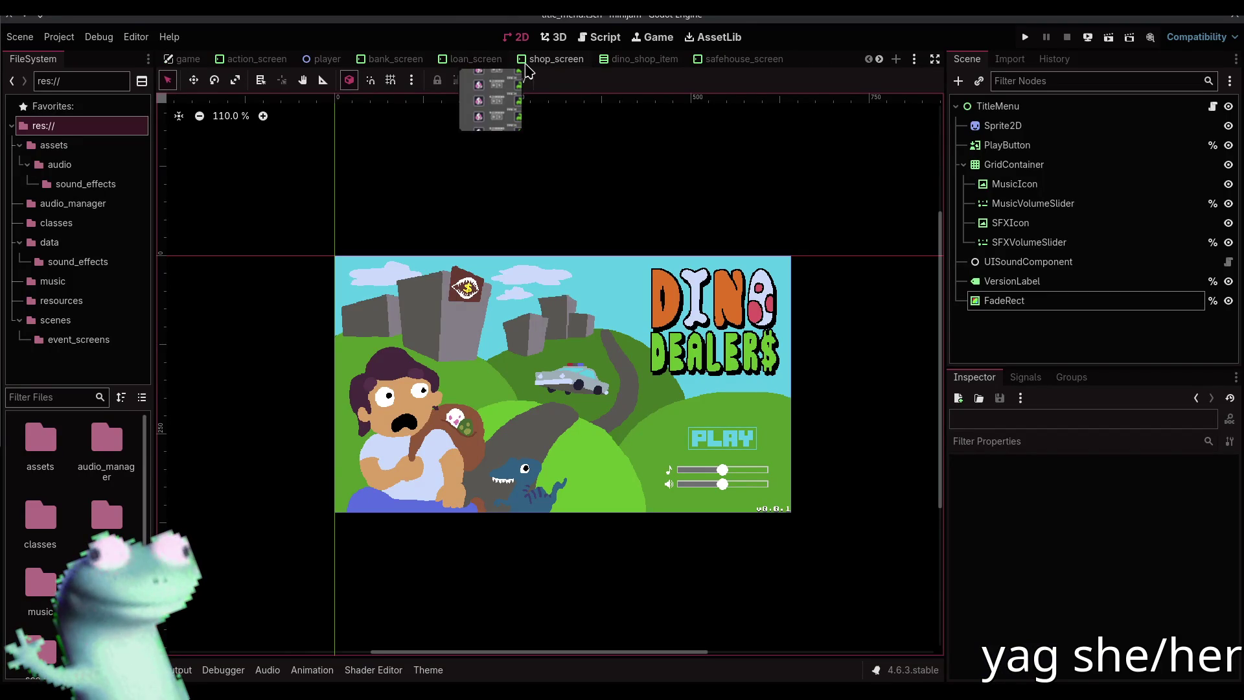
Open game.gd from the script list in Godot's script editor
click(585, 41)
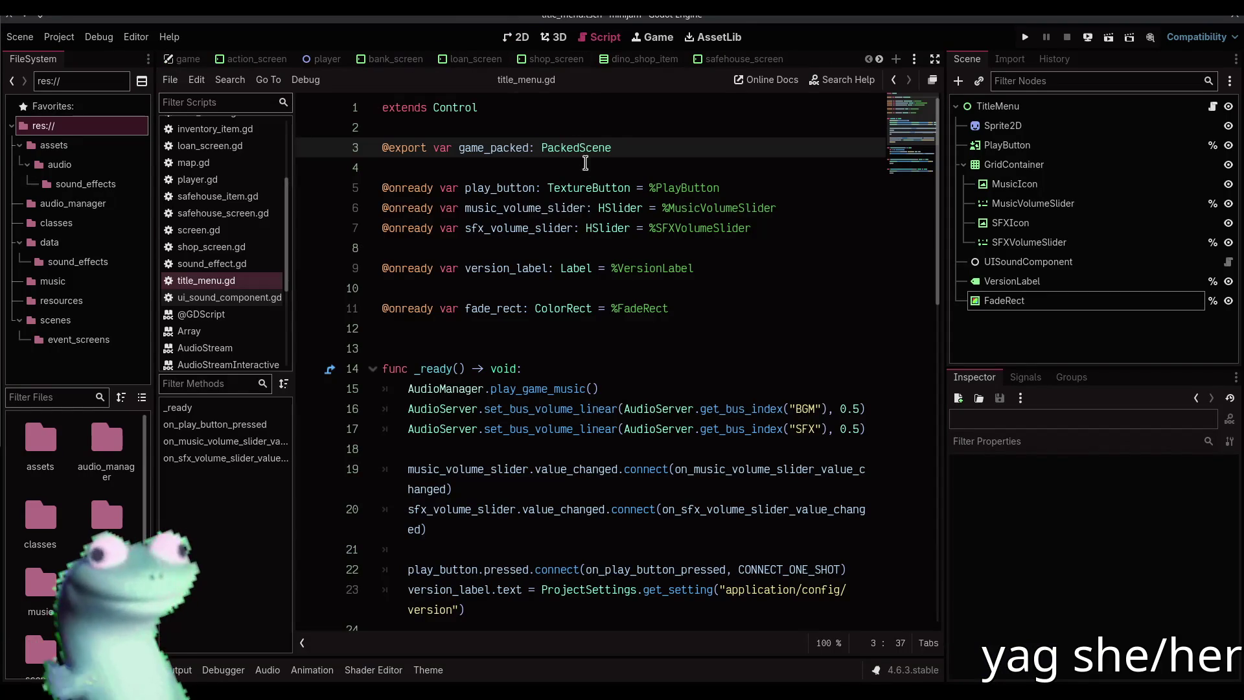
click(623, 167)
scroll(223, 210, up, 4)
click(226, 211)
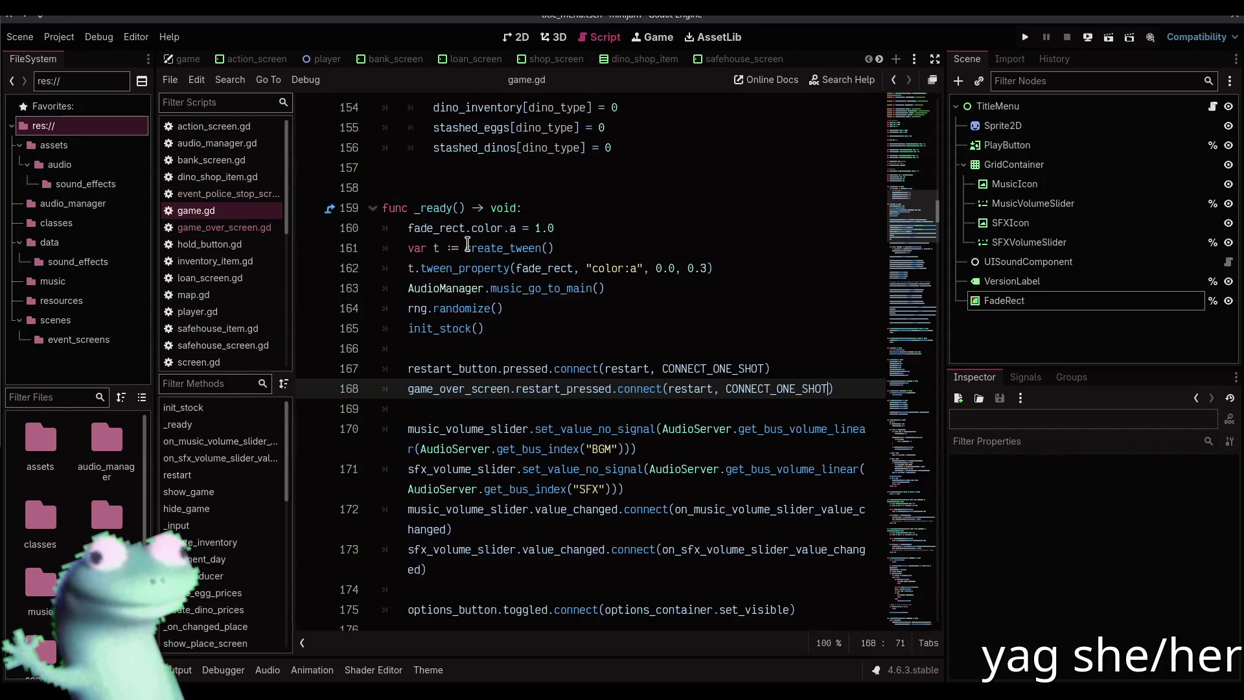
scroll(797, 227, down, 3)
click(796, 227)
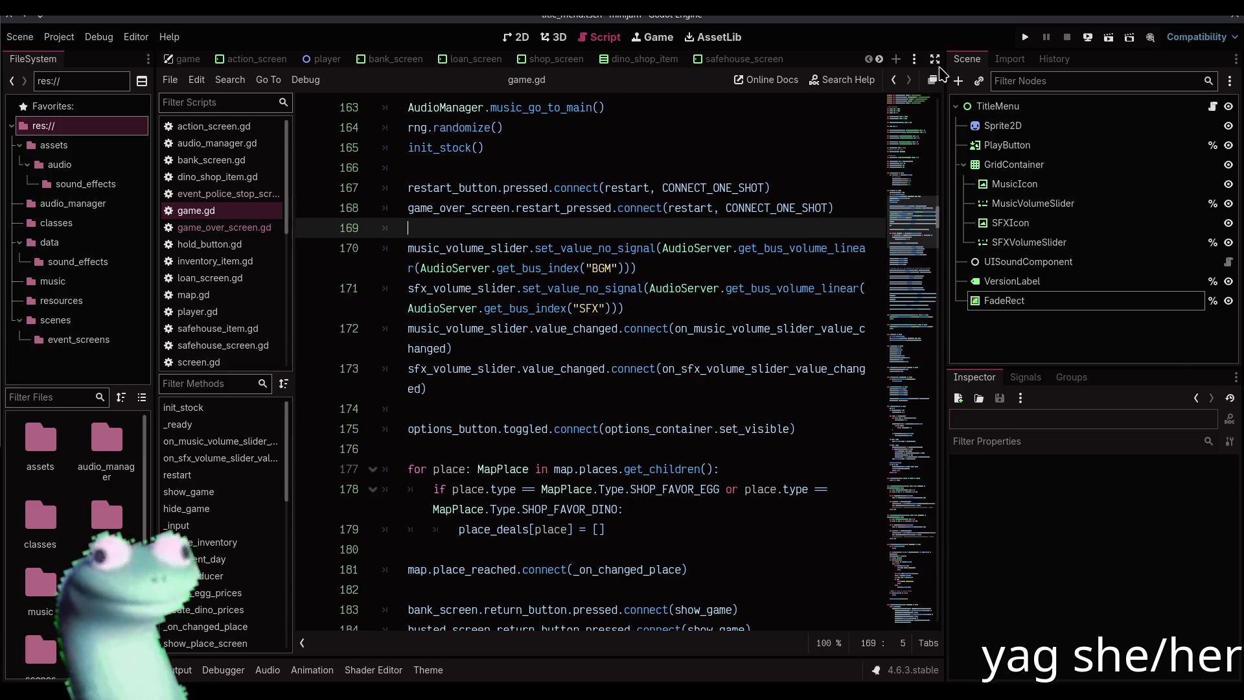
Expand the script editor to full width, jump to increment_day, then open game_over_screen.gd's setup function
click(935, 59)
scroll(94, 514, down, 5)
scroll(94, 514, up, 5)
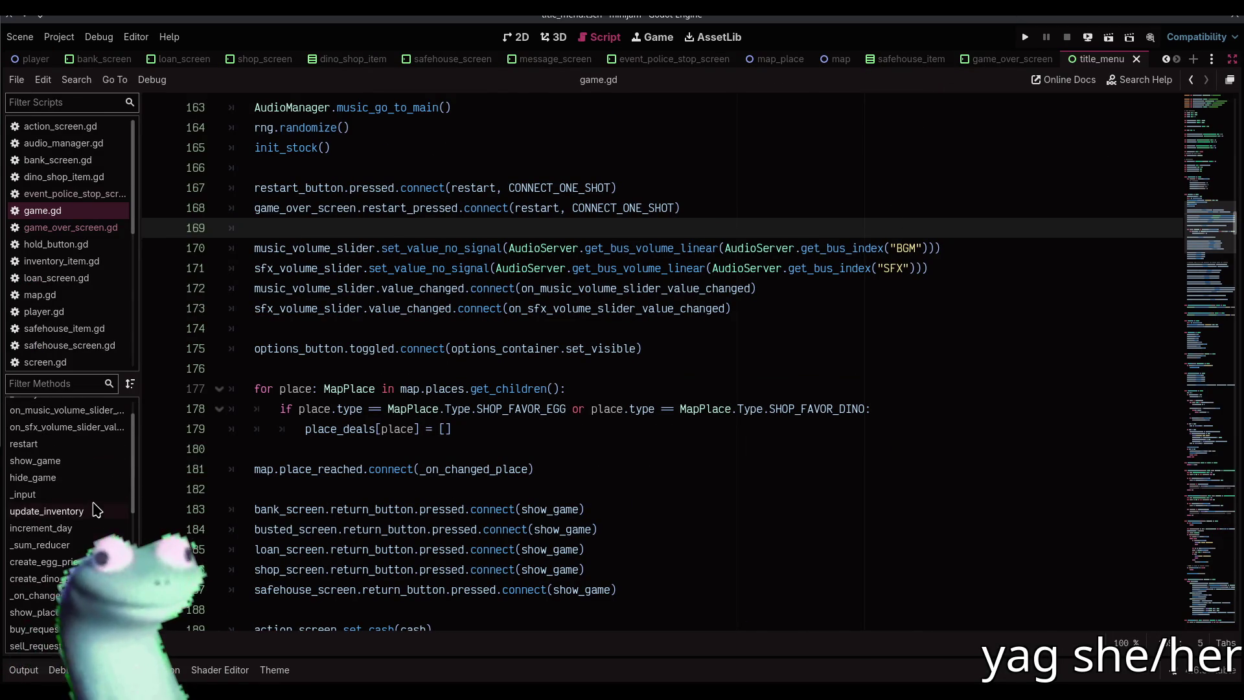
scroll(94, 512, up, 2)
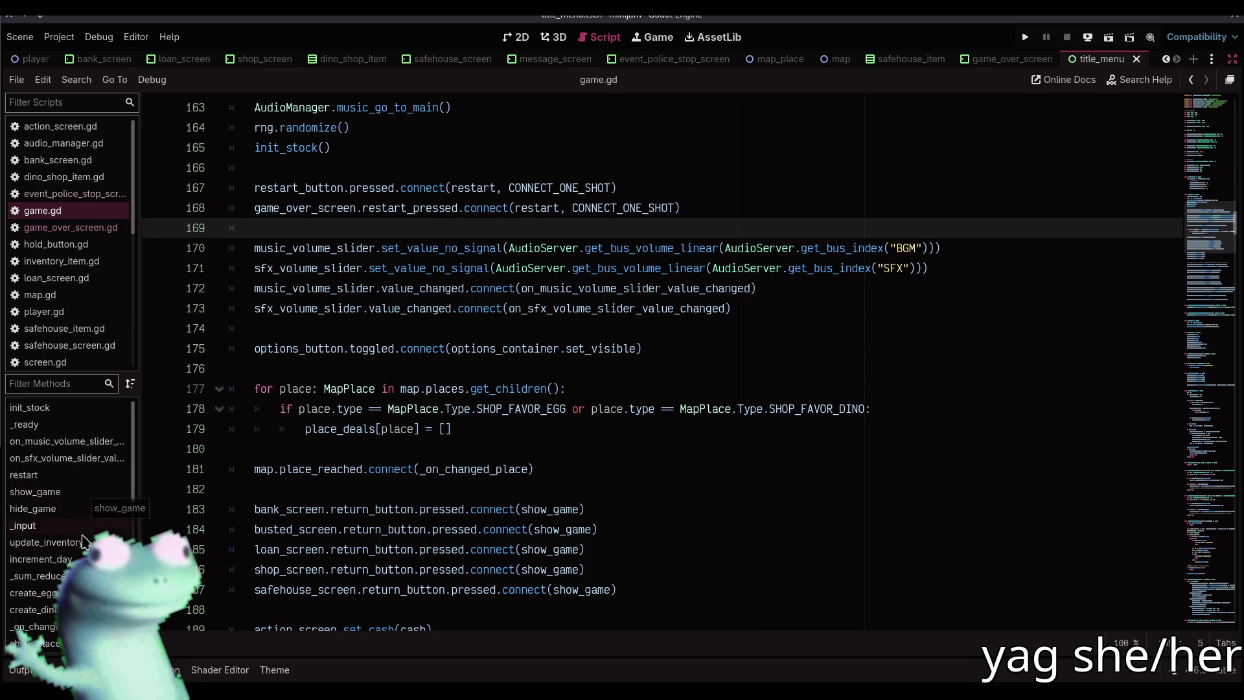
click(45, 558)
scroll(411, 410, down, 9)
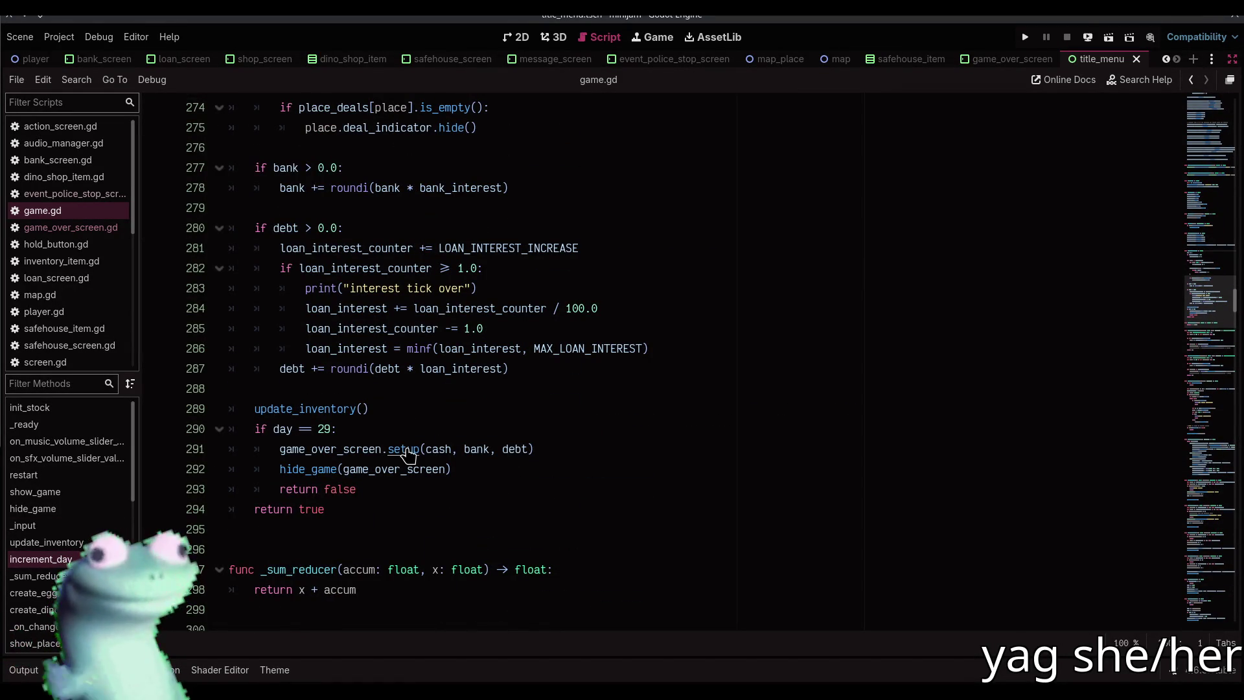
ctrl+click(408, 452)
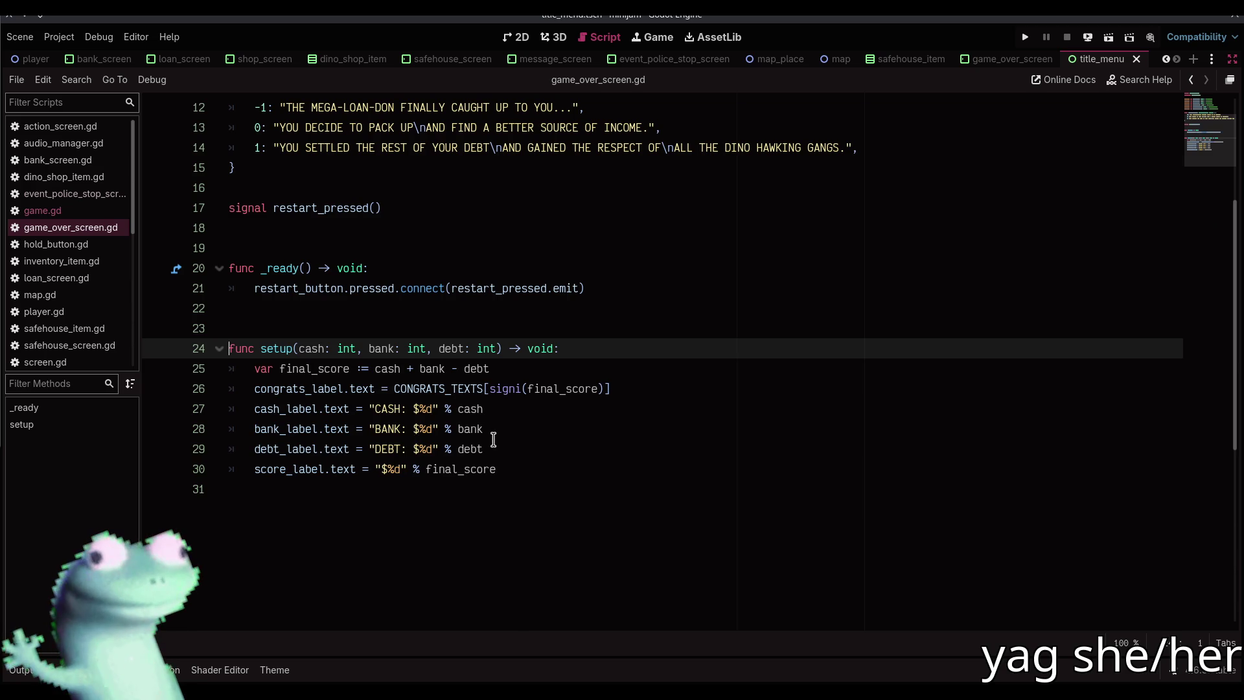
Rewrite line 25's bank bonus as (bank + roundi(bank * 0.05)) and save
click(506, 468)
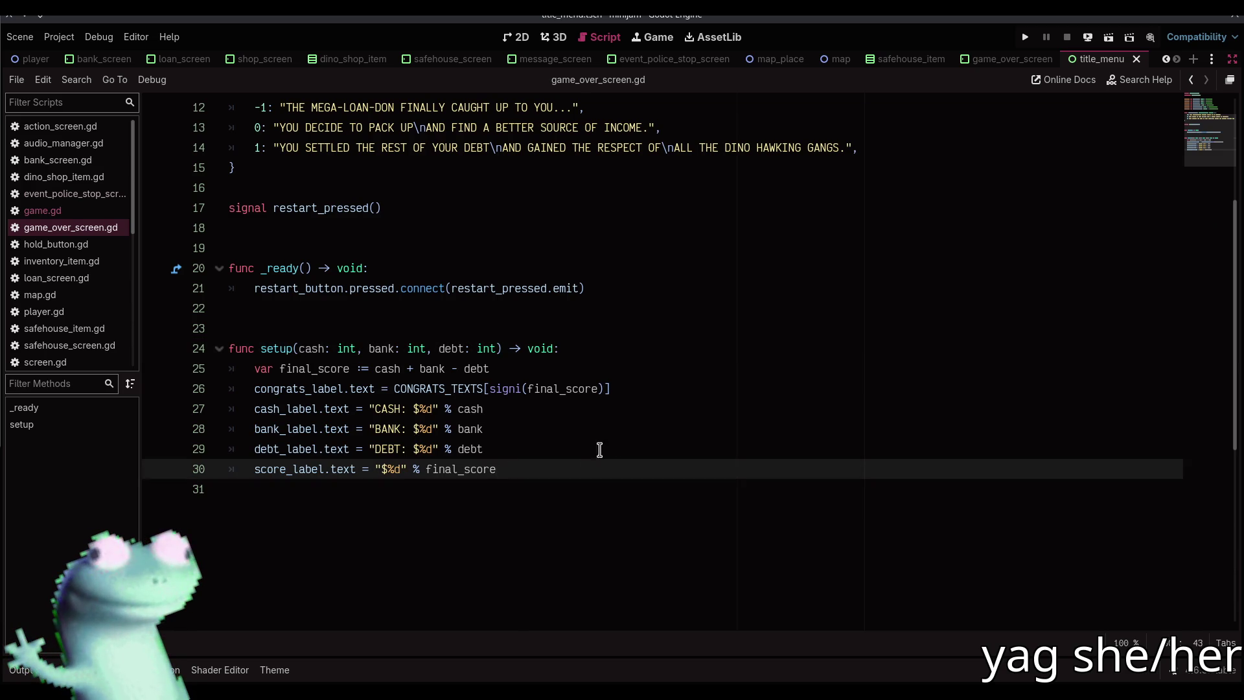
click(489, 367)
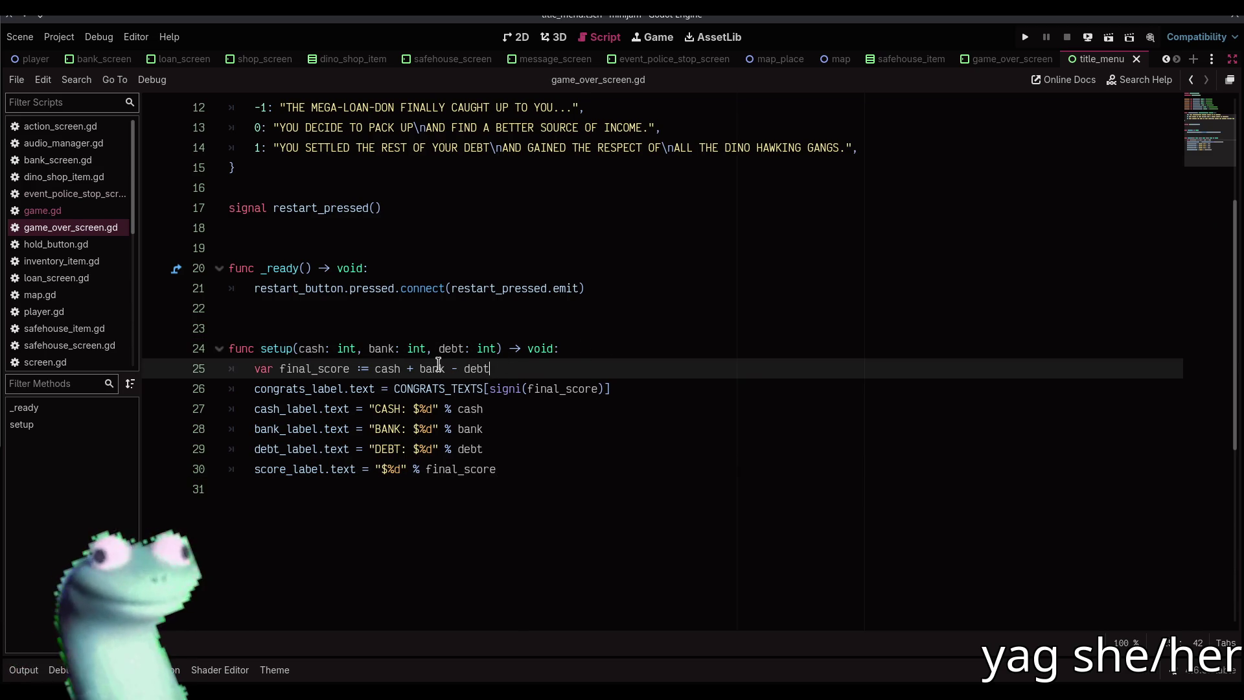
double_click(434, 367)
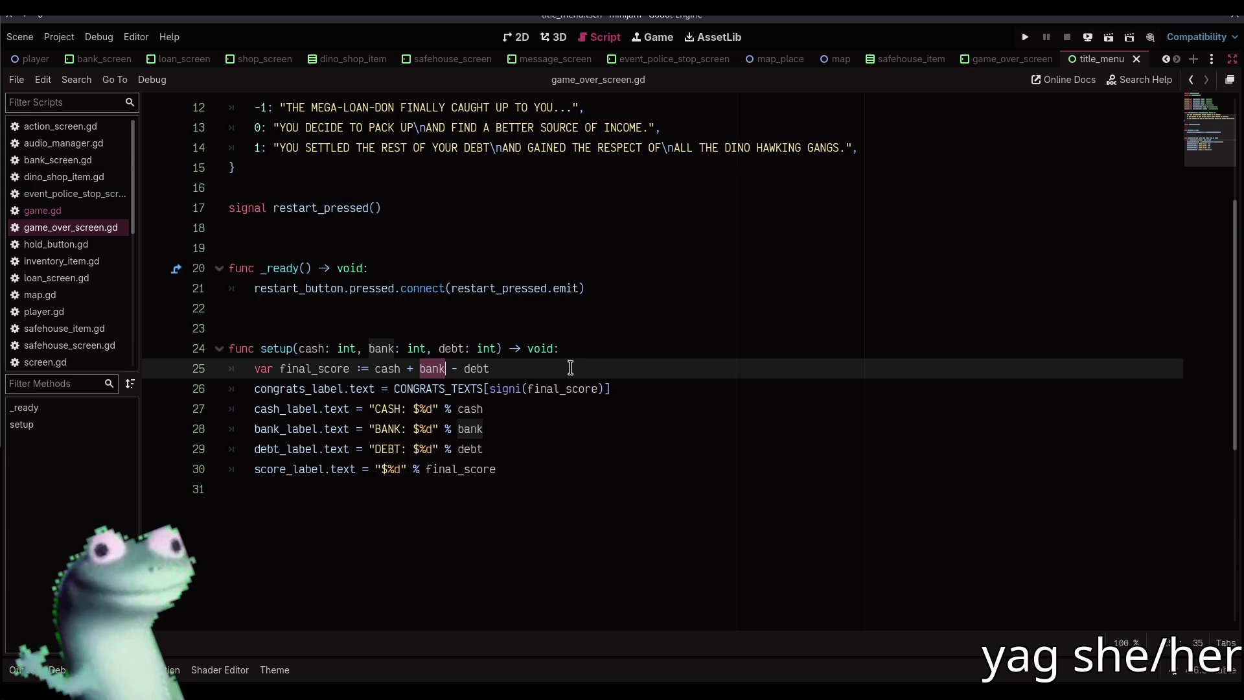
text((bank +)
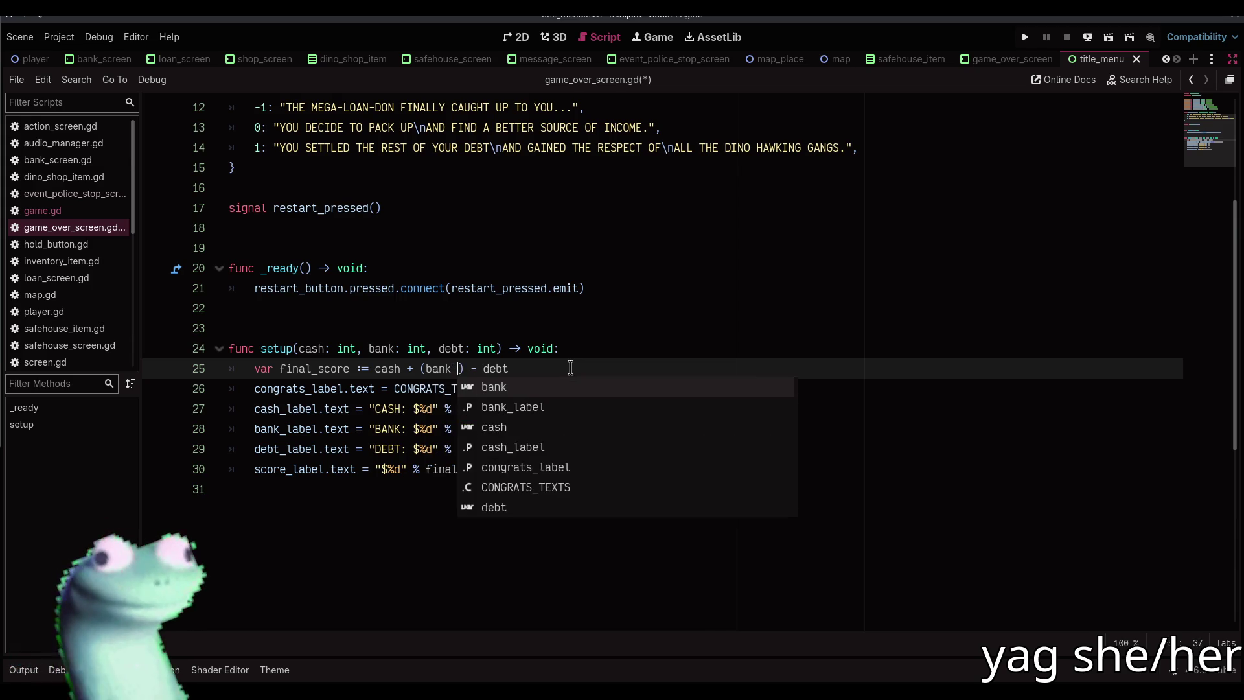
text( bank * 0)
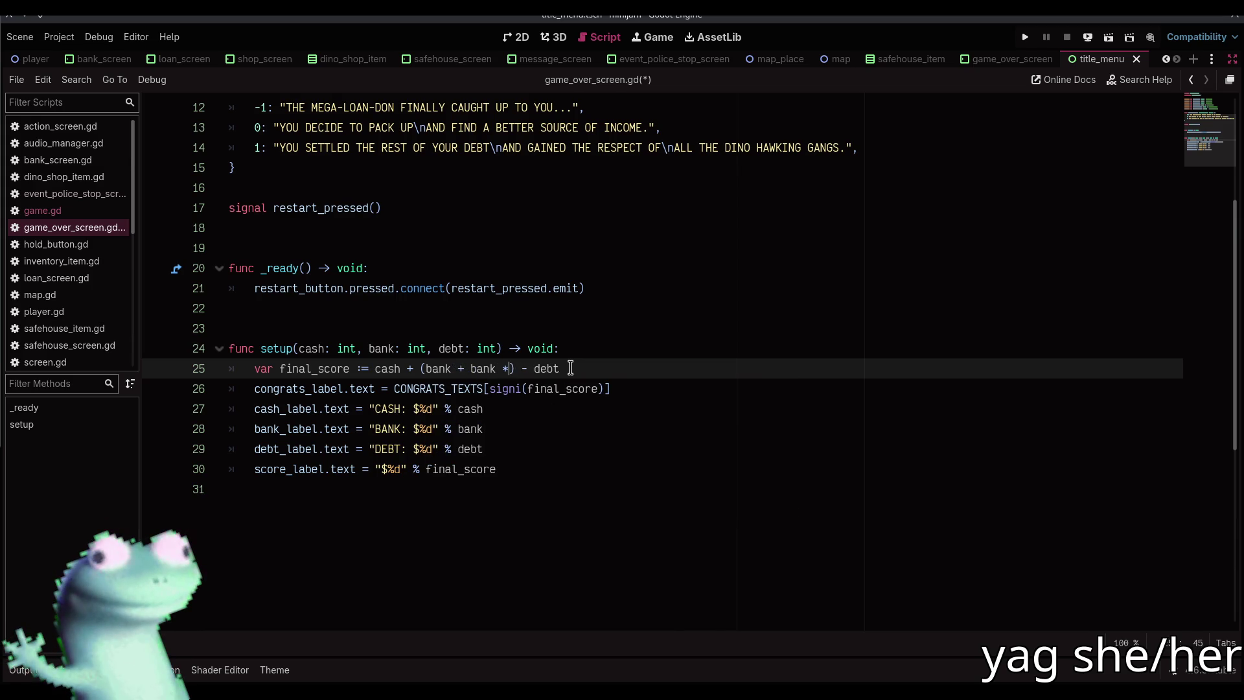
text(.1)
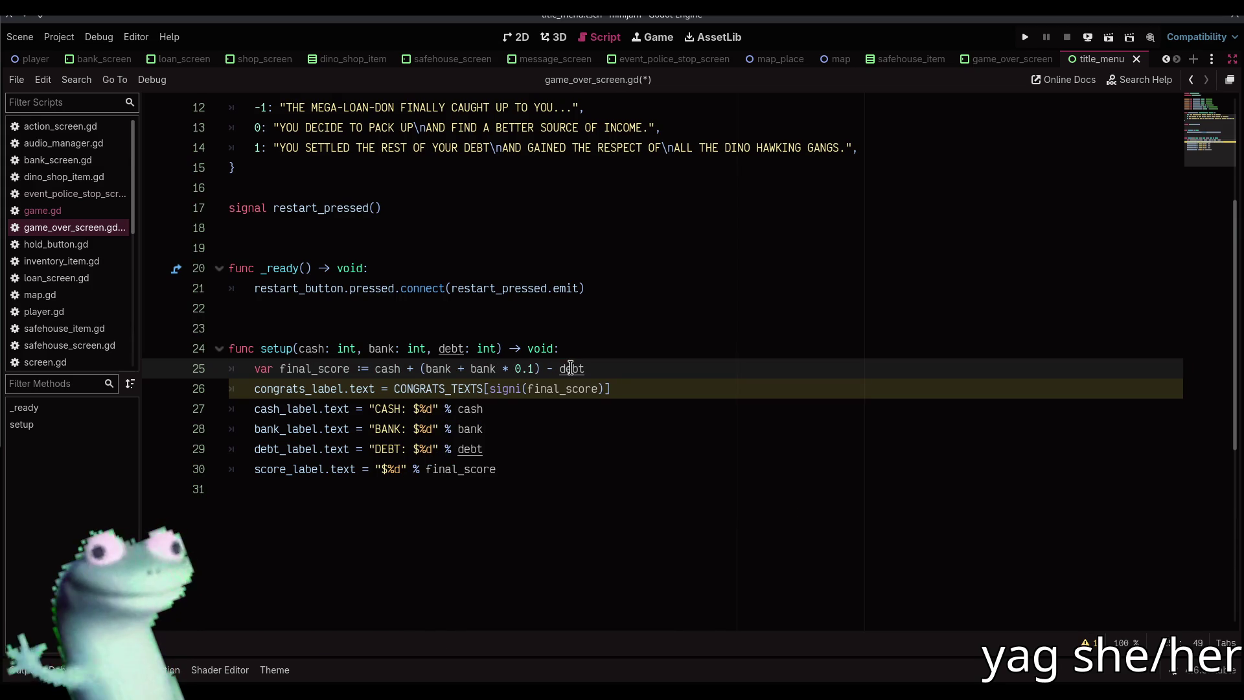
key(Right)
key(Right)
key(Right)
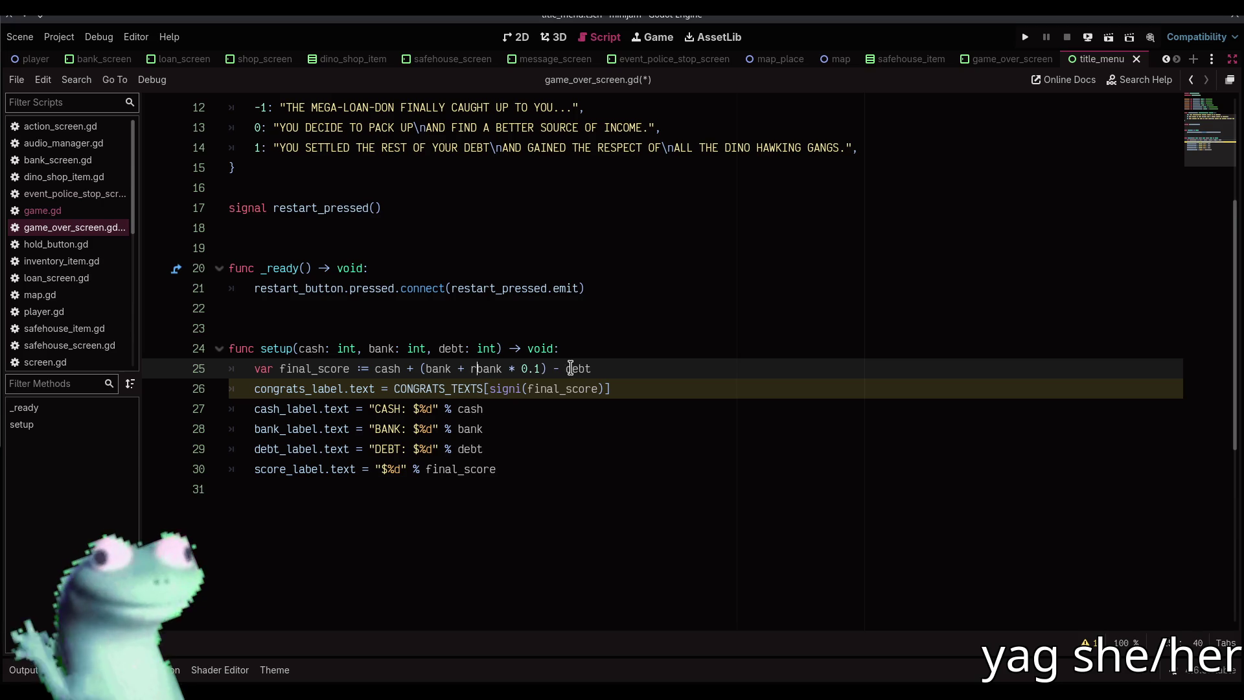
text(roundi)
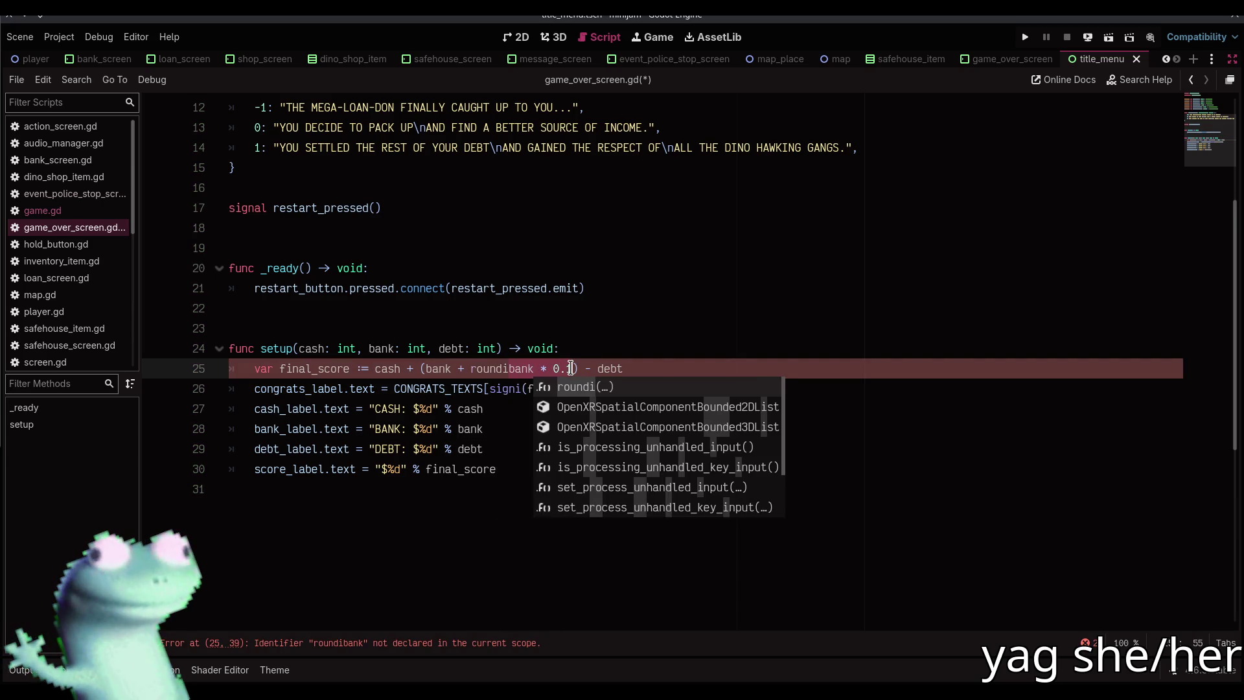
text(()
key(Right)
key(Right)
key(Right)
text())
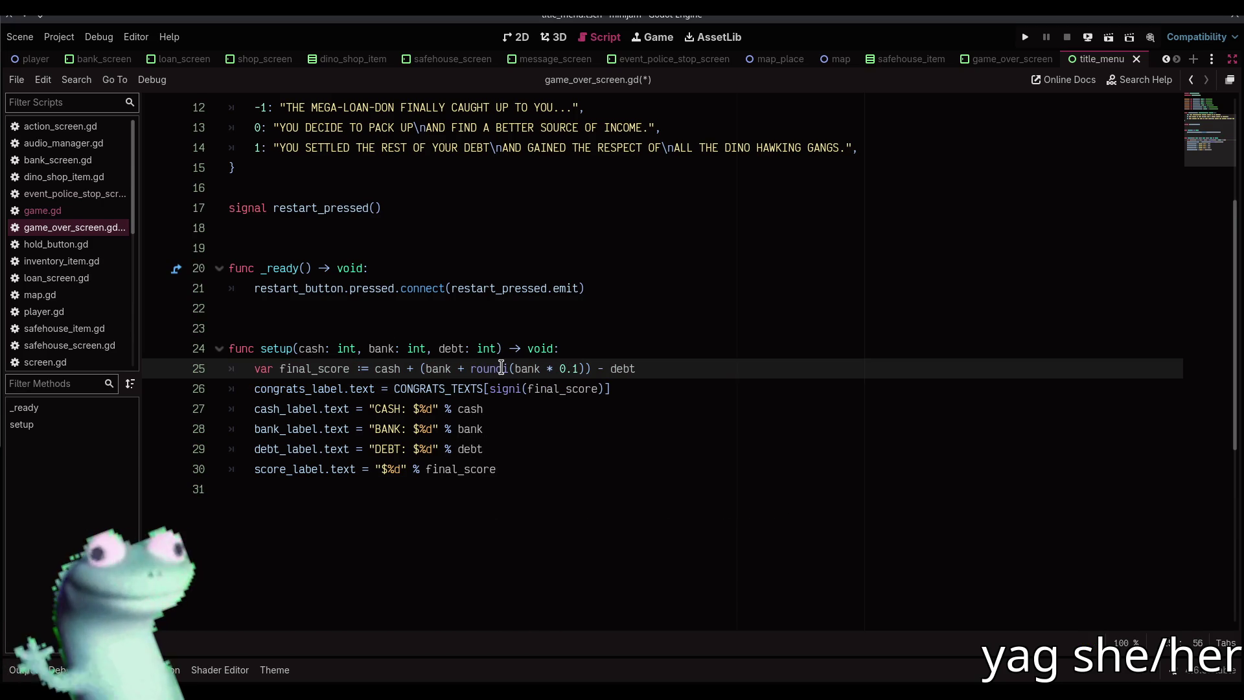
mouse_move(501, 368)
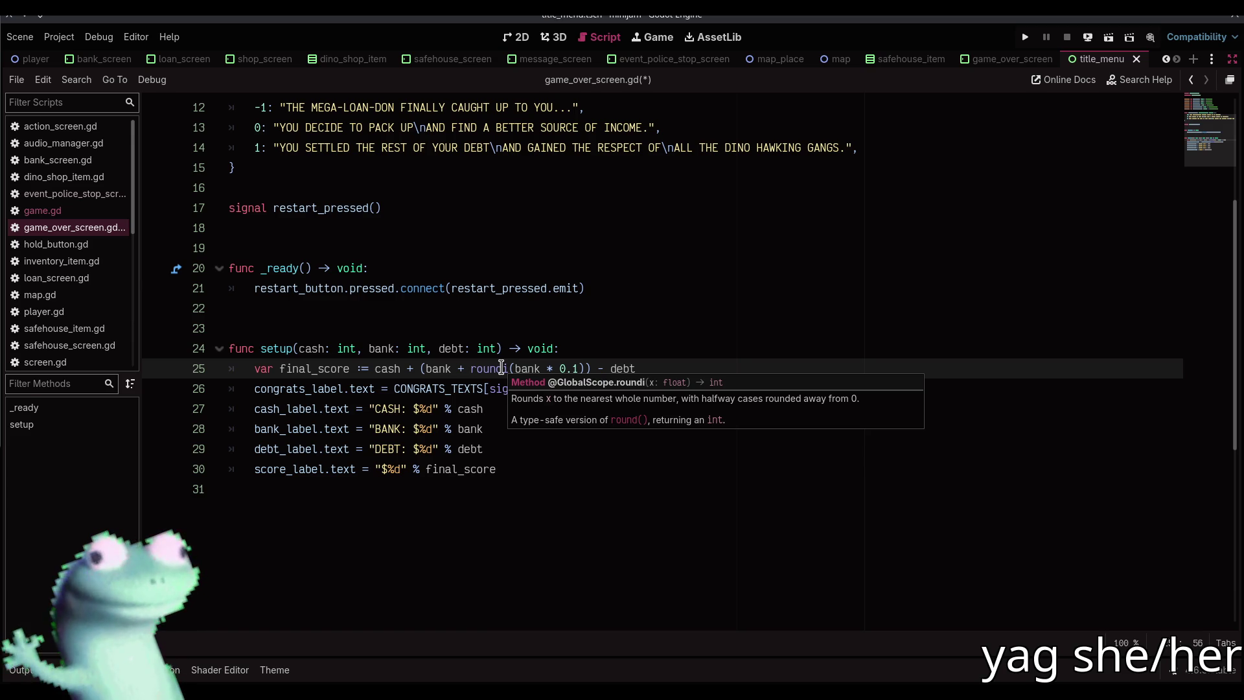
click(579, 368)
key(BackSpace)
text(05)
key(ctrl+s)
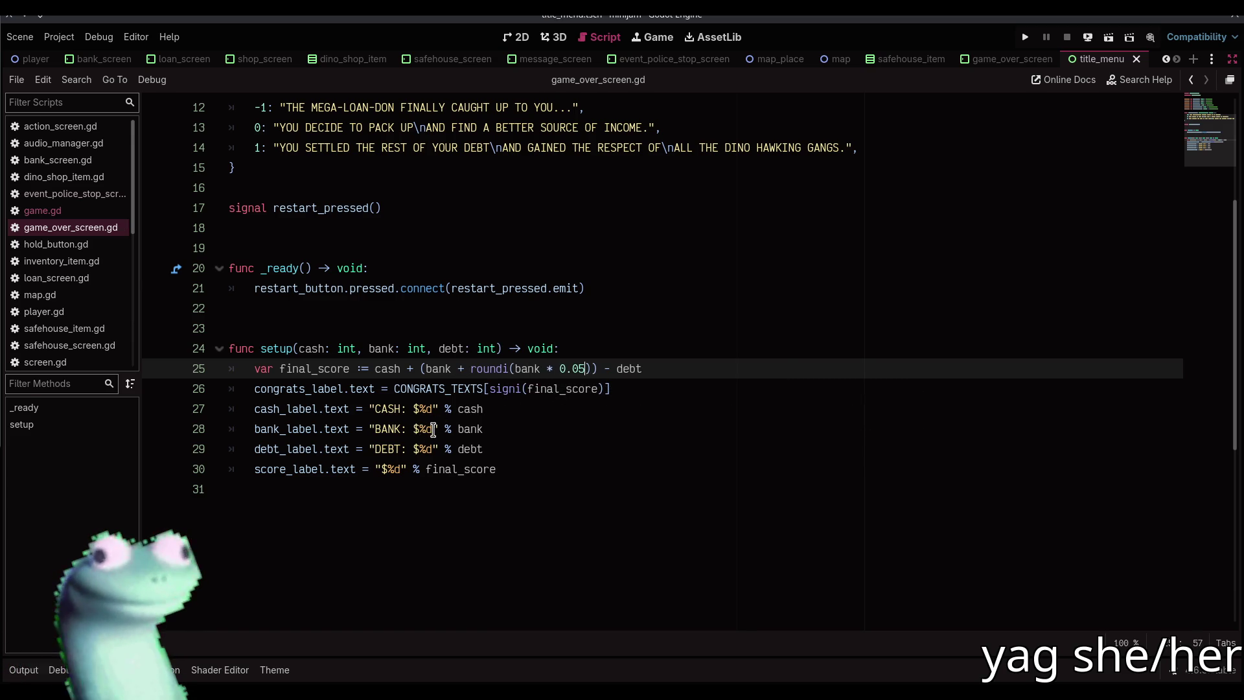
Append " (+5%: $%s)" with round(bank * 0.05) to the line 28 bank label, save, and run the game
click(433, 429)
text((+5%:)
text(%s)
key(ctrl+shift+Left)
text([)
key(Escape)
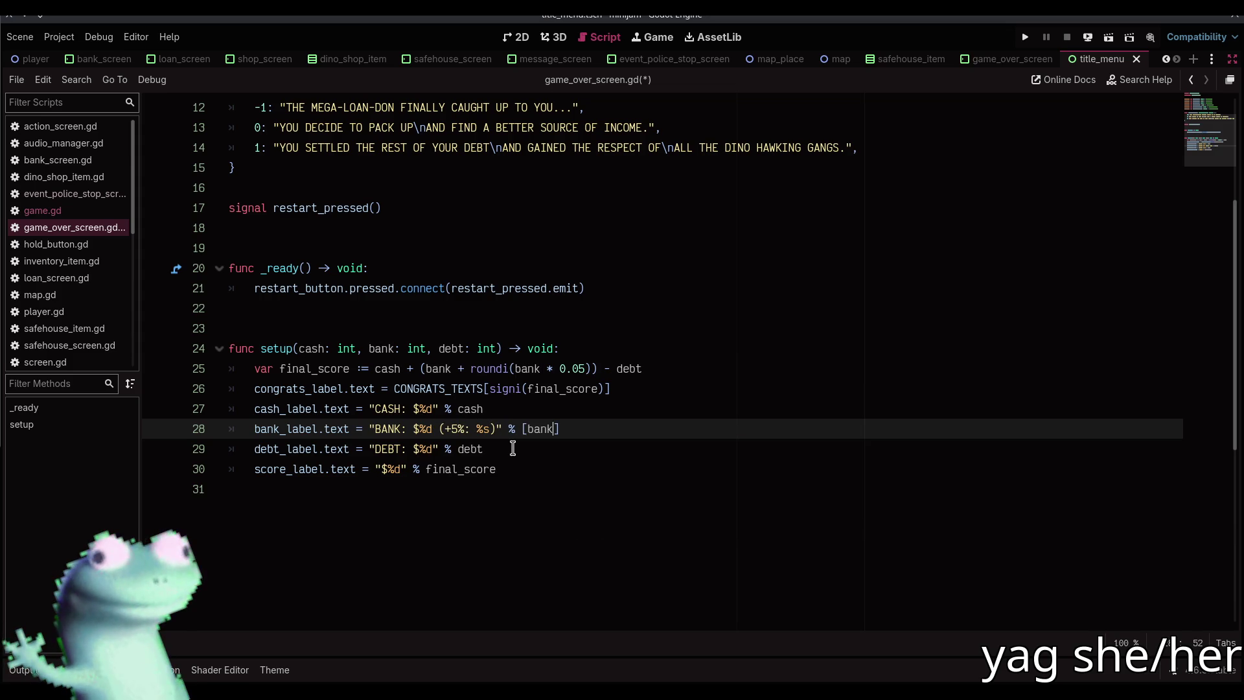
key(Right)
text($)
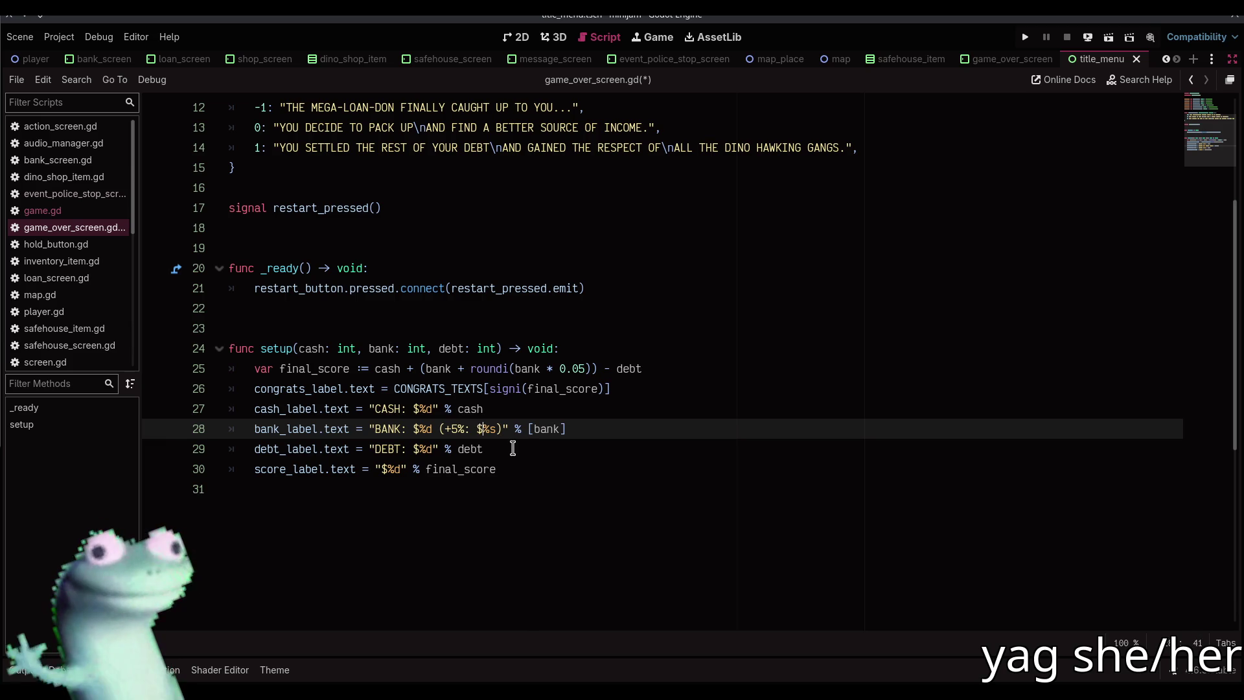
text(m)
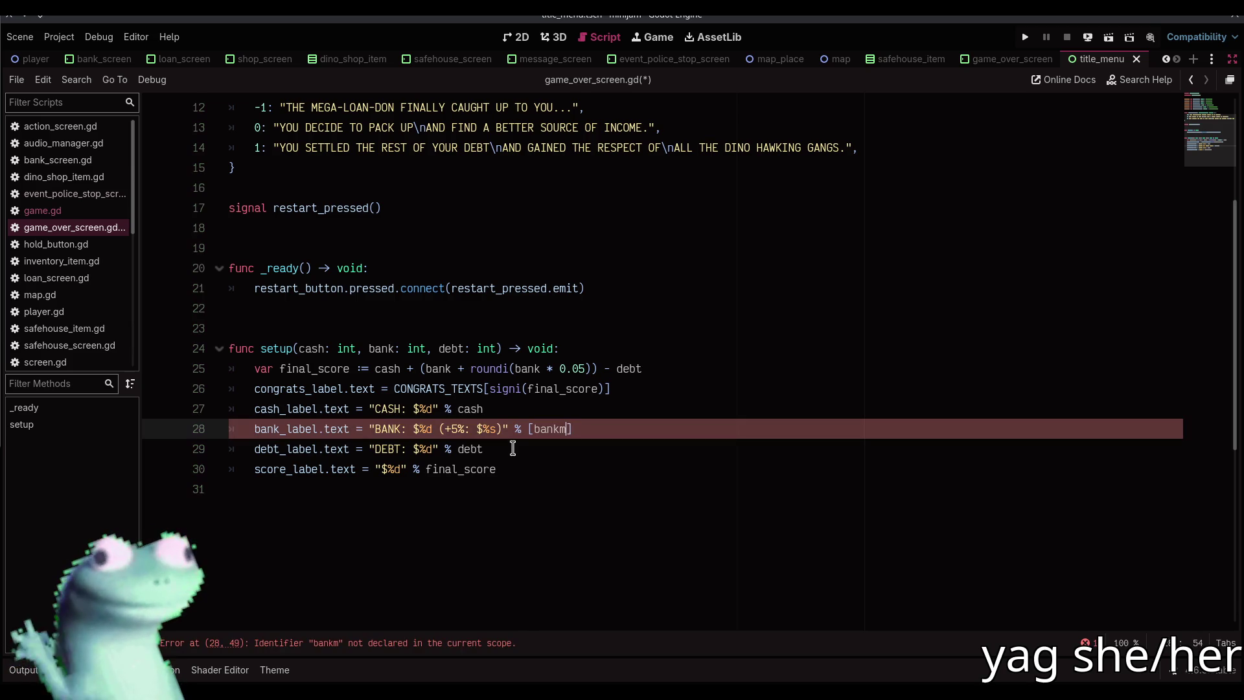
text(ound(bank)
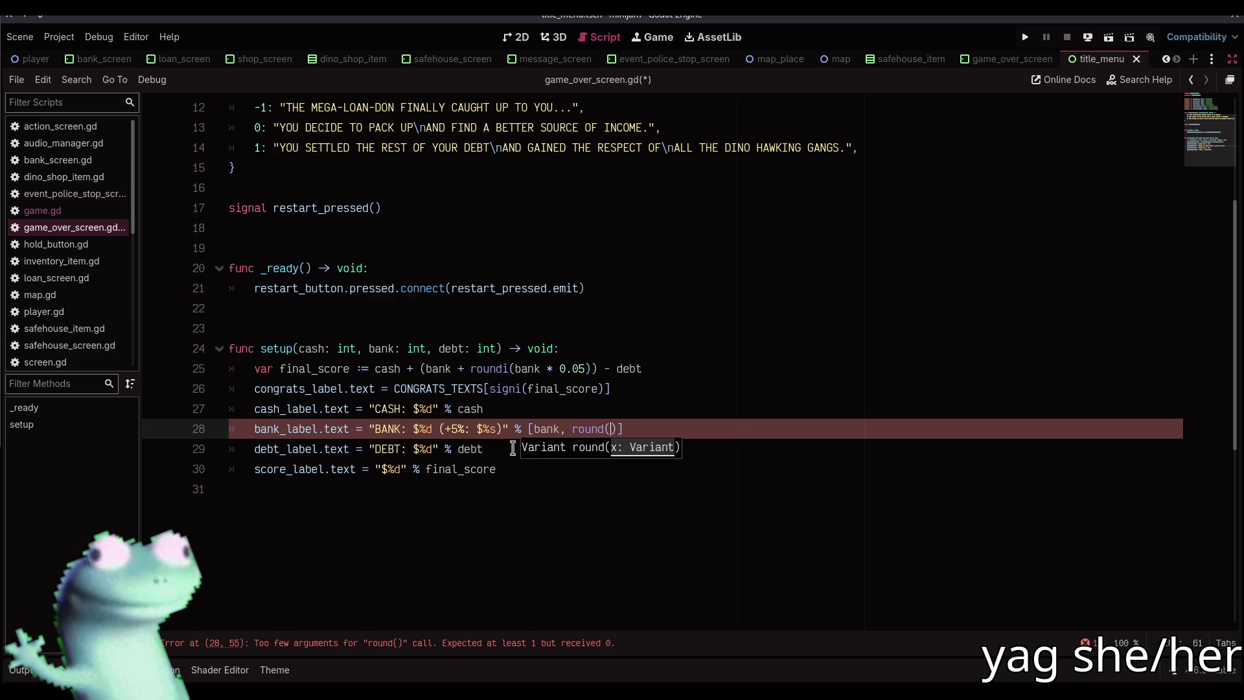
text( 0.05)
key(ctrl+s)
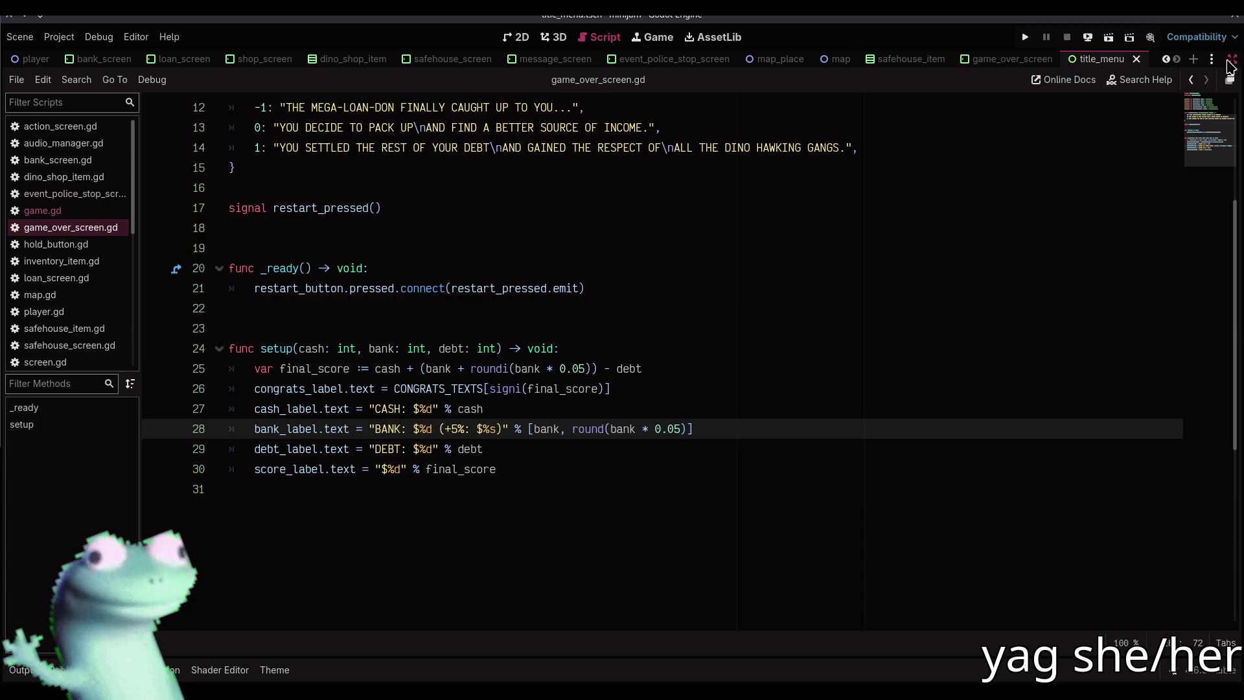
click(1026, 38)
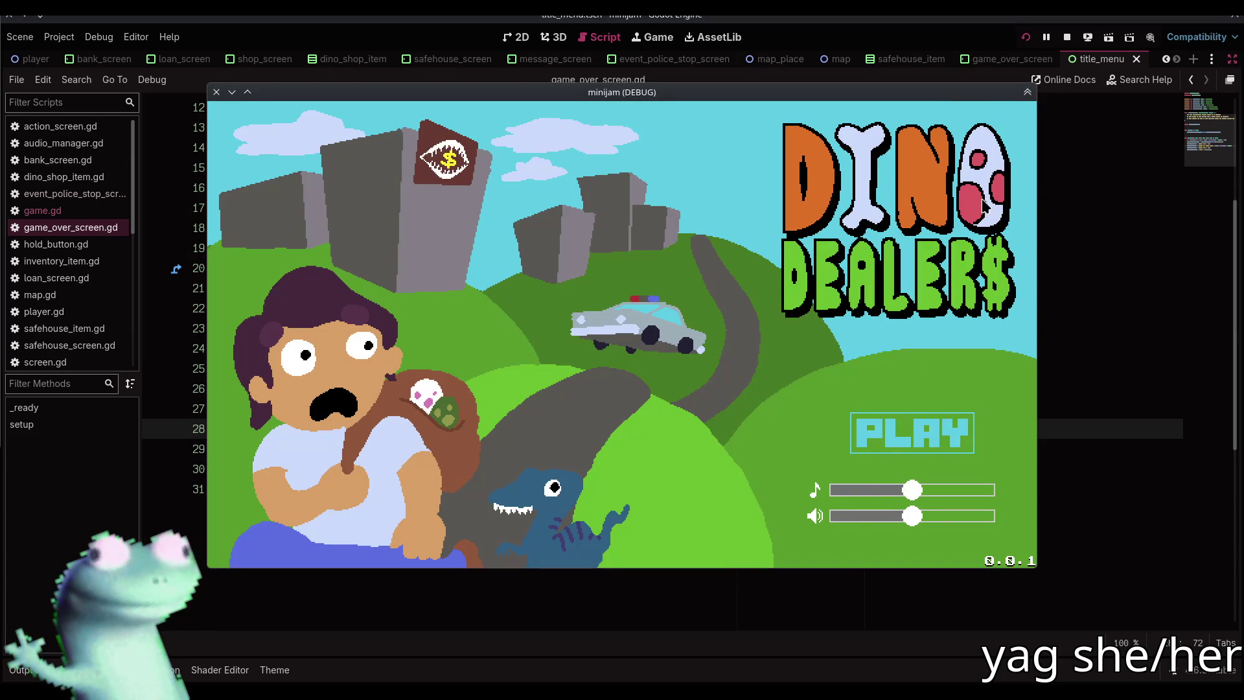
Restart the game's main scene and bring back the editor side docks
click(1067, 37)
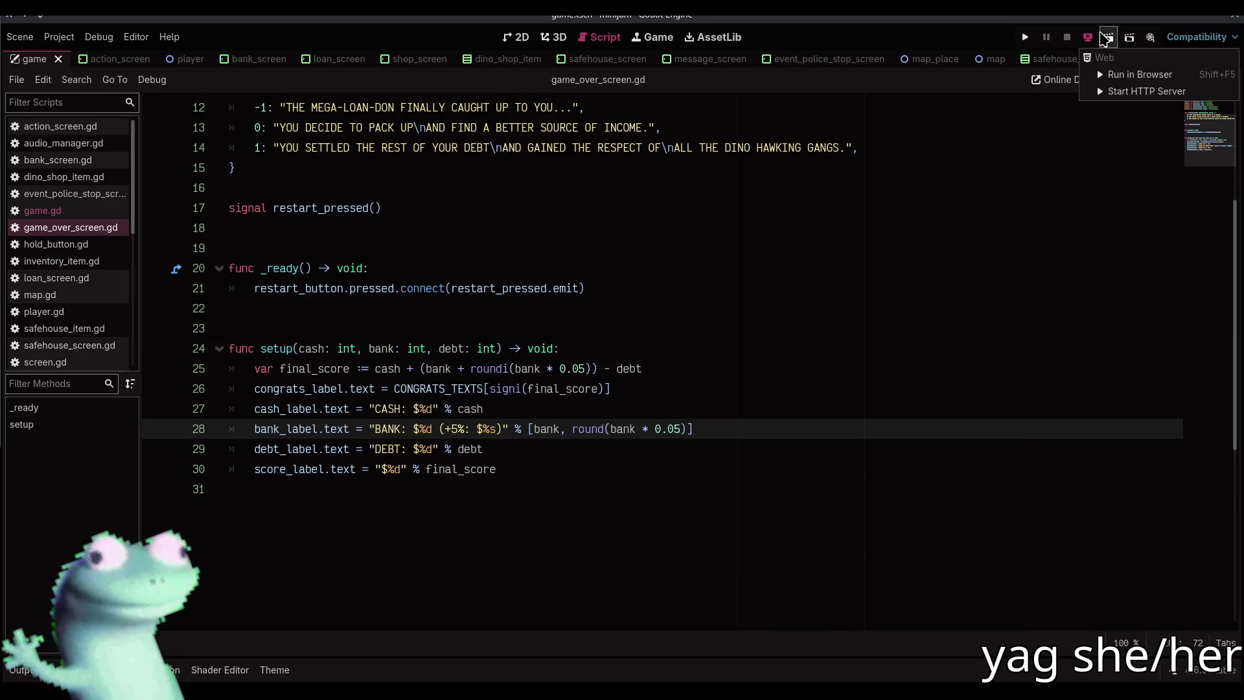
click(1108, 37)
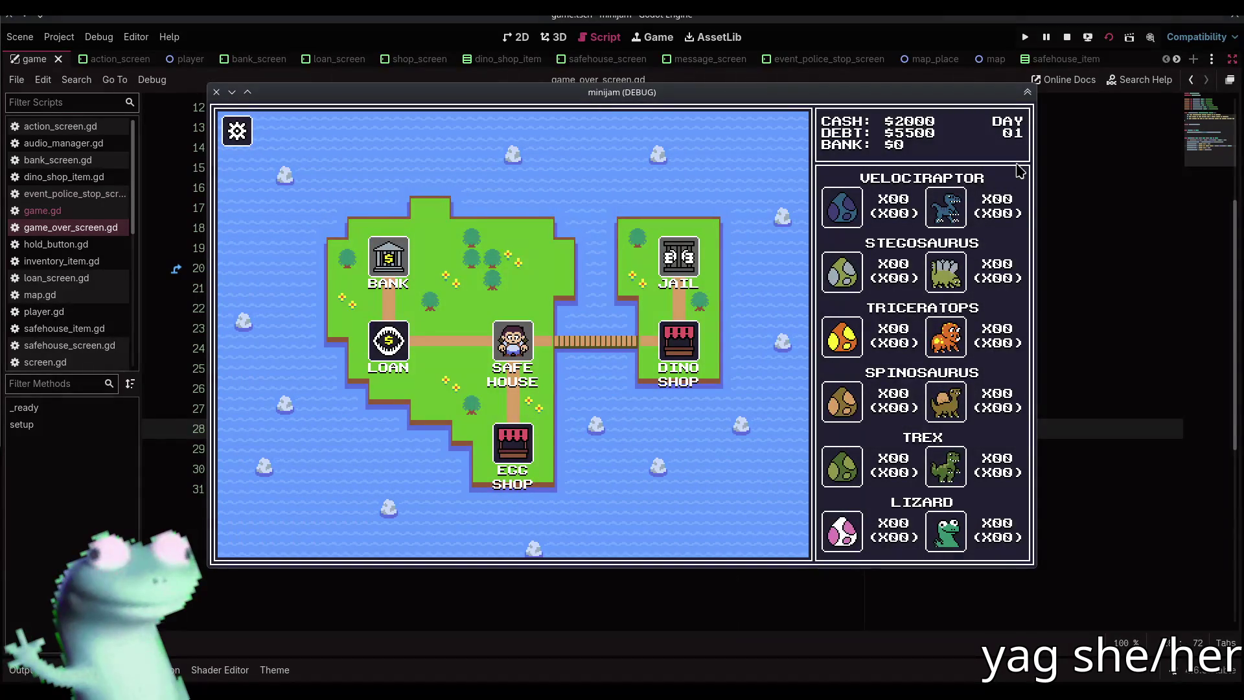
drag(992, 95, 914, 107)
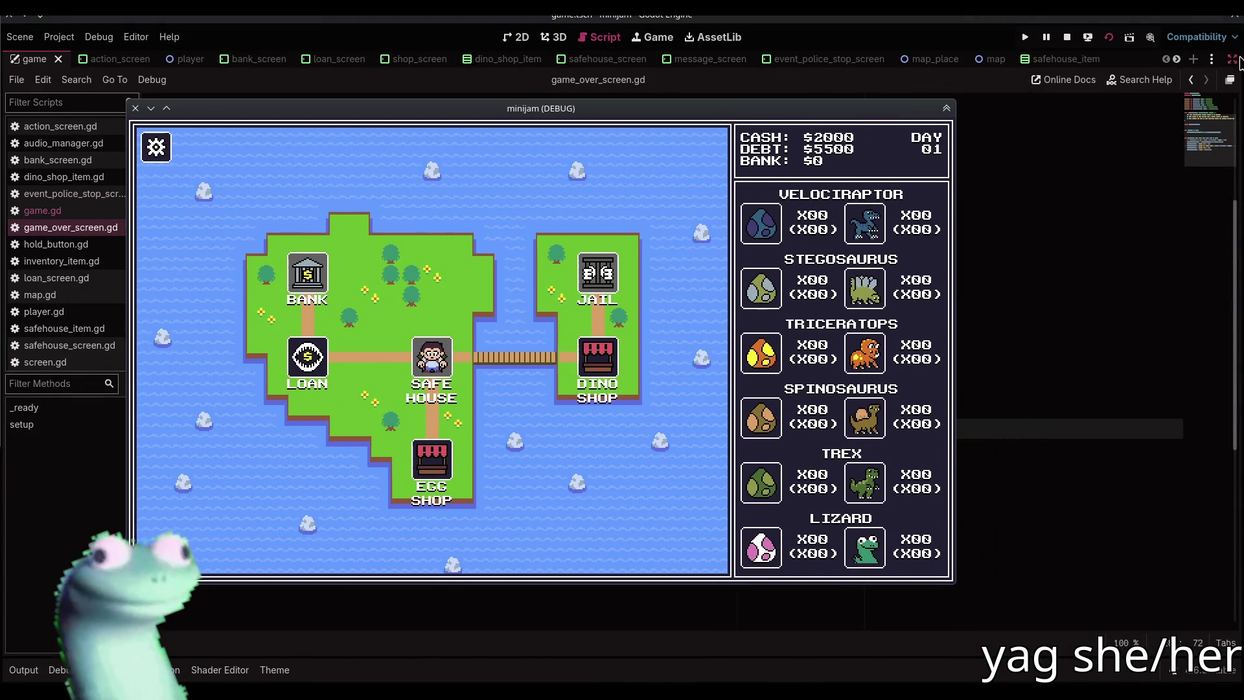
click(1233, 59)
In the Remote scene tree, set the running Game node's Day to 27 and Bank to 3000
click(1050, 130)
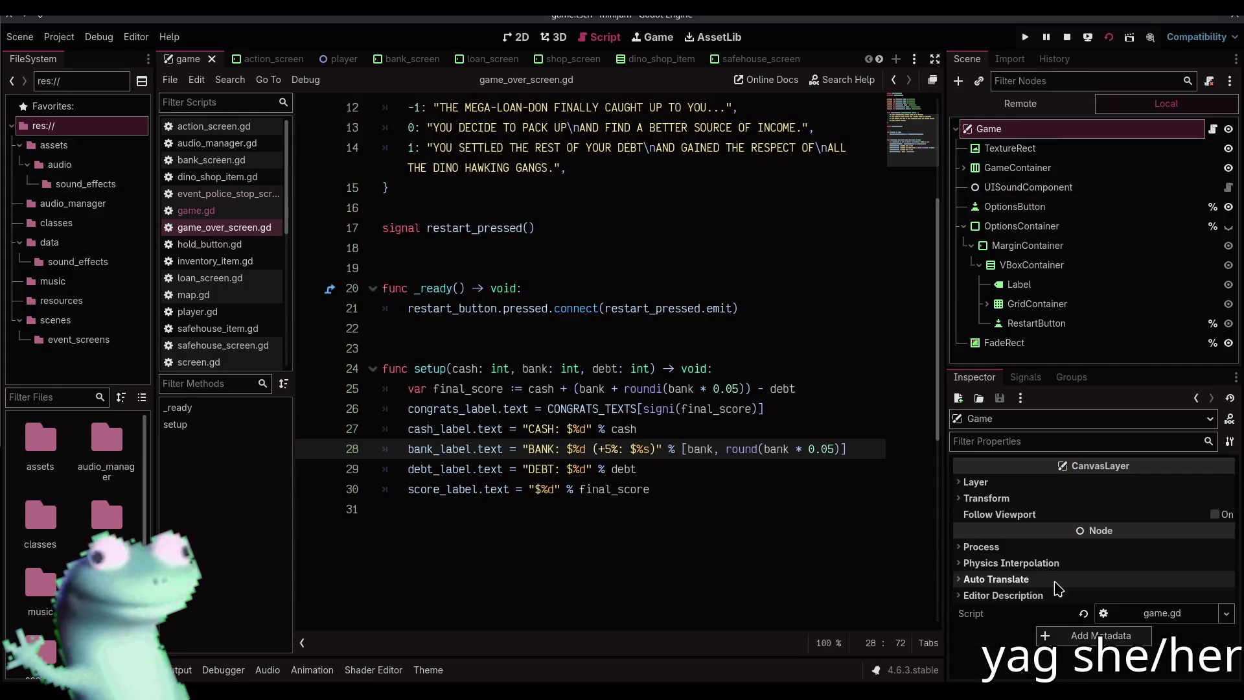
click(1021, 103)
click(1020, 167)
scroll(1052, 581, down, 10)
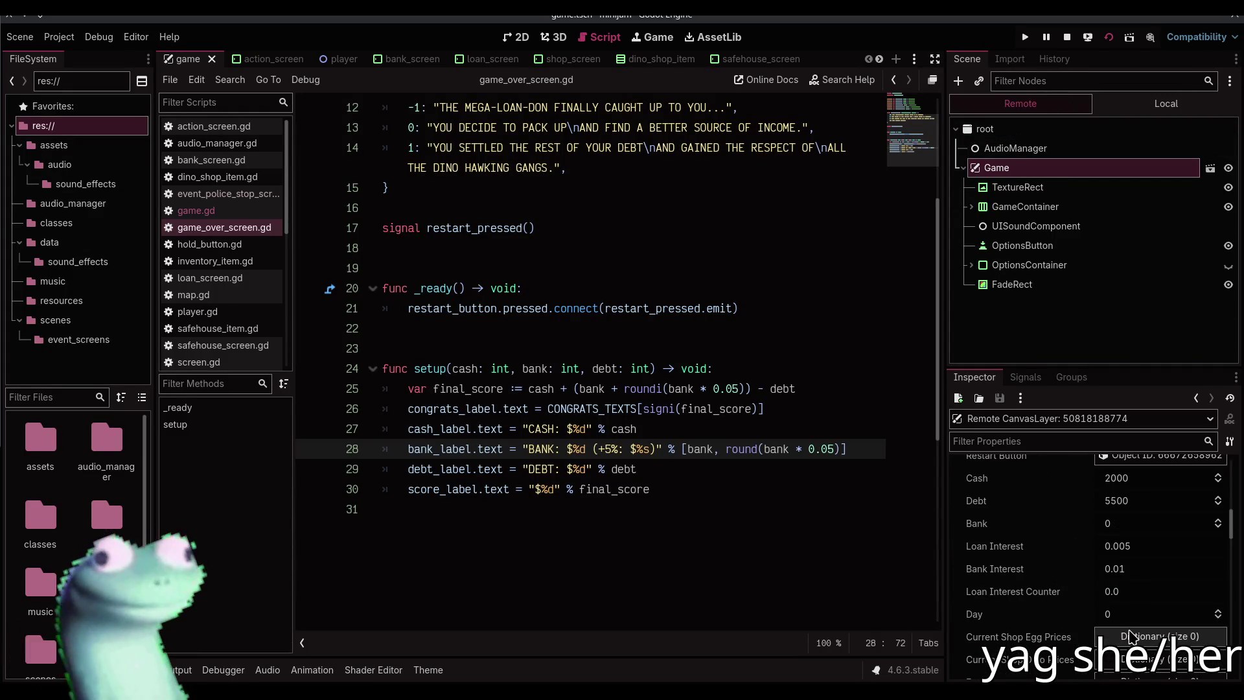
click(1140, 614)
text(27)
key(Return)
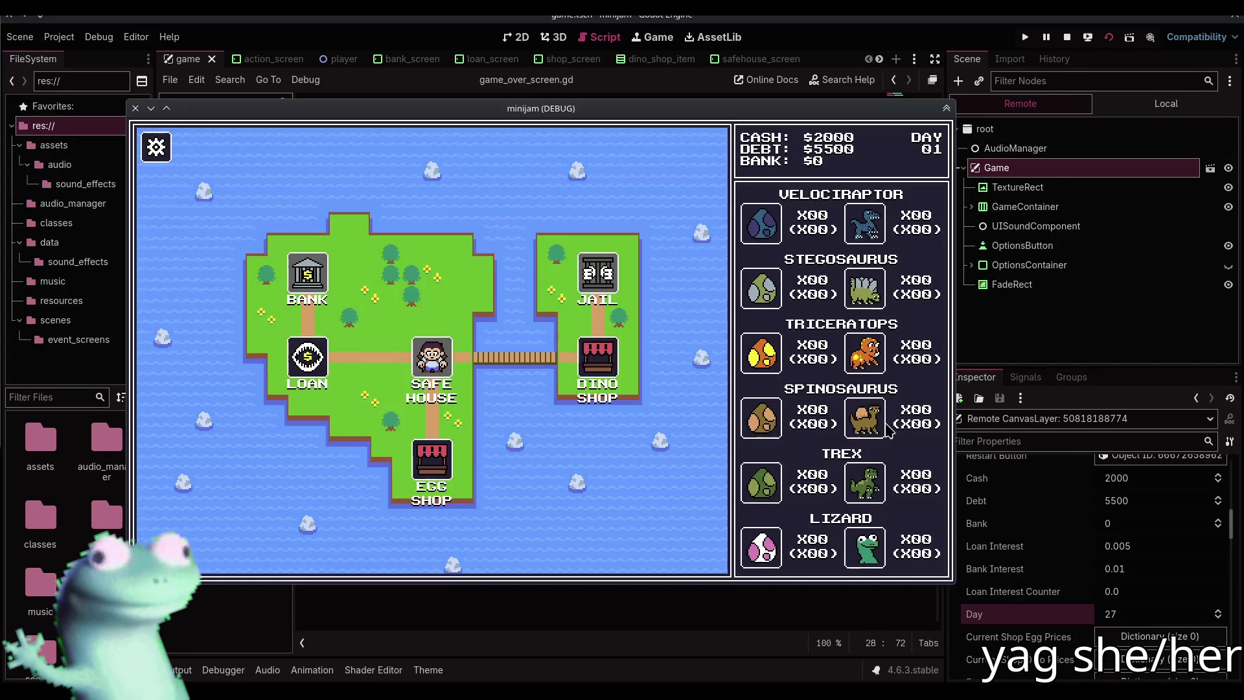
click(1049, 609)
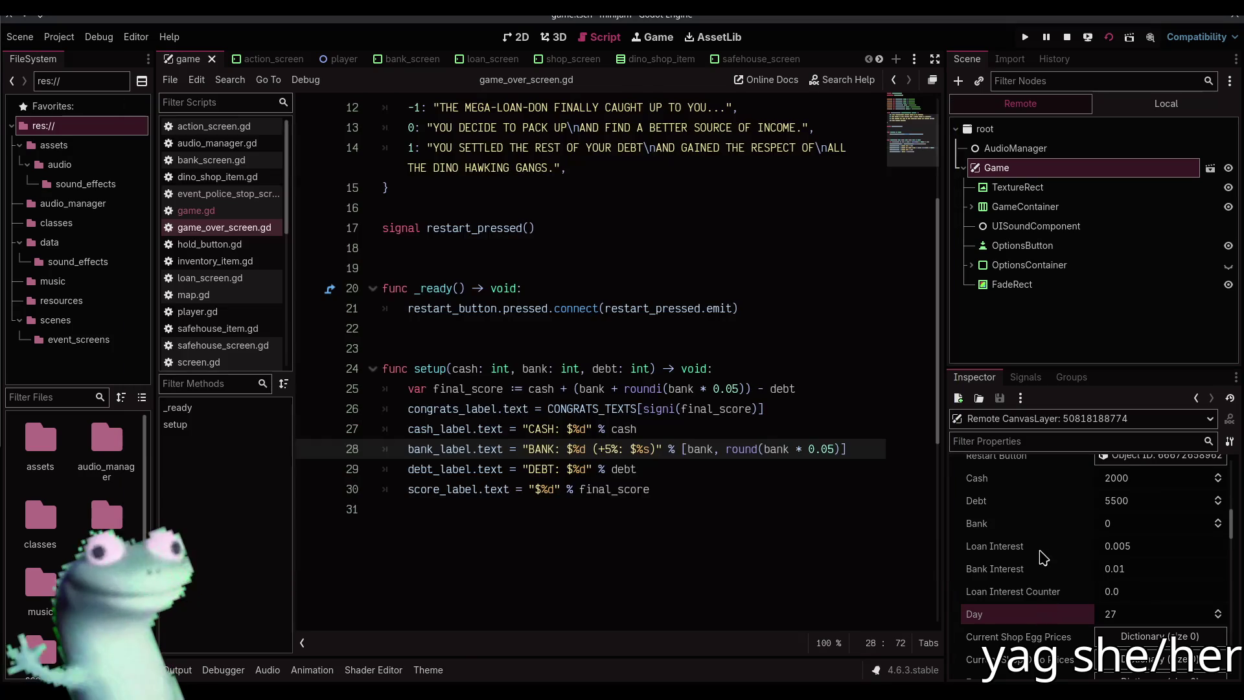
click(1127, 526)
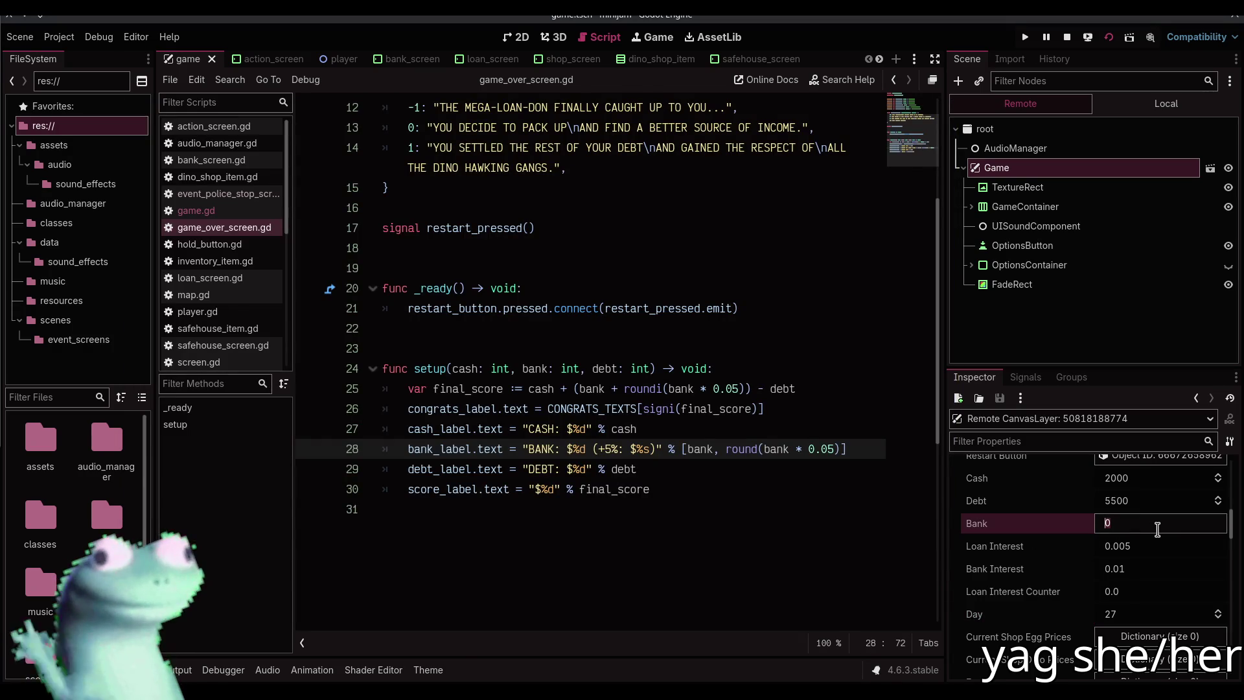
text(00)
key(Return)
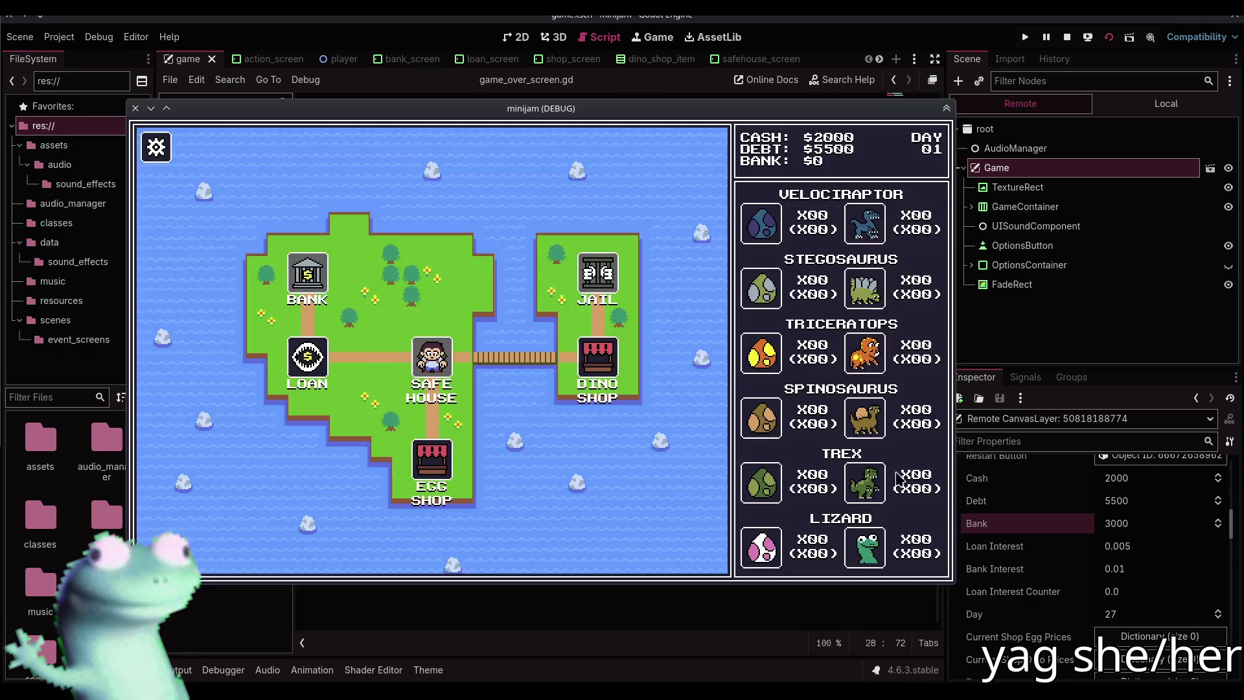
Play through to day 30's game-over screen and view the line 28 formatting error in Debugger Errors
click(436, 454)
key(Escape)
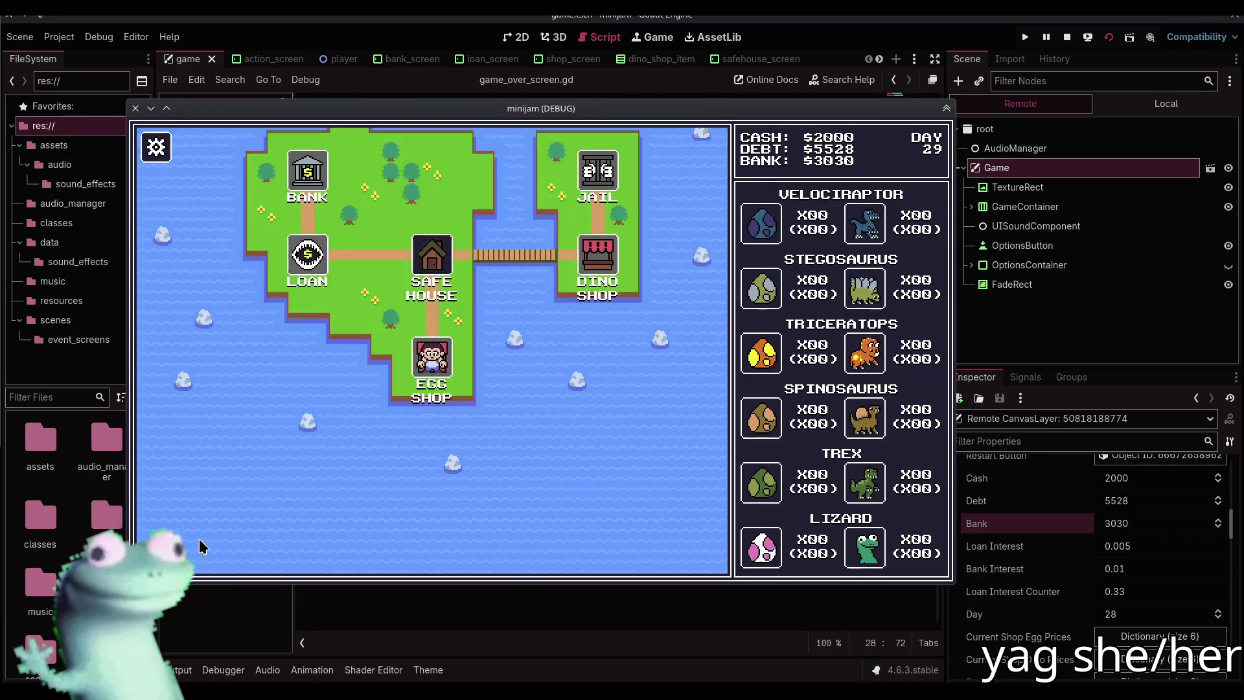
key(Up)
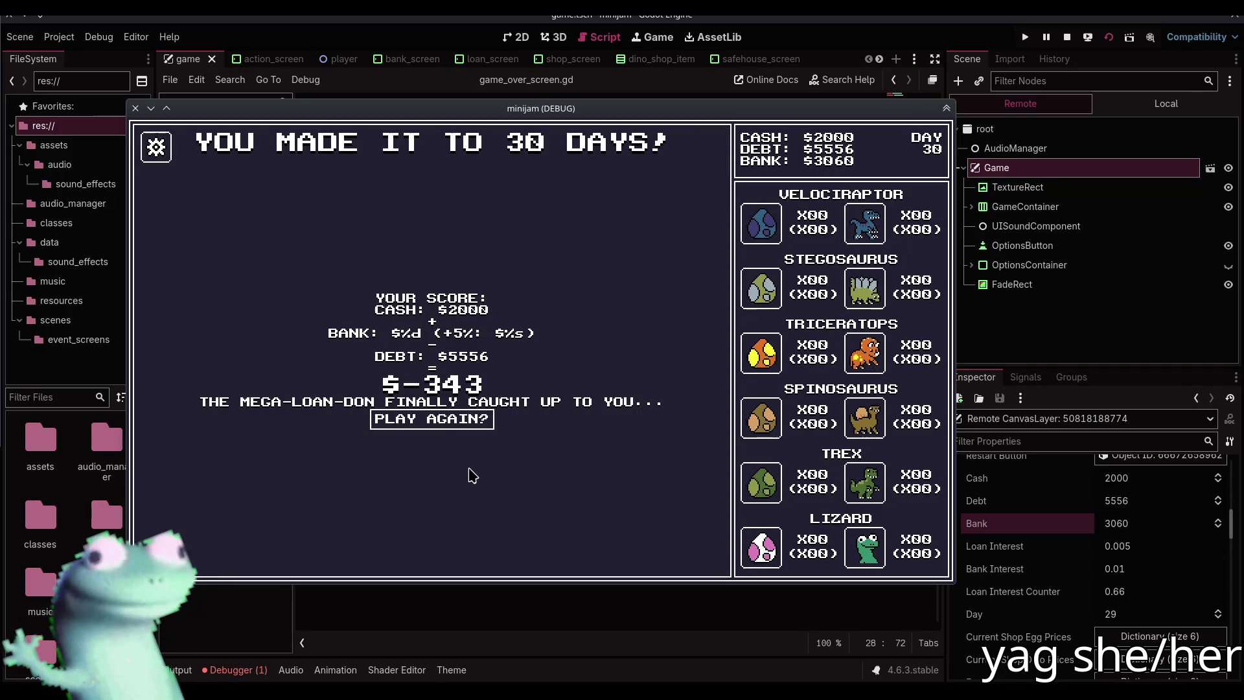
click(233, 669)
click(254, 508)
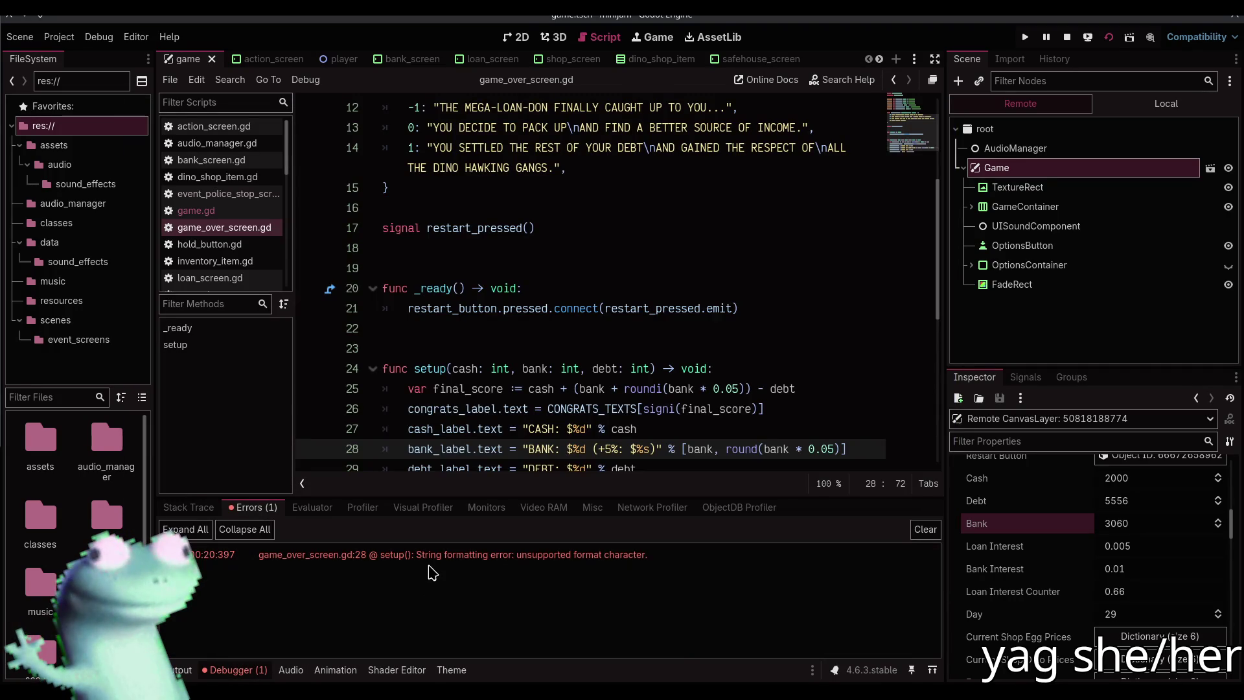
mouse_move(431, 562)
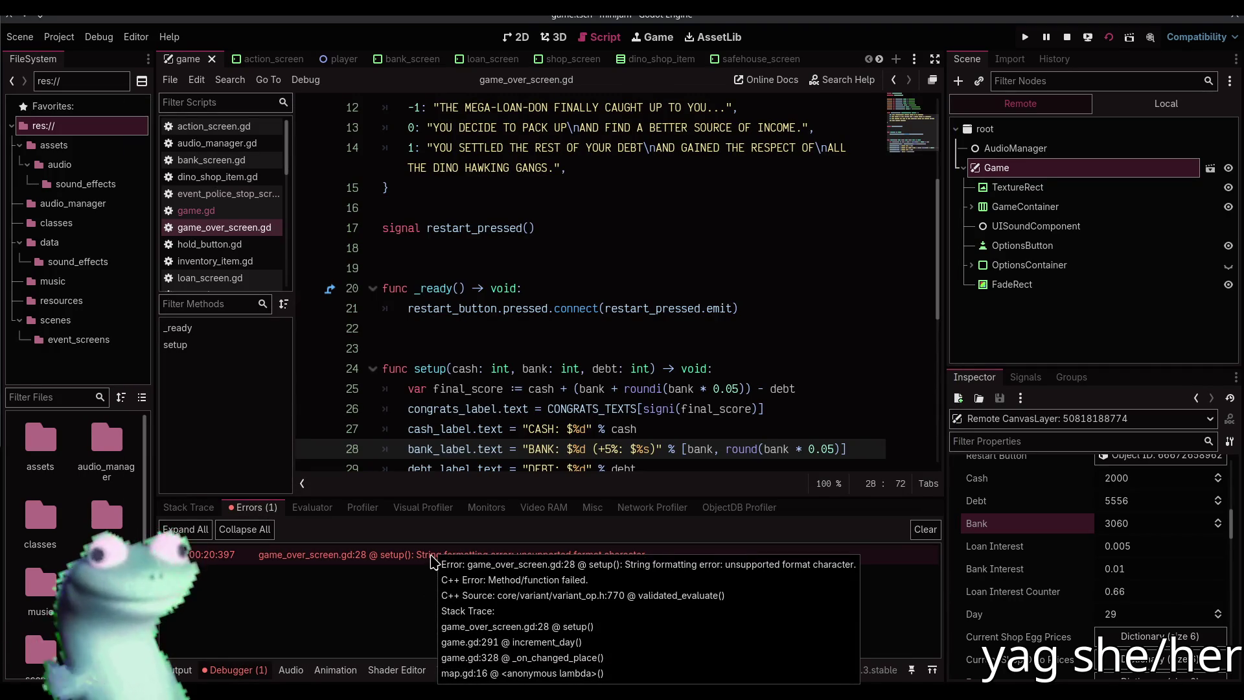
scroll(602, 391, down, 1)
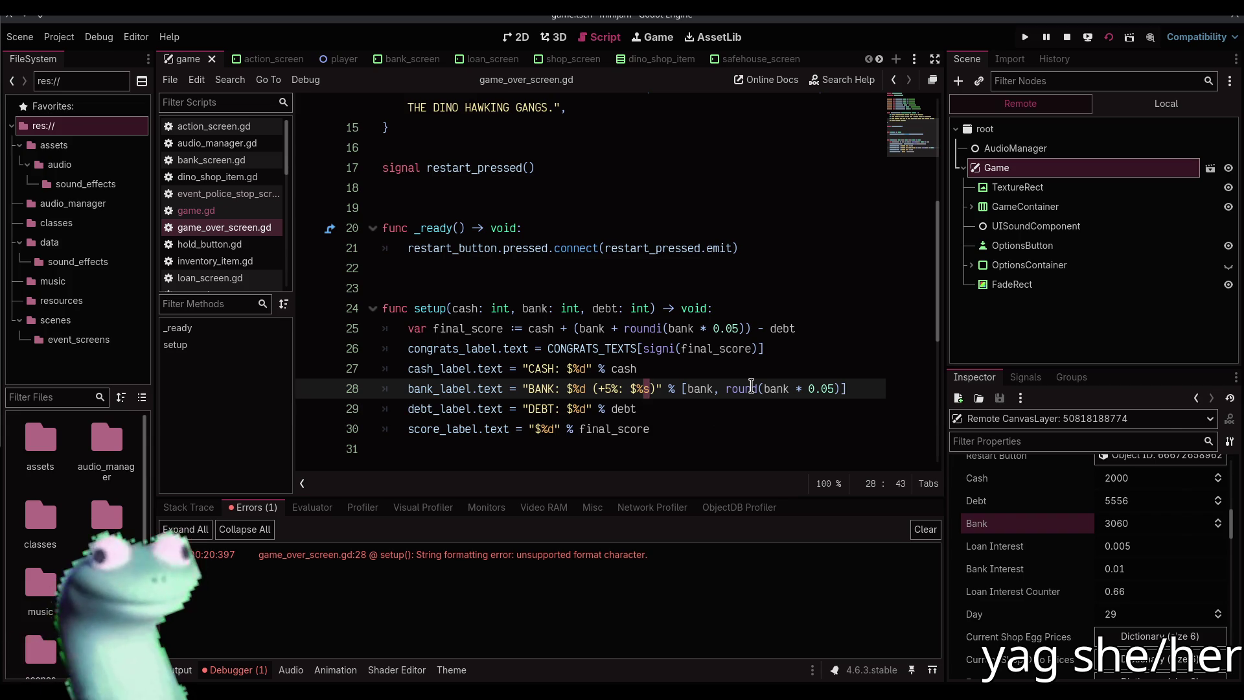
mouse_move(751, 386)
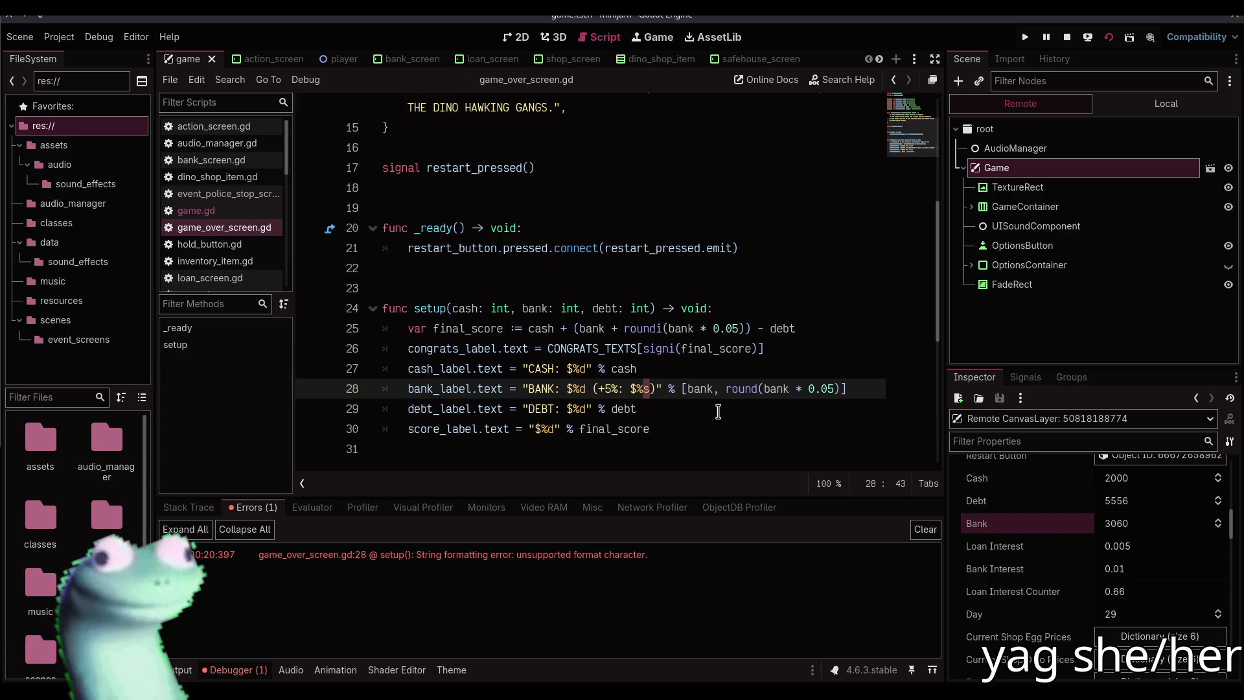
Change line 28 to use %d and roundi, then save game_over_screen.gd
key(BackSpace)
text(d)
click(759, 389)
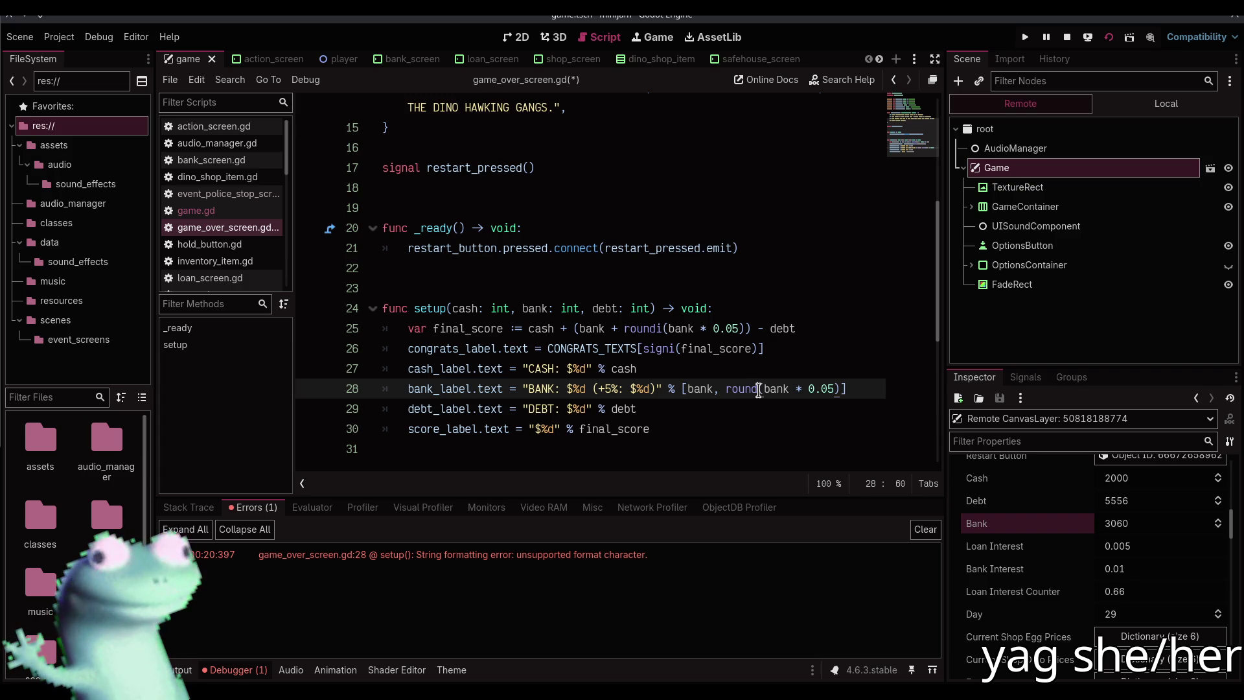
text(i)
key(ctrl+s)
Restart the game and set the live Game node's Bank to 3000 and Day to 27
click(1067, 37)
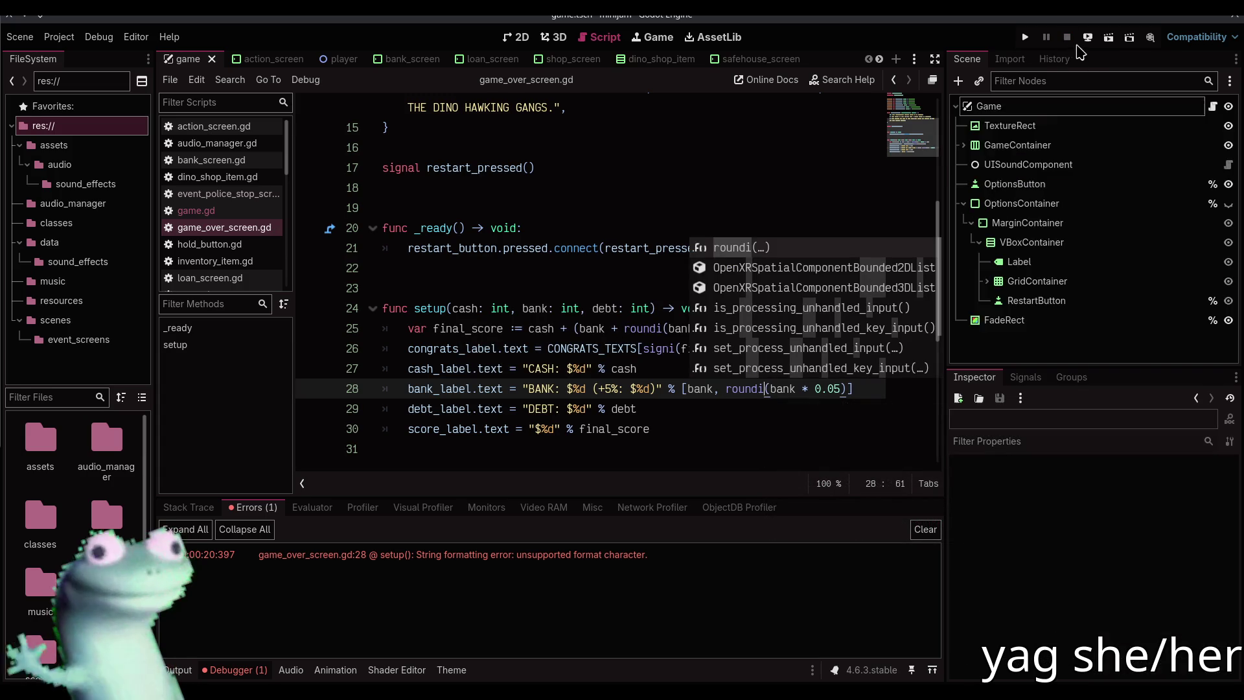
click(1108, 39)
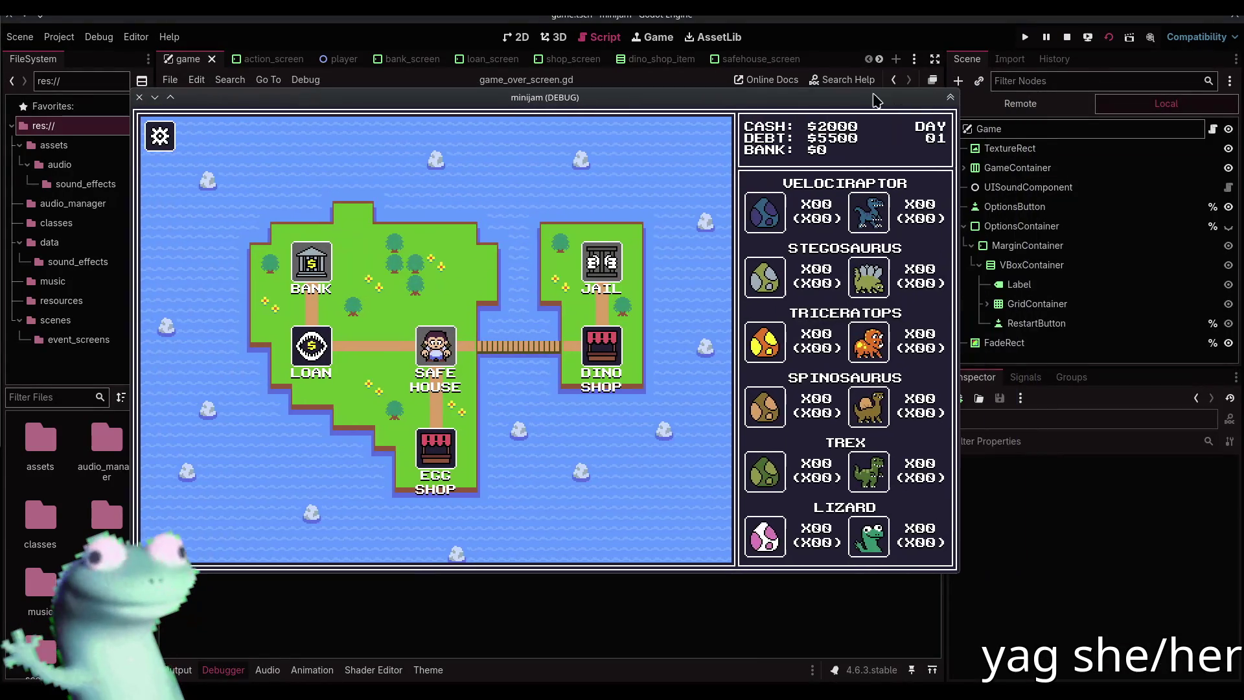
click(1030, 140)
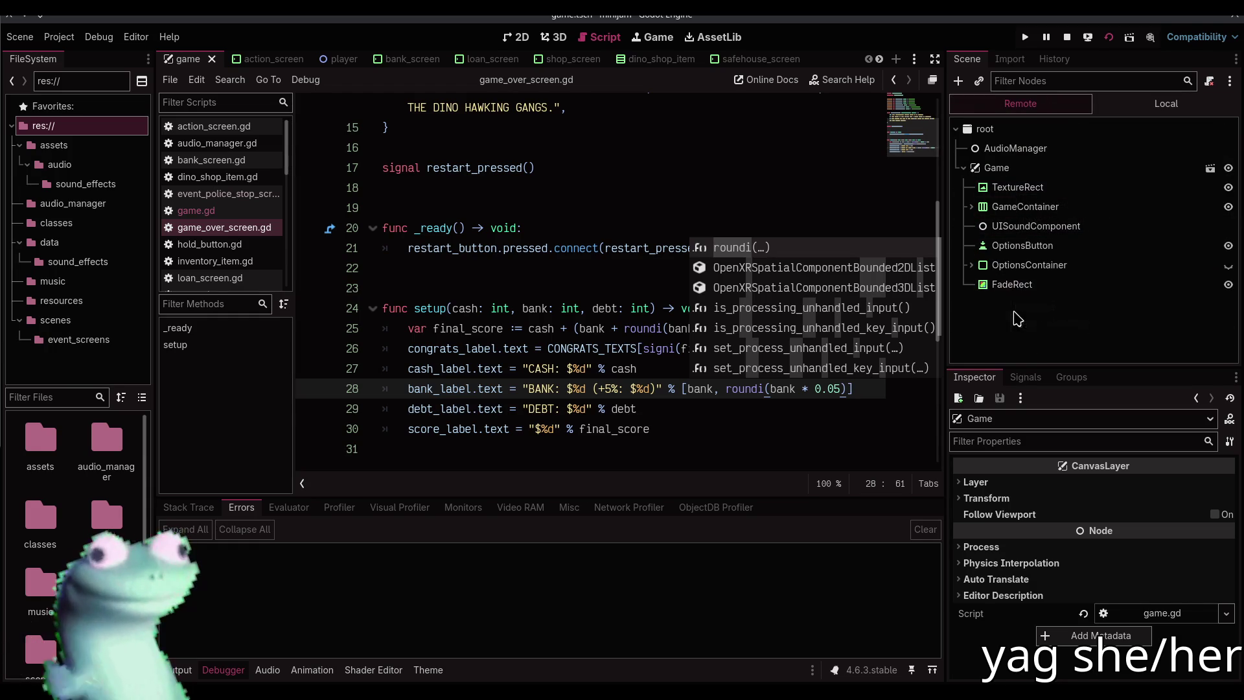
click(1014, 228)
click(1014, 168)
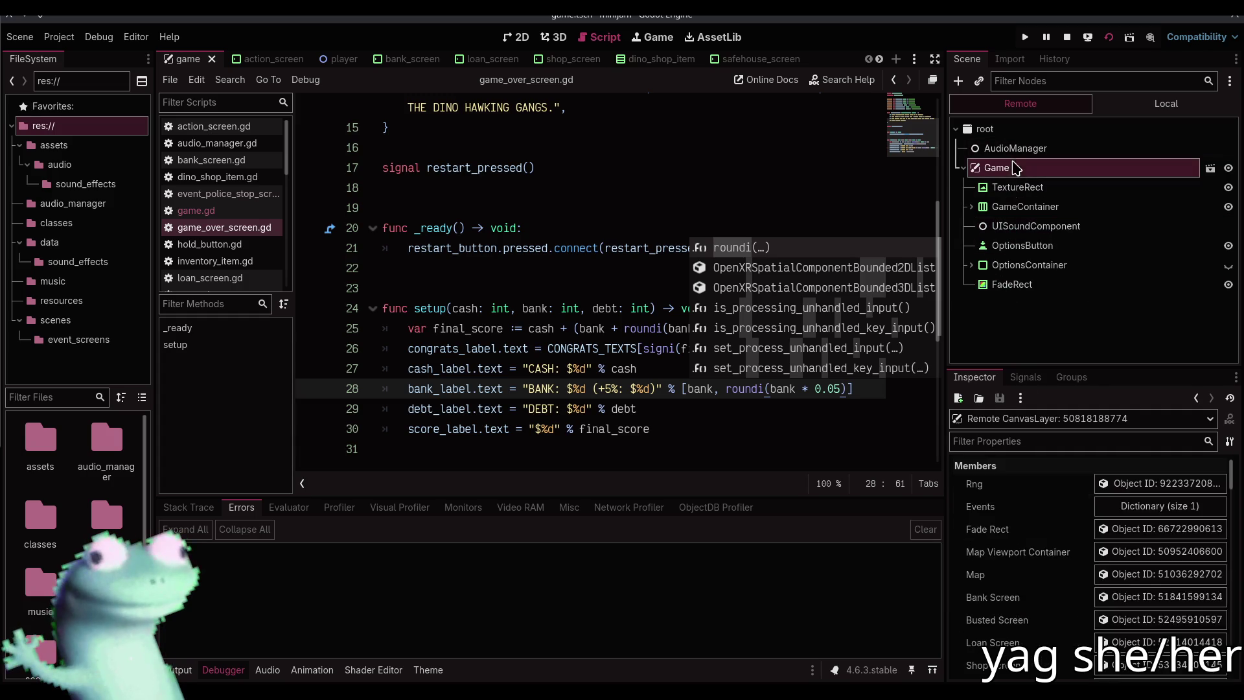
scroll(1029, 615, down, 5)
scroll(1035, 616, up, 1)
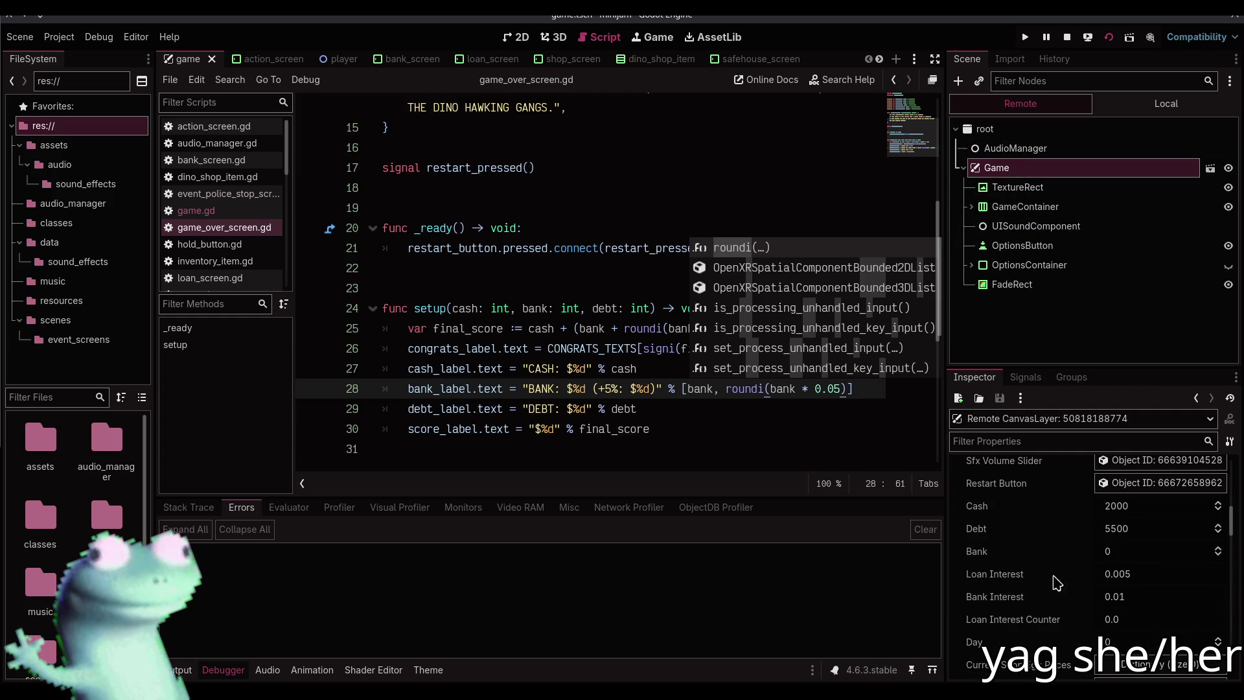
click(1140, 557)
text(3)
key(Return)
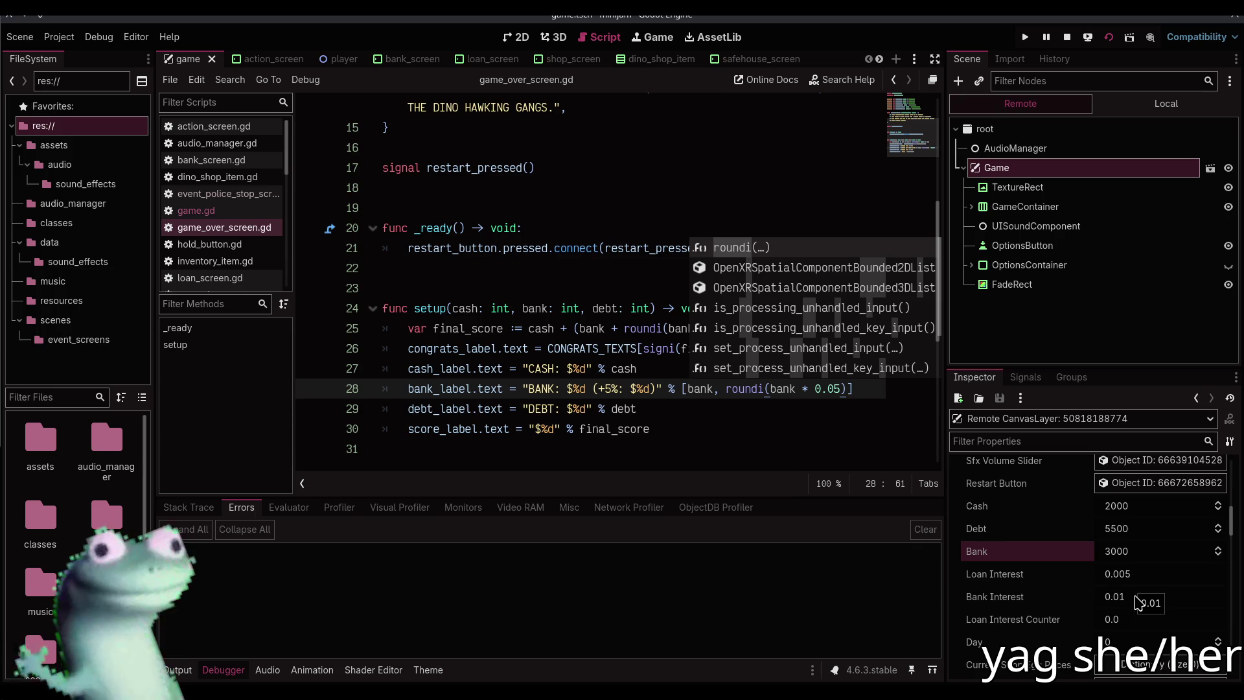
click(1129, 642)
text(27)
key(Return)
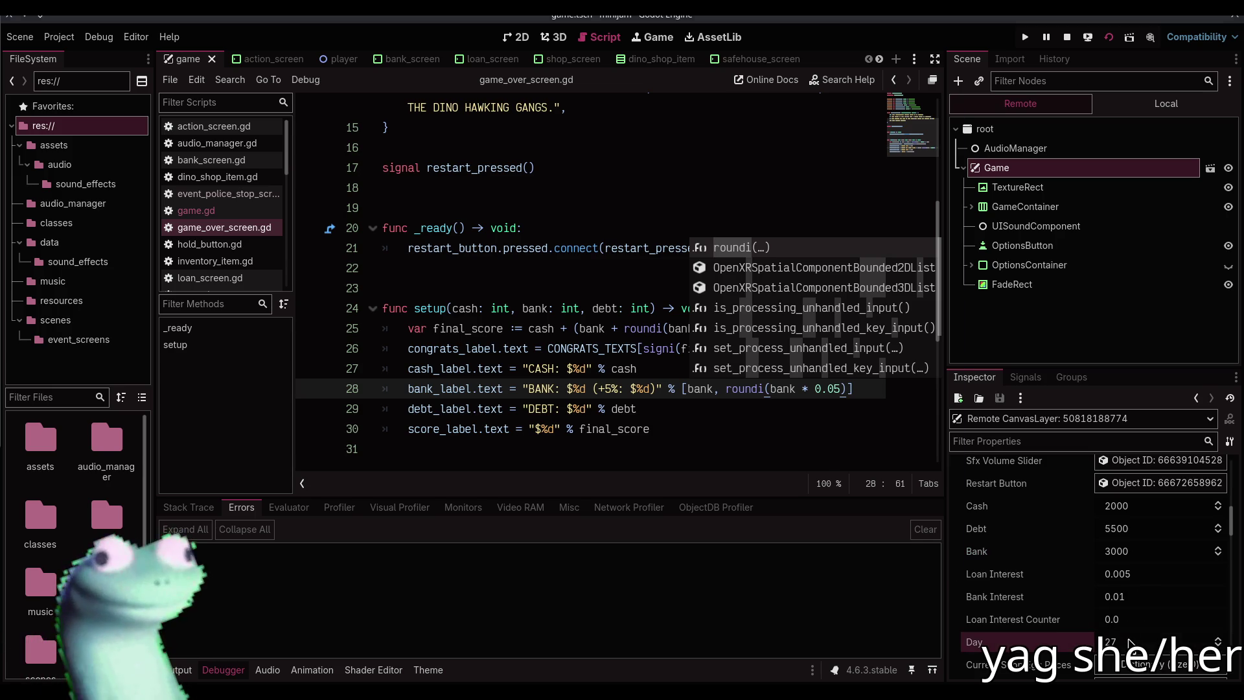
Advance a day via the Egg Shop and jump to the formatting error on line 28
key(alt+Tab)
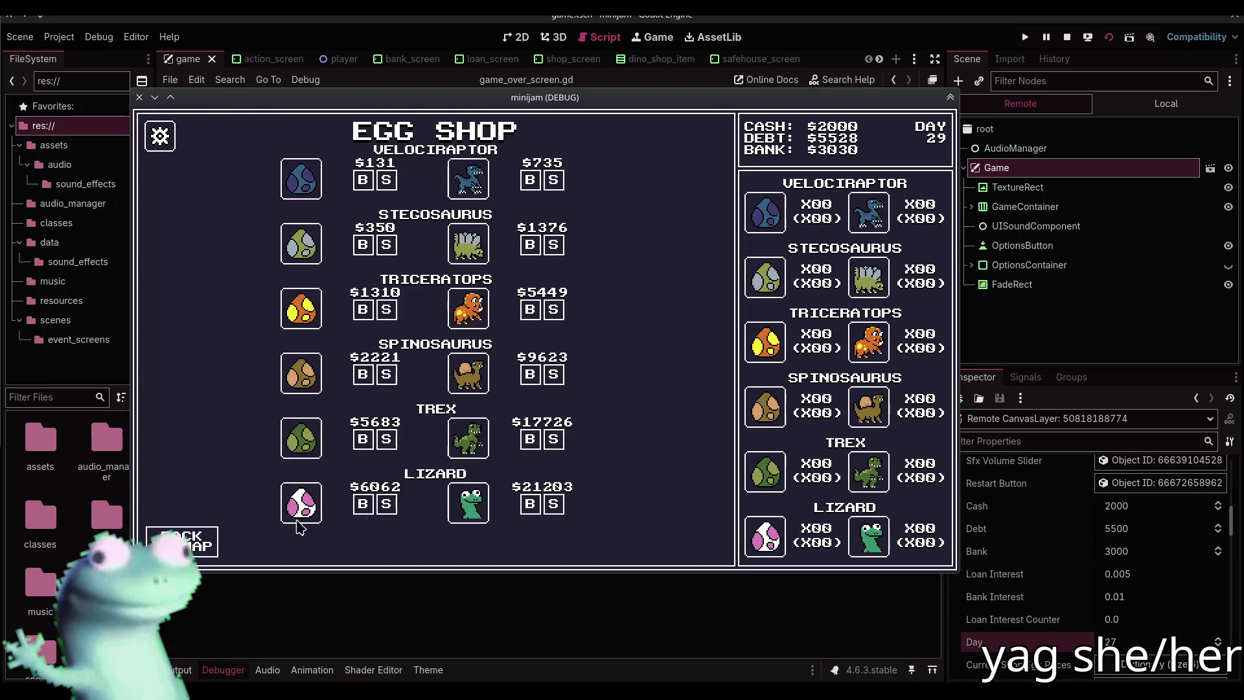
click(170, 539)
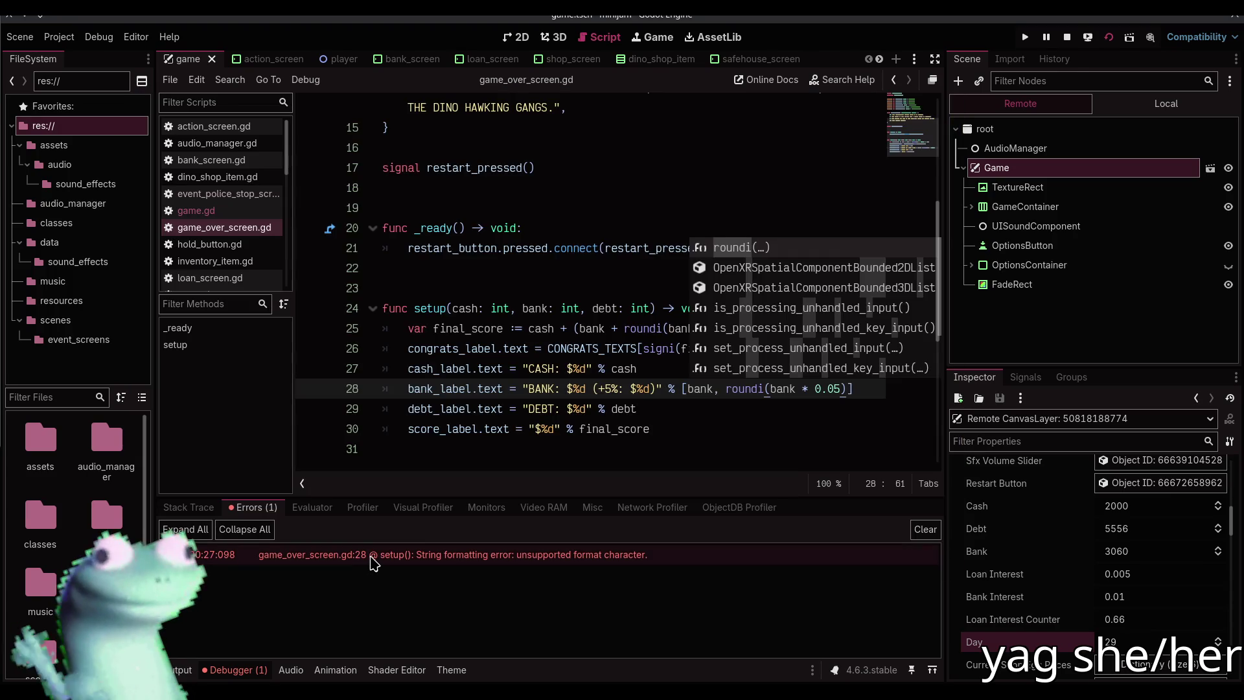
click(371, 556)
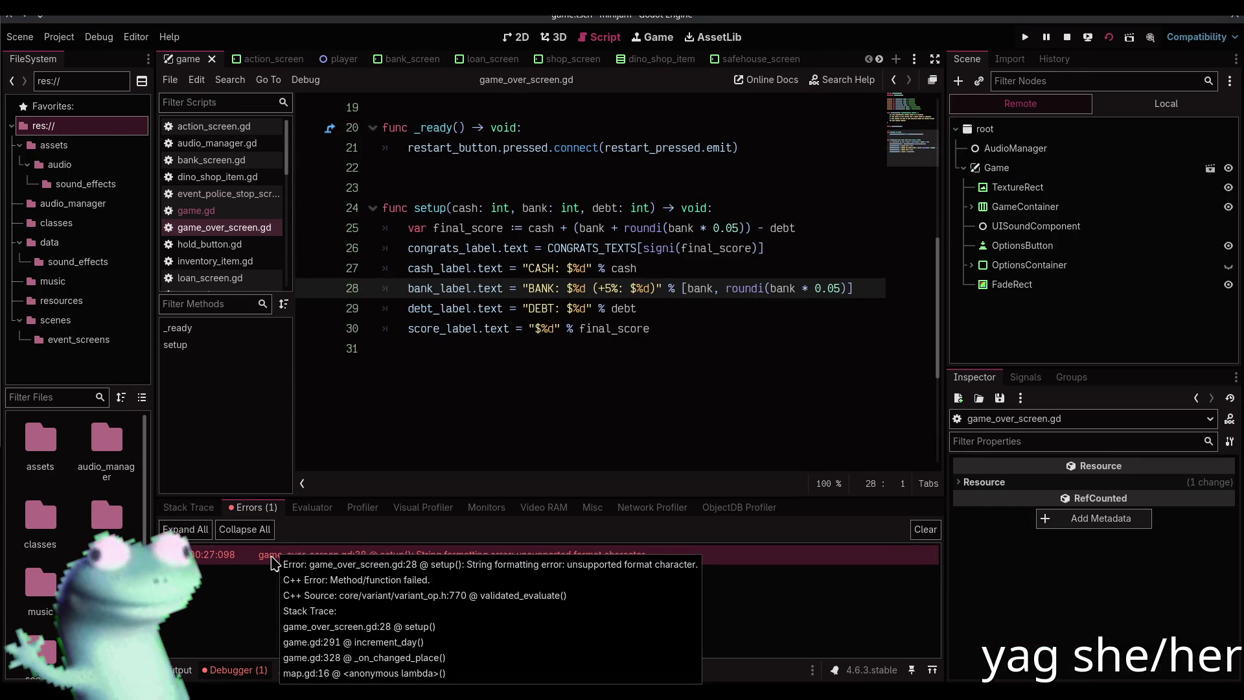
Escape the percent sign as +5%% on line 28 and relaunch the game
text(%)
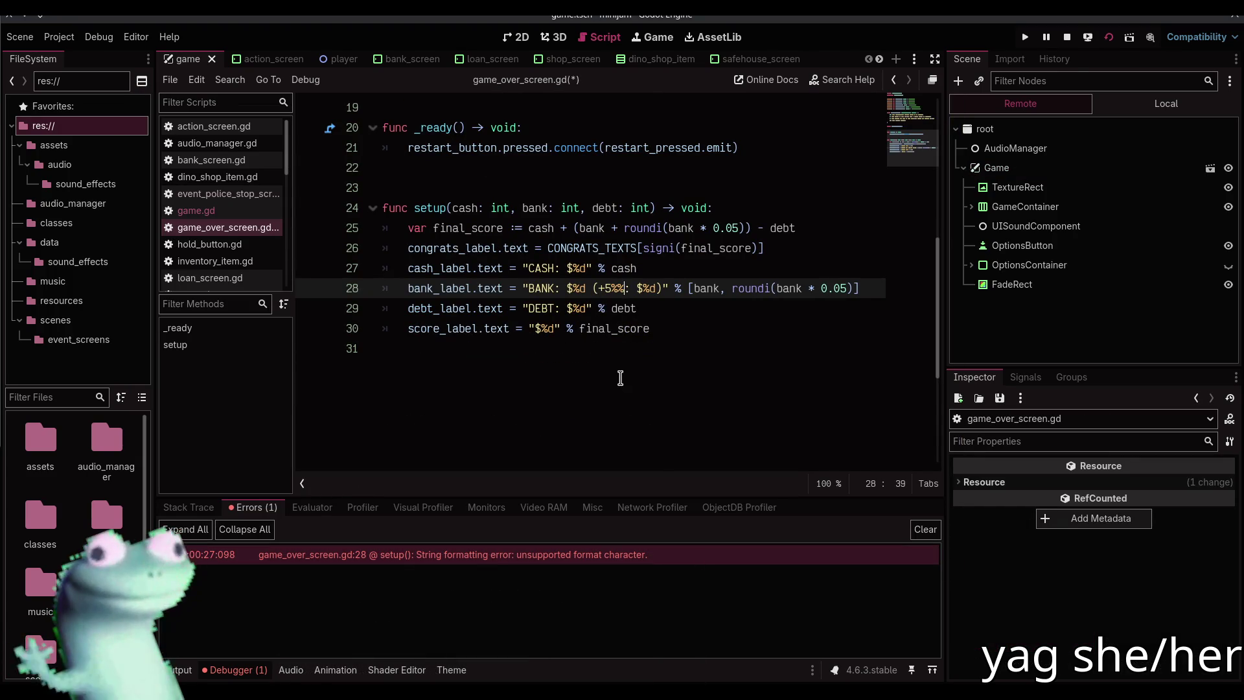
click(1068, 40)
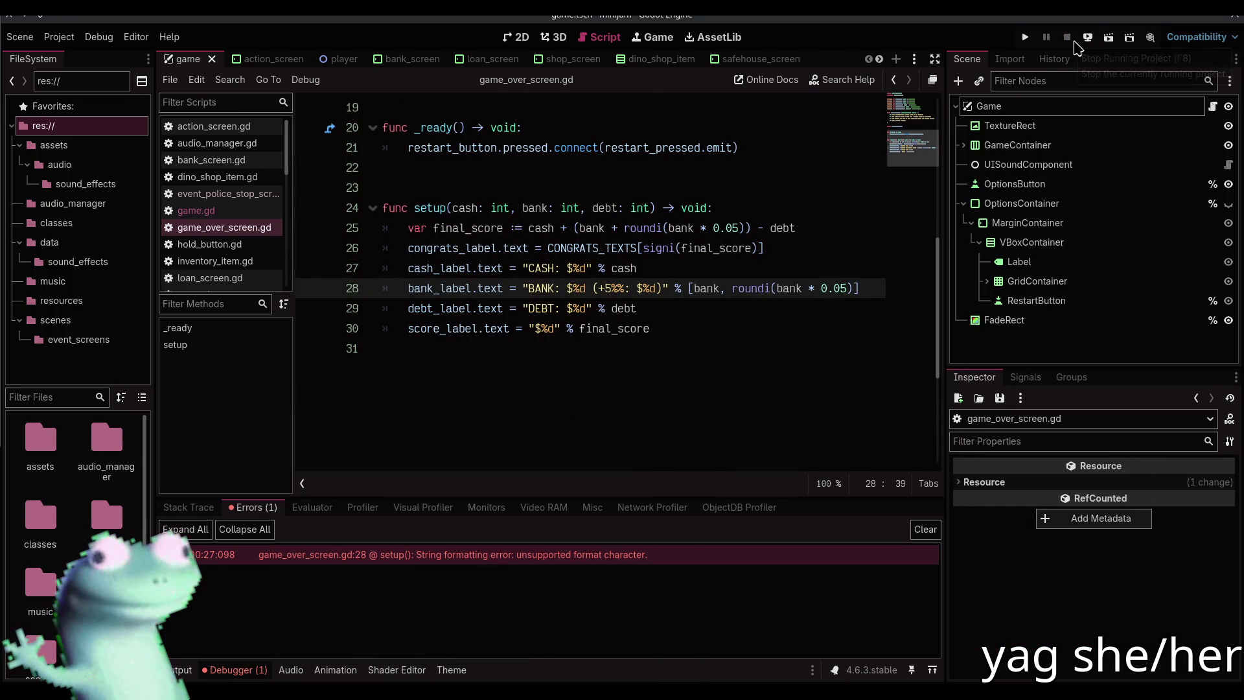
click(1108, 38)
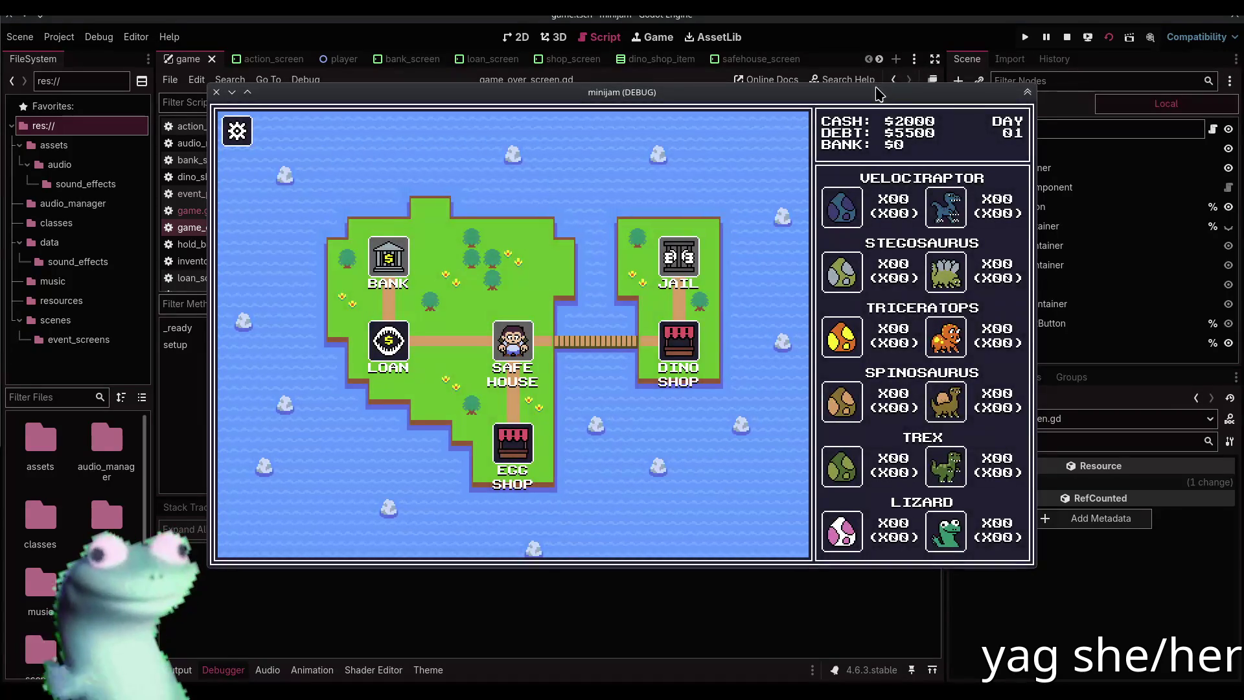
click(1021, 104)
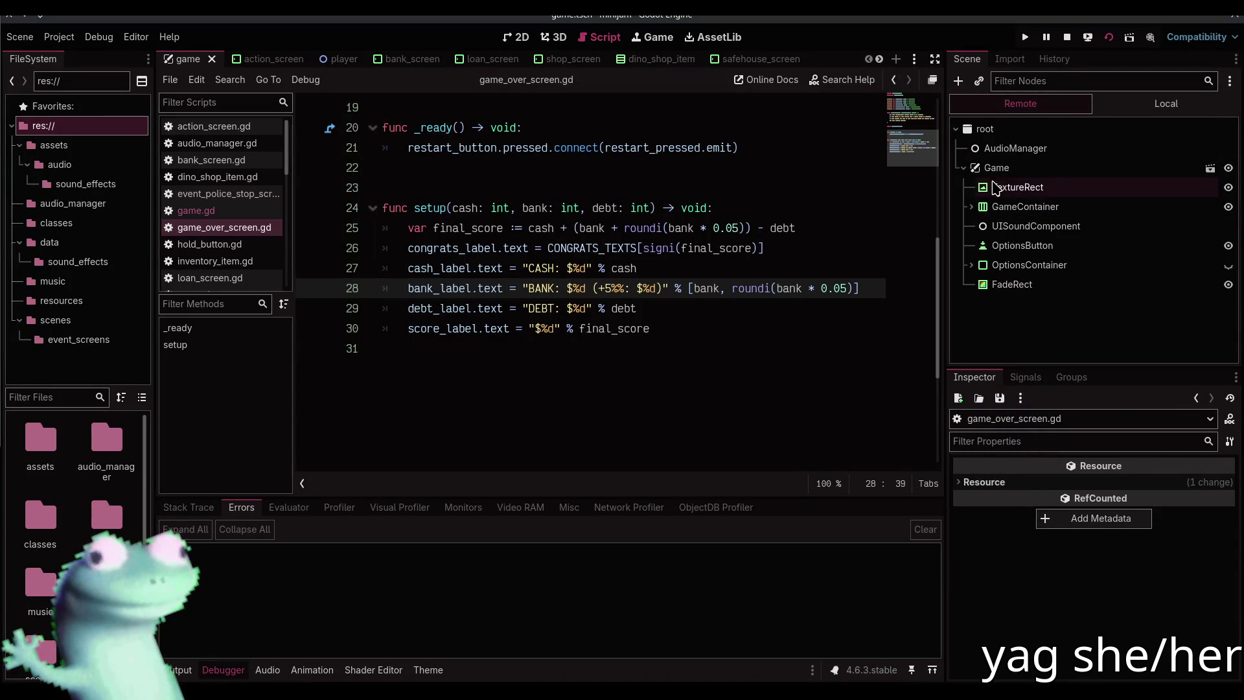
Set the live Bank to 3000 and Day to 27, play to the day-30 screen, then stop
click(1000, 186)
click(995, 169)
scroll(1070, 591, down, 10)
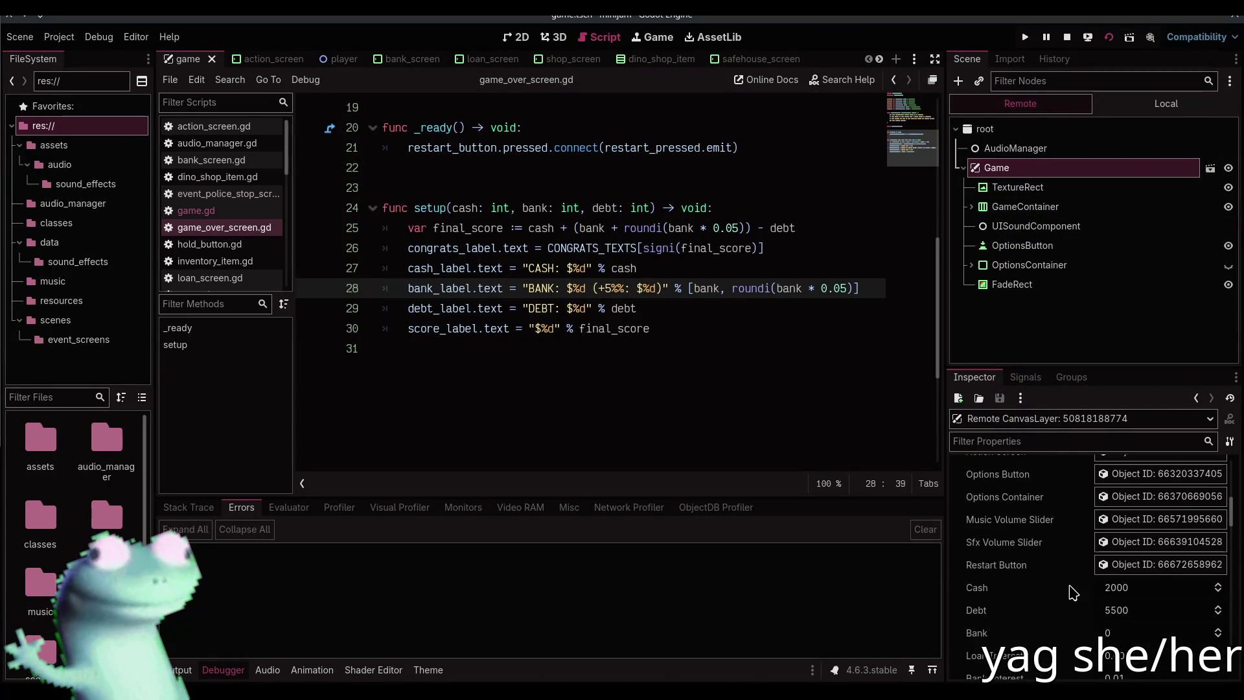
click(1143, 551)
text(3000)
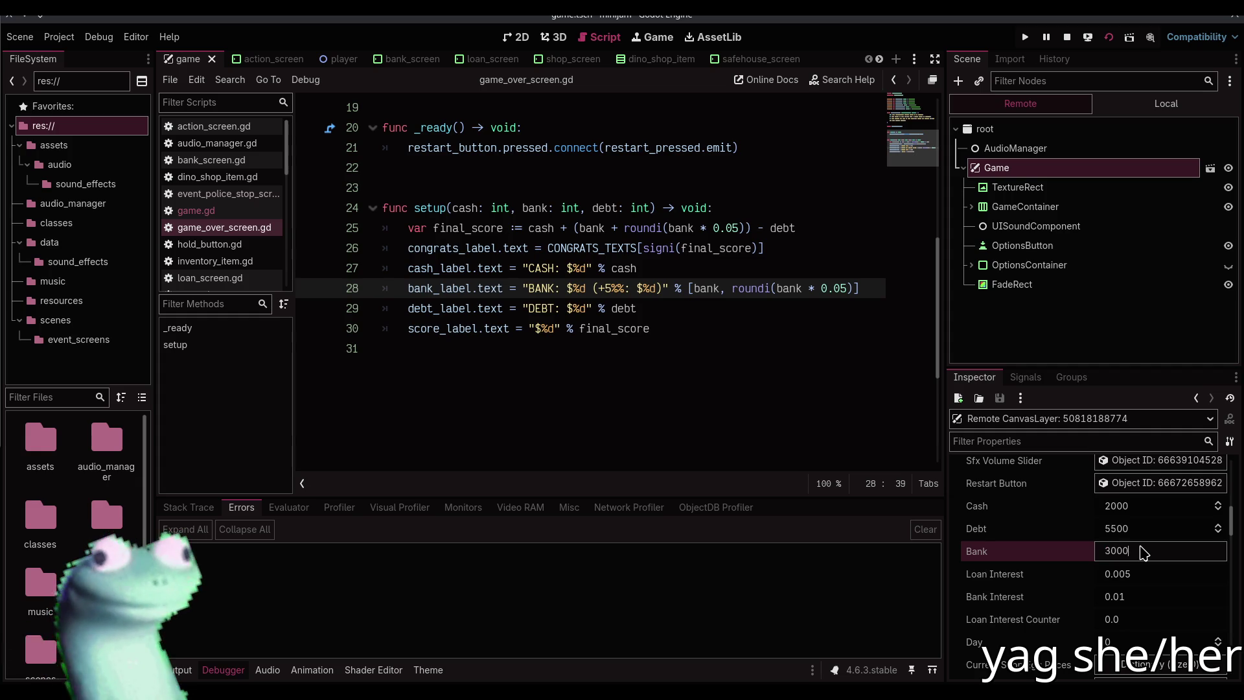
key(Return)
click(1140, 641)
text(27)
key(Return)
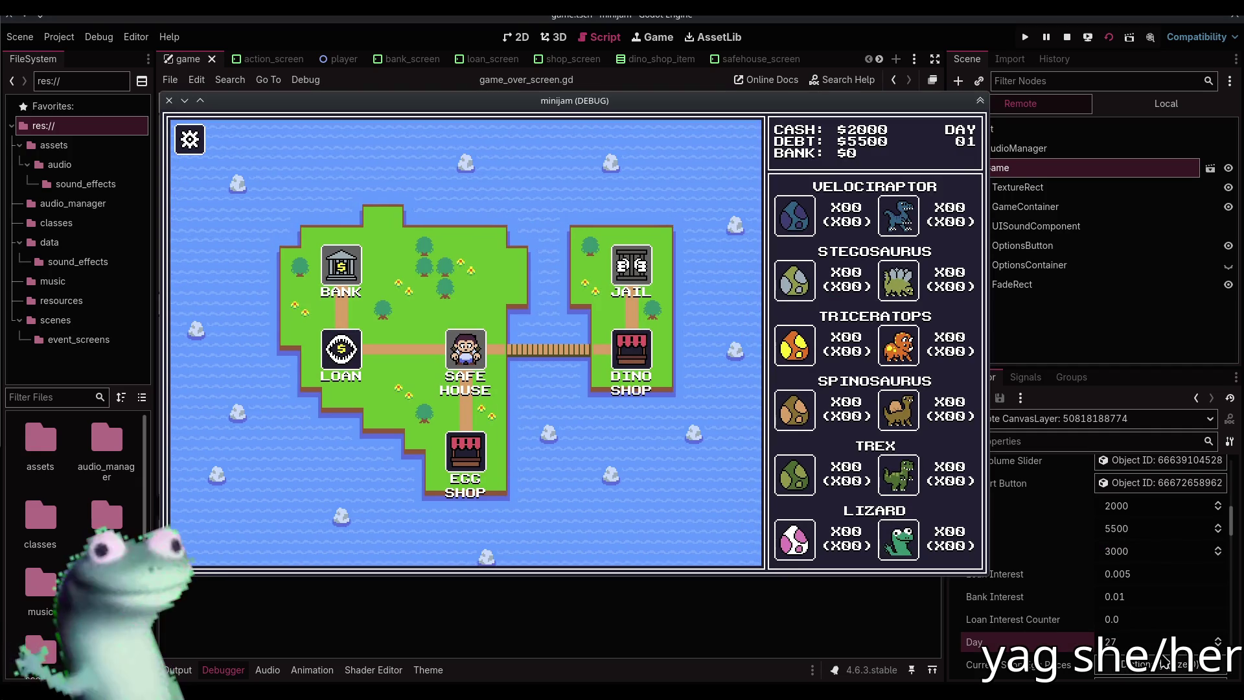
click(1217, 638)
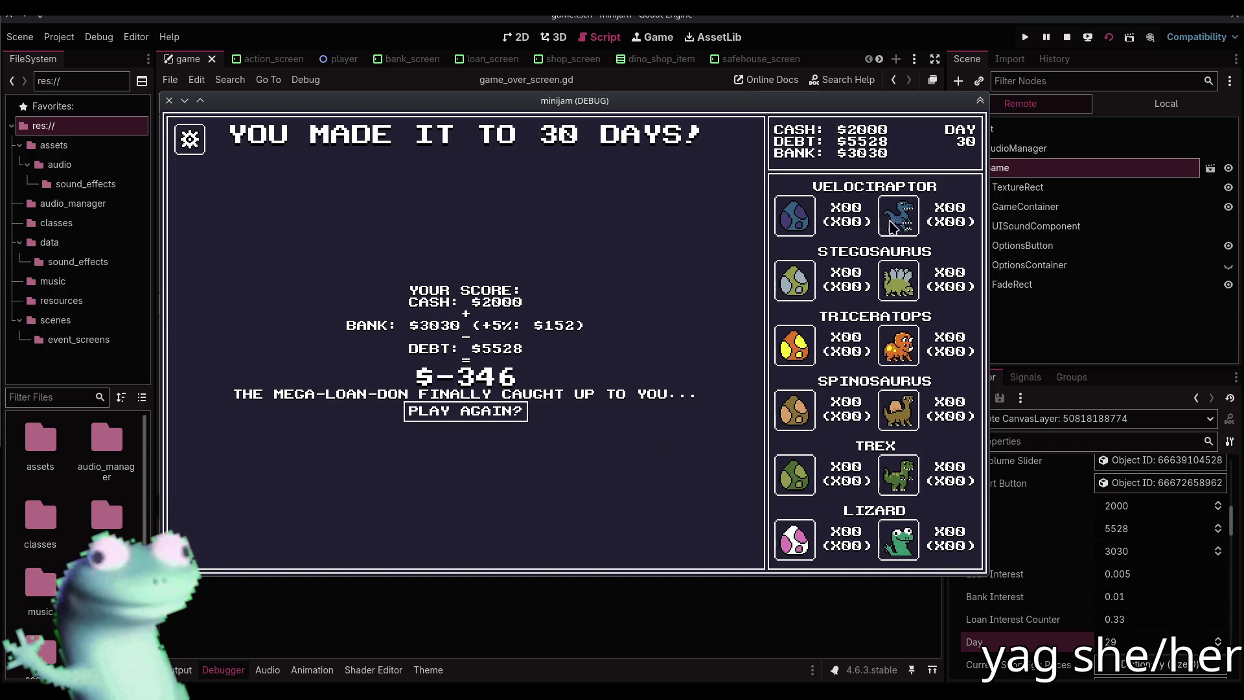
click(1065, 40)
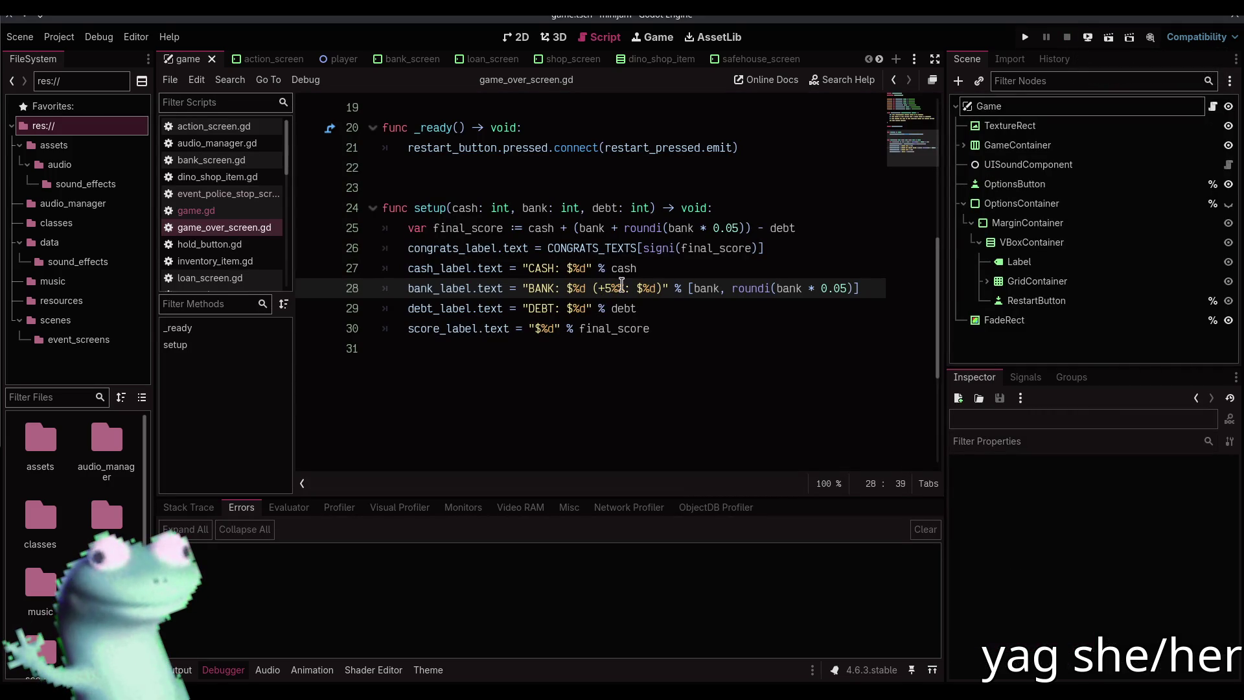
Append ' BONUS' after +5%% on line 28, run the game, and set the live Bank to 5000 and Day
text(BONUS)
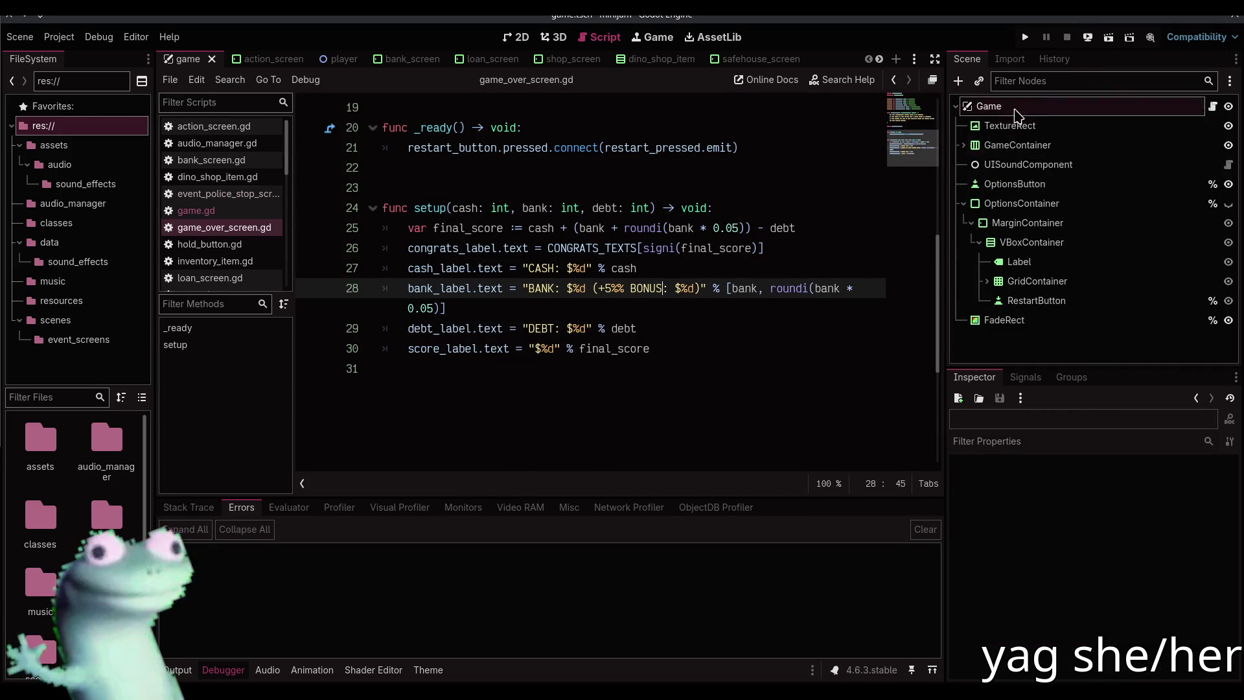
click(1108, 37)
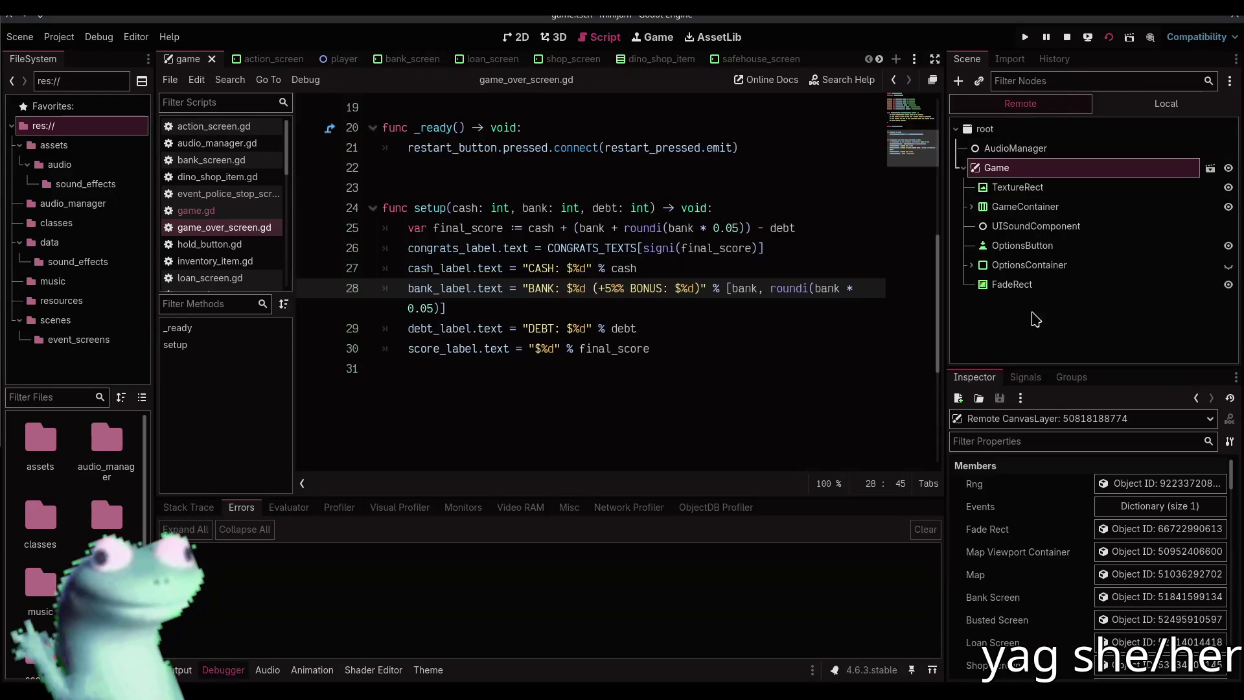
scroll(1062, 596, down, 10)
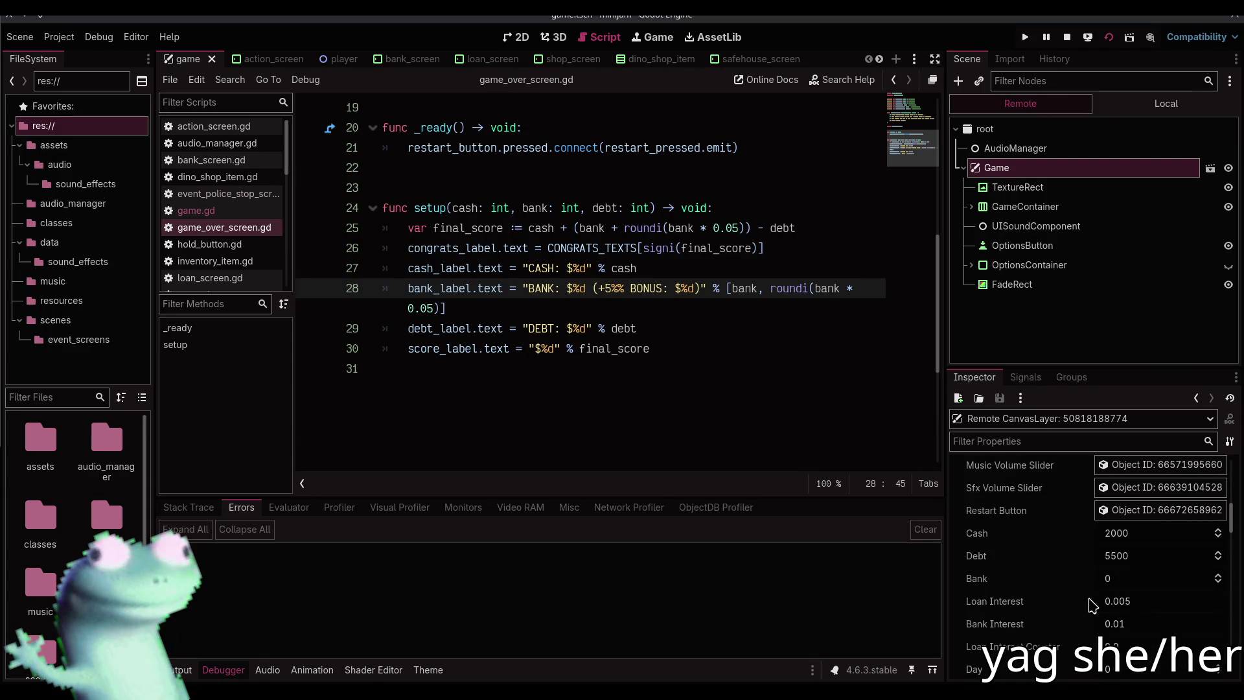
click(1127, 585)
text(5000)
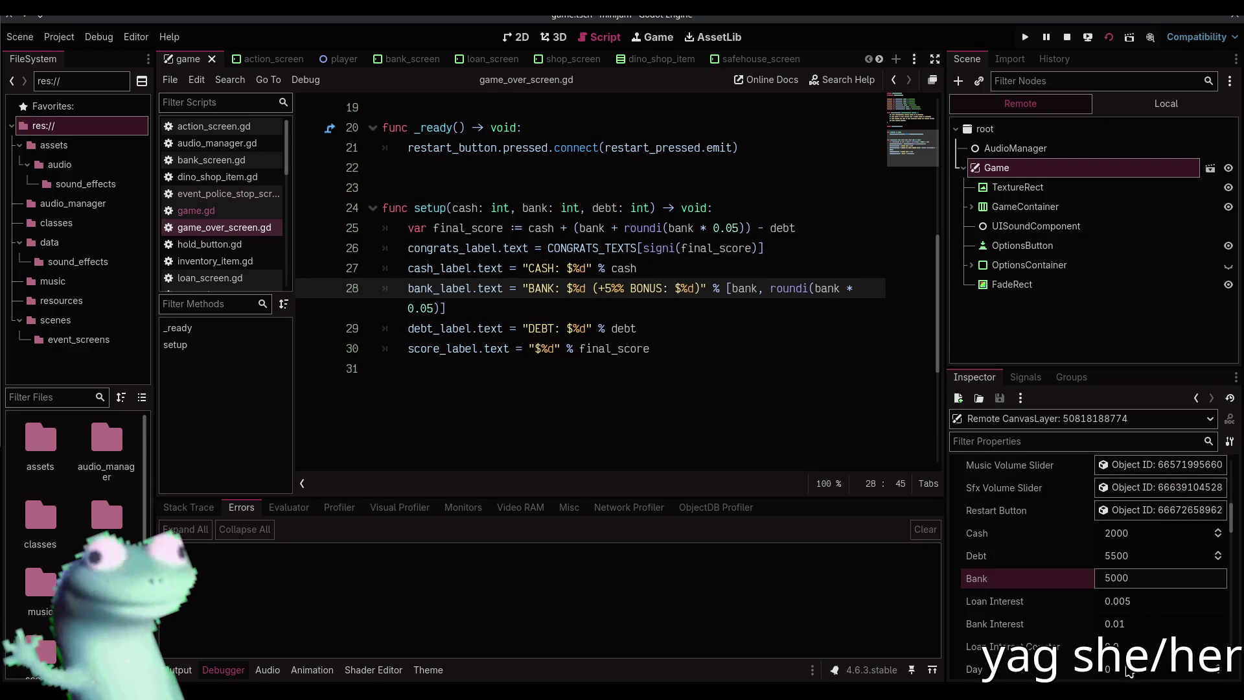
click(1123, 667)
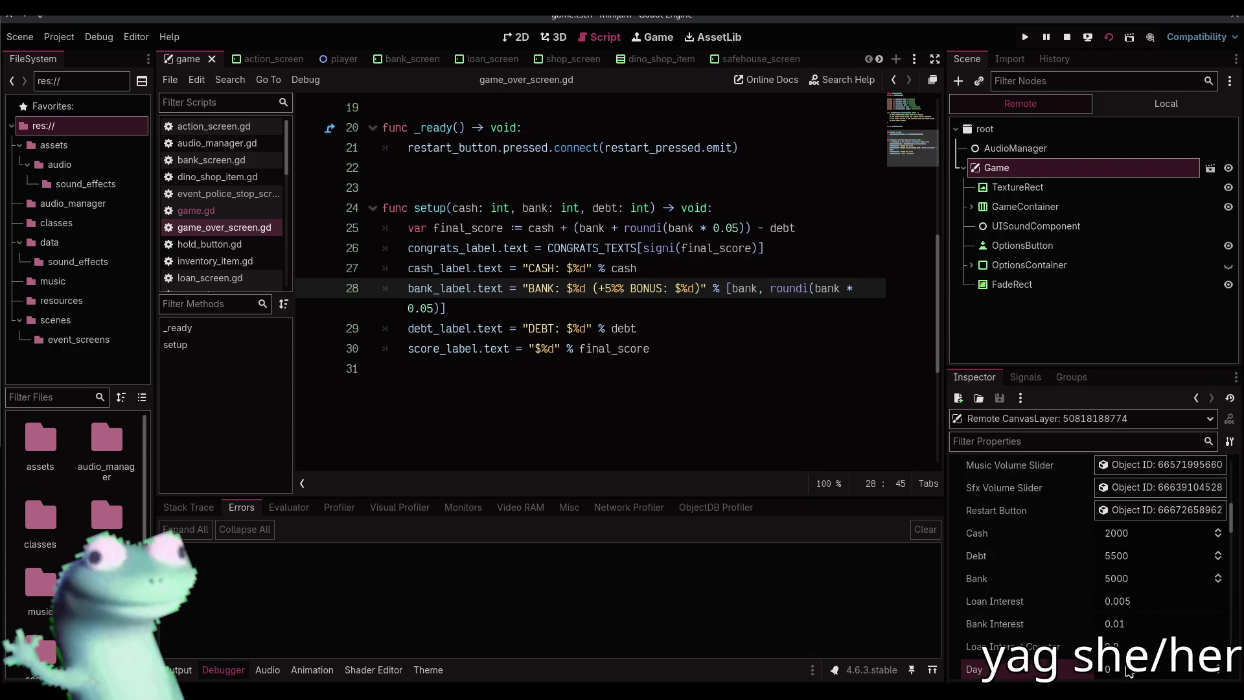
key(Return)
Travel on the map to reach the day-30 score screen, then stop and relaunch the game
click(488, 453)
click(259, 537)
click(503, 248)
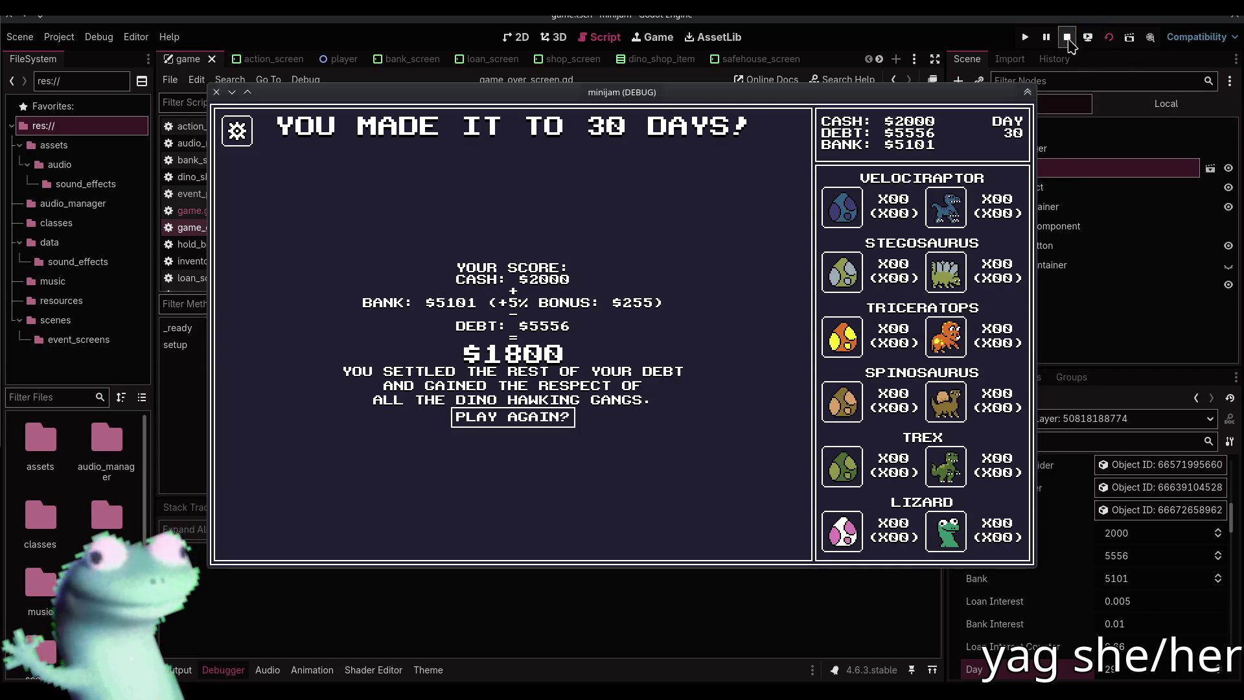
click(1067, 37)
click(1024, 37)
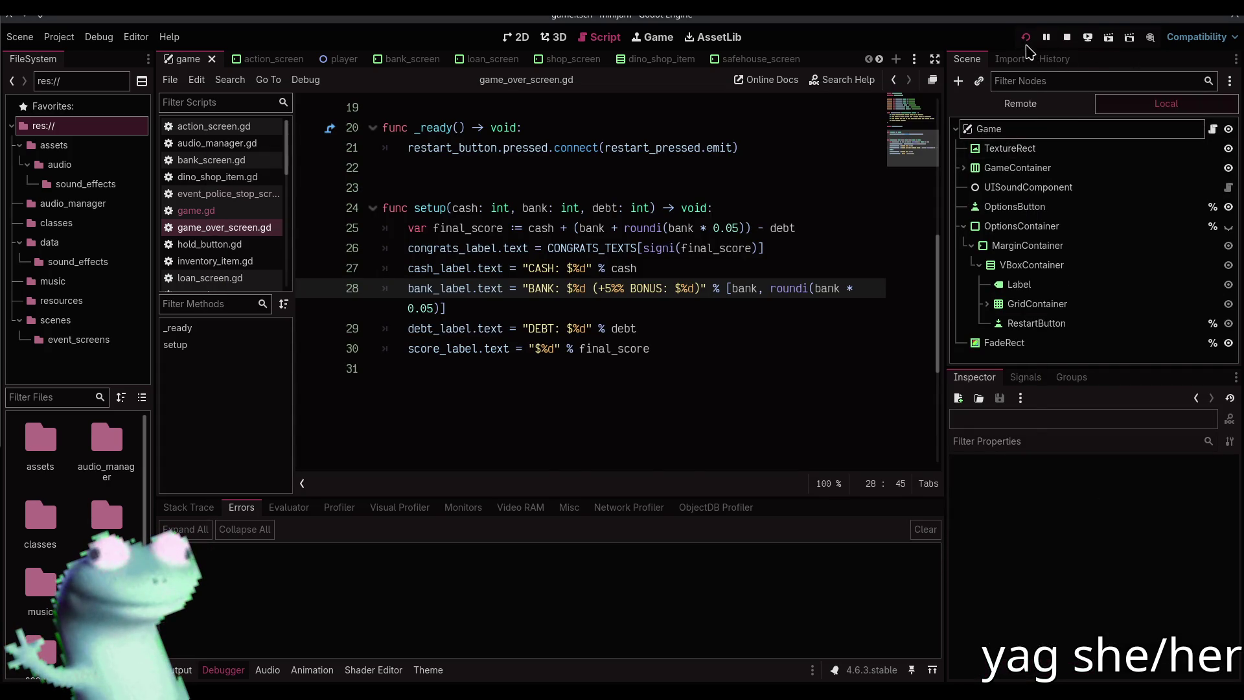
Restart the game and set the live Bank to 15000 and Day to 27
click(1067, 36)
click(1108, 37)
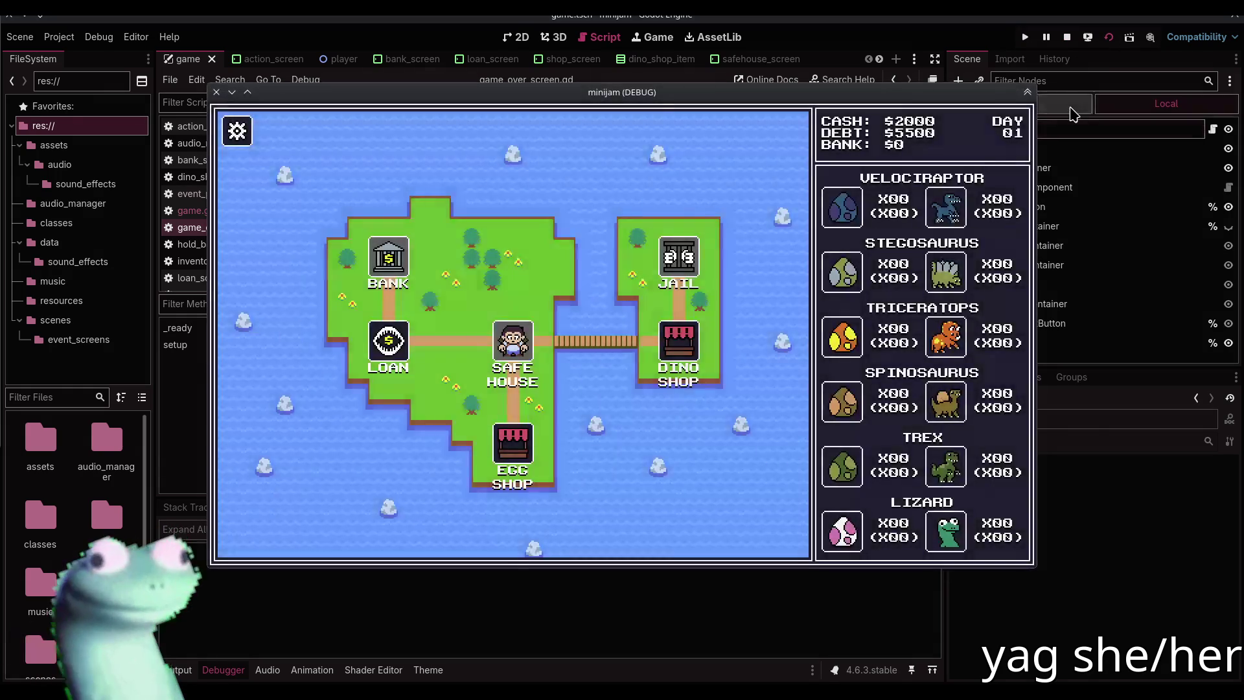
click(1062, 167)
scroll(1027, 596, down, 5)
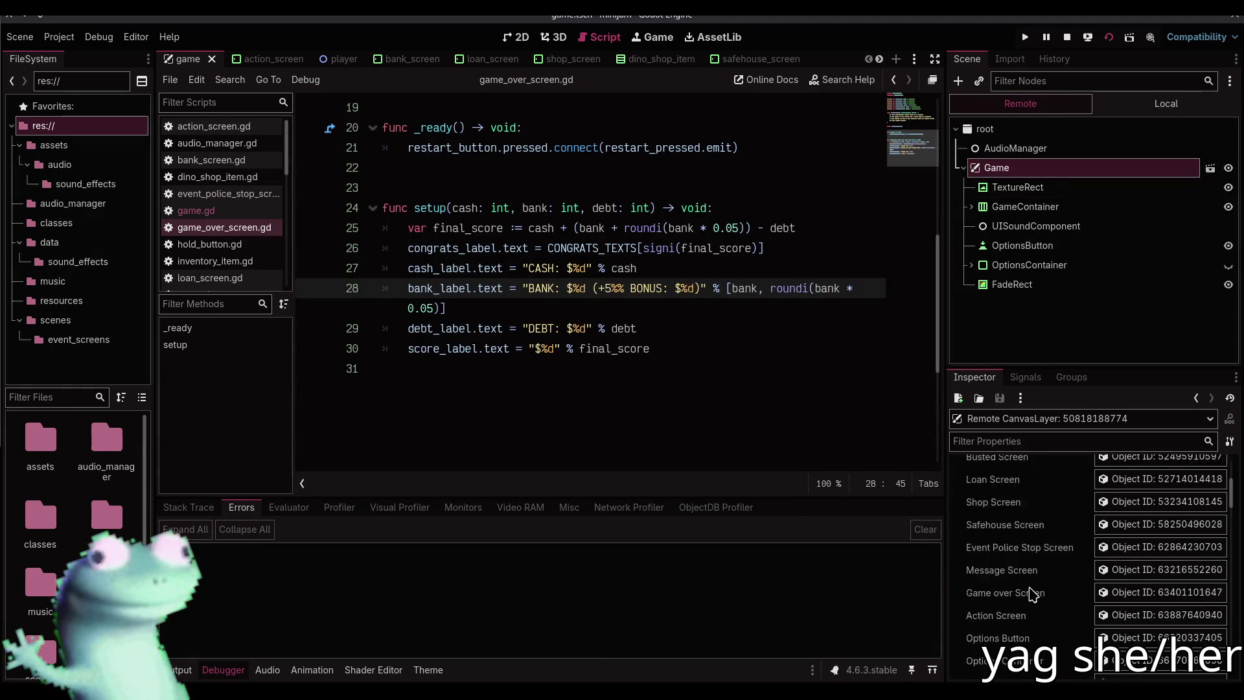
click(1136, 580)
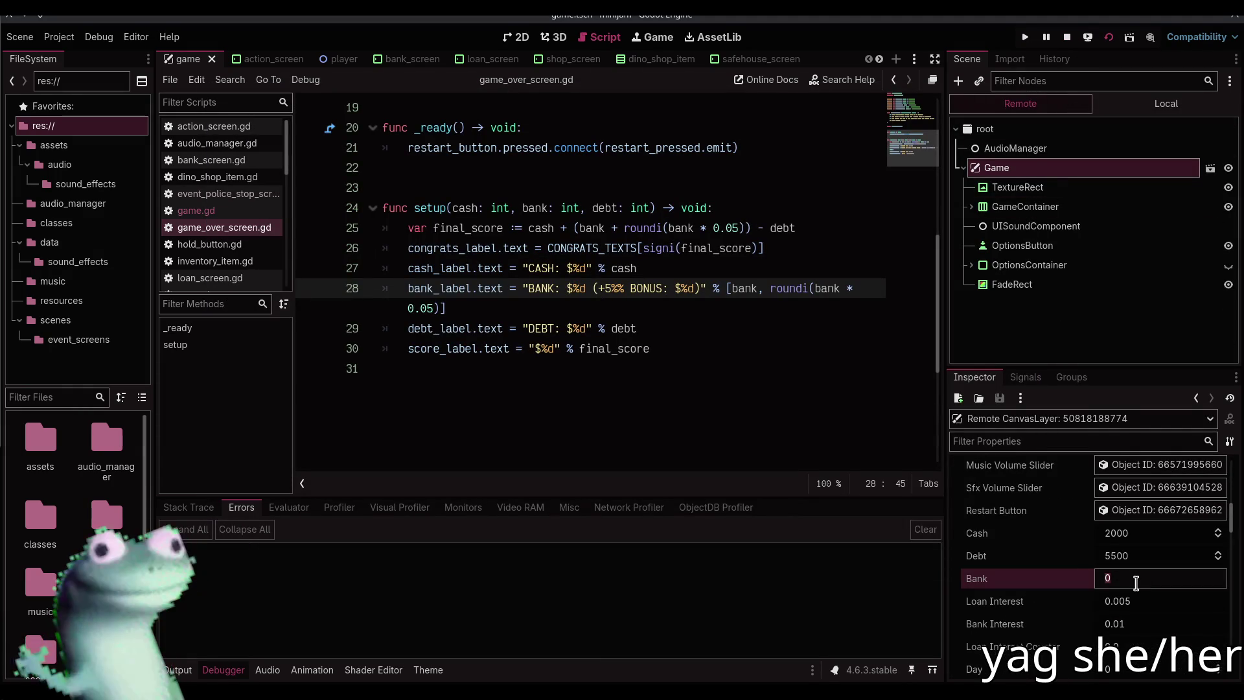
text(00)
key(Return)
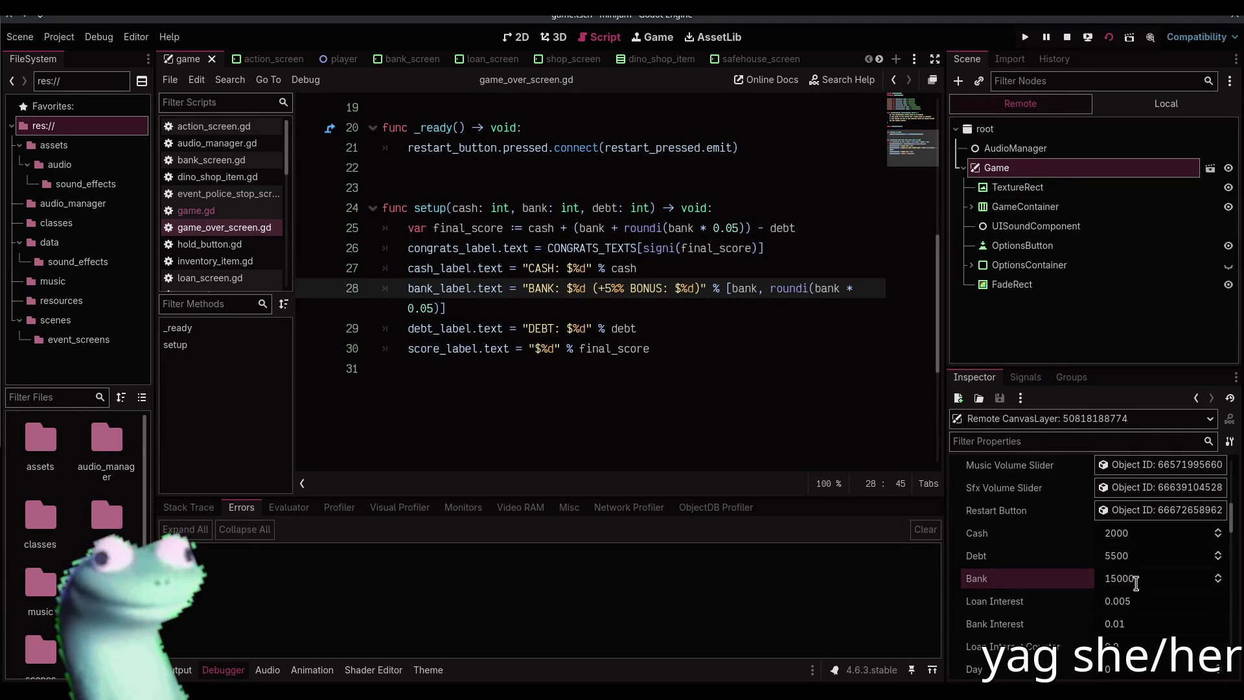
scroll(1136, 603, down, 1)
text(7)
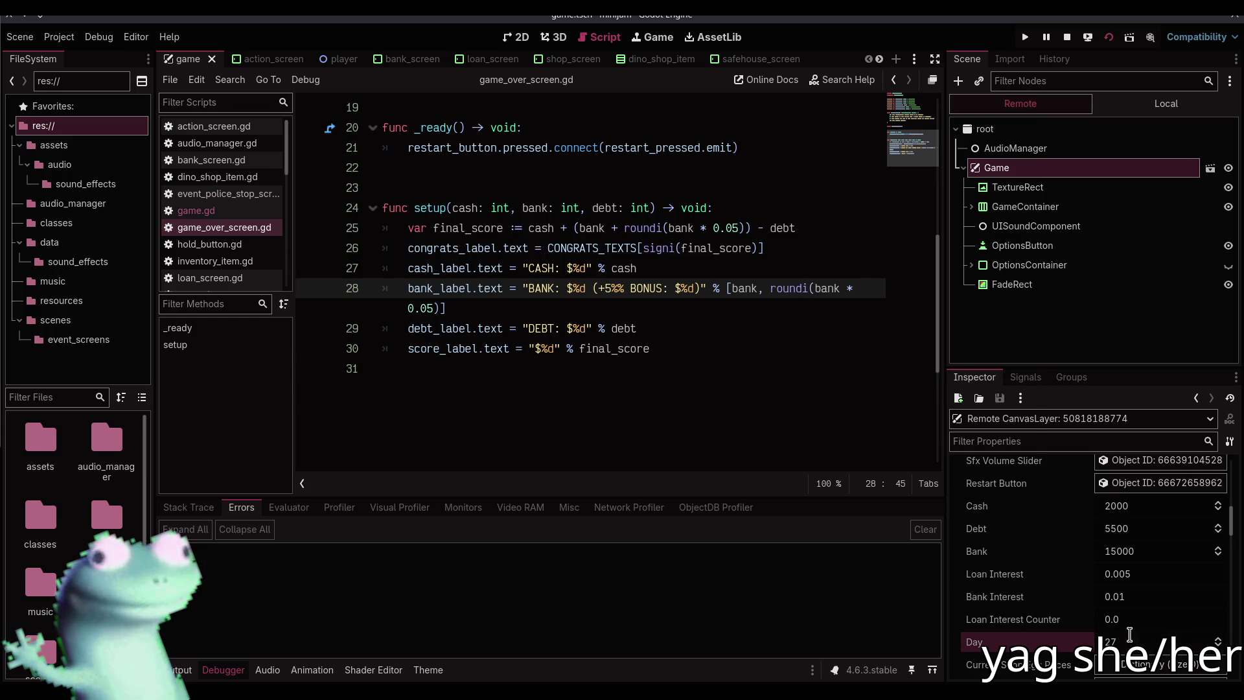
Travel on the map until the day-30 score screen appears, then stop the game
click(512, 445)
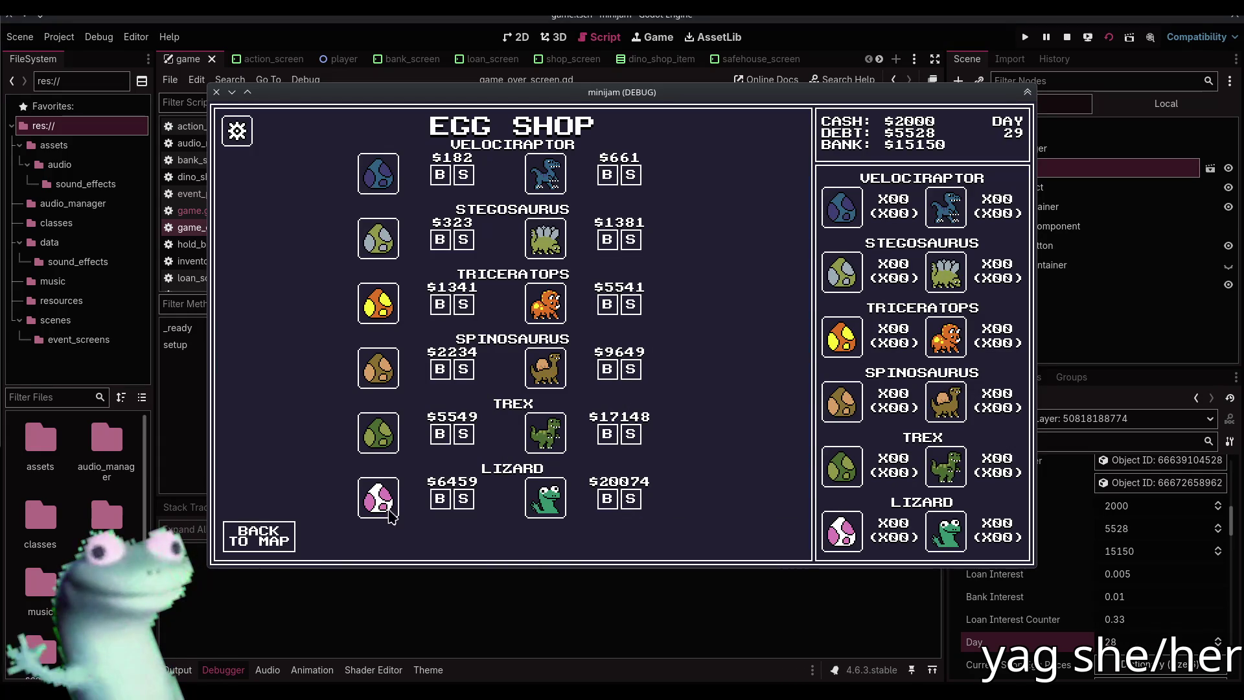
click(259, 538)
click(495, 244)
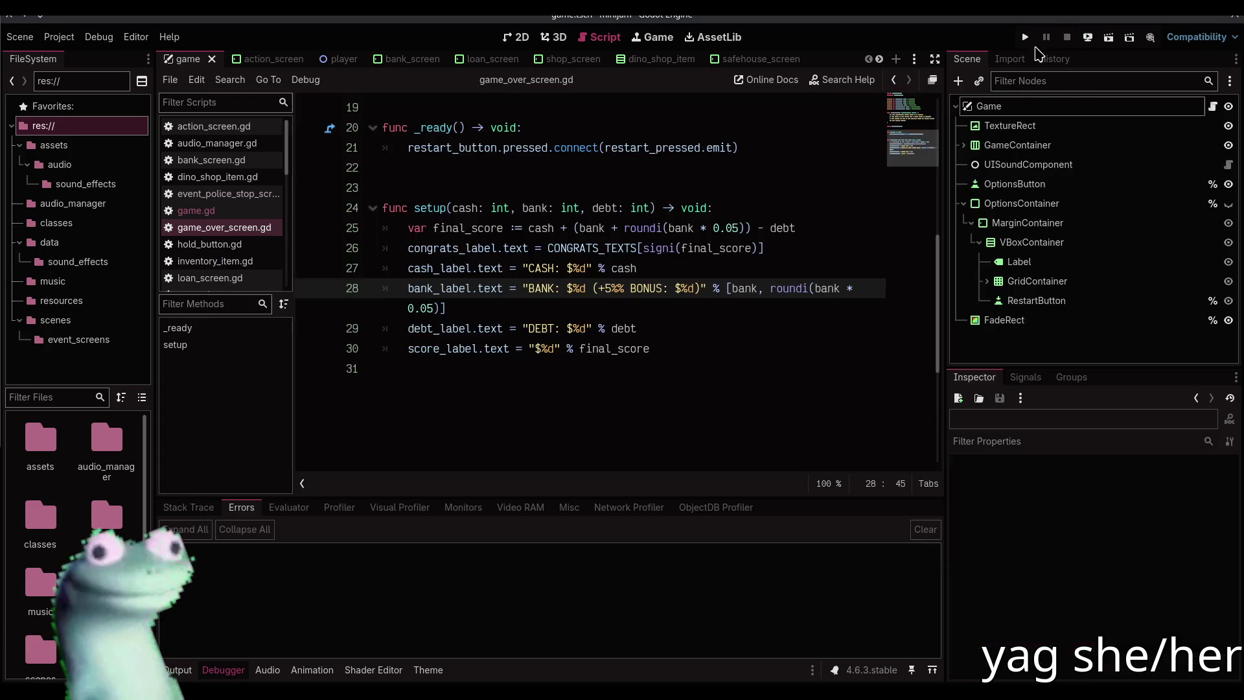
click(1067, 37)
Change the bonus label on line 28 from +5%% to +10%%
click(610, 288)
key(BackSpace)
text(10)
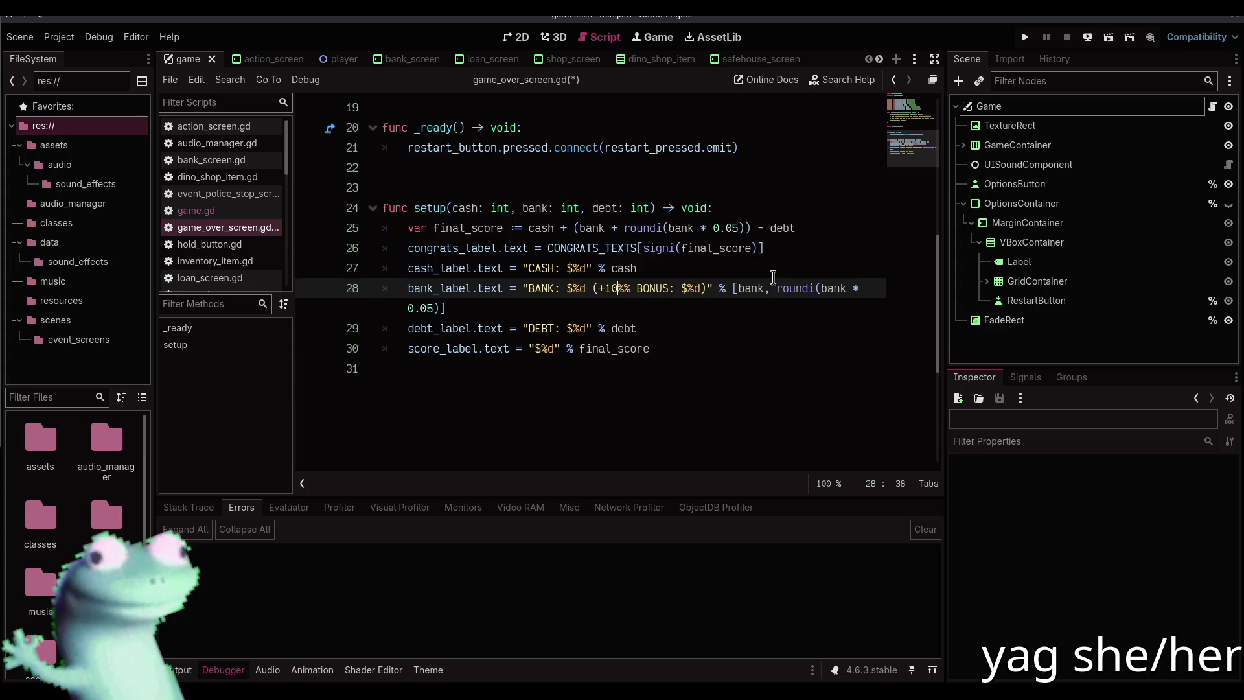
Change both 0.05 bank multipliers on lines 28 and 25 to 0.1, save, and switch to the browser
click(429, 308)
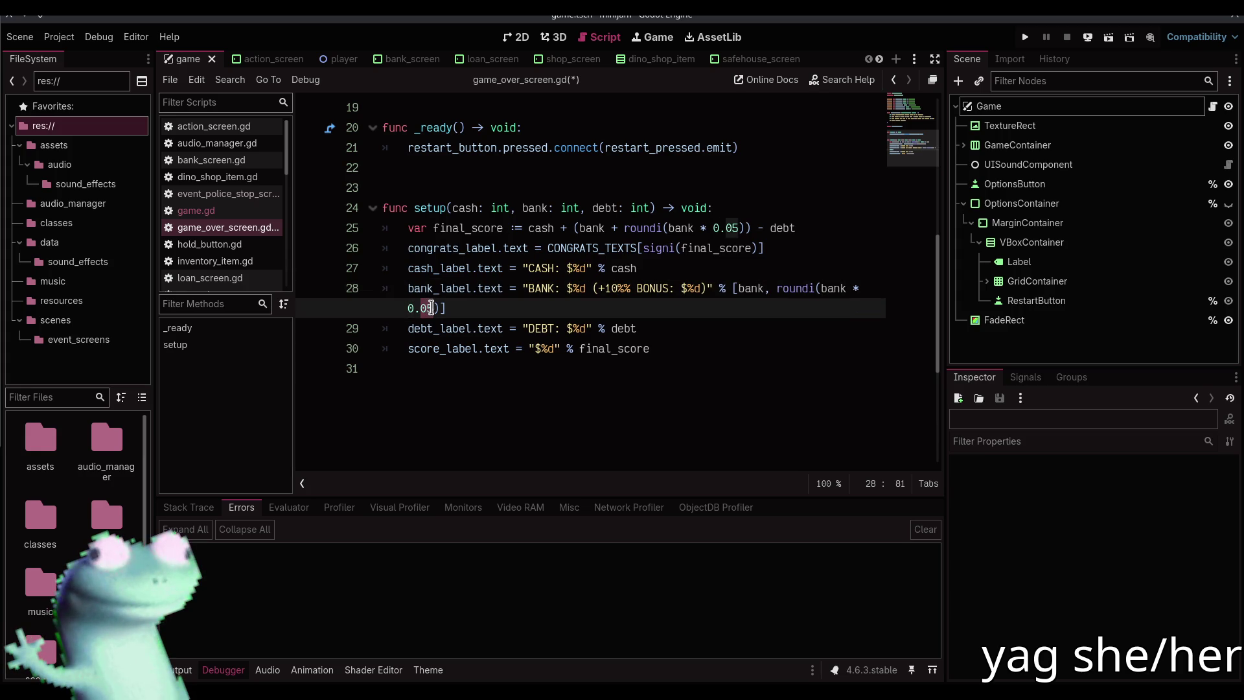
key(BackSpace)
key(Delete)
text(1)
click(728, 224)
key(Delete)
key(Delete)
text(1)
key(ctrl+s)
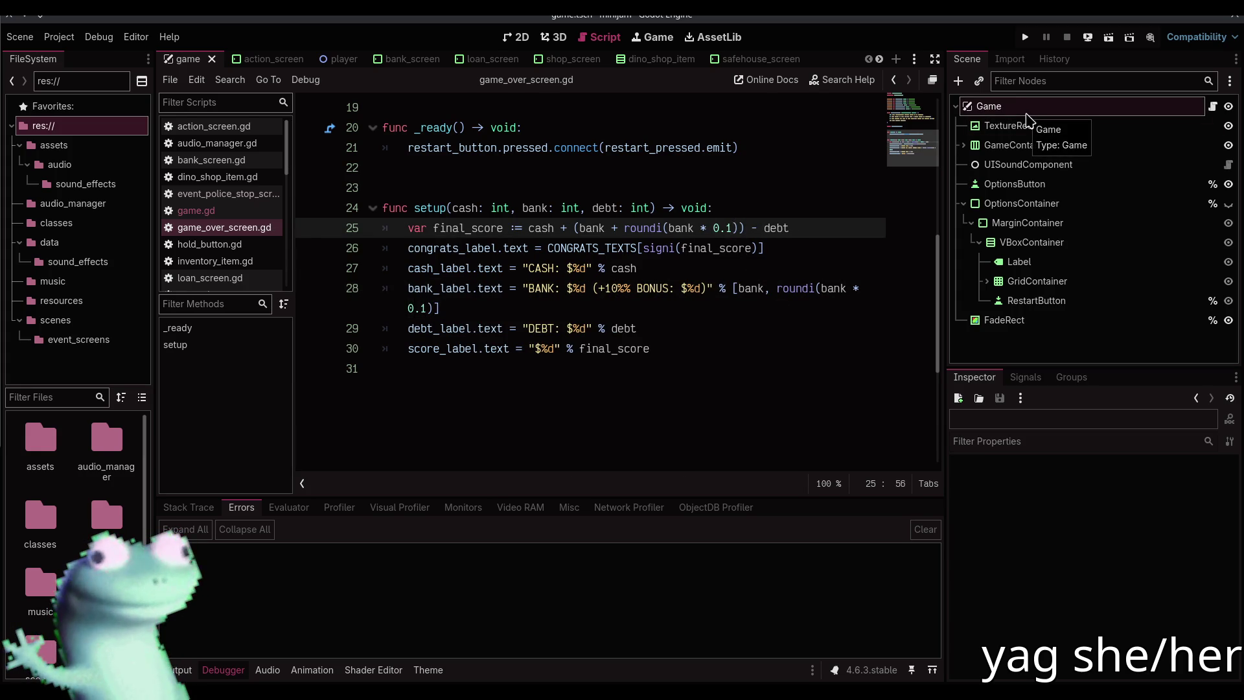
key(alt+Tab)
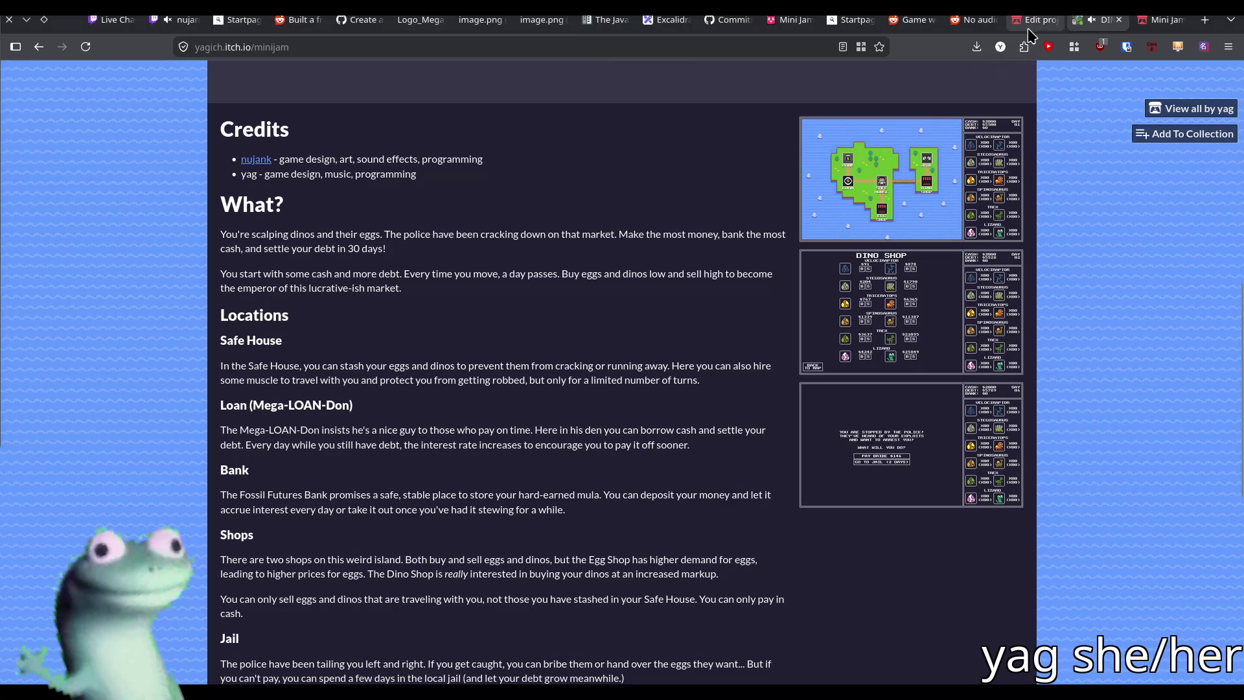
On the itch.io edit page, start a new description paragraph: 'At day 30, your score will be tallied up'
click(1030, 21)
scroll(776, 290, down, 10)
scroll(776, 290, up, 20)
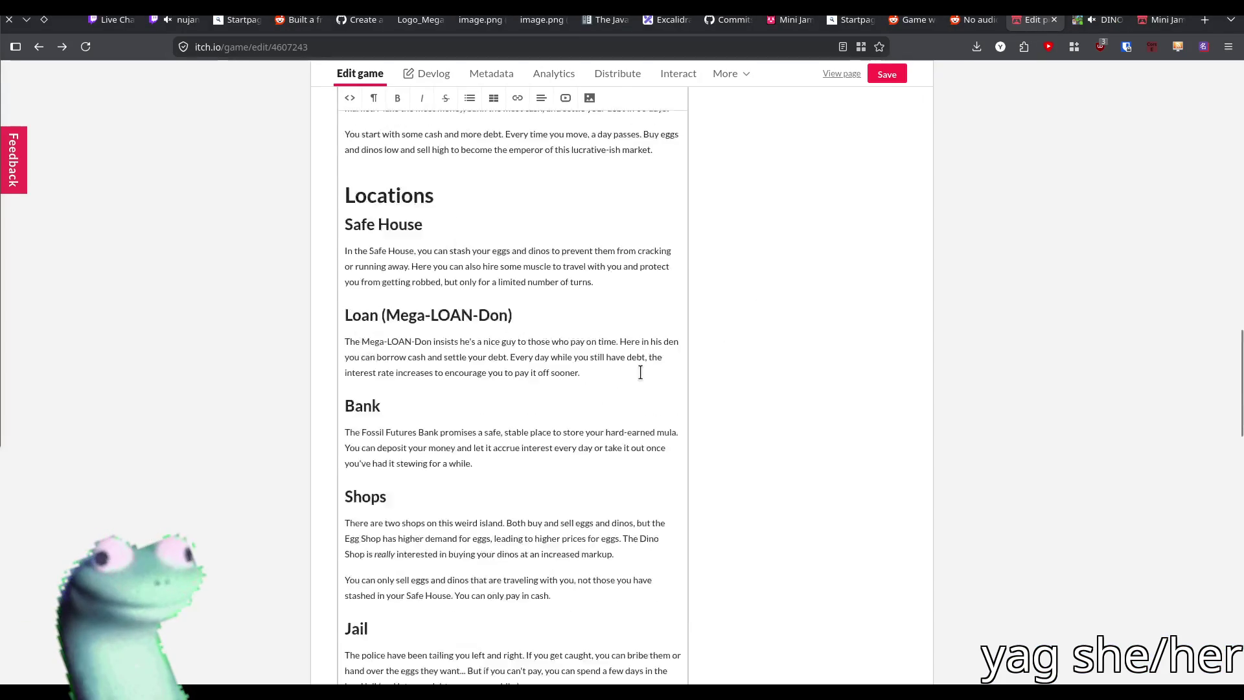
scroll(702, 337, down, 10)
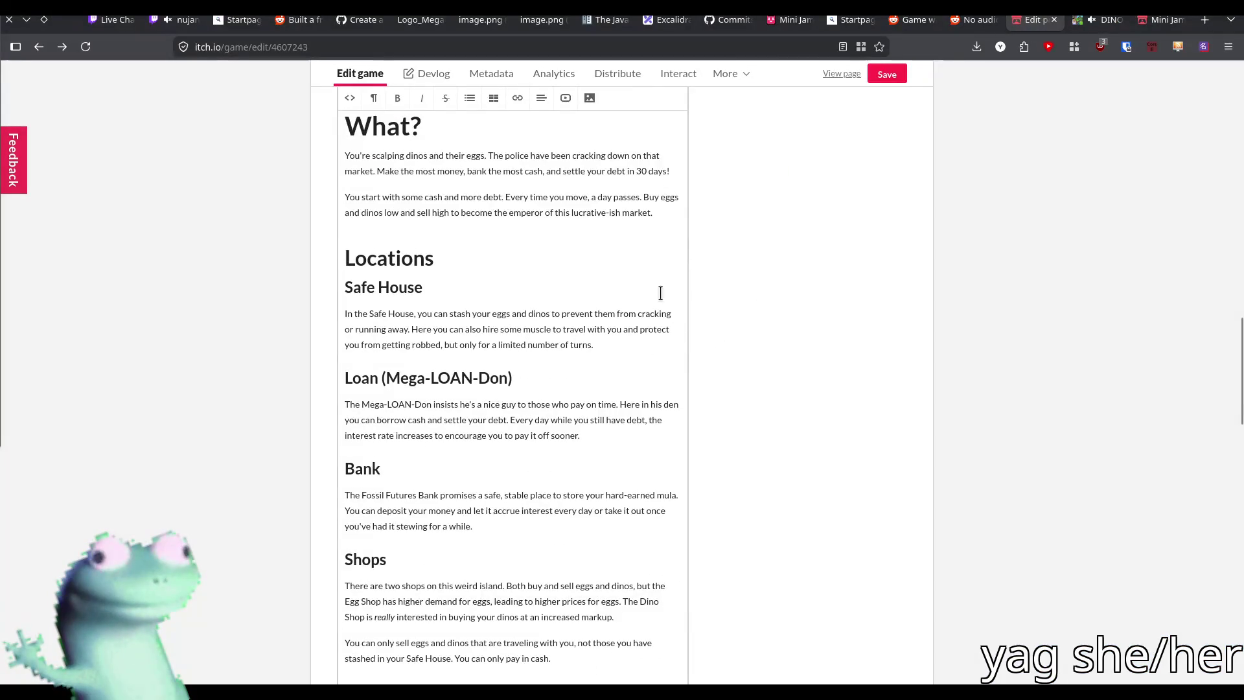
click(661, 217)
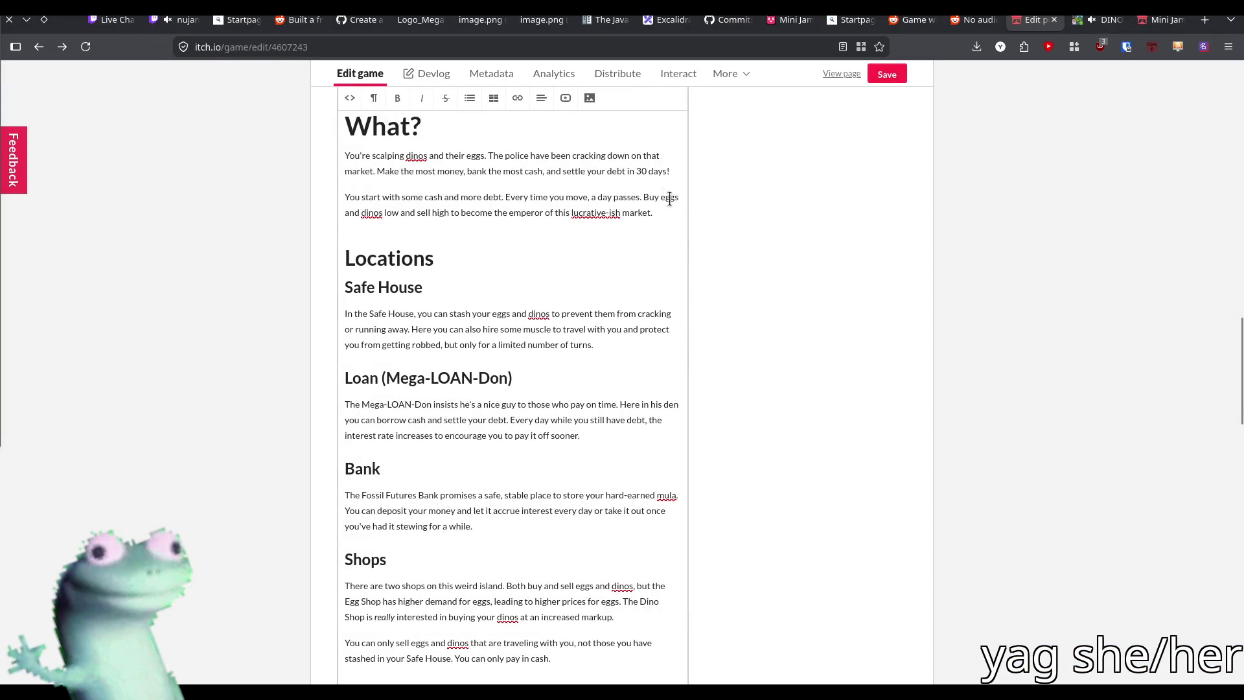
key(Return)
text(At)
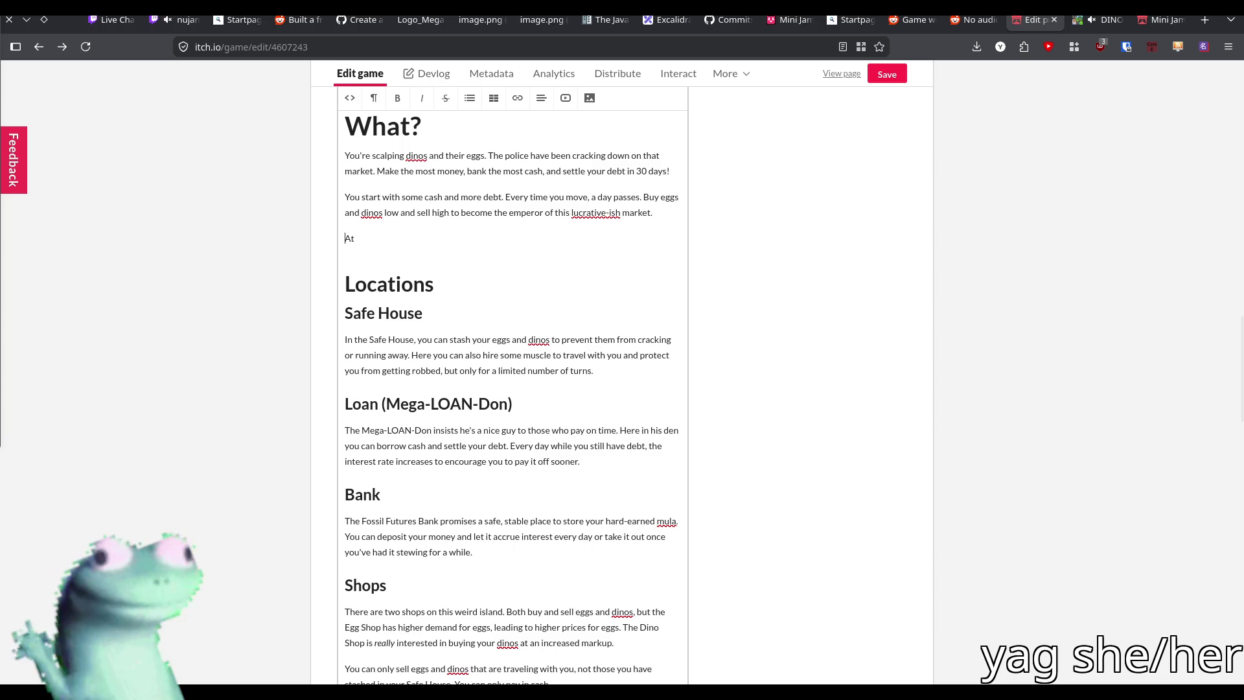
text( day 30)
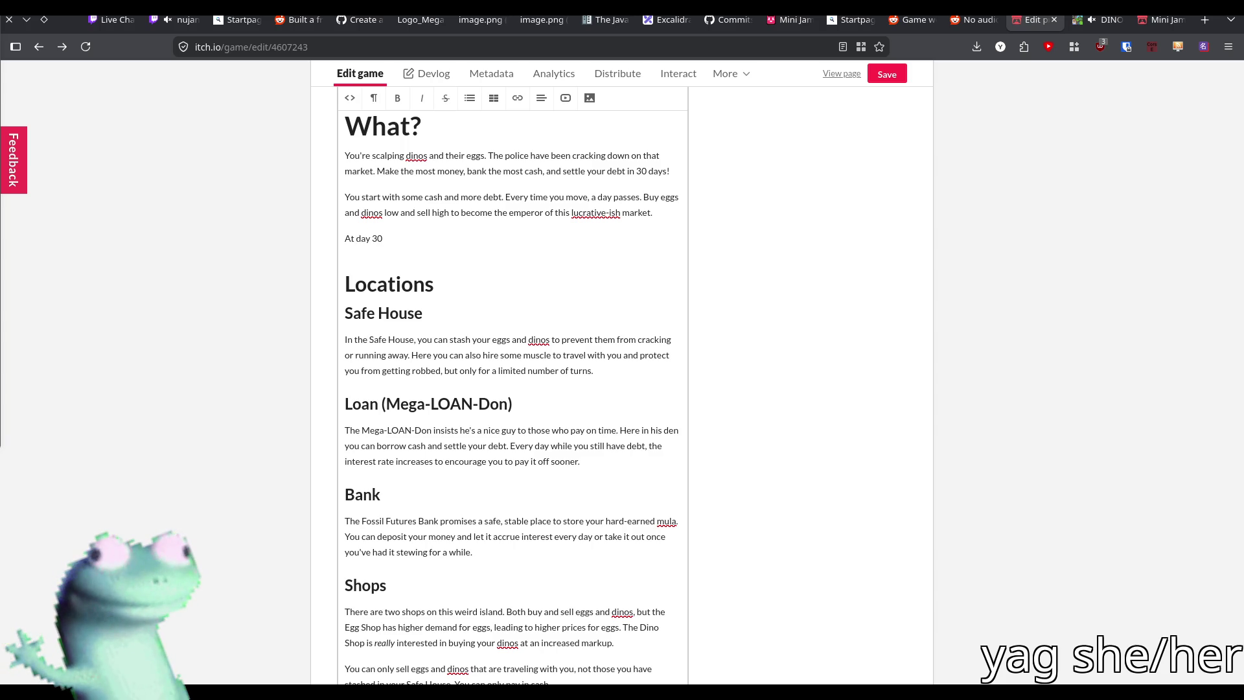
text(, your s)
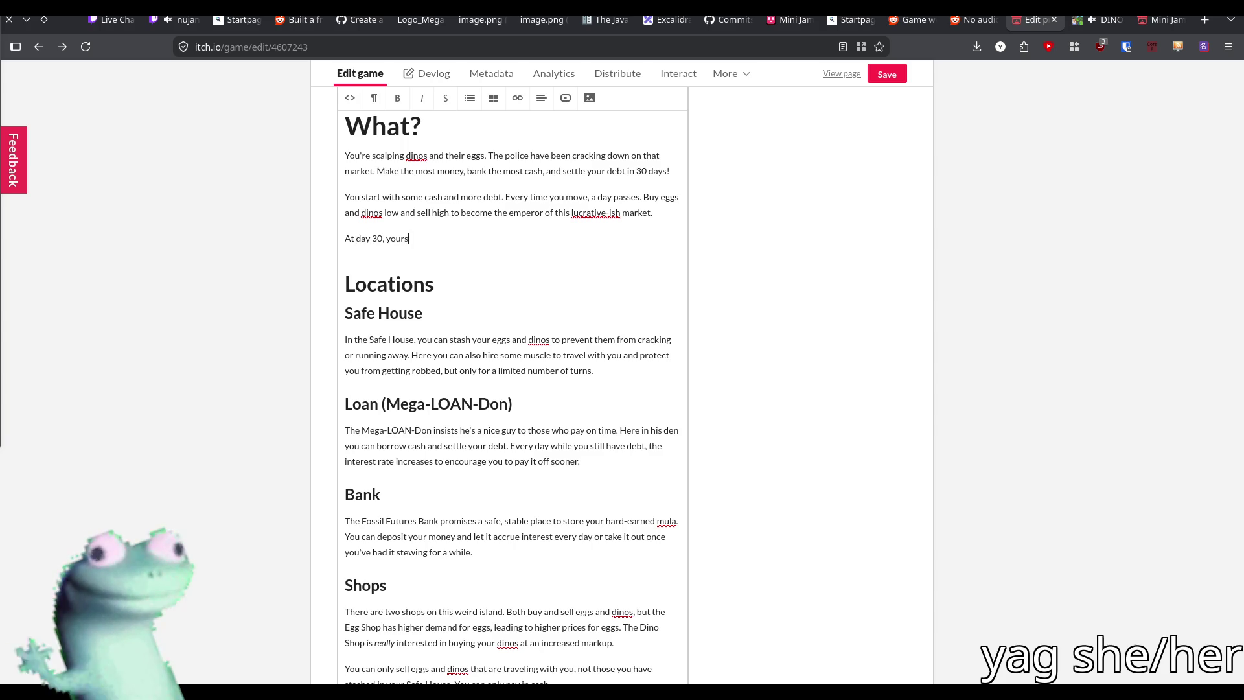
text(core will bet)
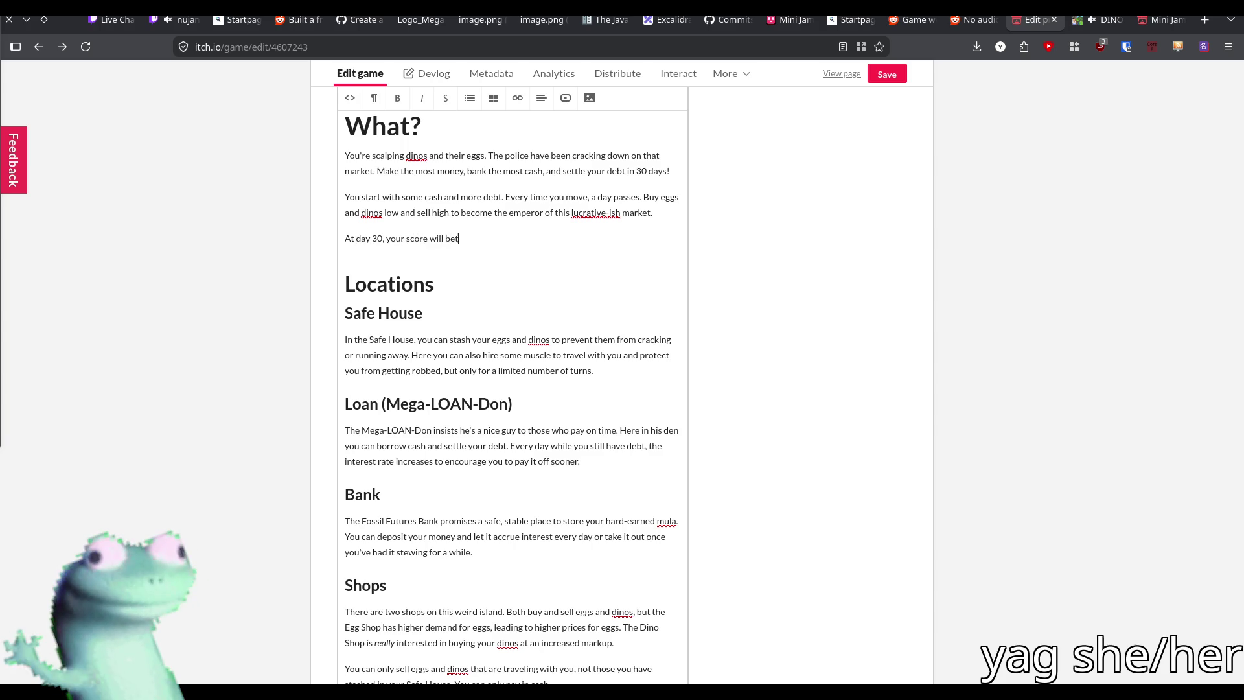
key(BackSpace)
text( tallied up)
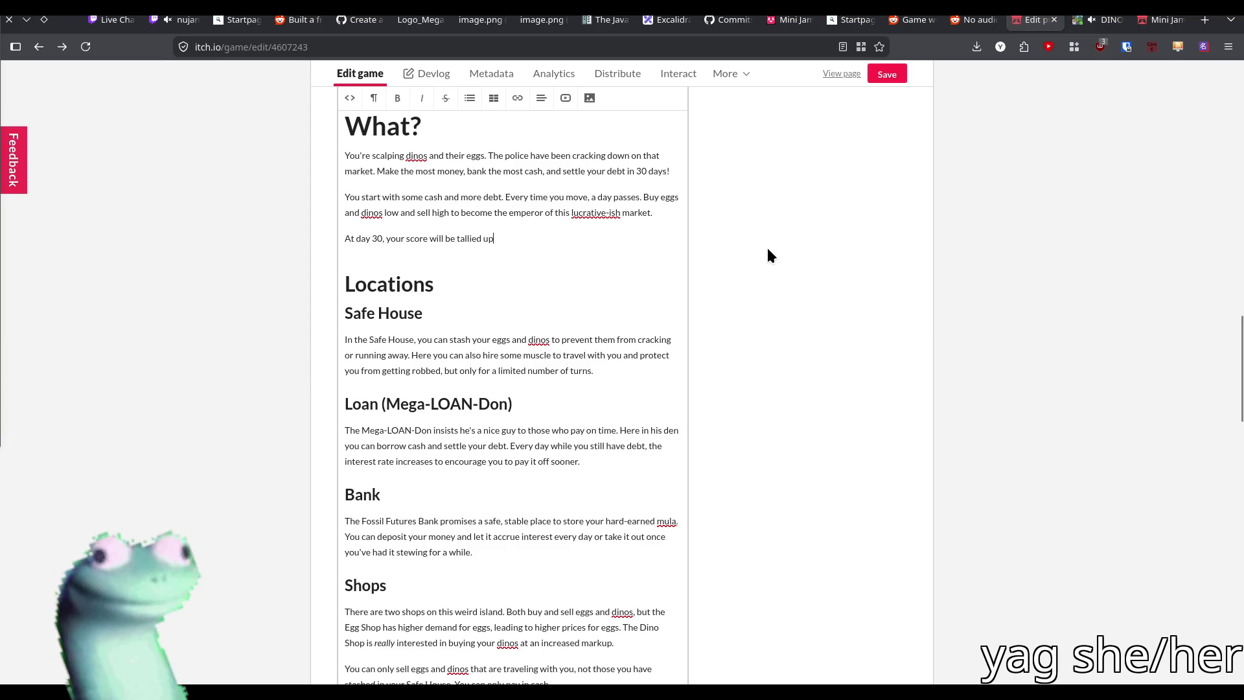
Draft the score sentence about cash on hand plus banked cash with a 10% bonus
text(. Your score is)
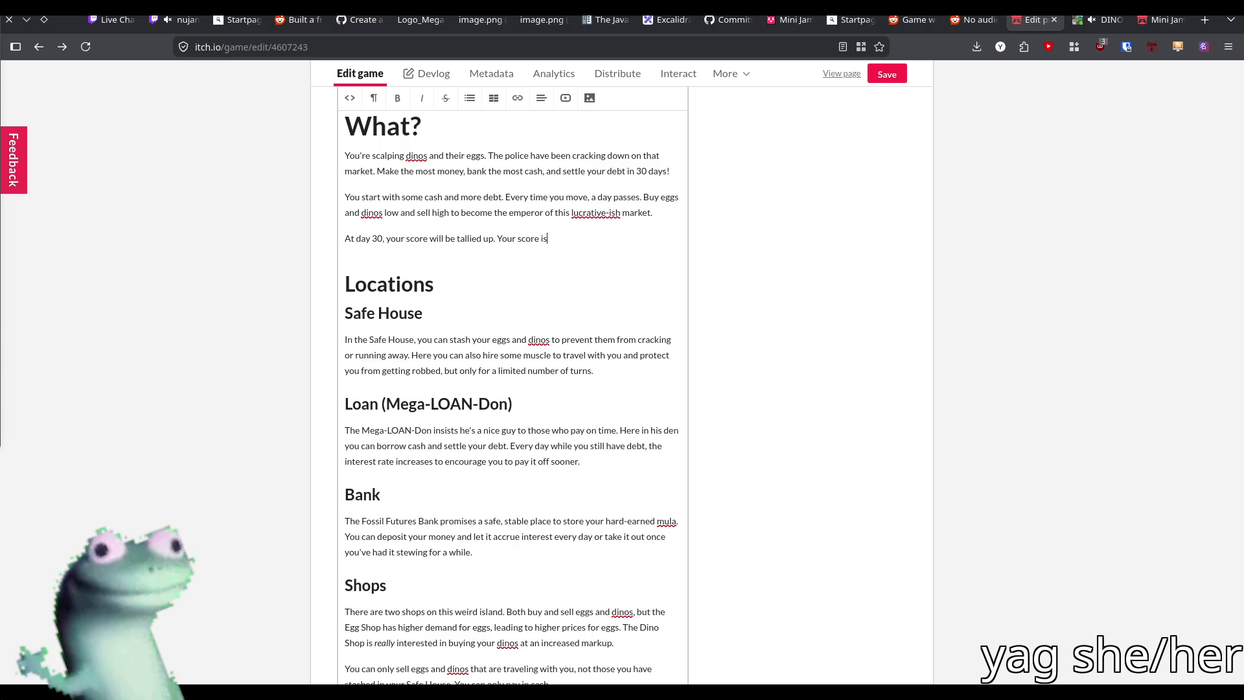
text( the cash )
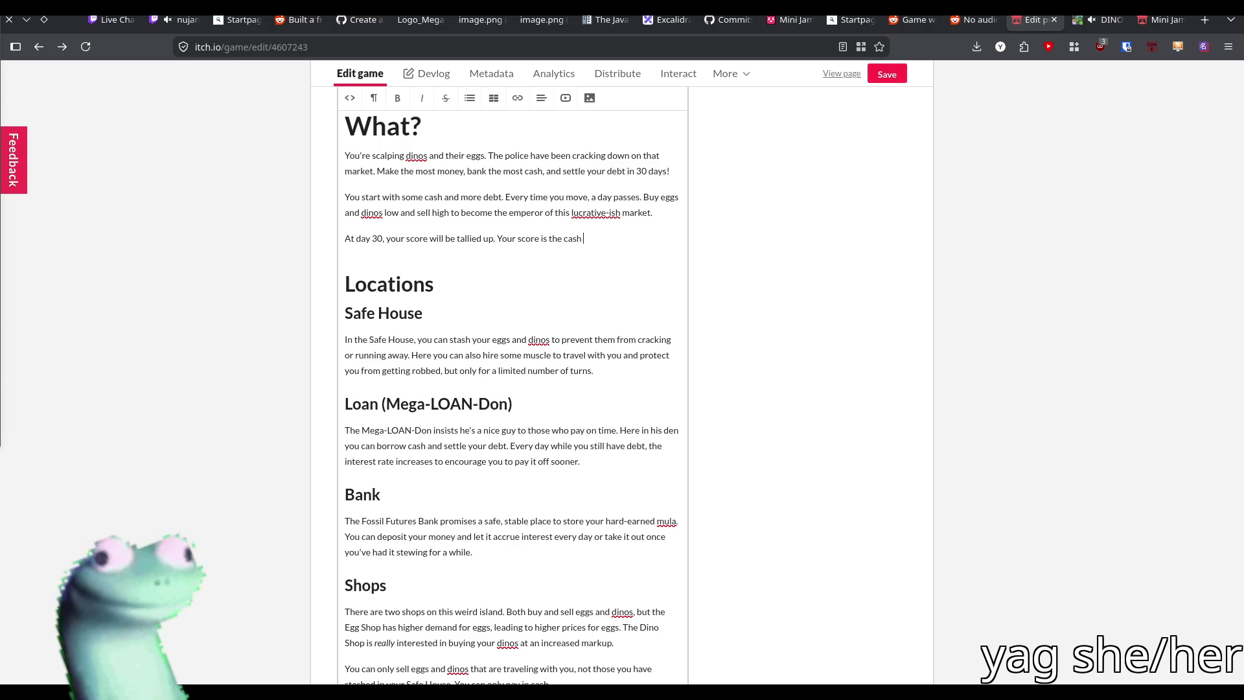
text(you have on hand)
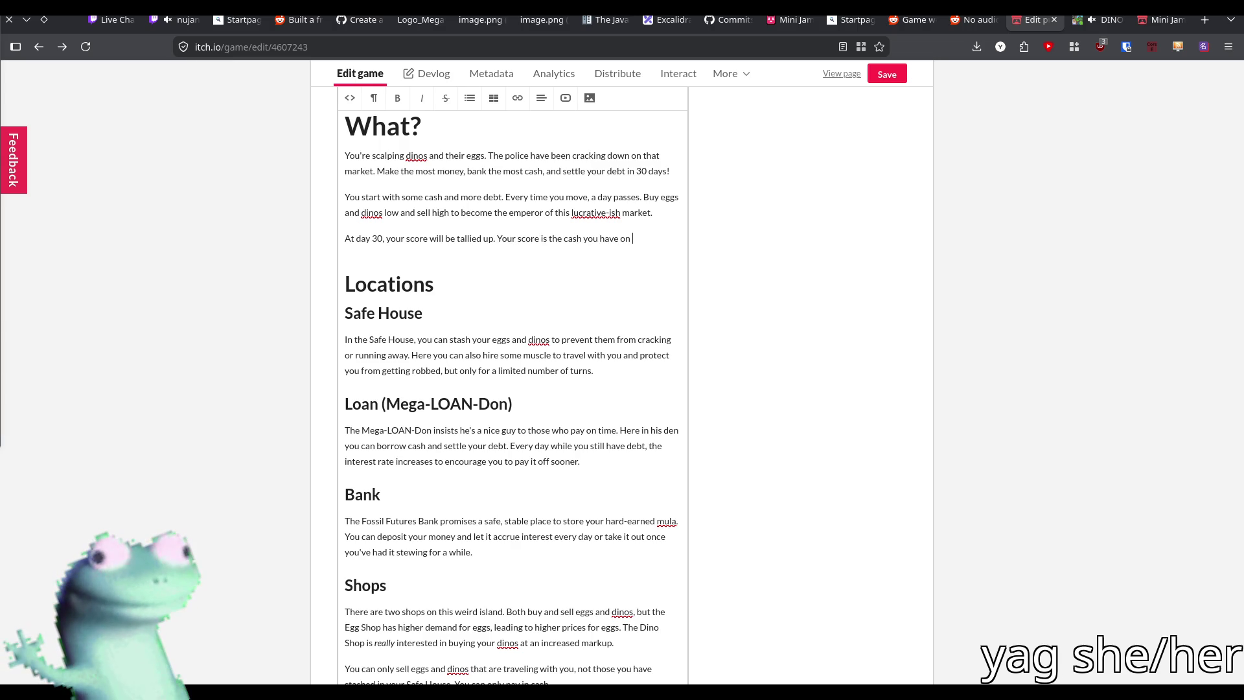
key(Home)
key(shift+Home)
text(Once you hit)
key(ctrl+z)
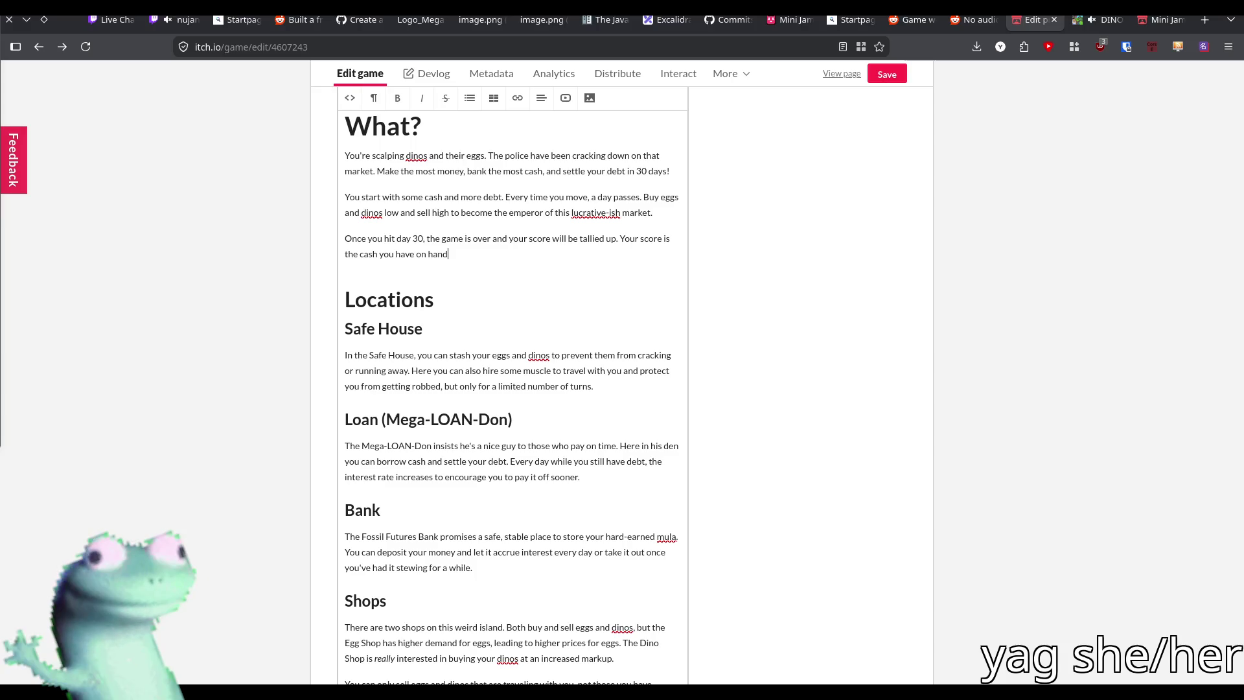
text(and)
key(BackSpace)
key(BackSpace)
key(BackSpace)
text(pl)
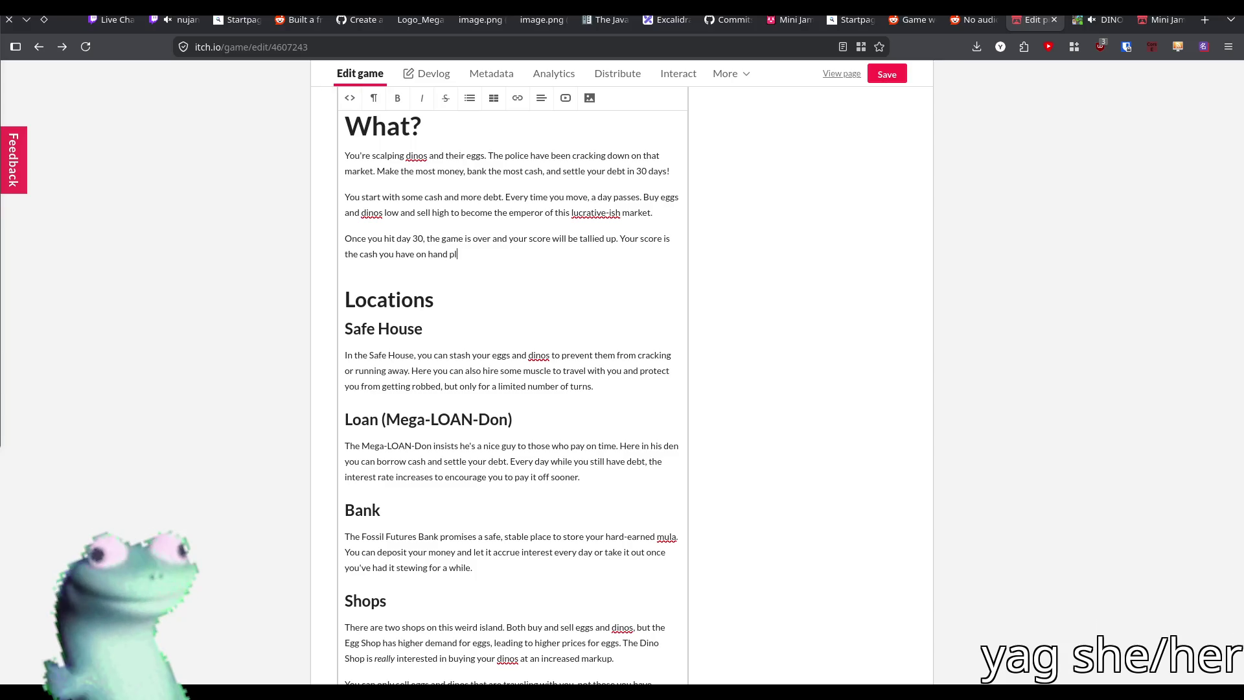
text(us your banked cash ()
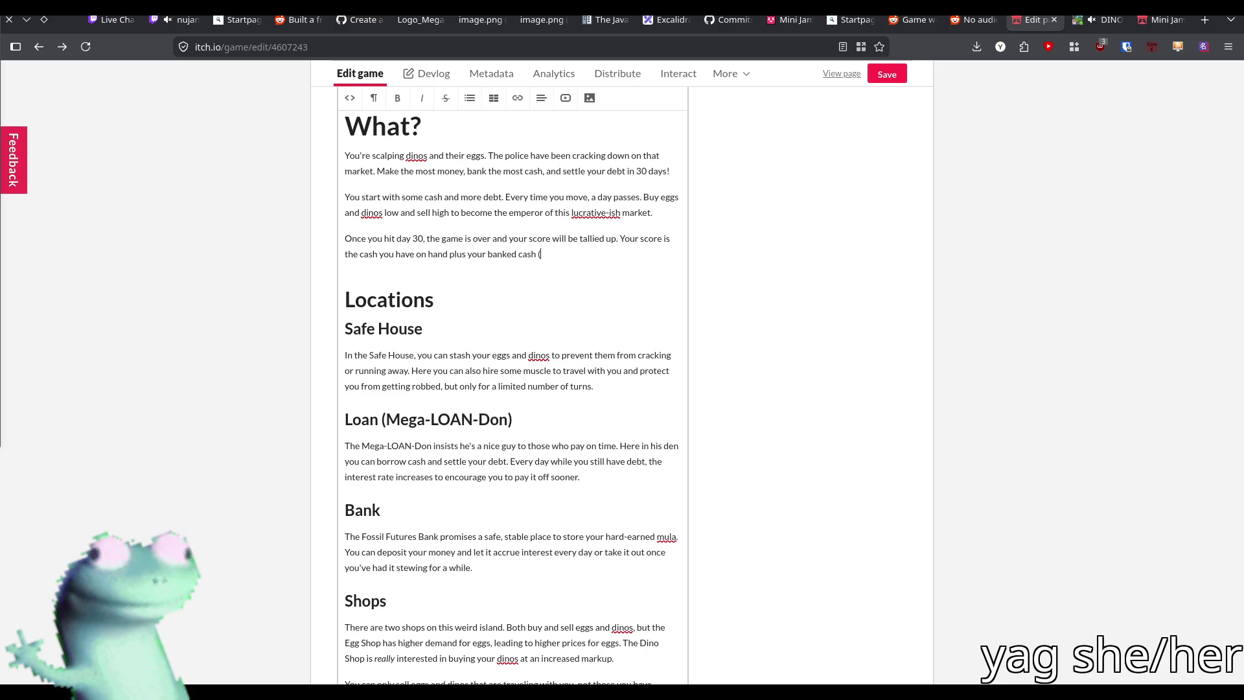
text(and a 10% bonus)
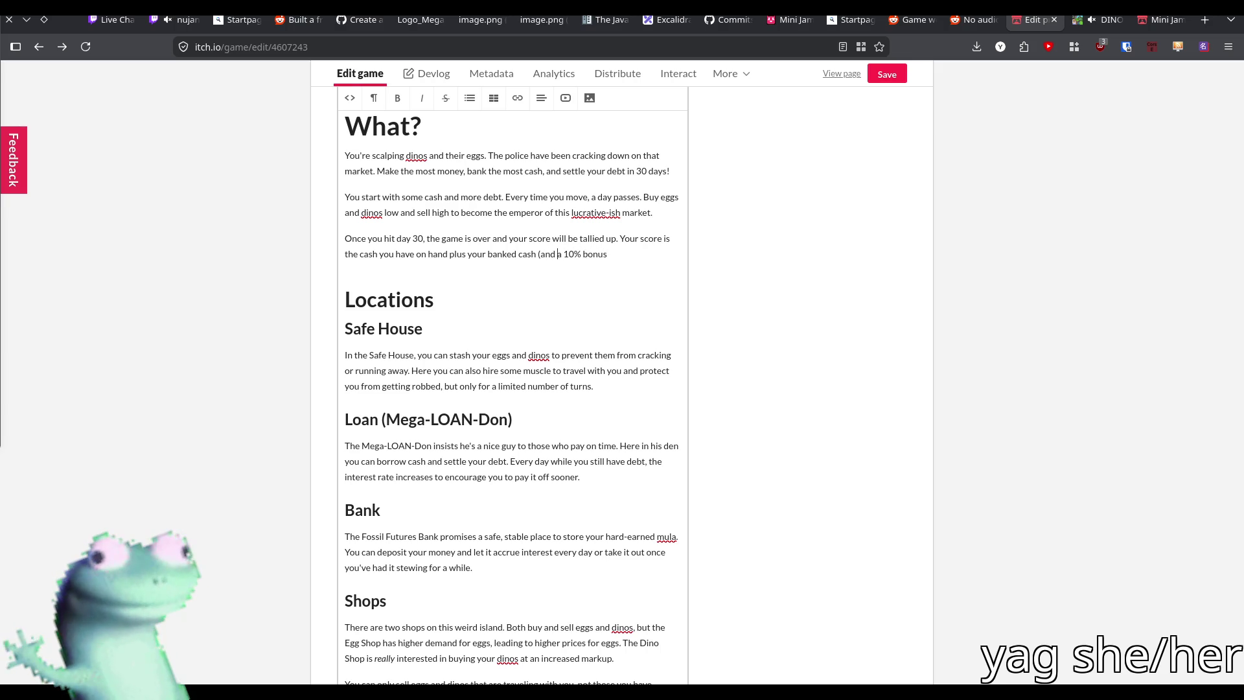
Reword it as 'cash on hand + banked cash + 10% bonus to banked cash - debt.' and save
key(shift+Home)
key(BackSpace)
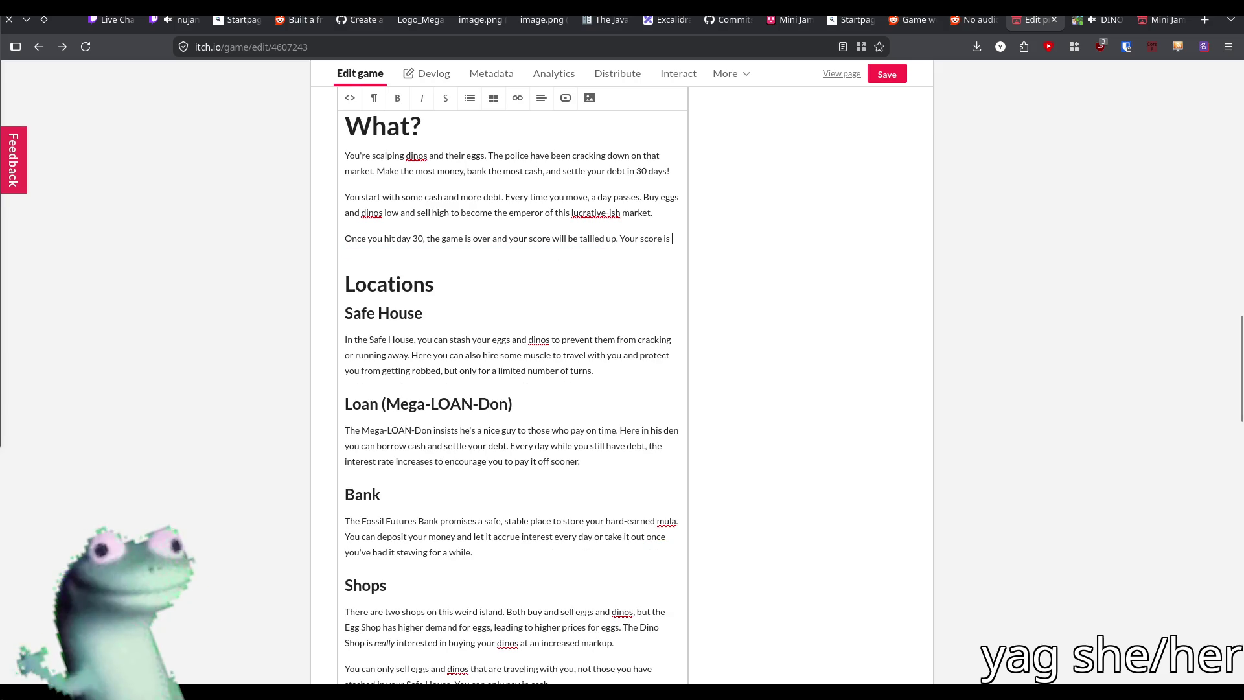
key(BackSpace)
text(:)
key(BackSpace)
text(c)
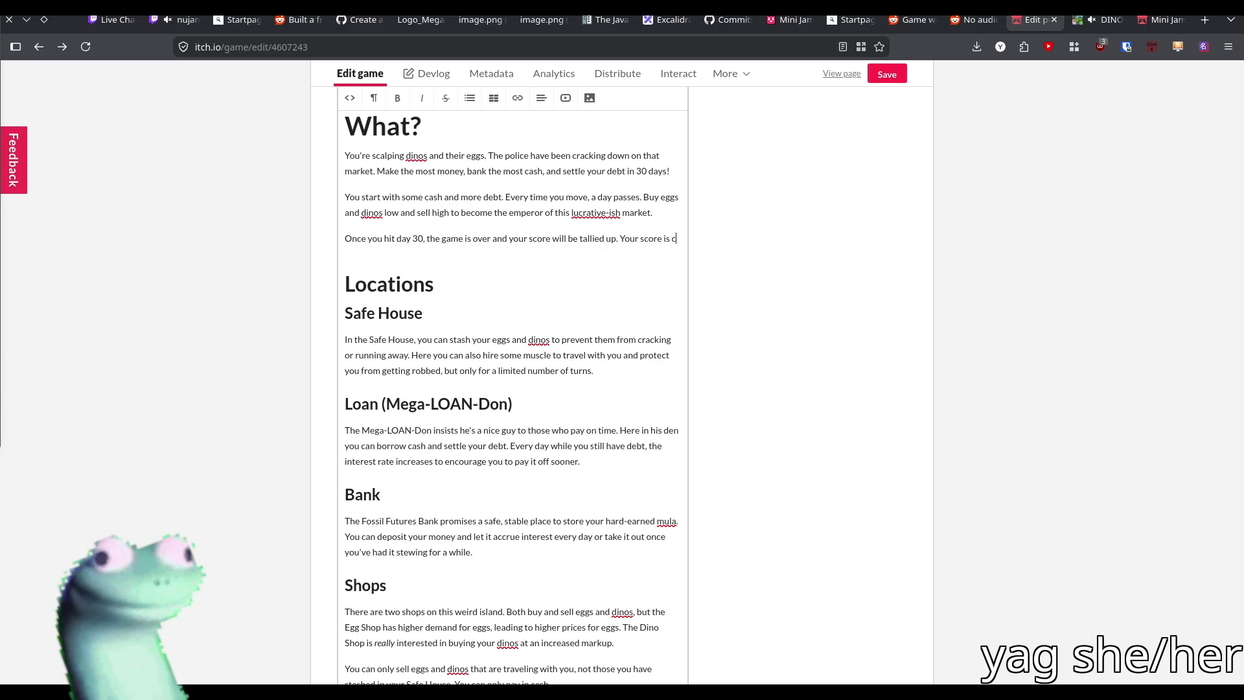
text(alc)
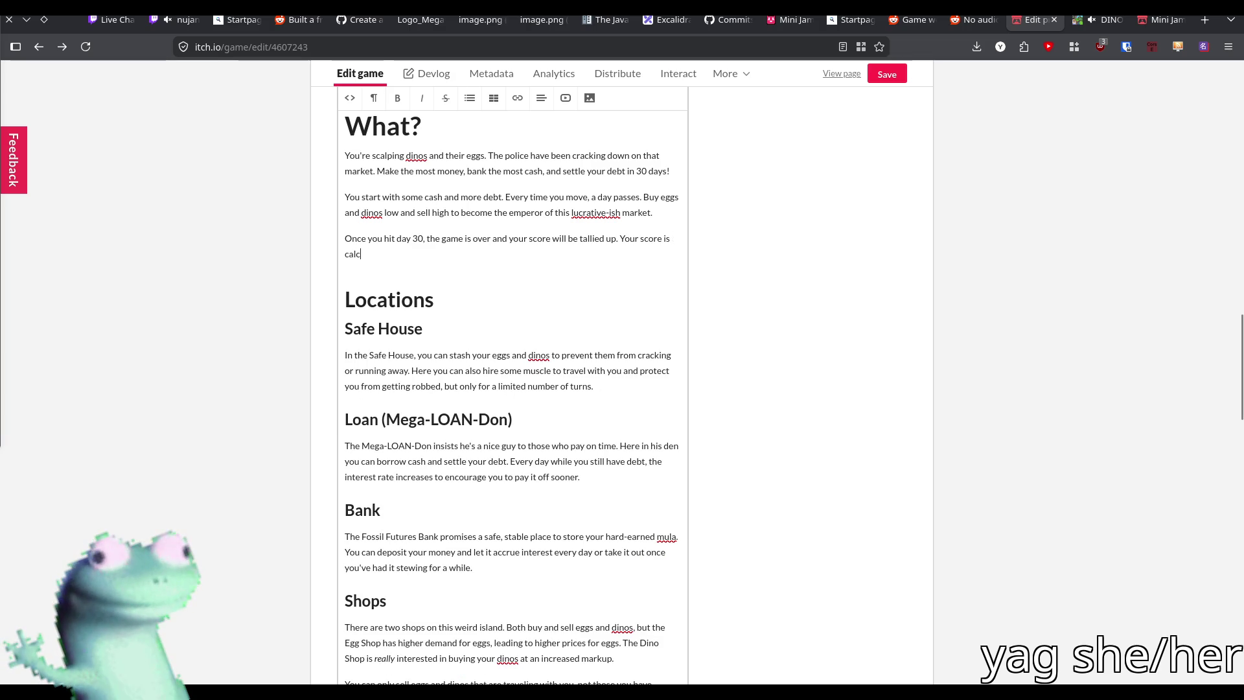
text(ulated a)
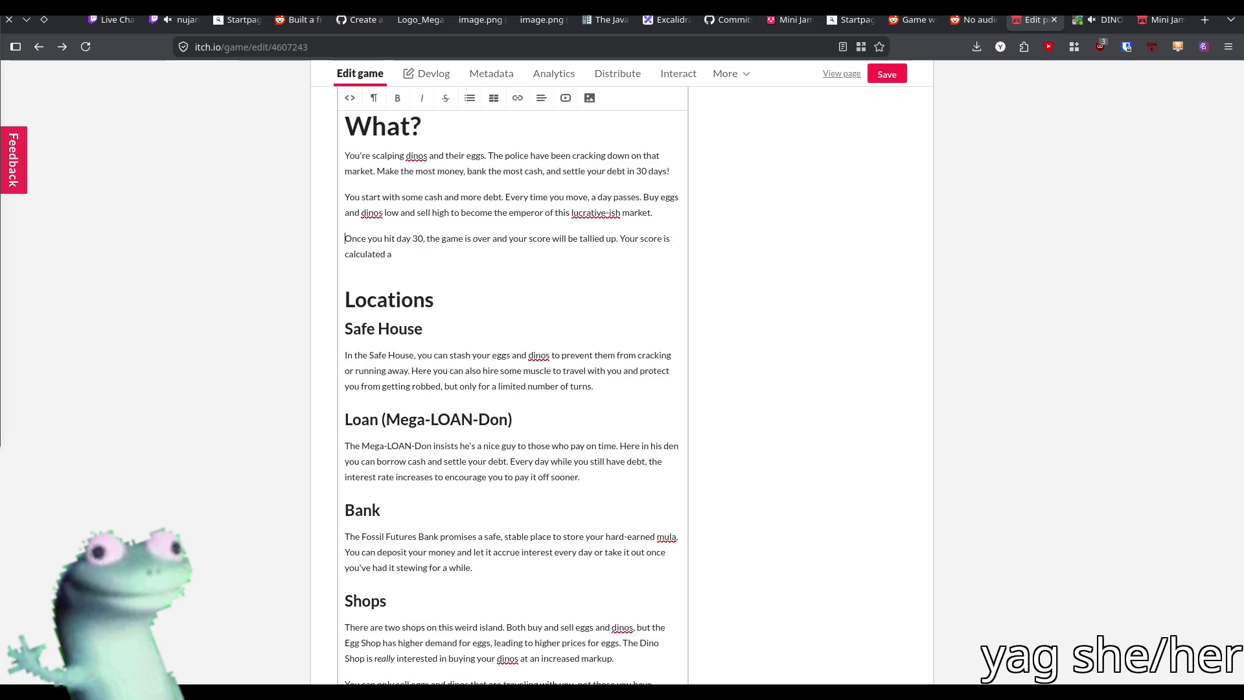
text(s yo)
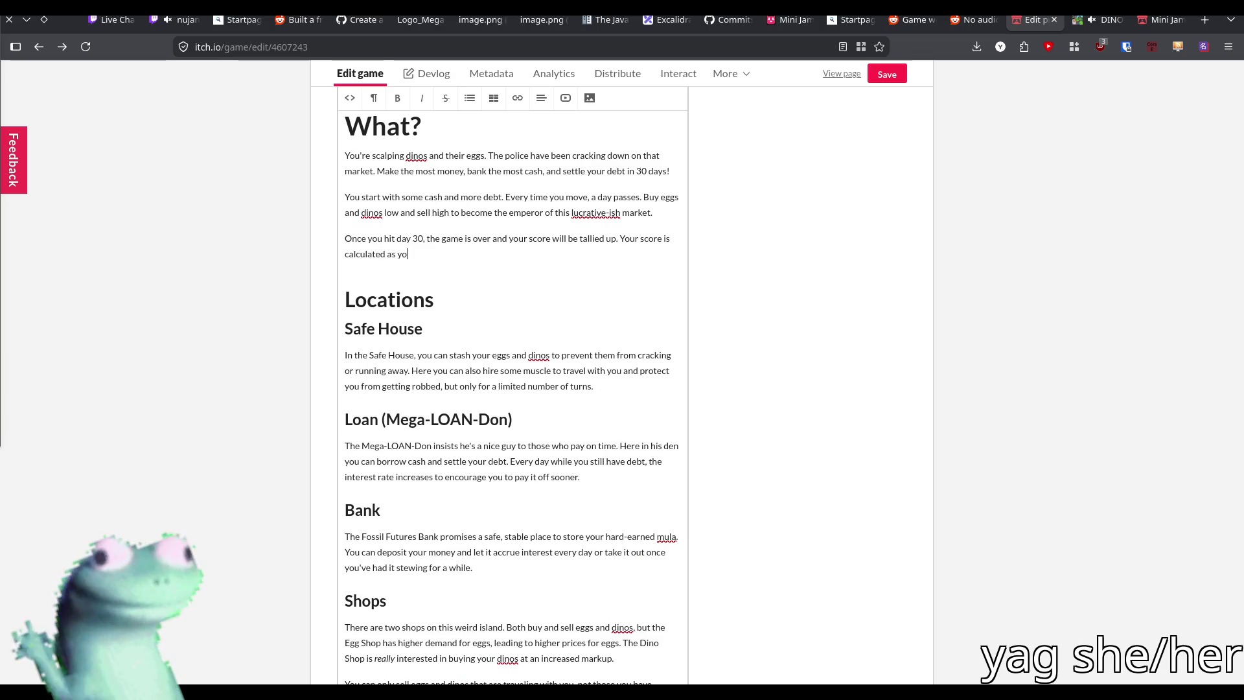
text(ur cash on hand)
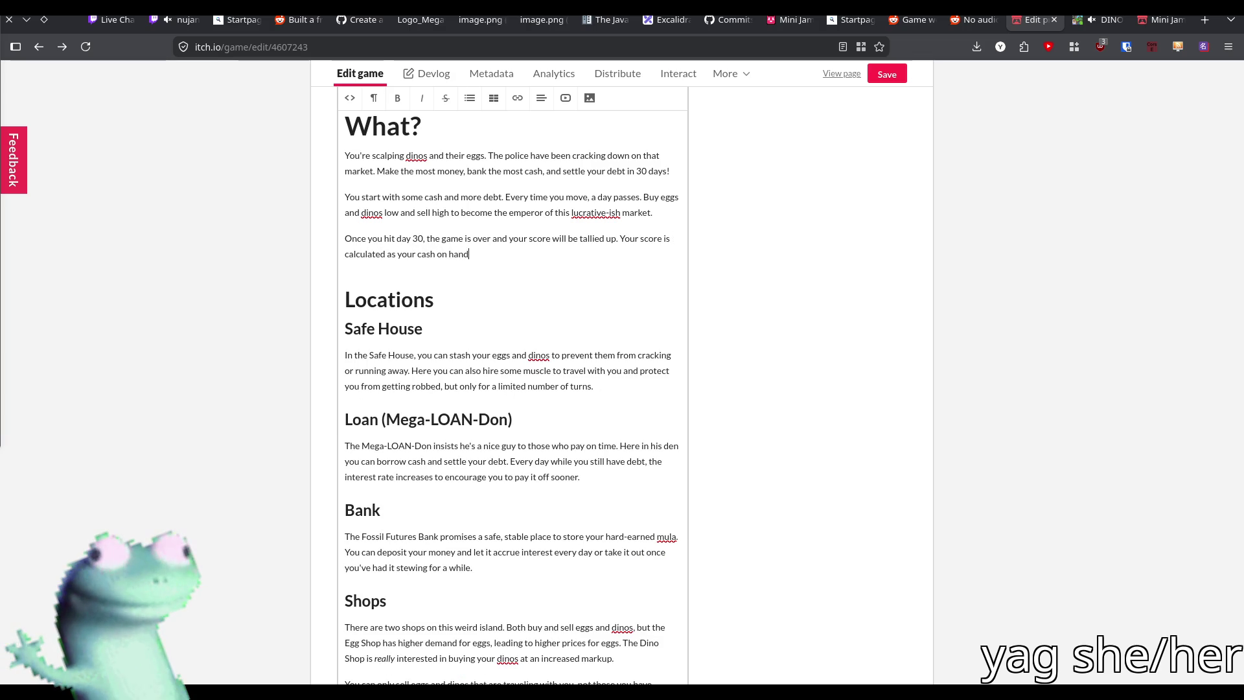
text( + ban)
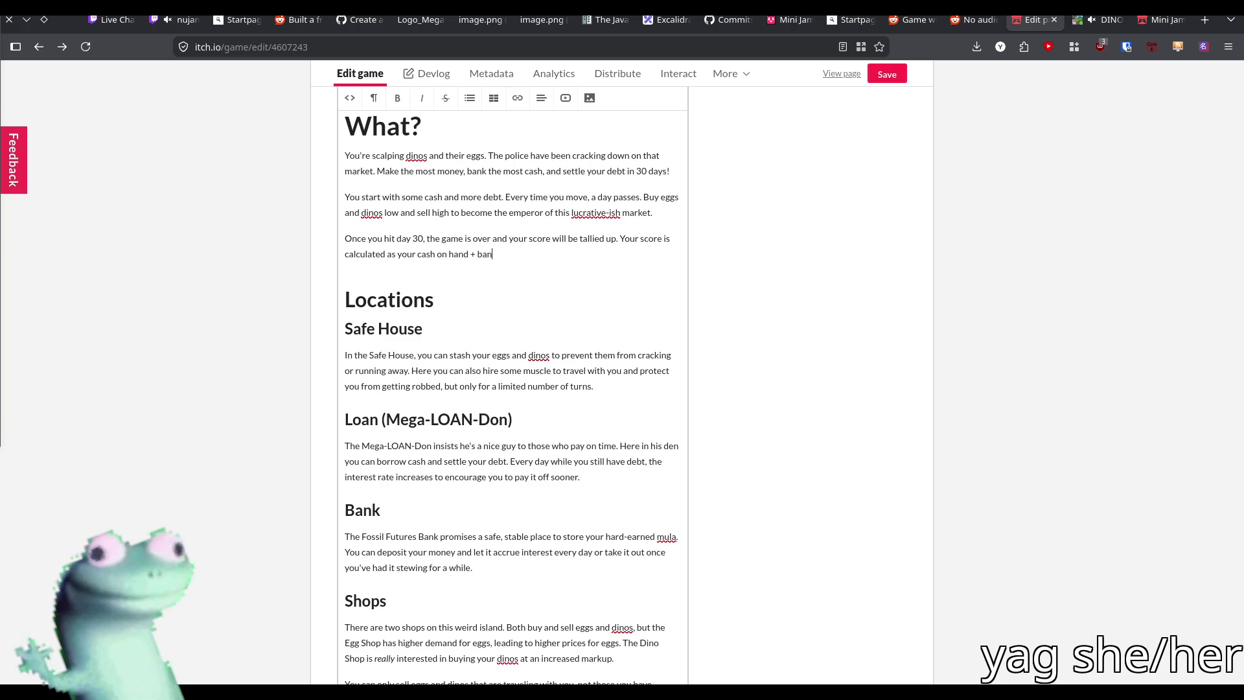
text(ked cash +)
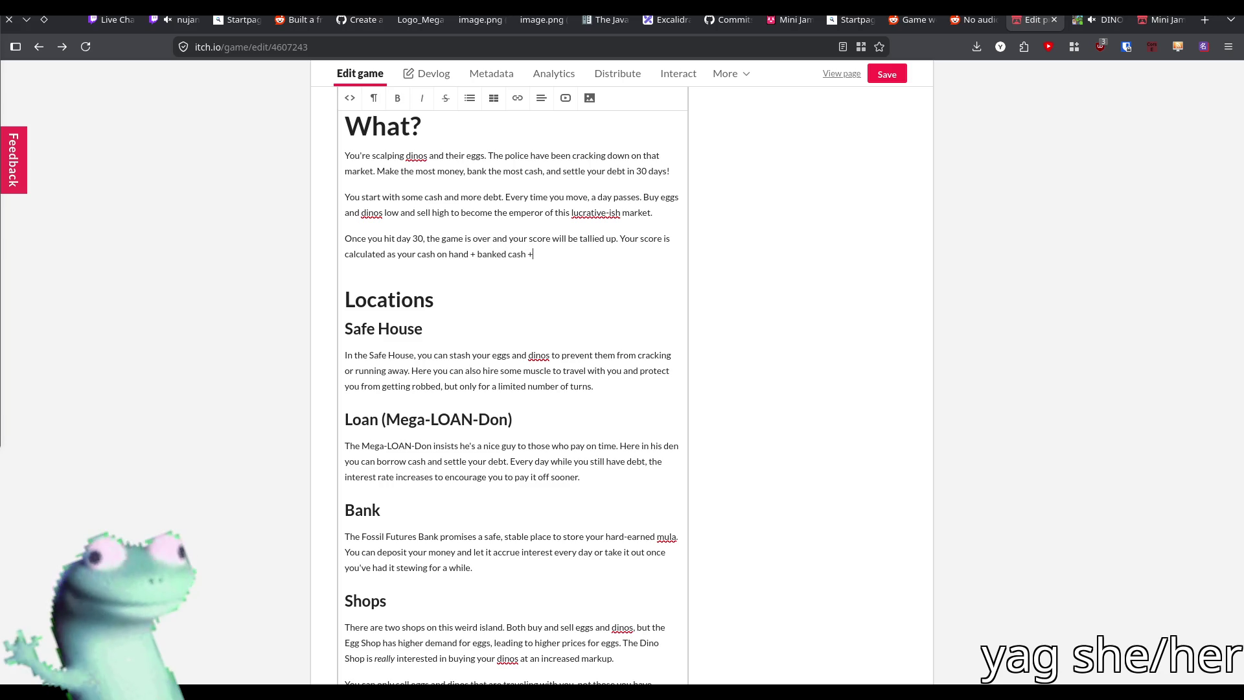
text( 10% bonus to h)
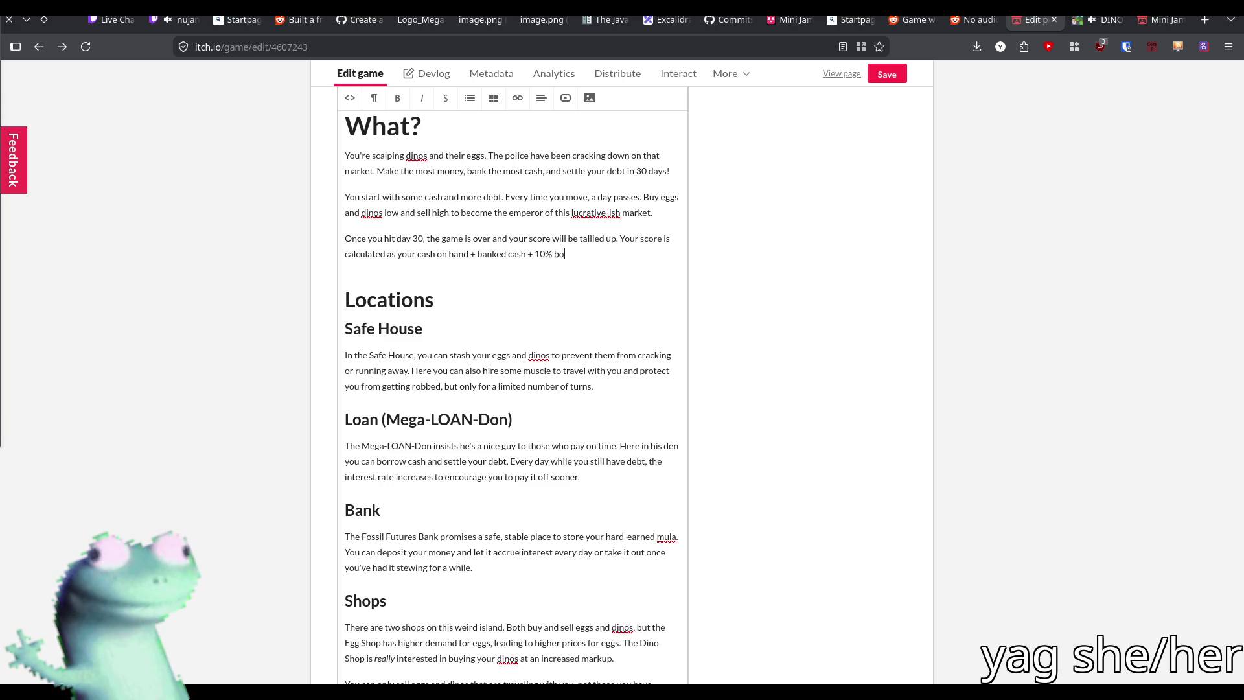
key(BackSpace)
text(banked cash )
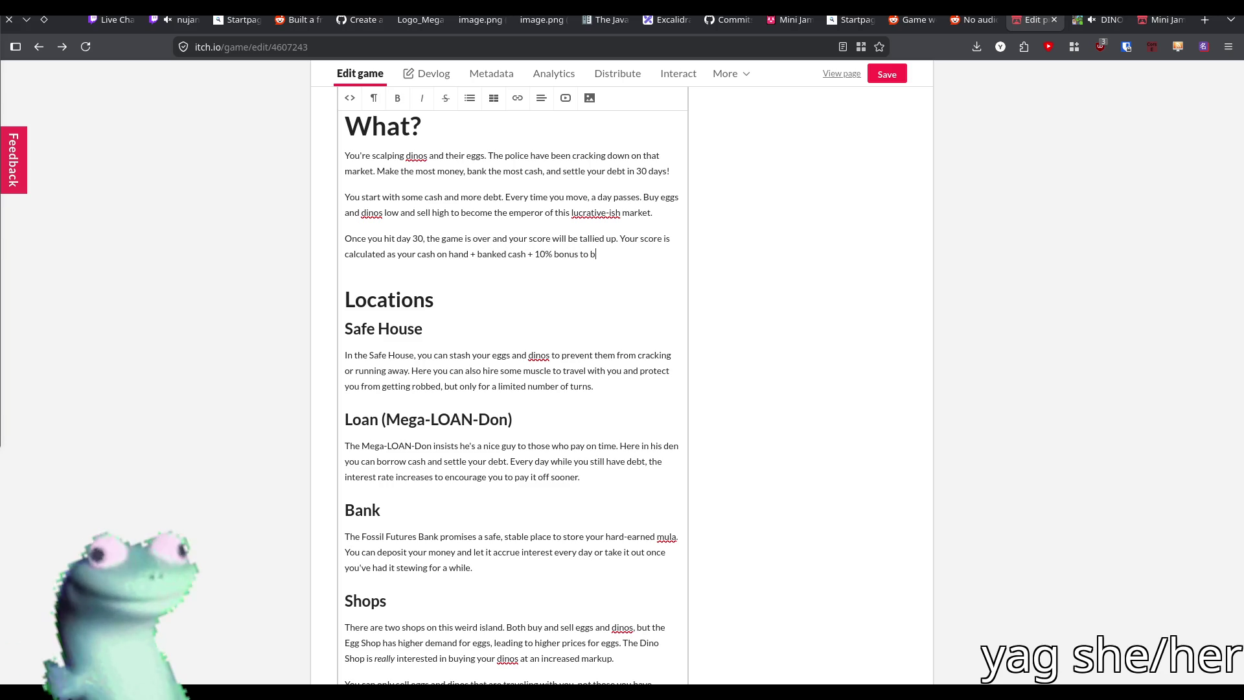
text(- debt.)
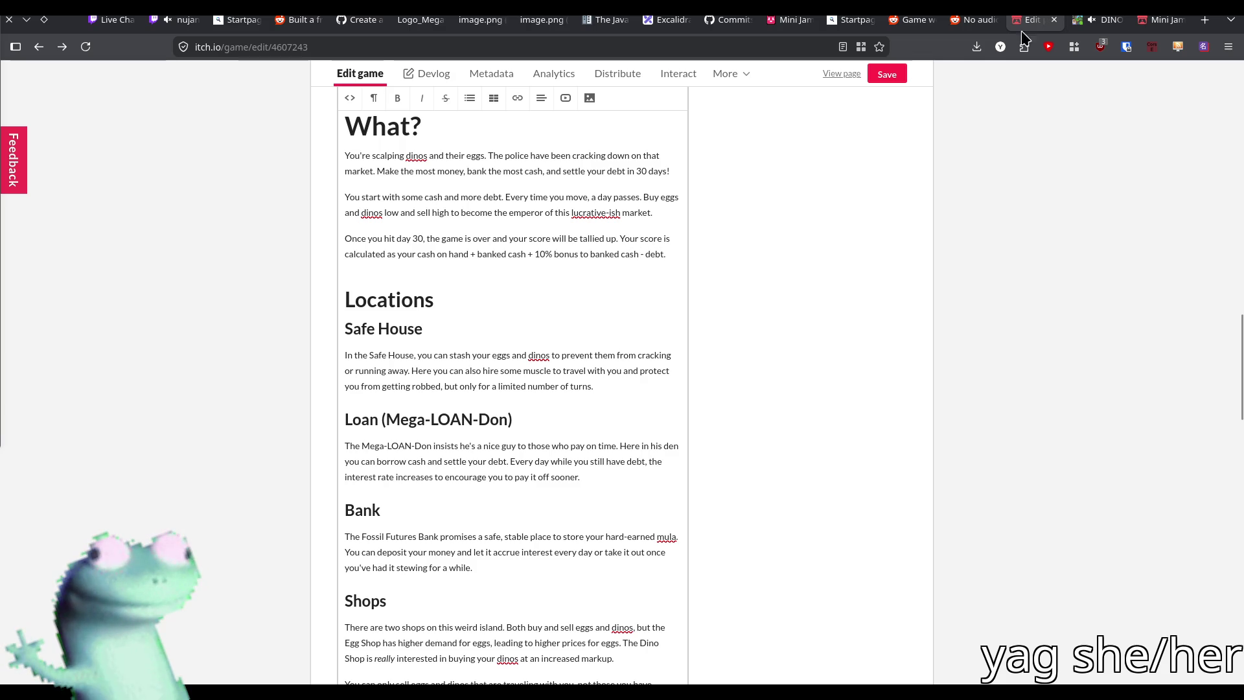
click(901, 75)
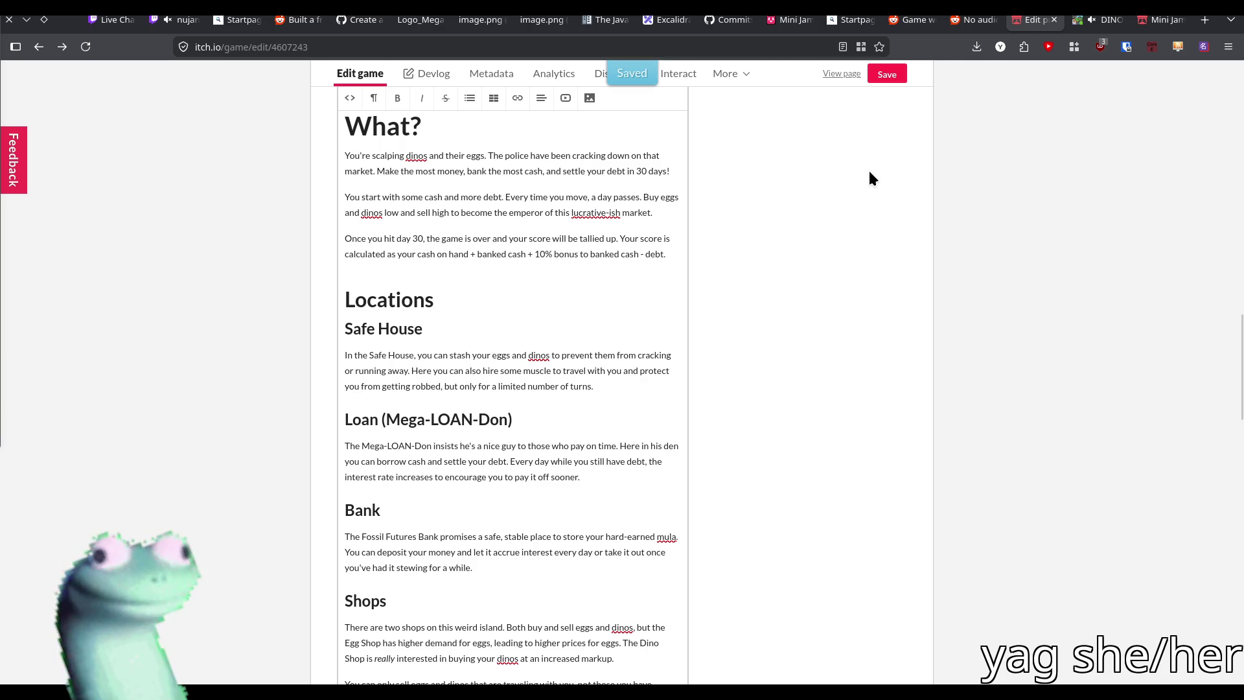
Append 'Post your highest score in the comments!' to the description
click(671, 254)
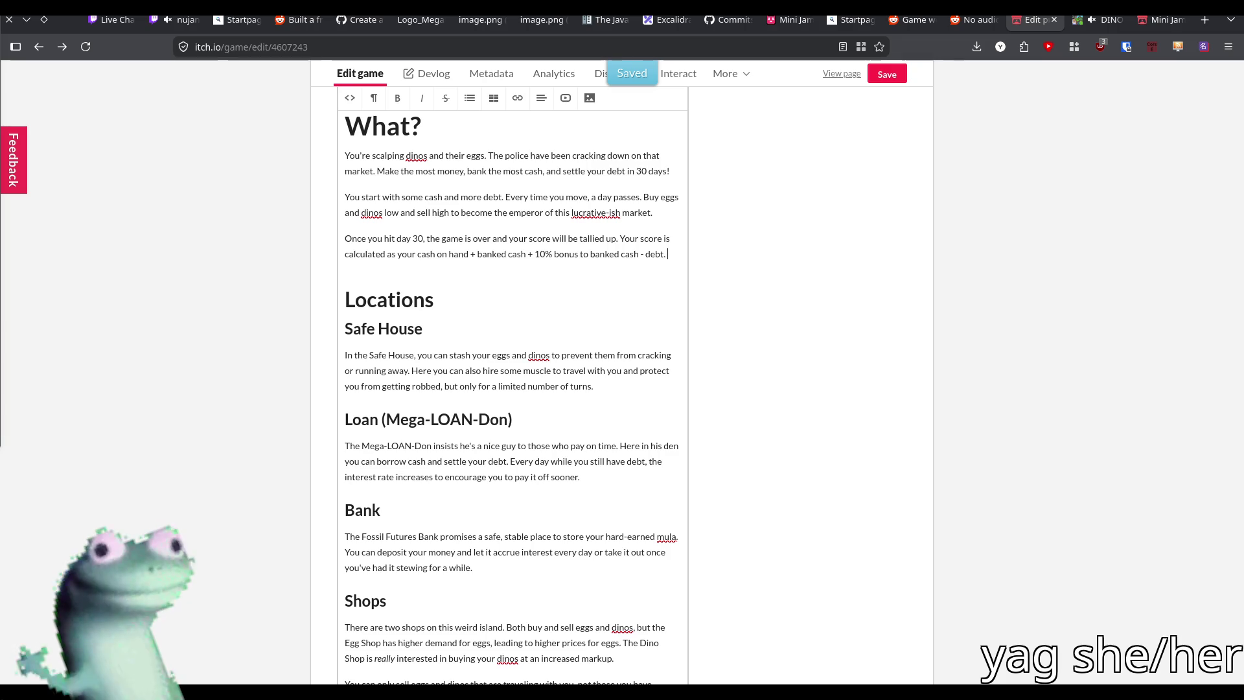
text(Post your highest )
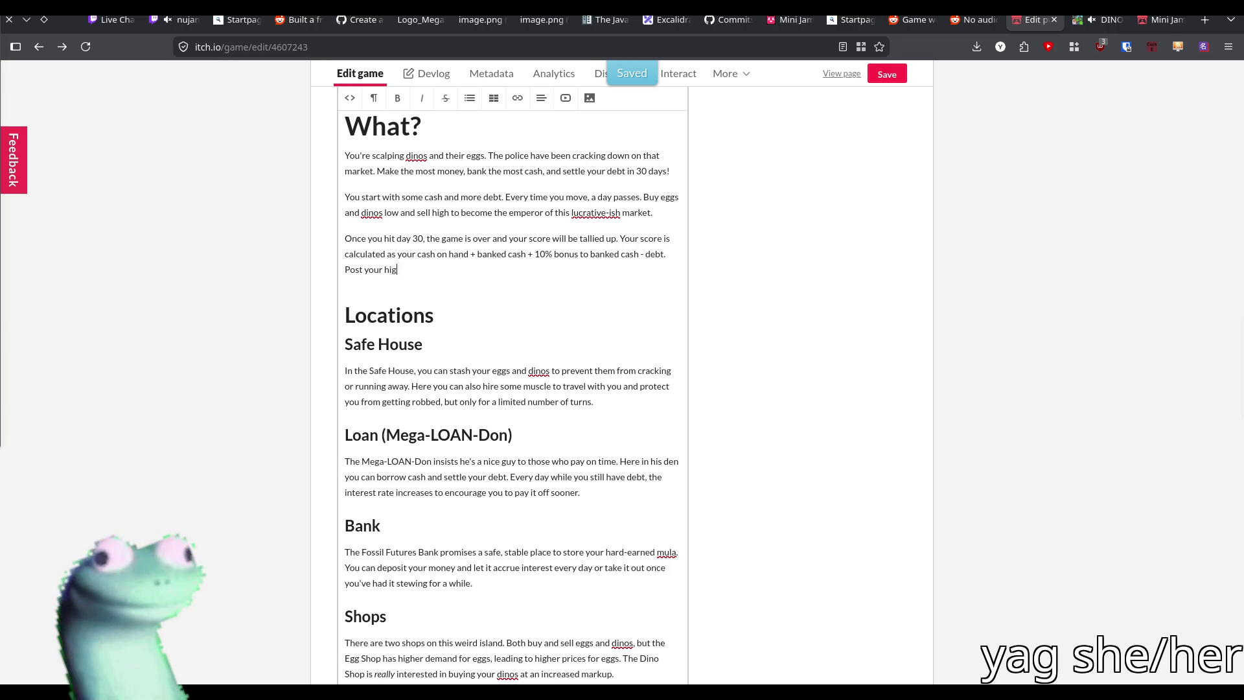
text(scor)
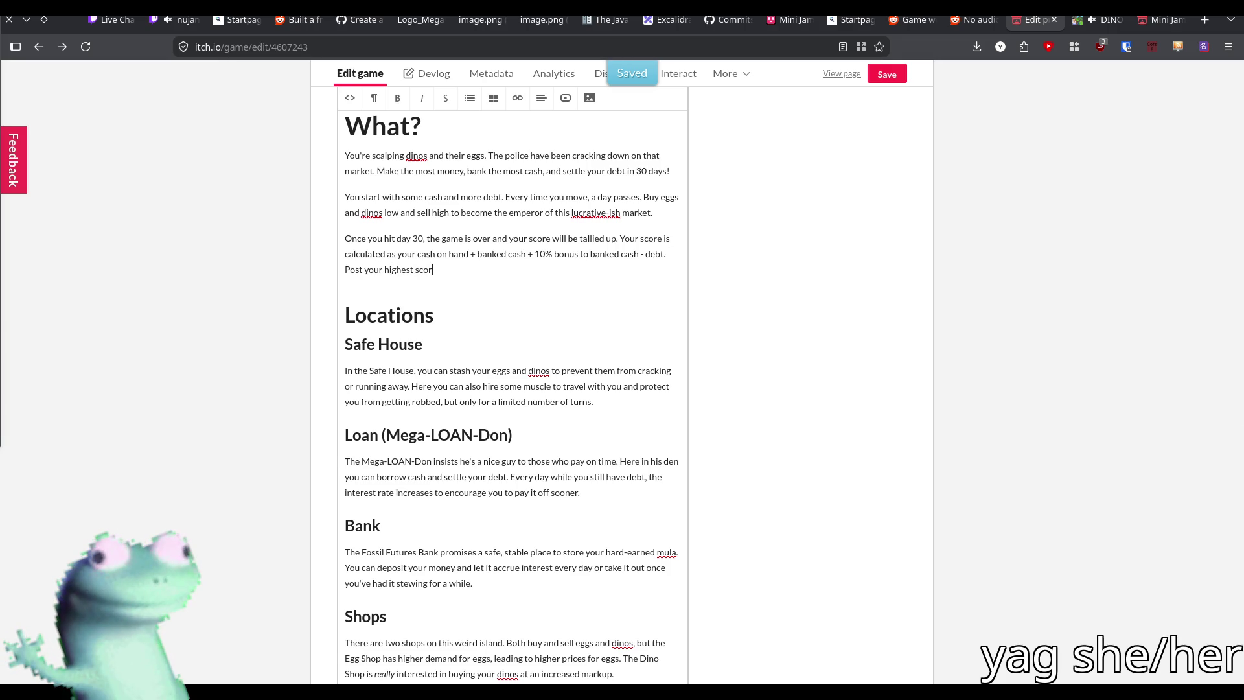
text(e in the comments!)
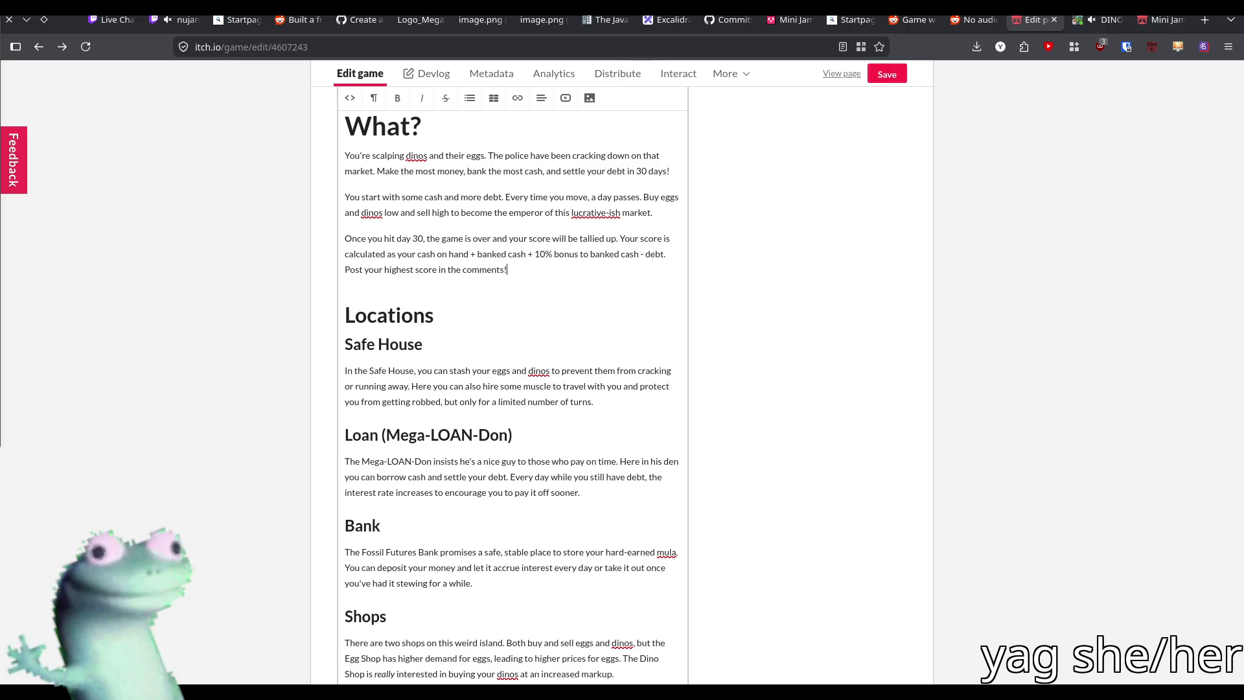
click(883, 76)
Save the Edit game page with the finished description and high-score prompt
click(889, 79)
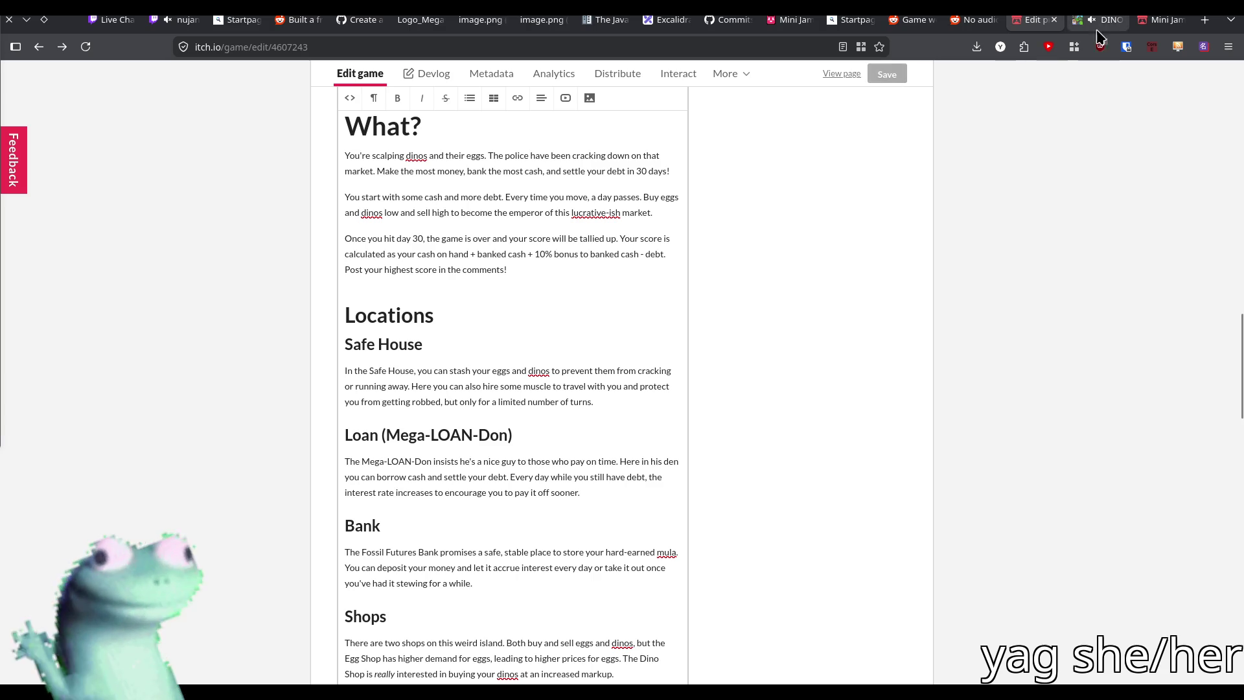
Check the public game page's description, view the stream tab, then collapse Godot's debugger panel
key(ctrl+Tab)
click(86, 48)
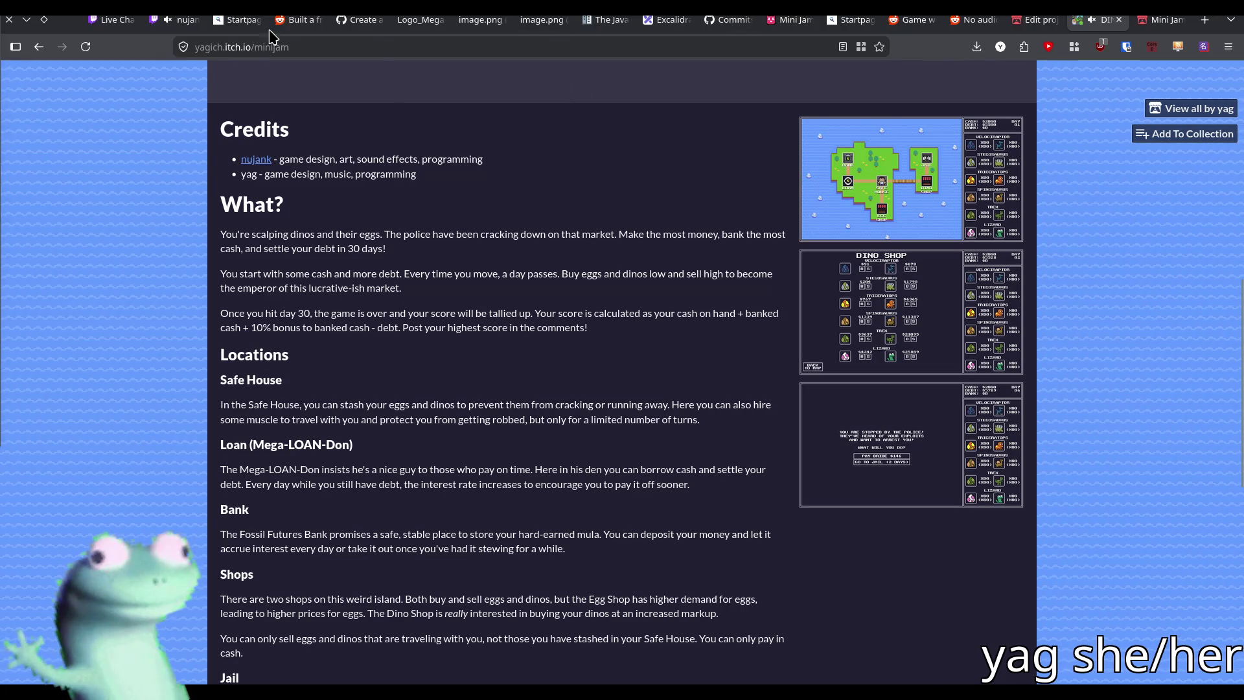
click(180, 19)
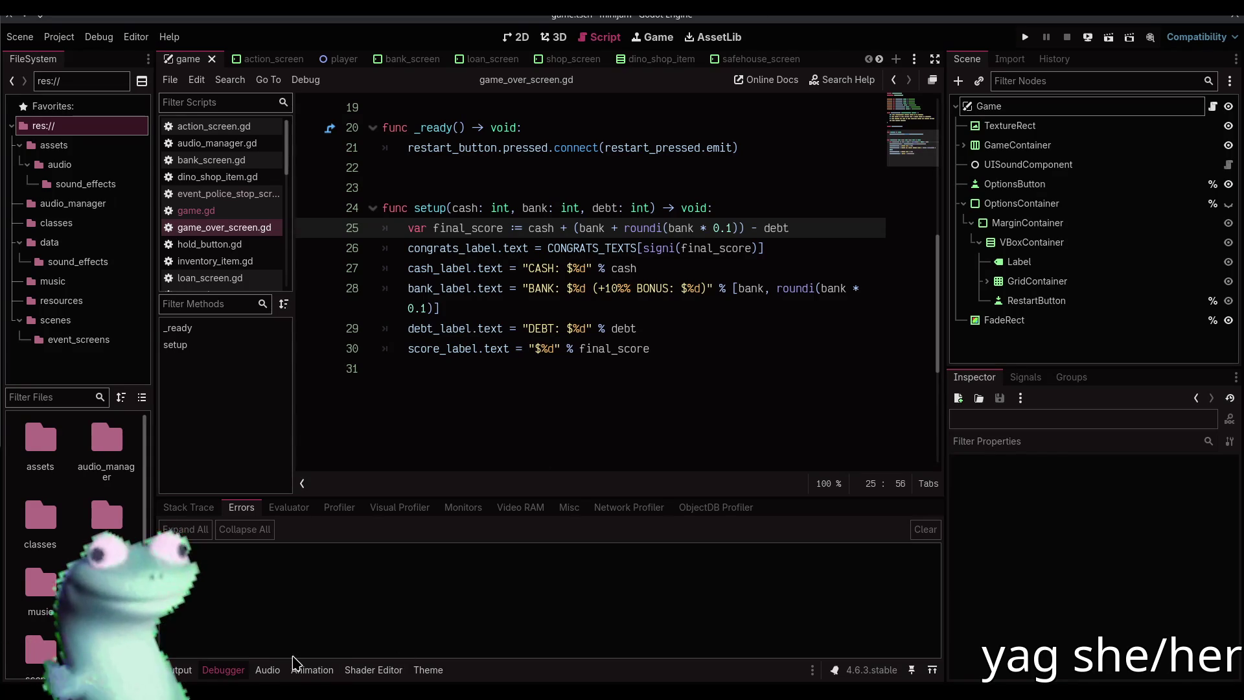
click(223, 670)
click(517, 367)
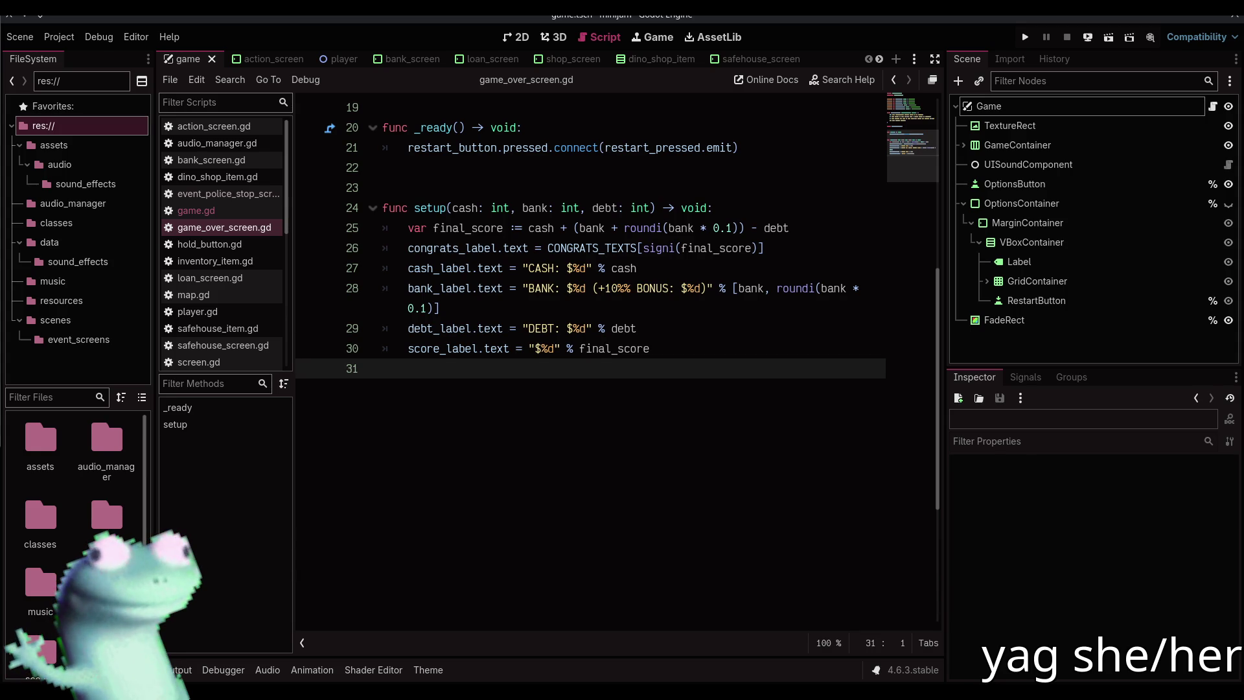
click(652, 308)
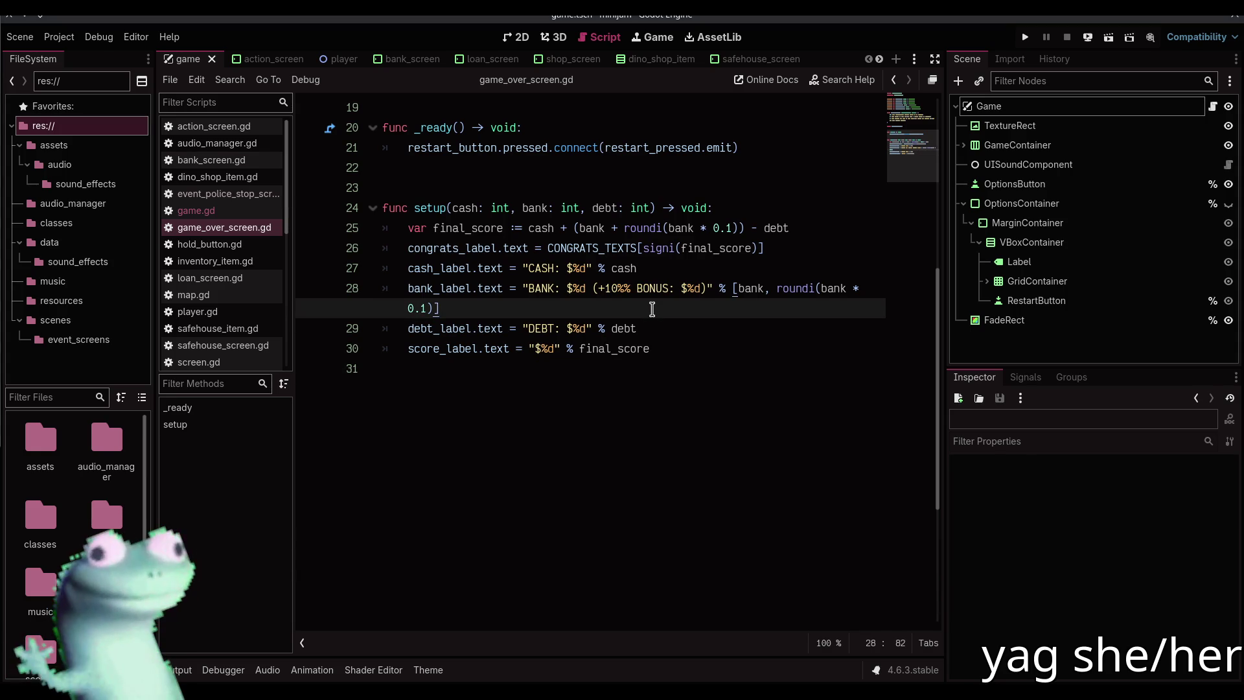
scroll(477, 366, up, 6)
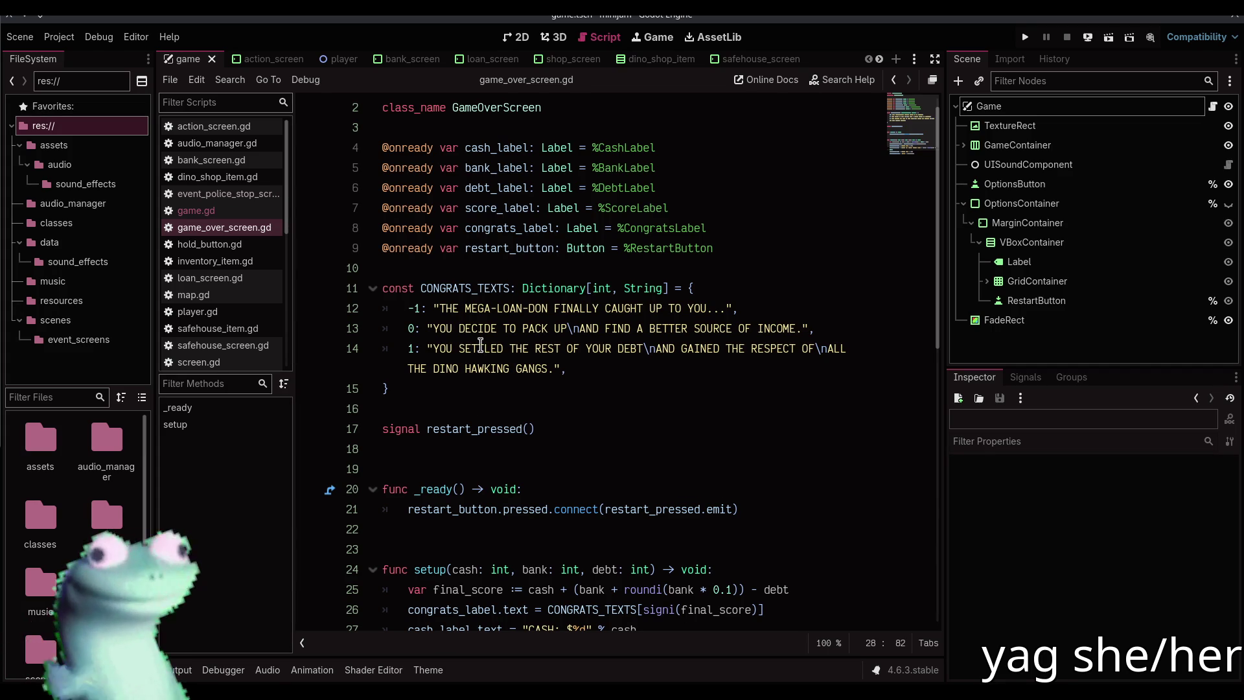
double_click(465, 369)
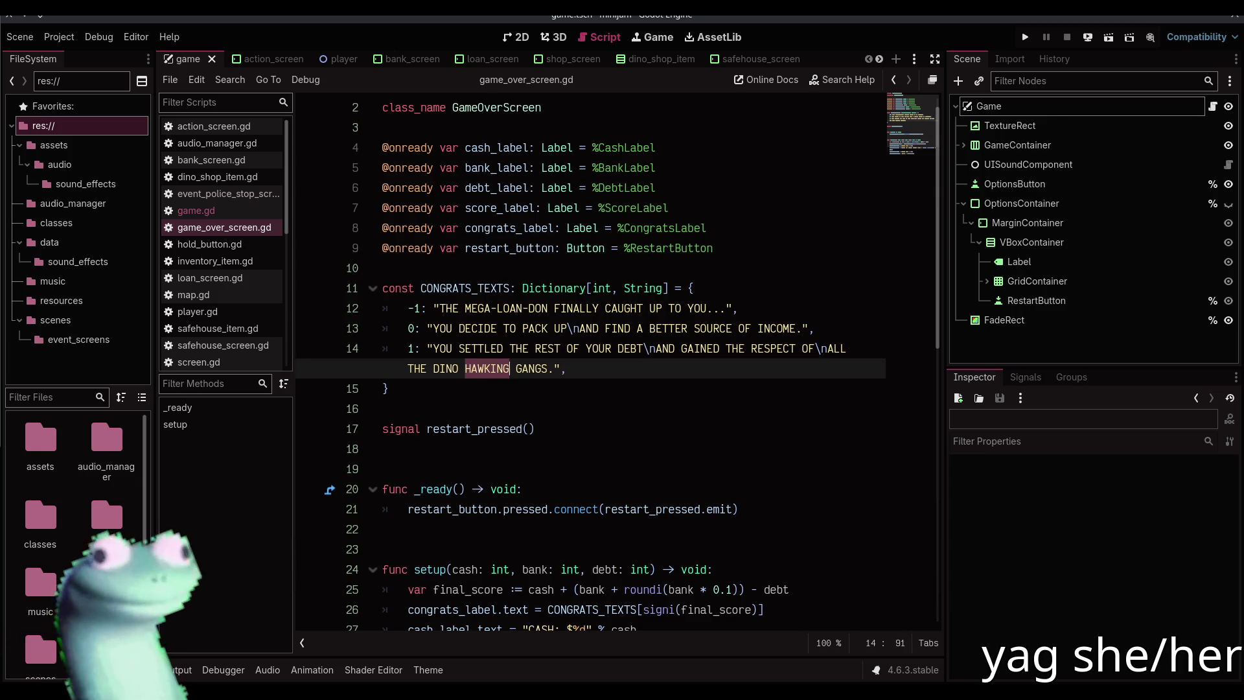
key(alt+Tab)
click(1069, 24)
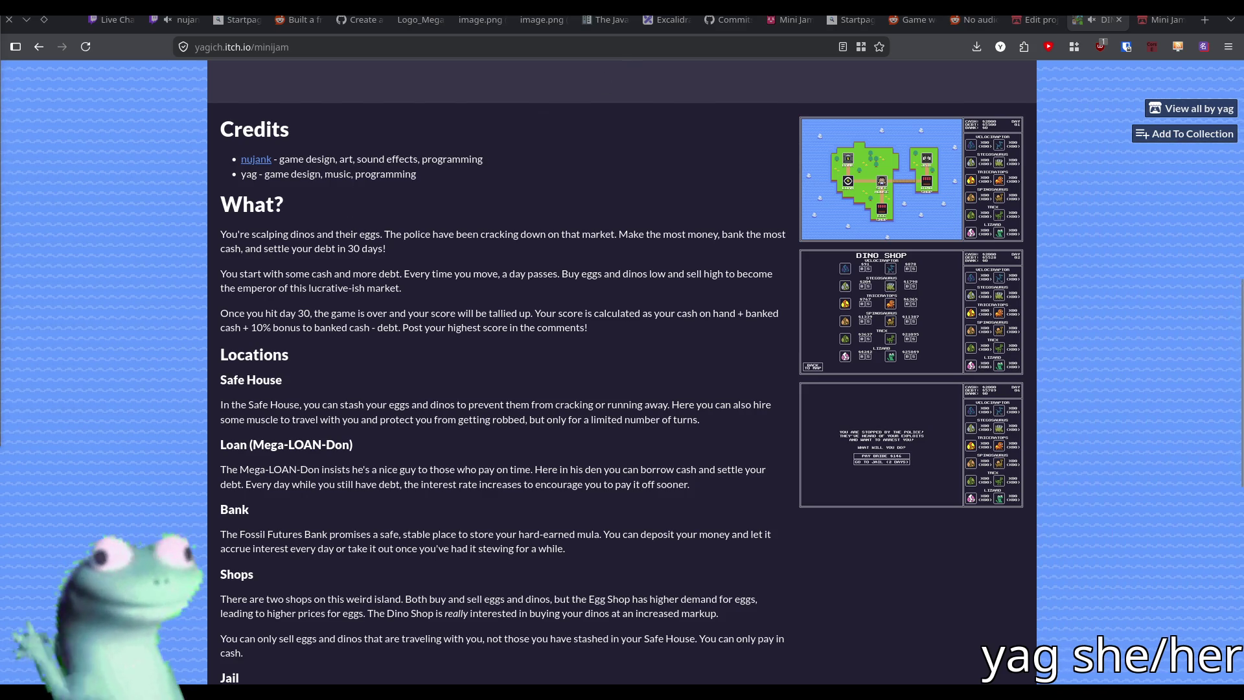
key(alt+Tab)
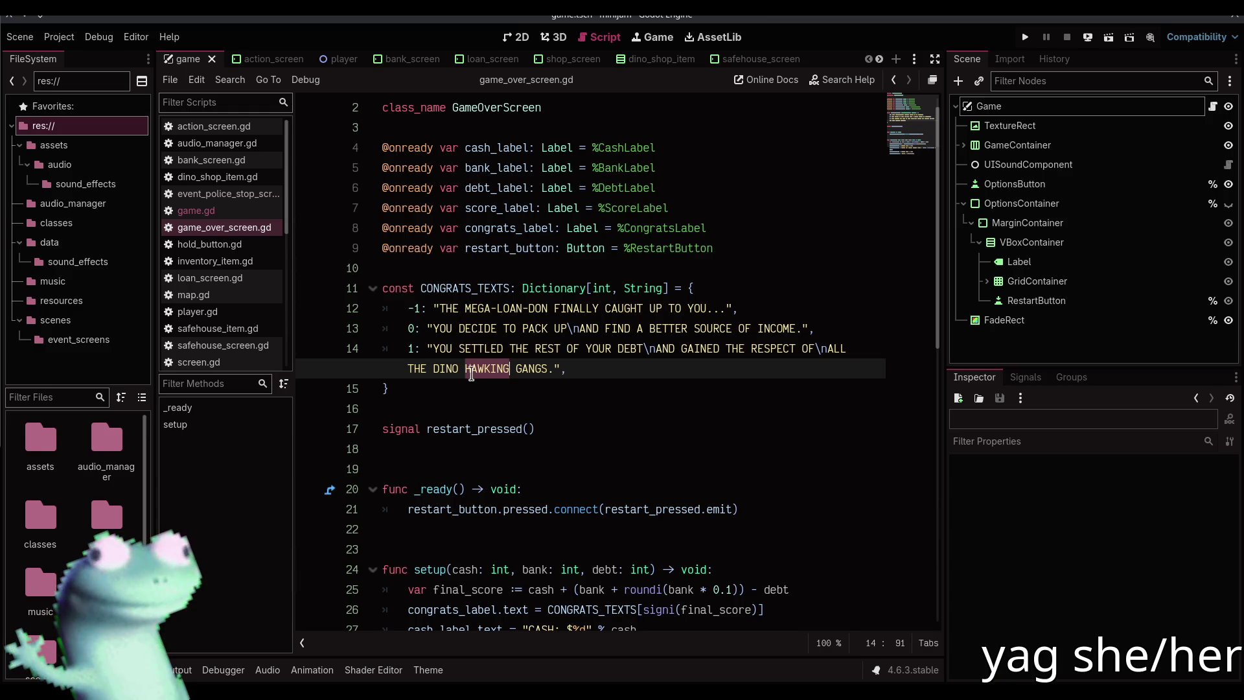
text(SCALPER)
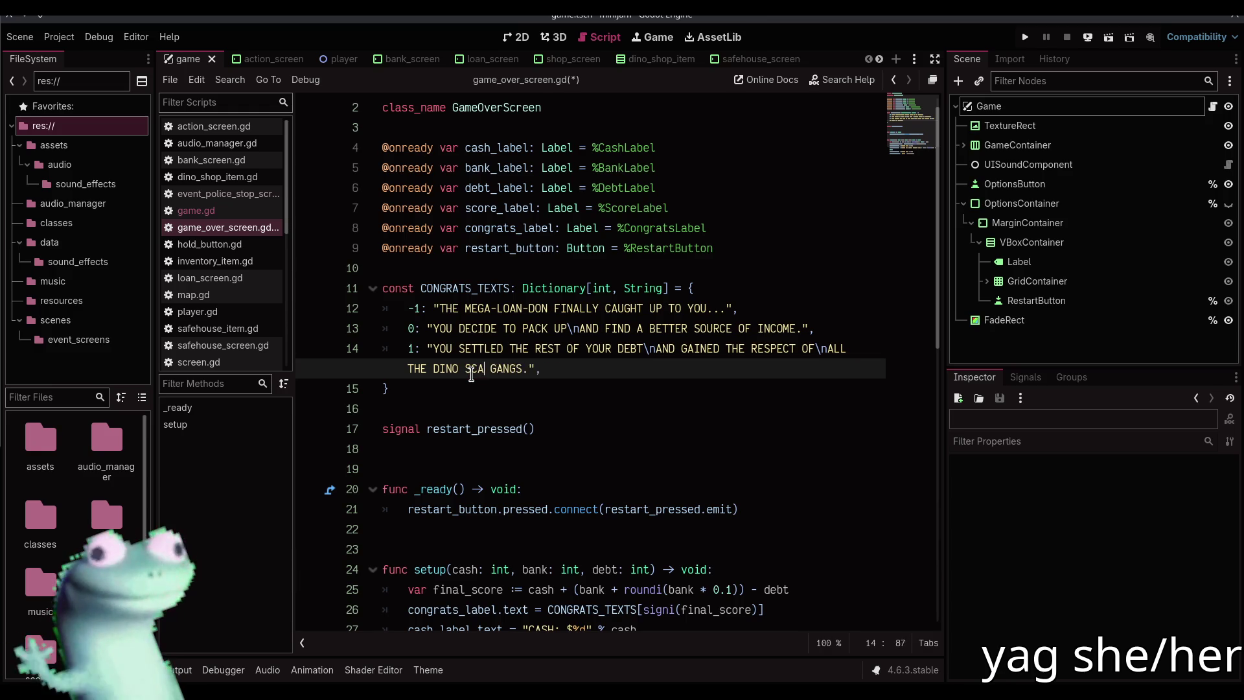
key(ctrl+z)
click(473, 382)
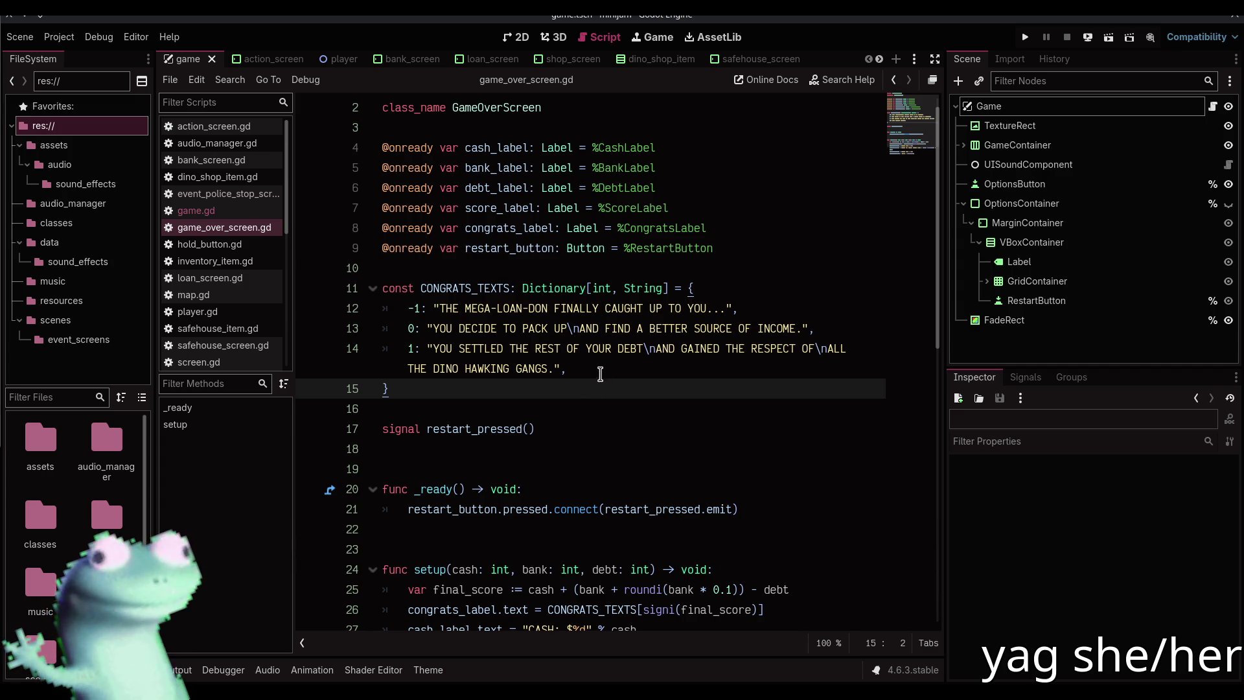
click(592, 404)
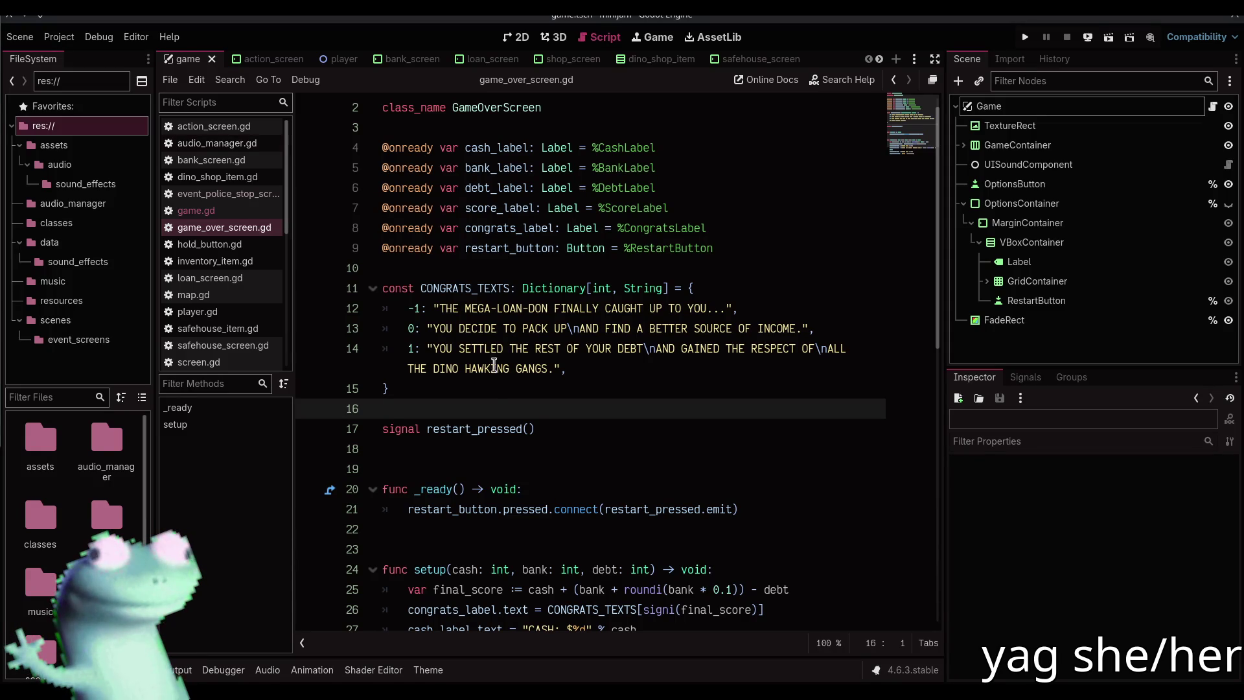
scroll(486, 397, up, 1)
scroll(486, 397, down, 10)
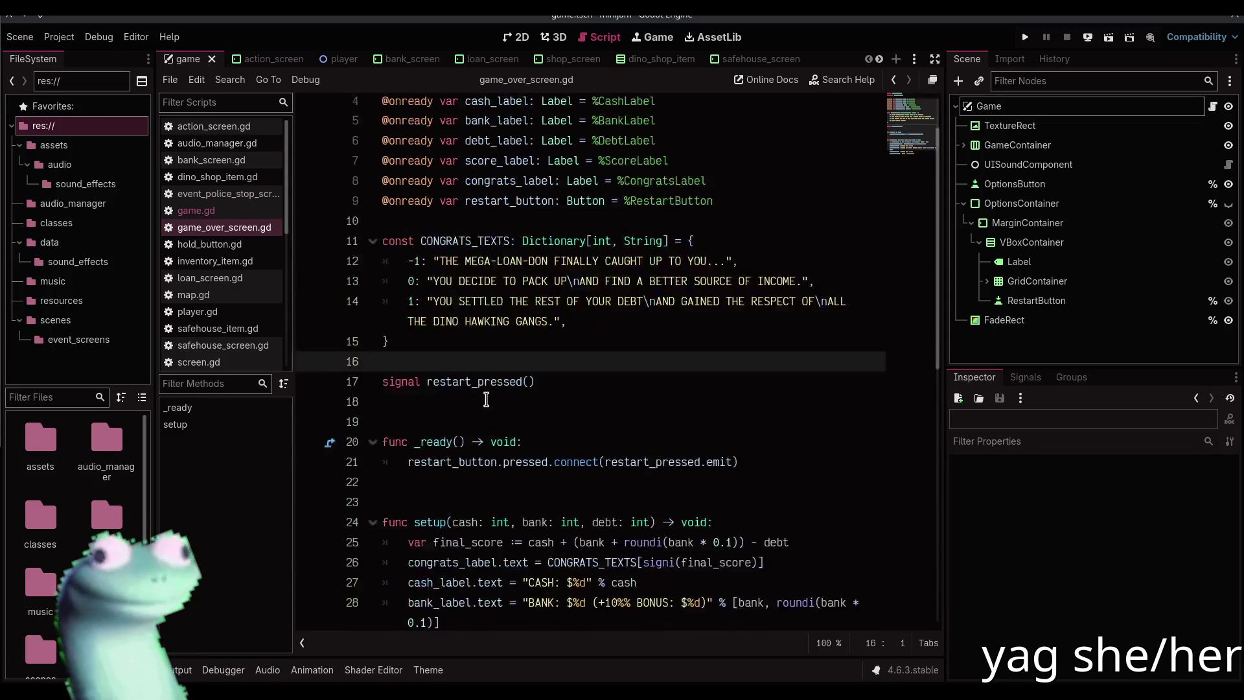
scroll(486, 397, up, 10)
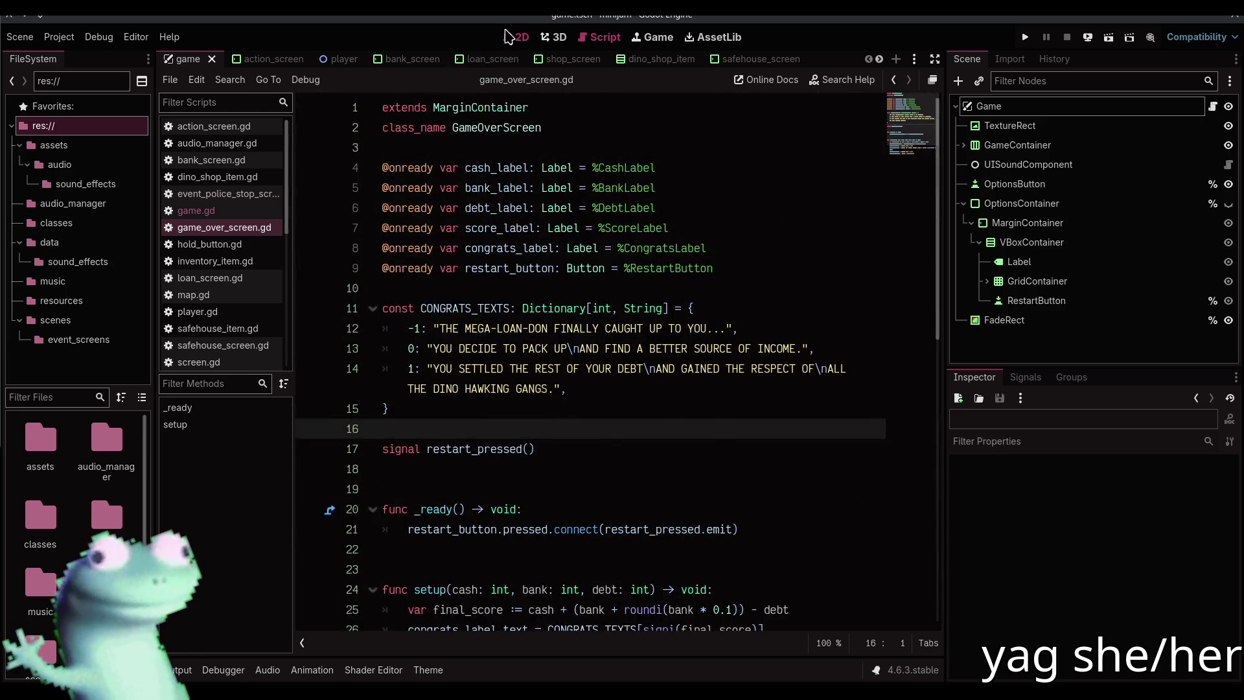
Switch Godot to the 2D view of the island map, briefly checking the Twitch tab in Firefox
click(516, 37)
drag(609, 182, 575, 184)
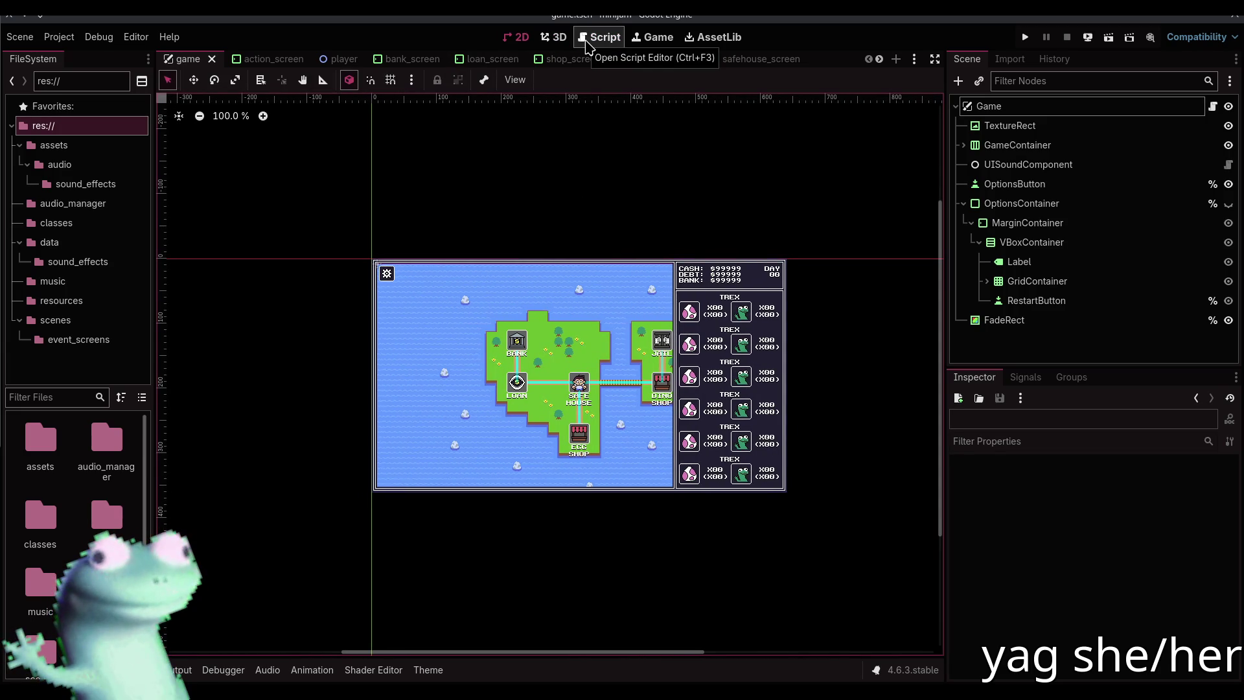
key(alt+Tab)
click(176, 20)
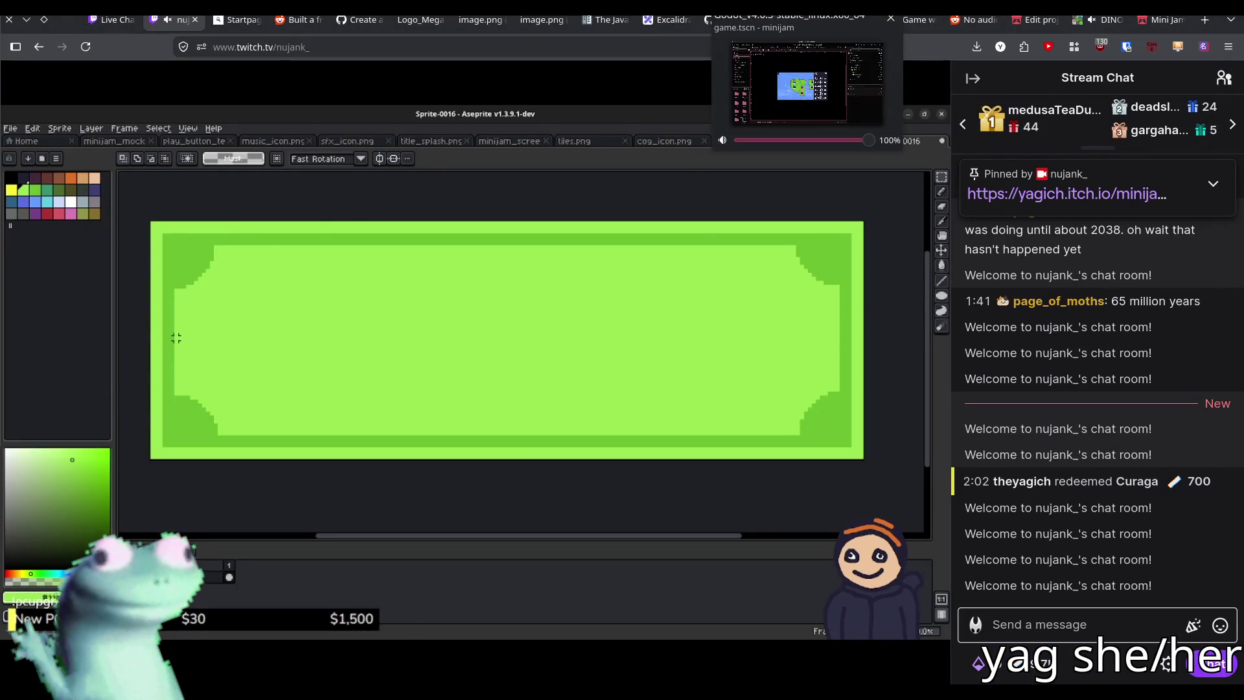
key(alt+Tab)
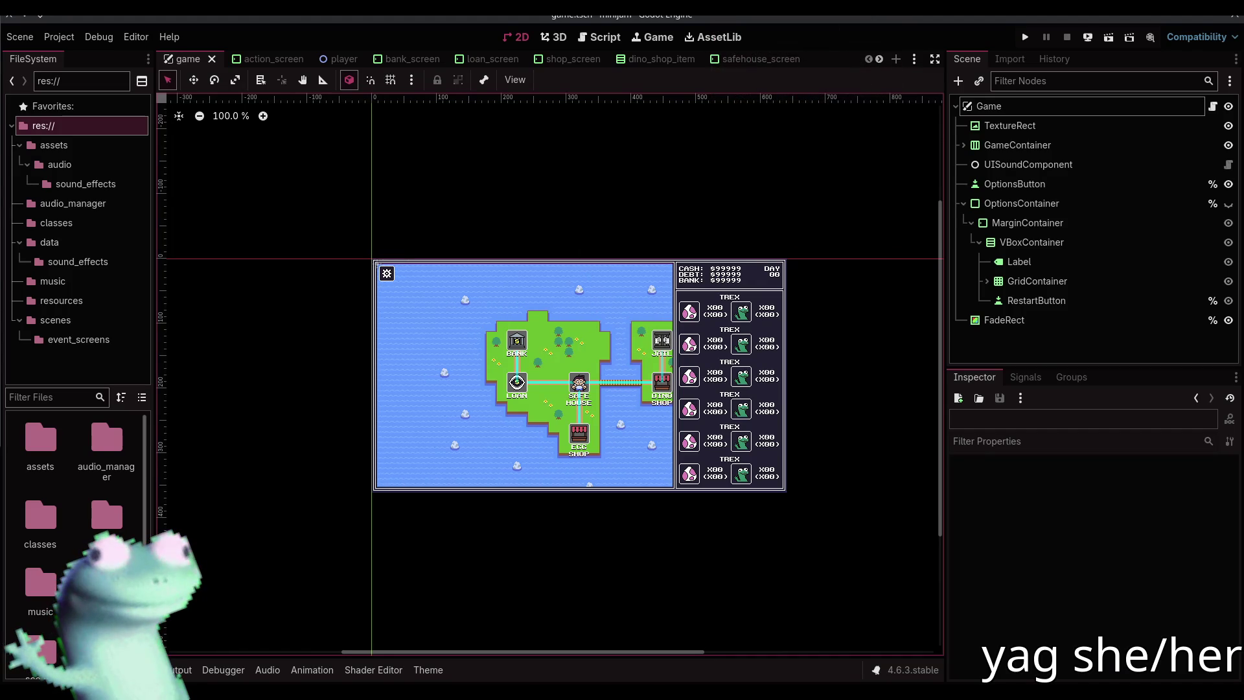
Open the title_menu scene tab in the Godot editor
key(F12)
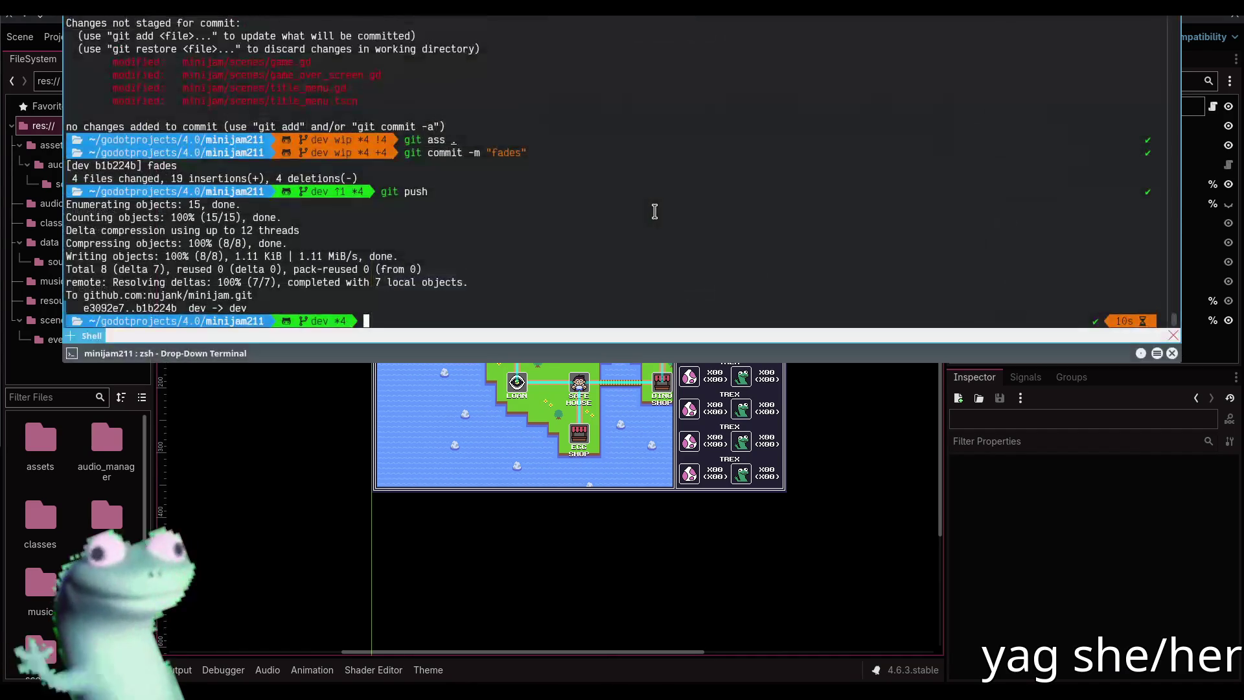
text(git sta)
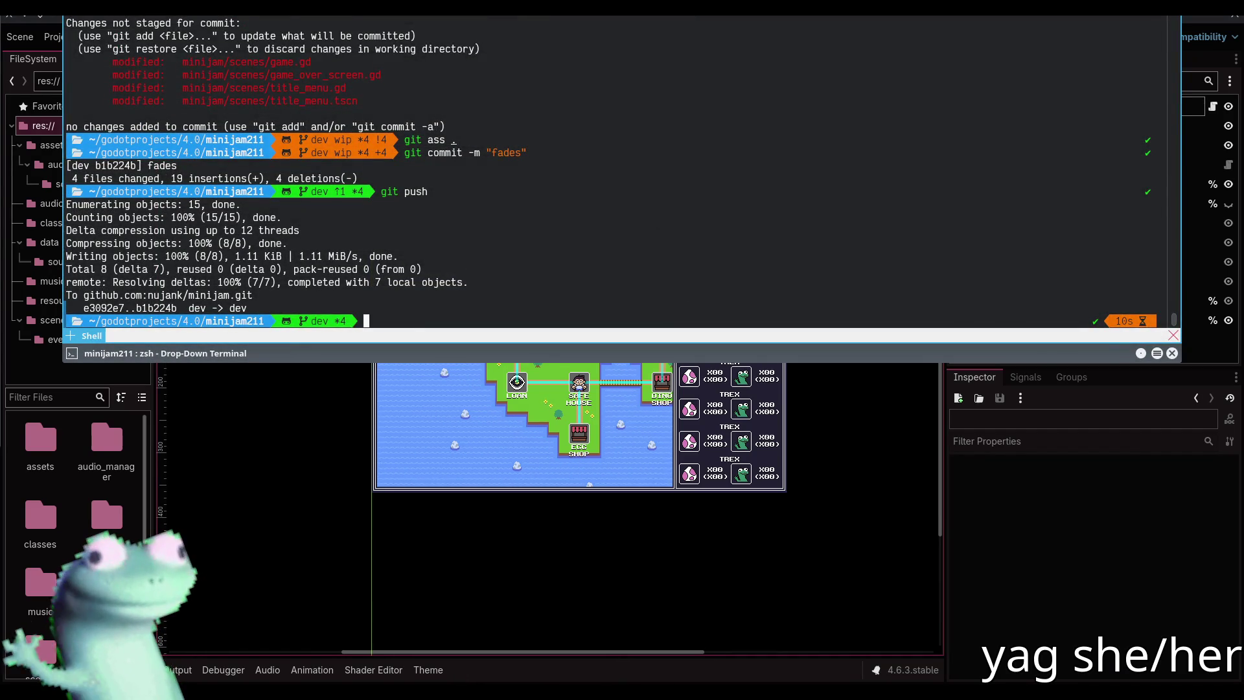
key(F12)
scroll(685, 62, down, 5)
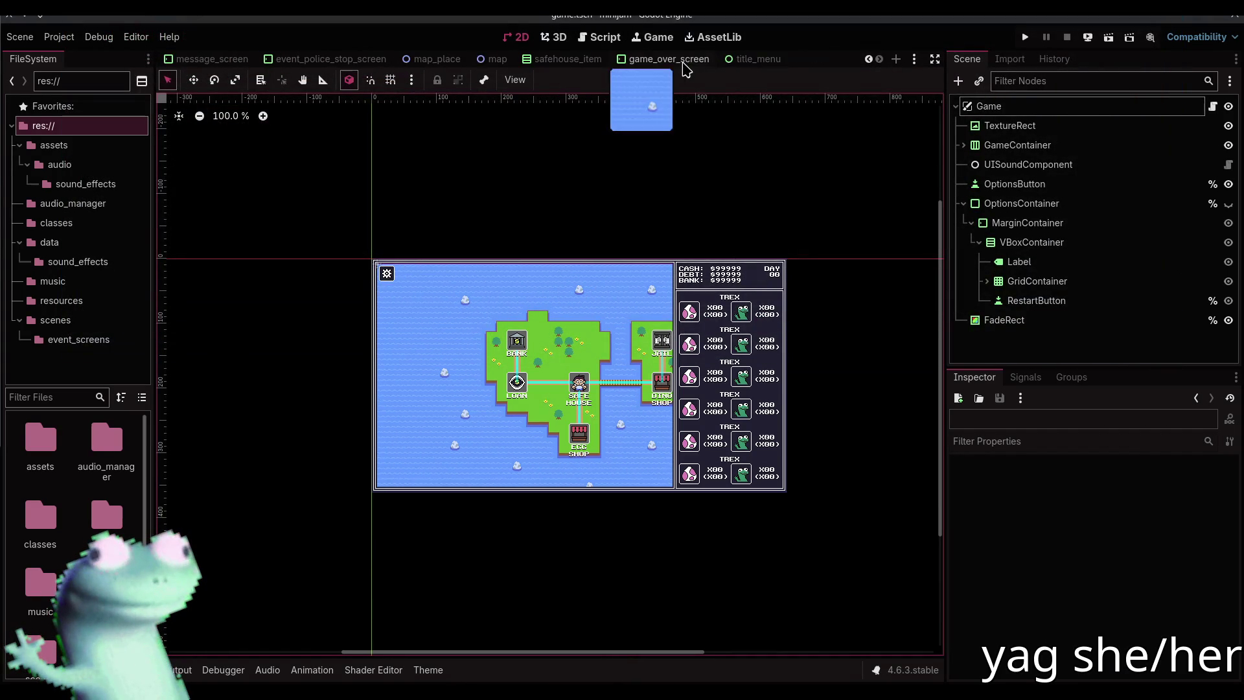
click(739, 58)
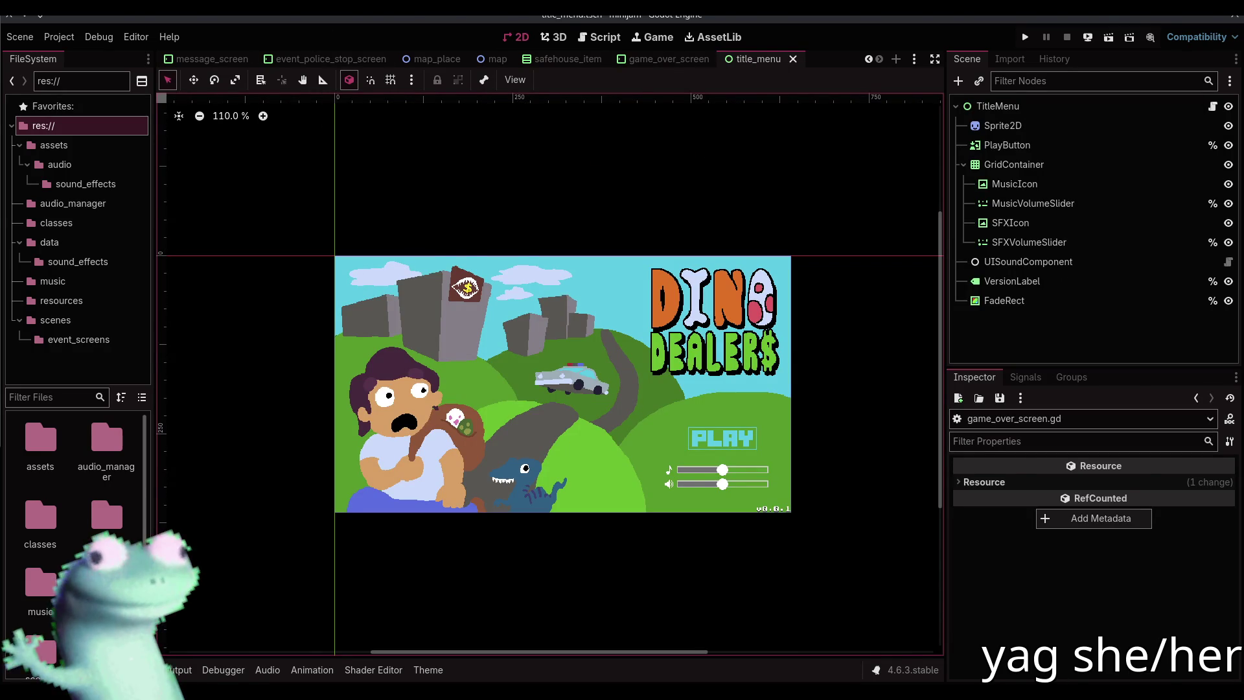
key(alt+Tab)
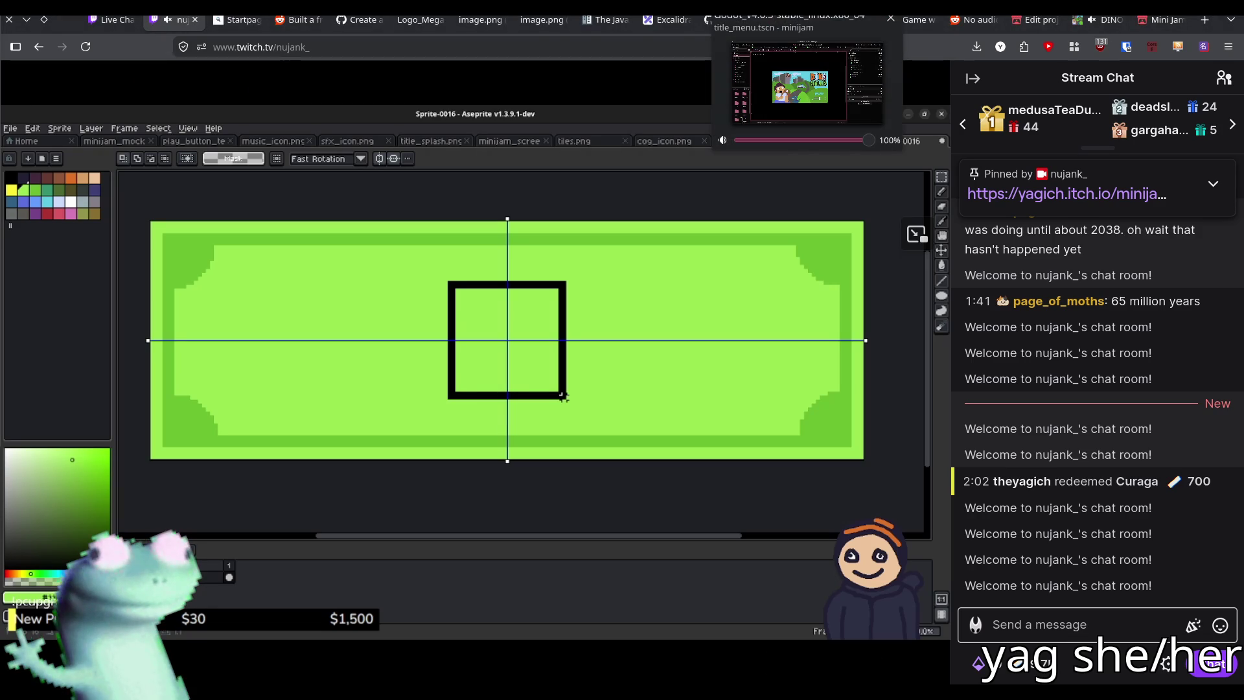
key(alt+Tab)
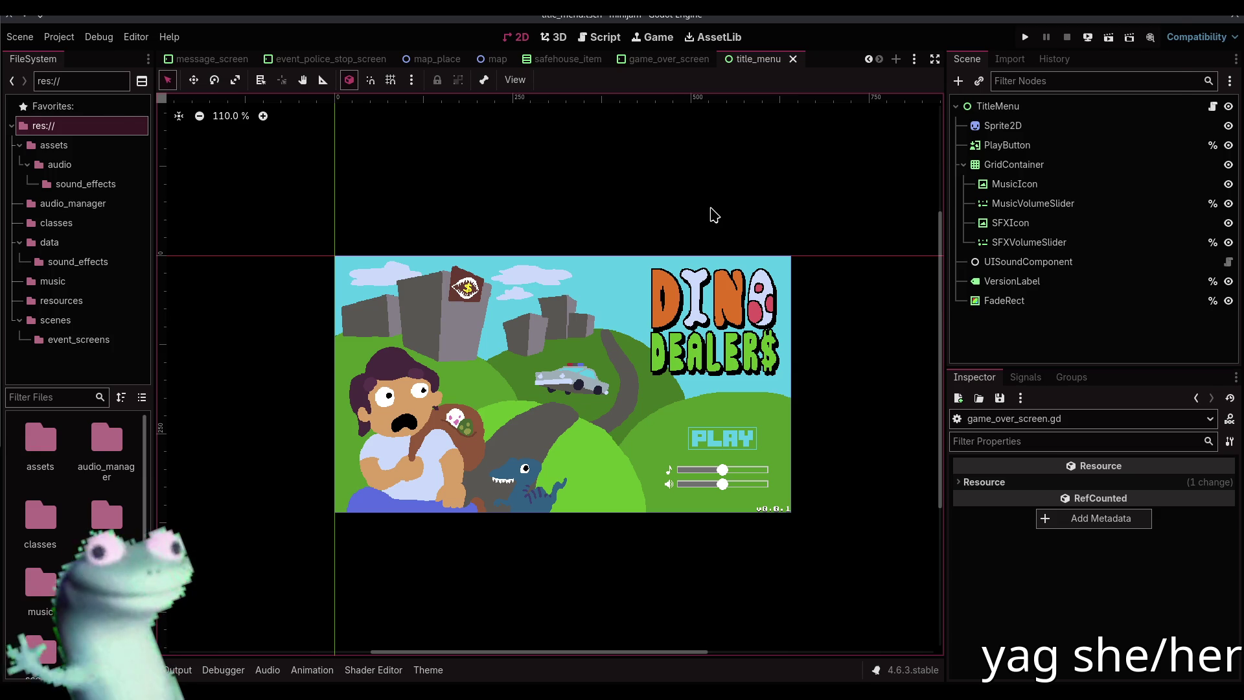
Run git log in the drop-down terminal to list the commit history
key(F12)
text(git log)
key(Return)
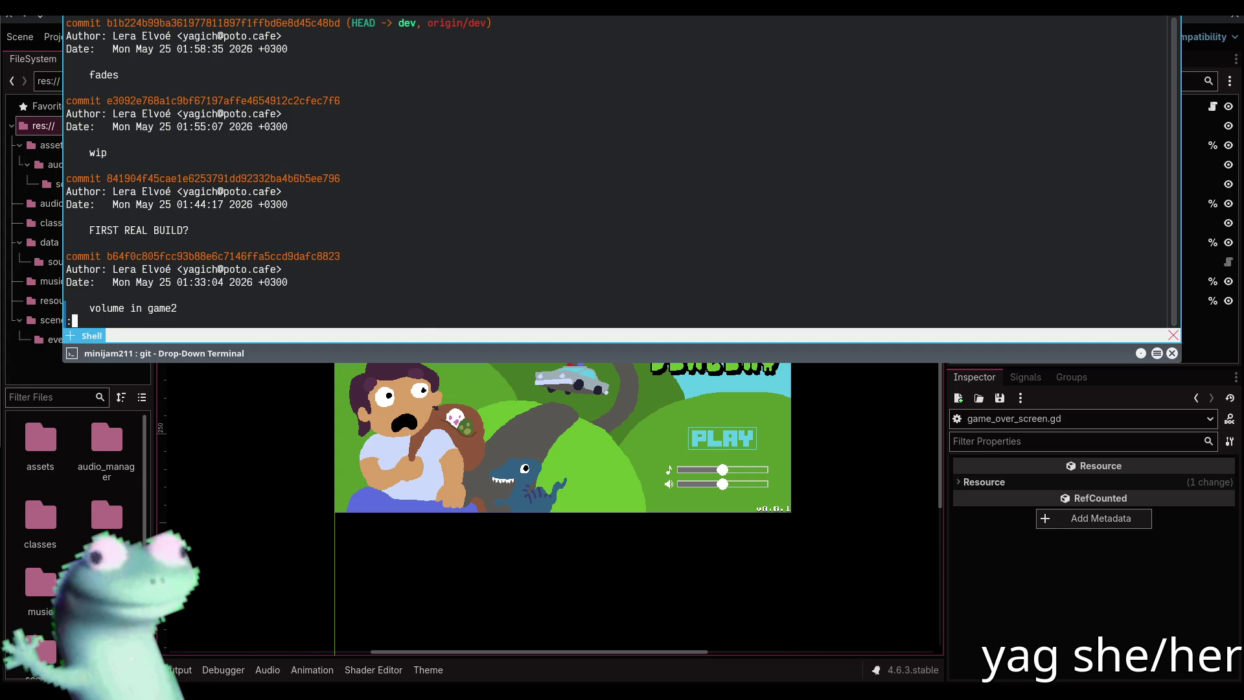
key(super)
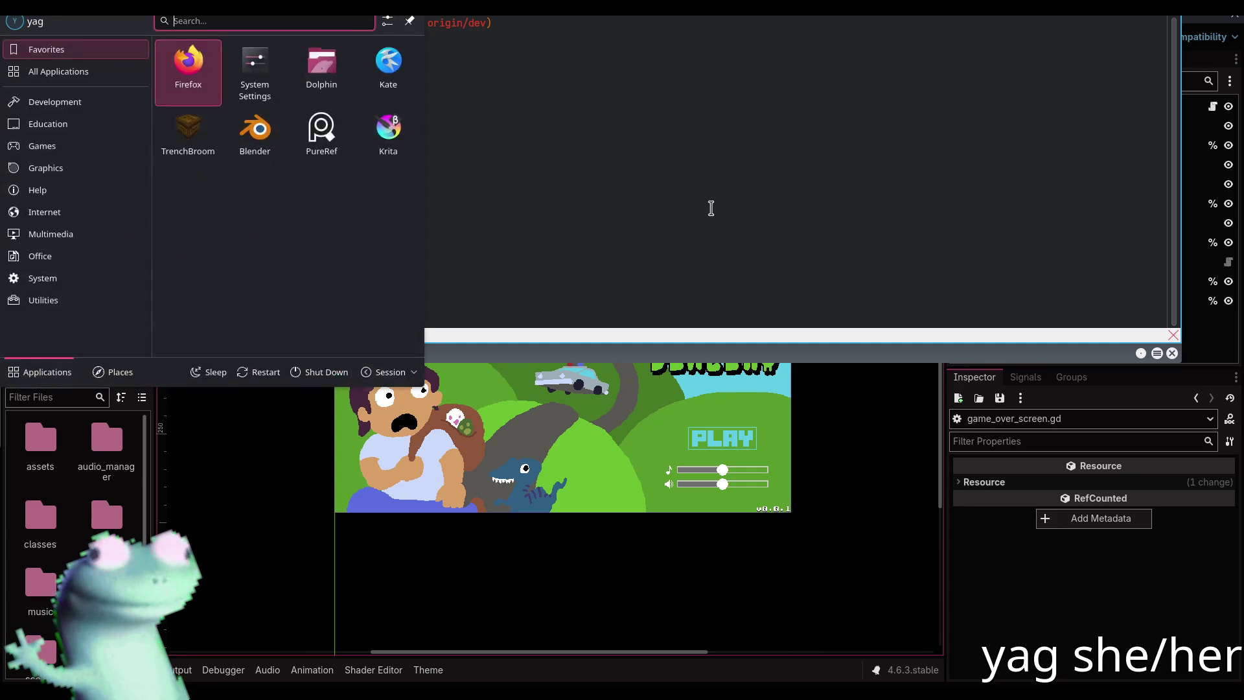
key(super)
key(super)
key(super)
key(q)
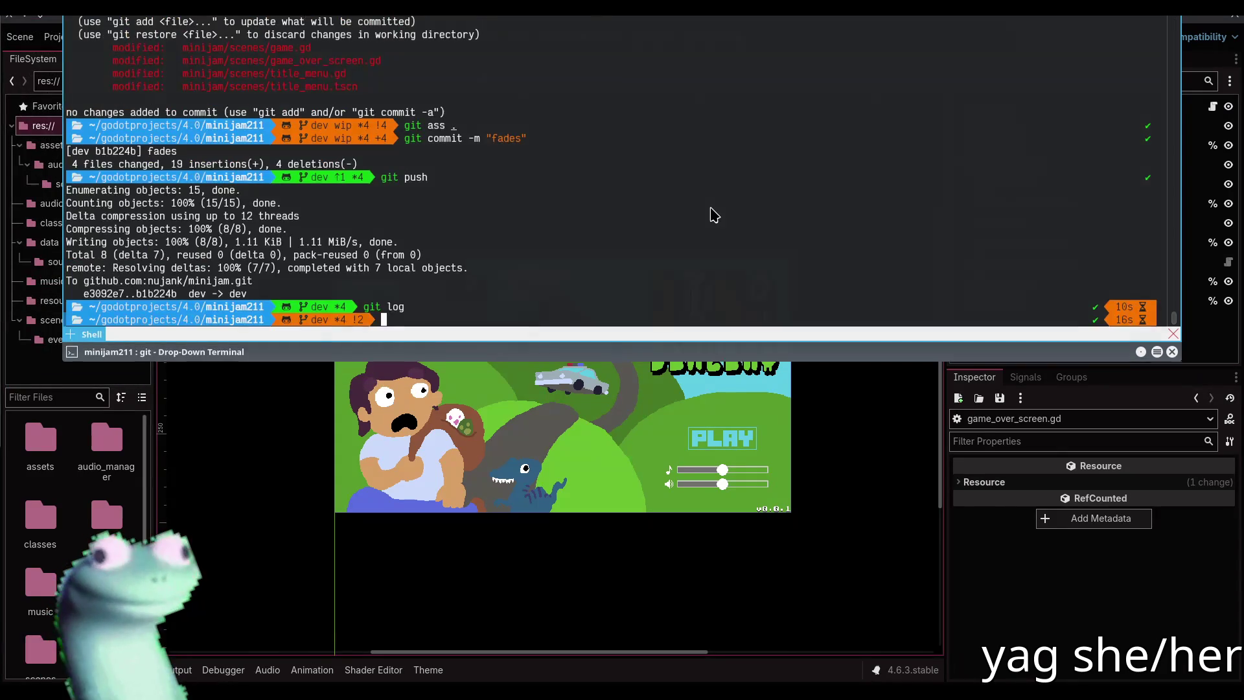
key(F12)
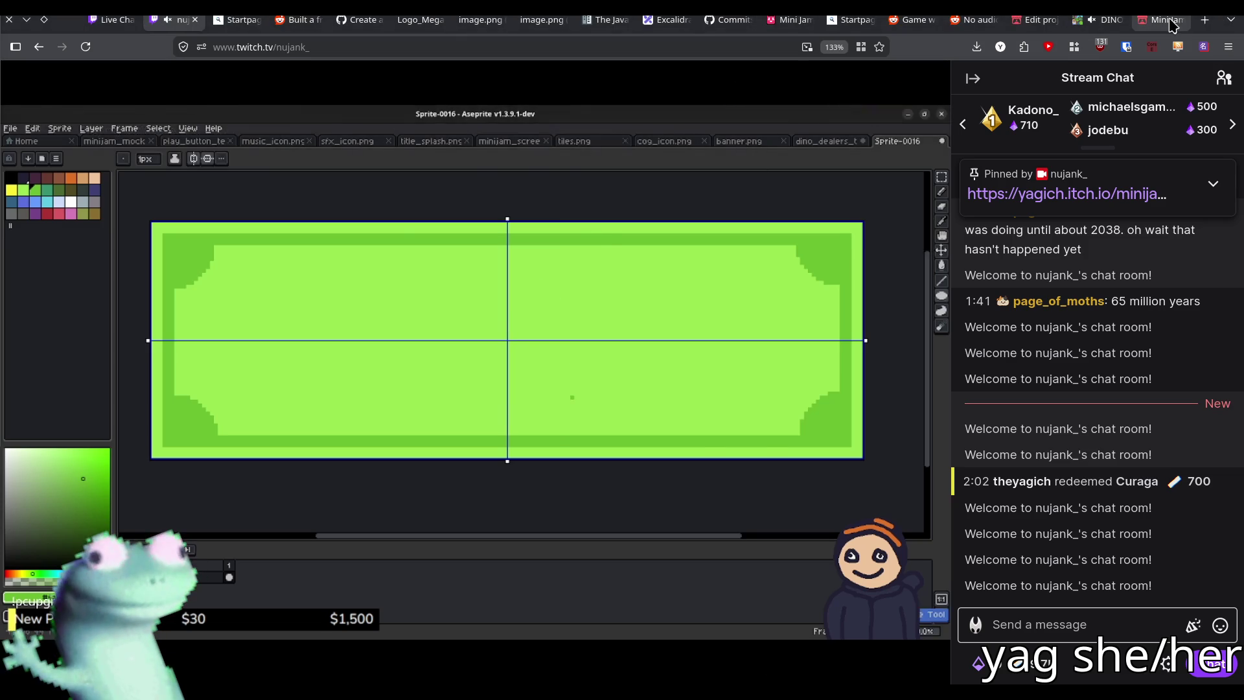
click(1160, 20)
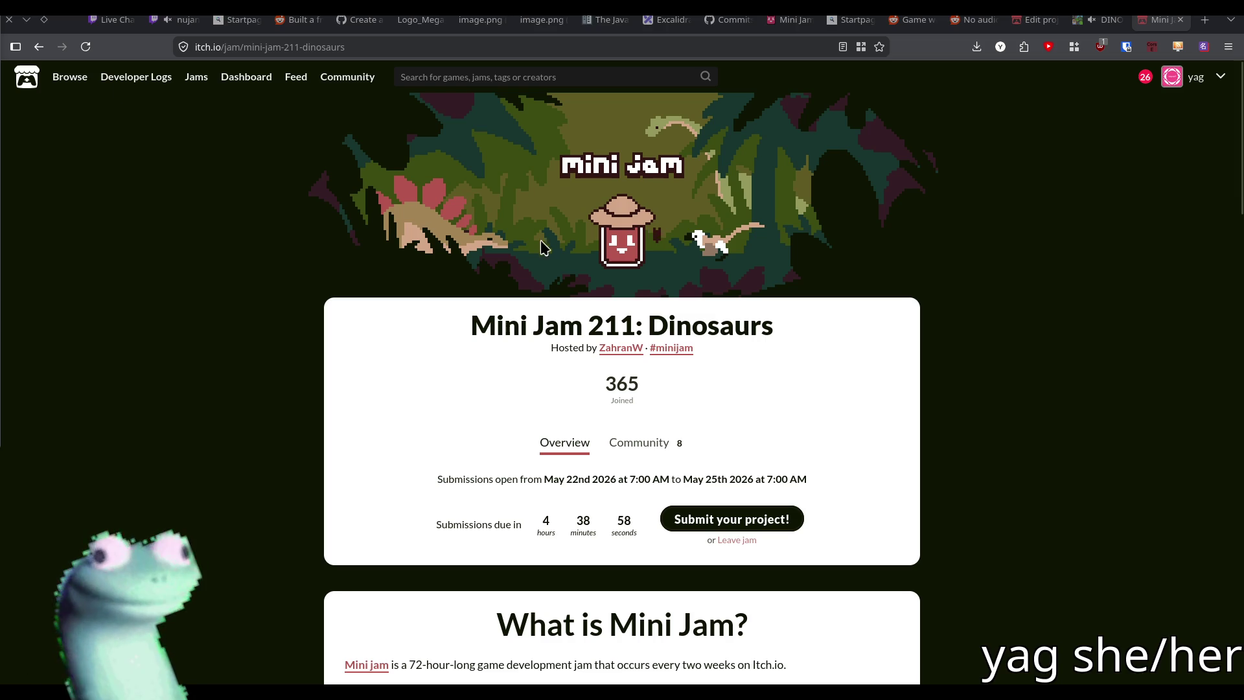
Reload the Mini Jam page, check itch.io notifications and reorder the browser tabs
click(85, 47)
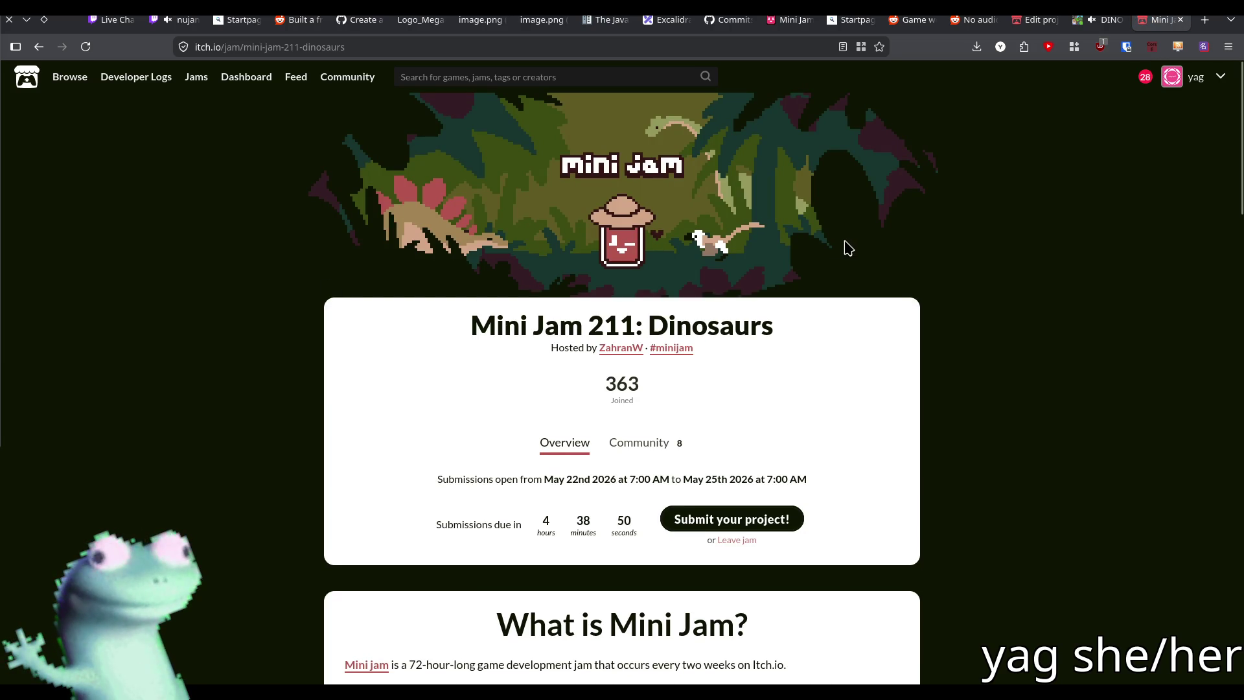
click(1145, 77)
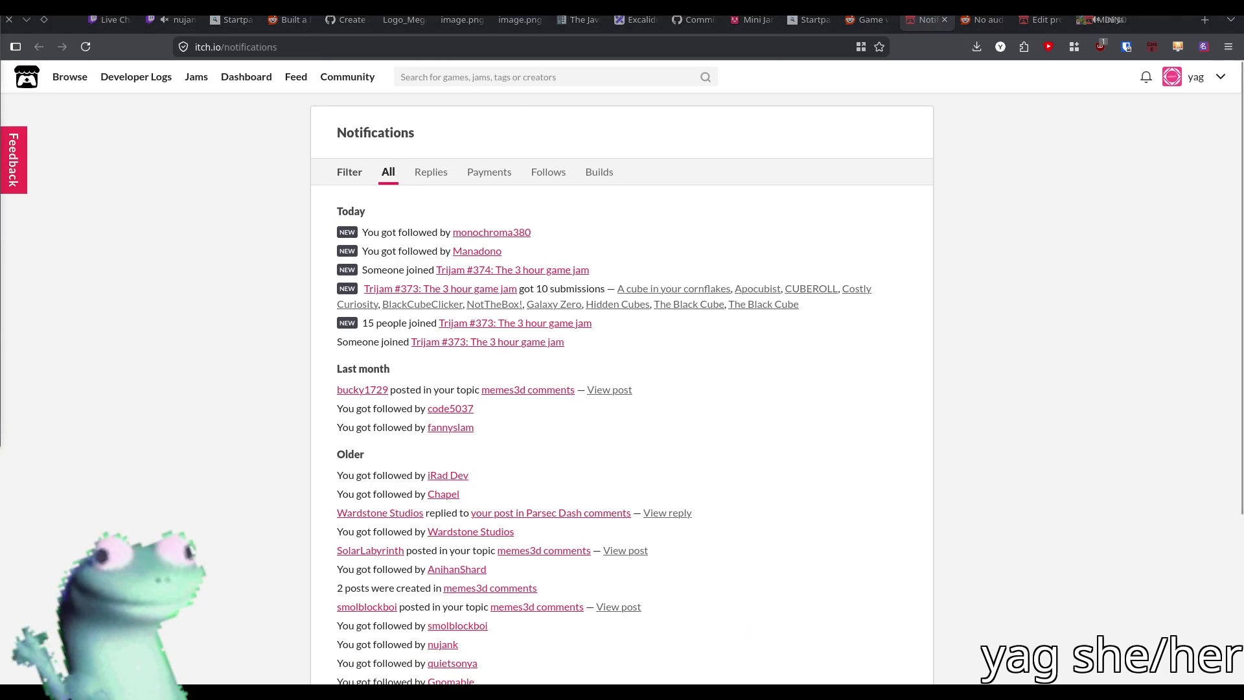
mouse_move(919, 19)
mouse_down()
mouse_move(961, 122)
mouse_move(1105, 56)
mouse_move(1188, 42)
mouse_move(1143, 32)
mouse_up()
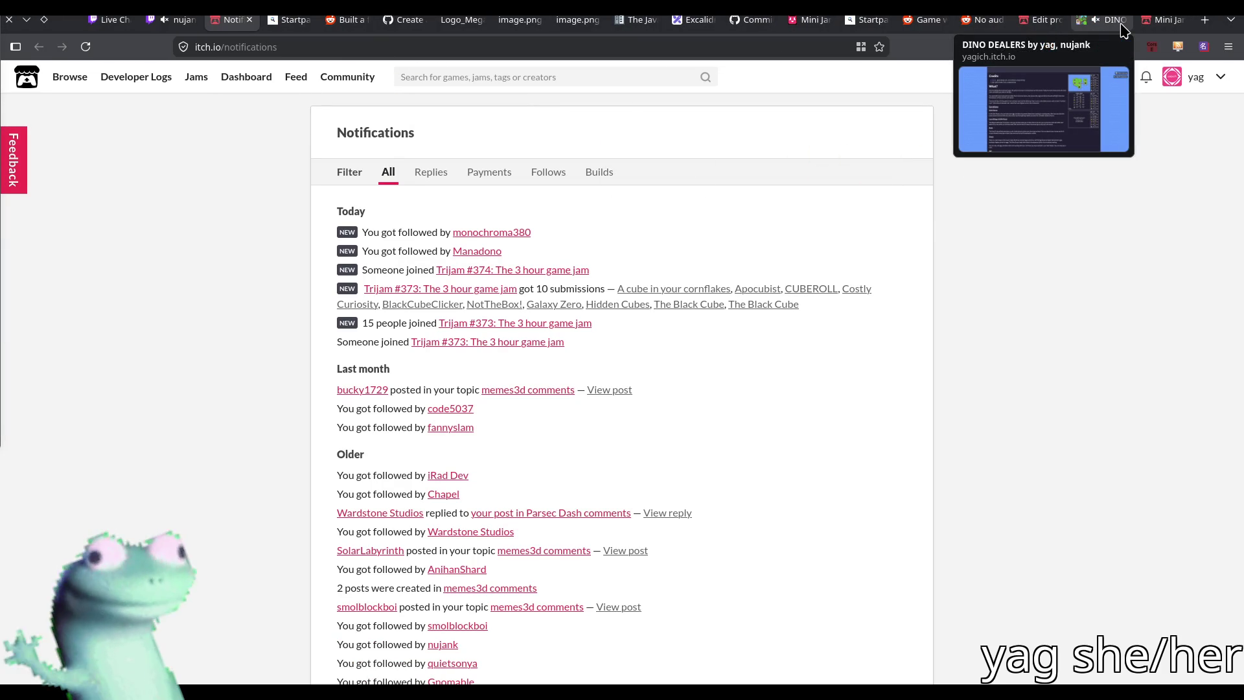
Open and reload the DINO DEALERS edit page, scroll to Embed options, then view the public page
click(1122, 28)
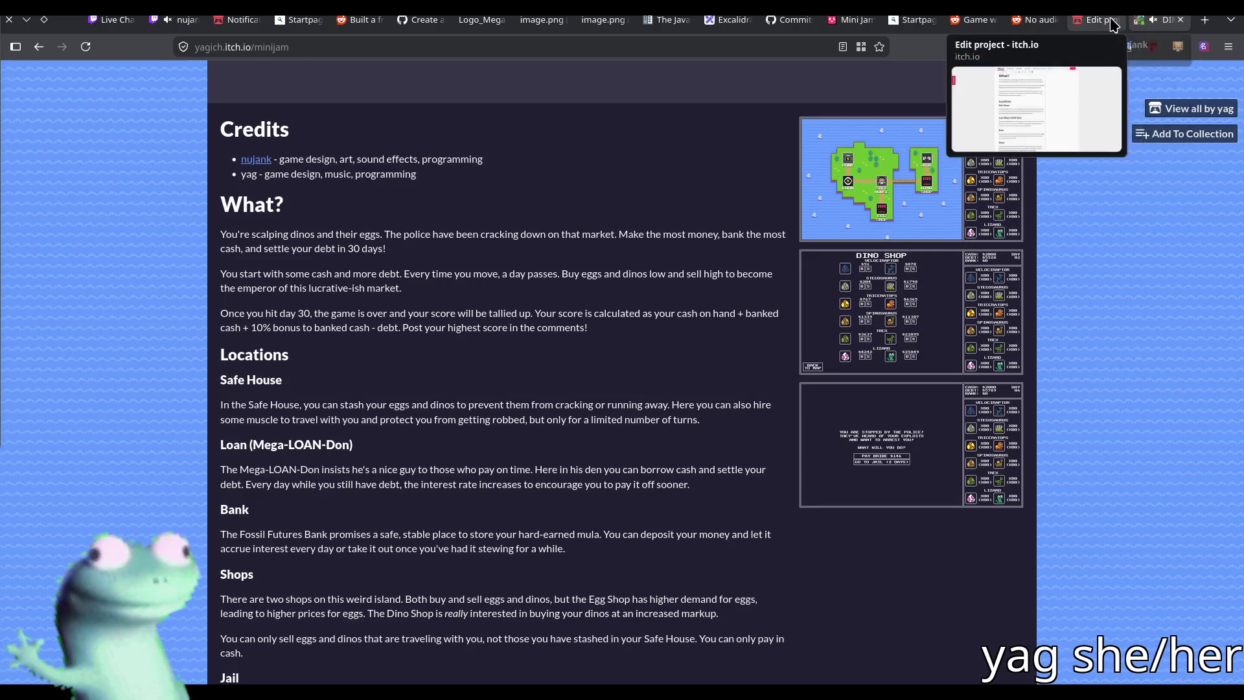
click(1112, 24)
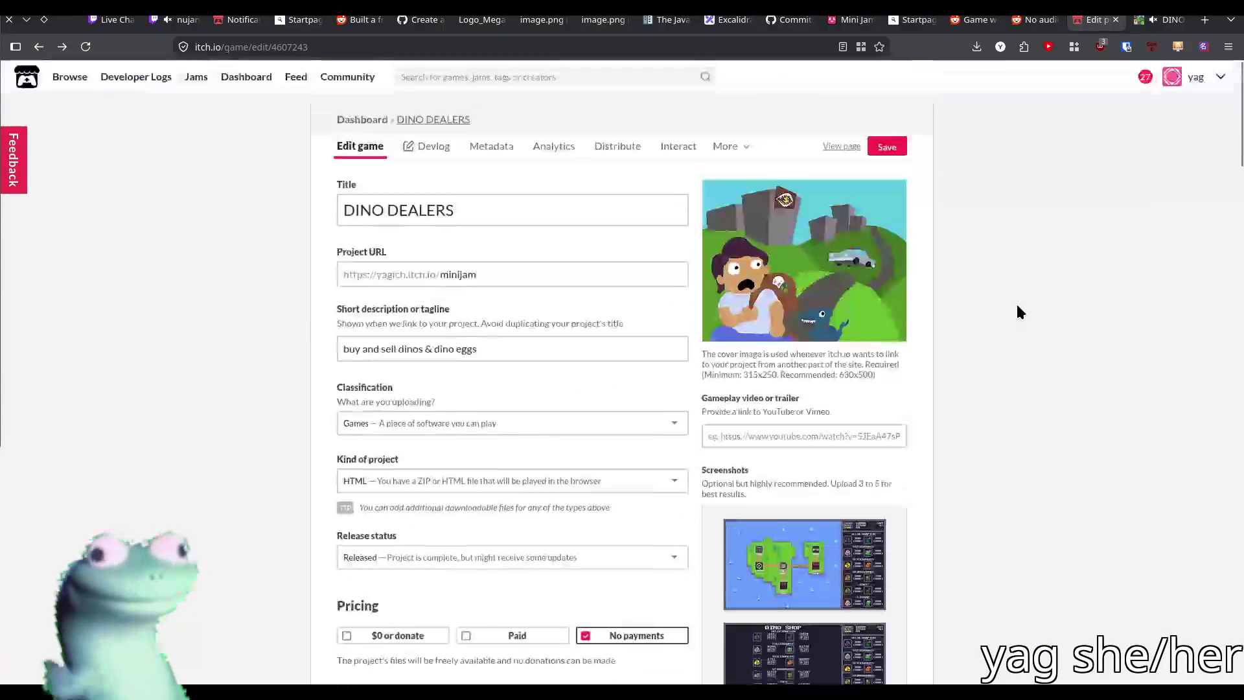
click(86, 47)
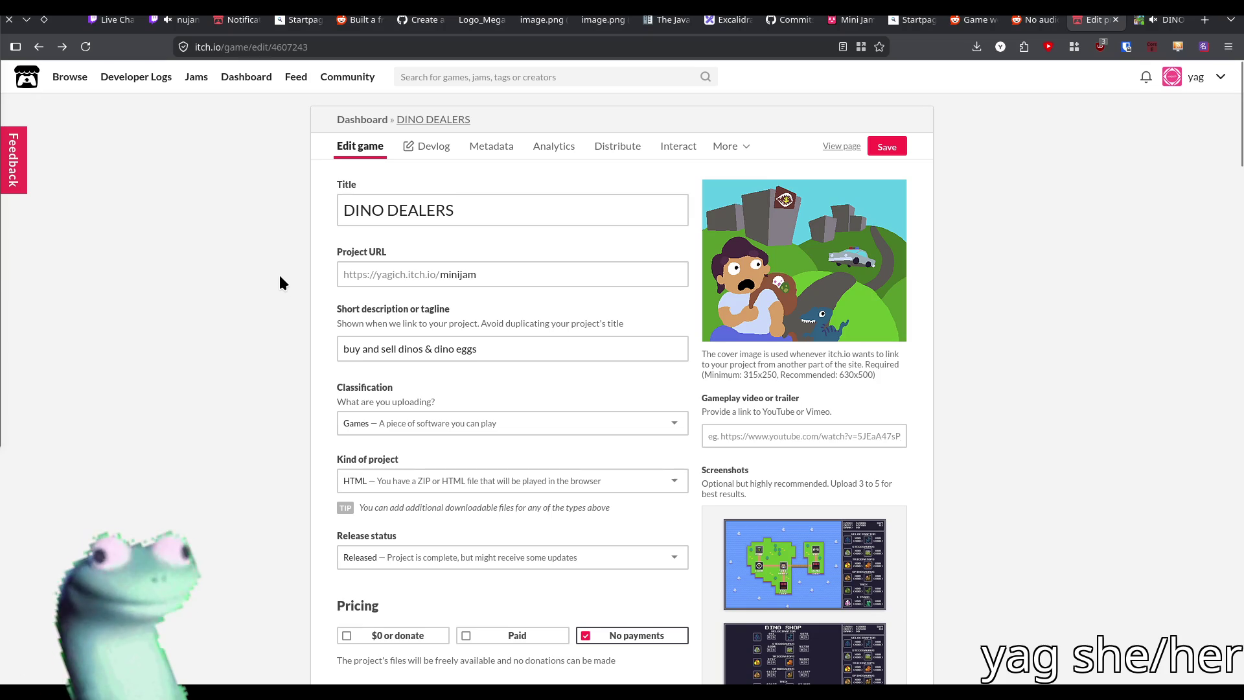
scroll(281, 267, down, 10)
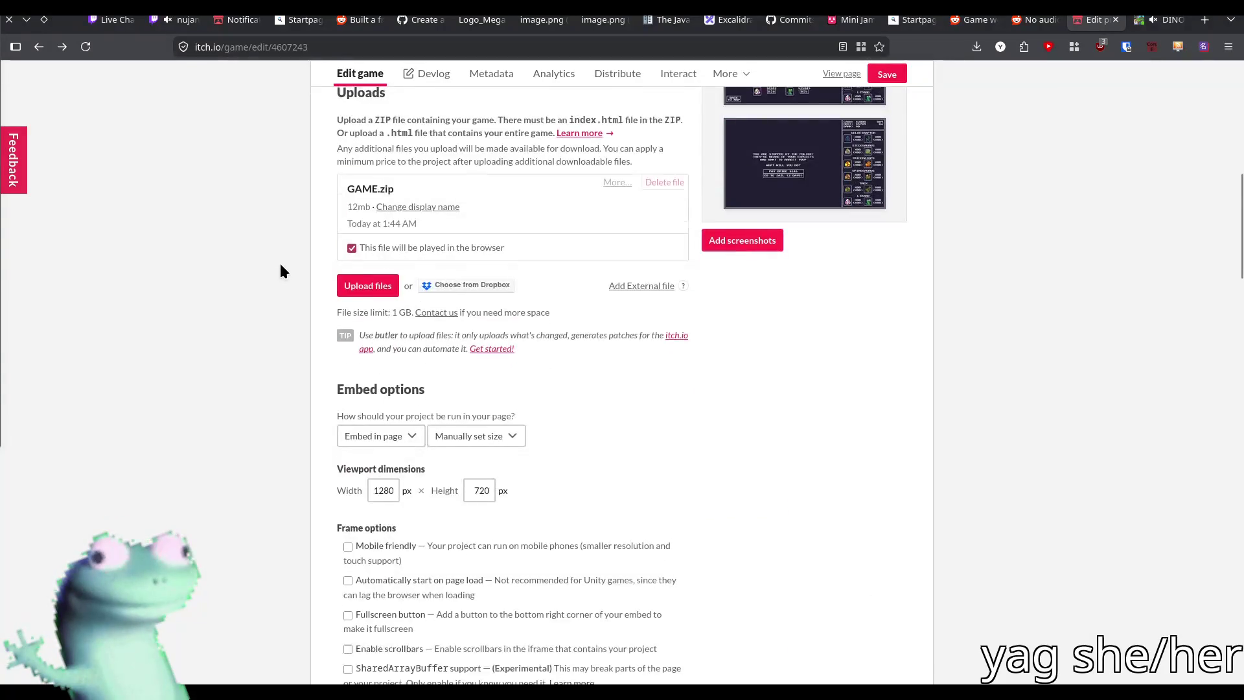
scroll(281, 266, down, 1)
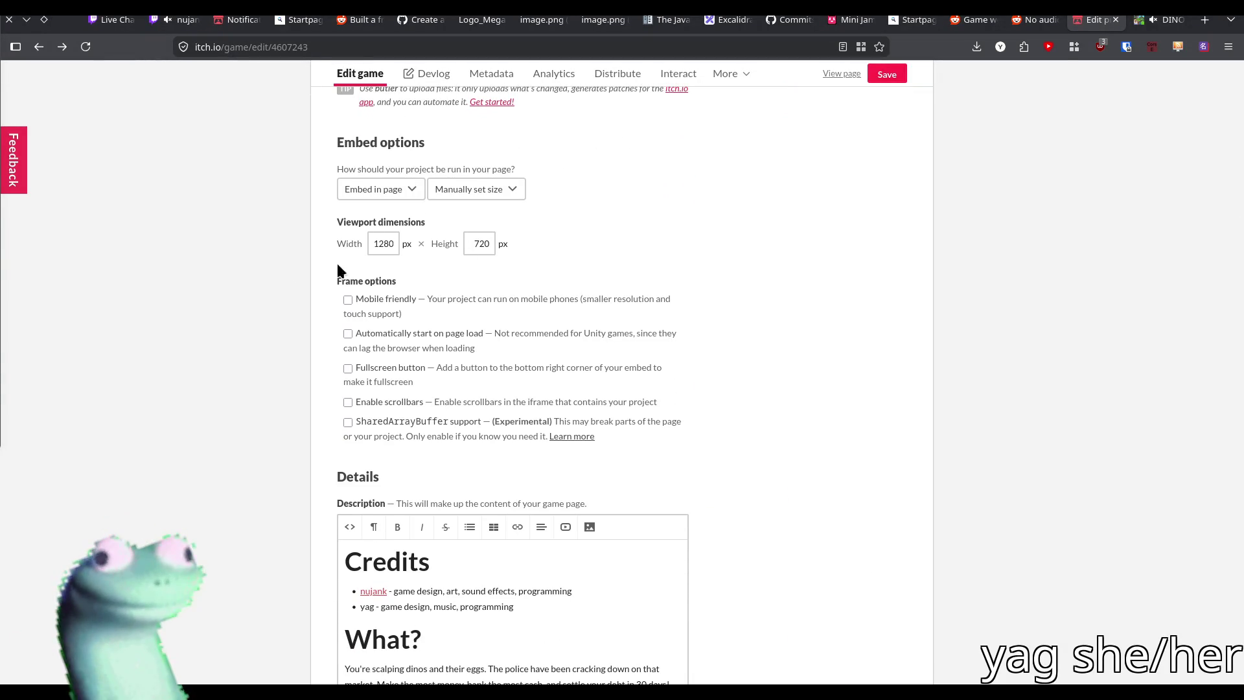
click(1163, 19)
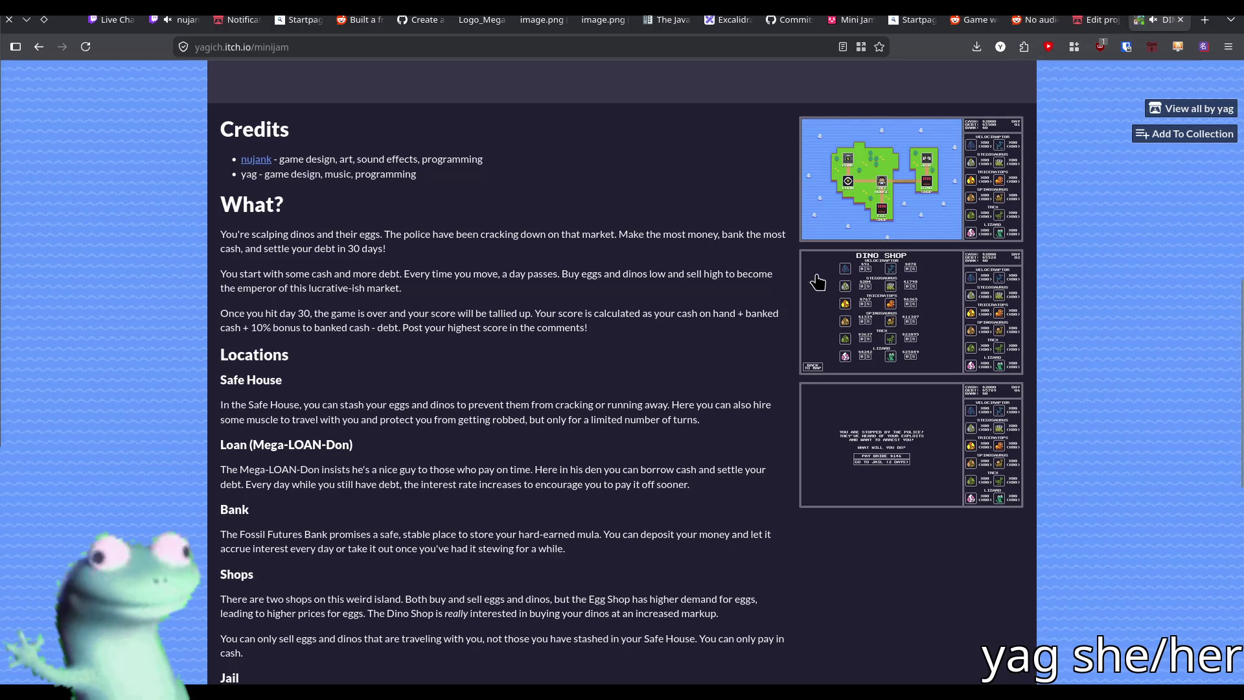
Step through the enlarged game screenshots up to the police stop one, then close the viewer
click(862, 195)
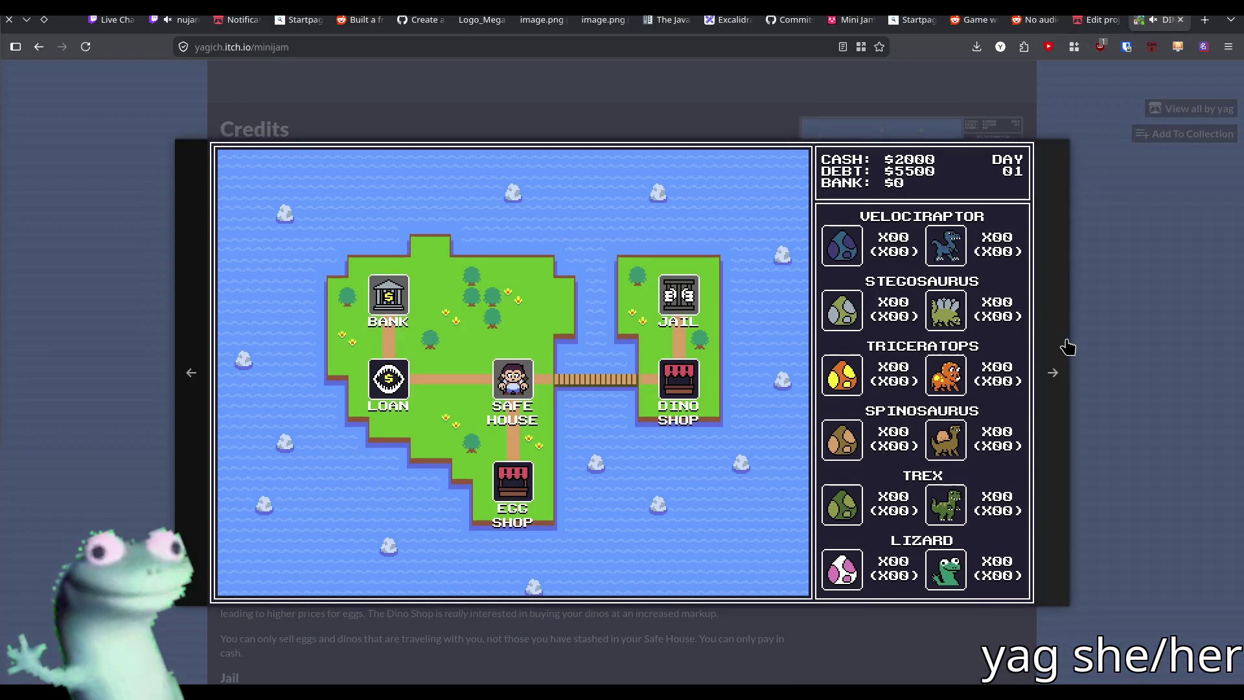
click(1063, 347)
click(1062, 347)
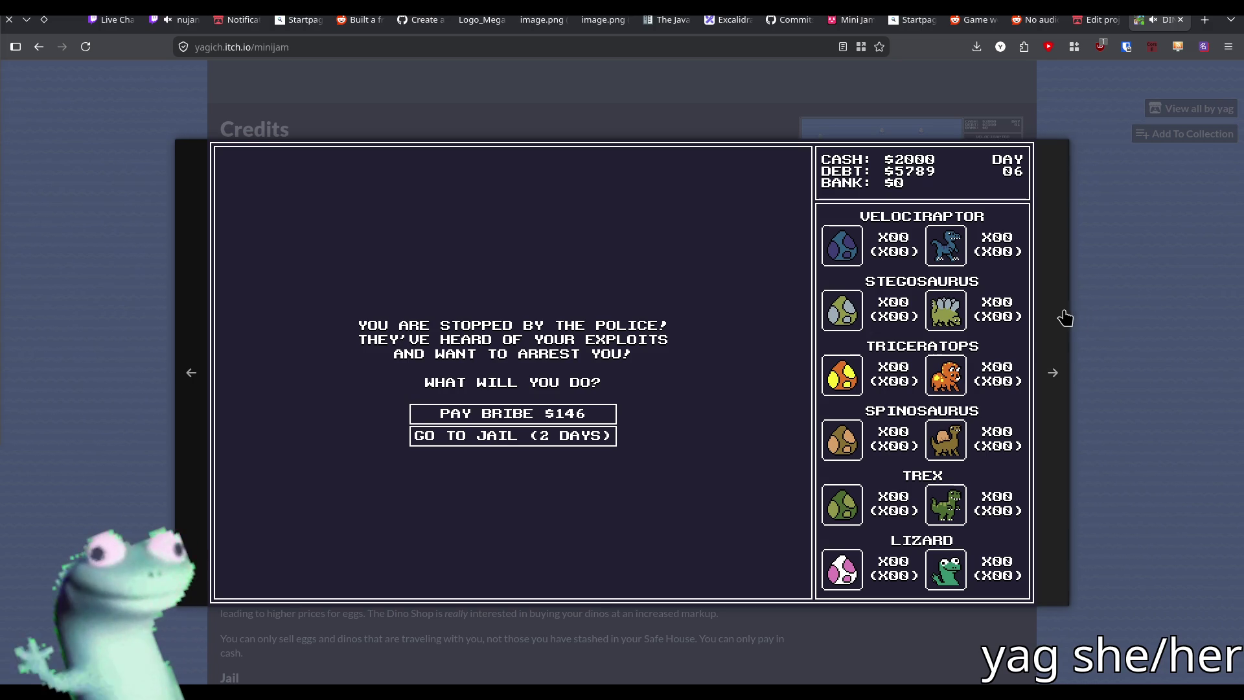
click(1083, 278)
Scroll the Dino Dealers description, enlarge the island map screenshot, then return to Godot
scroll(637, 310, down, 6)
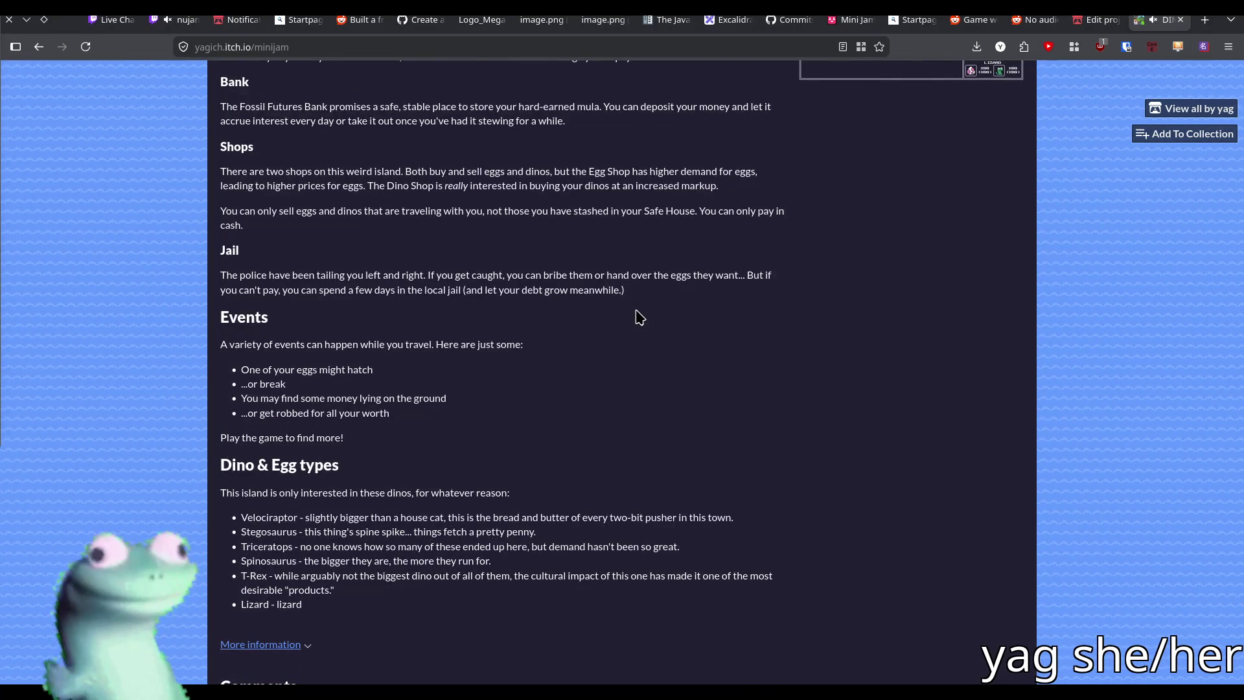
scroll(637, 317, up, 2)
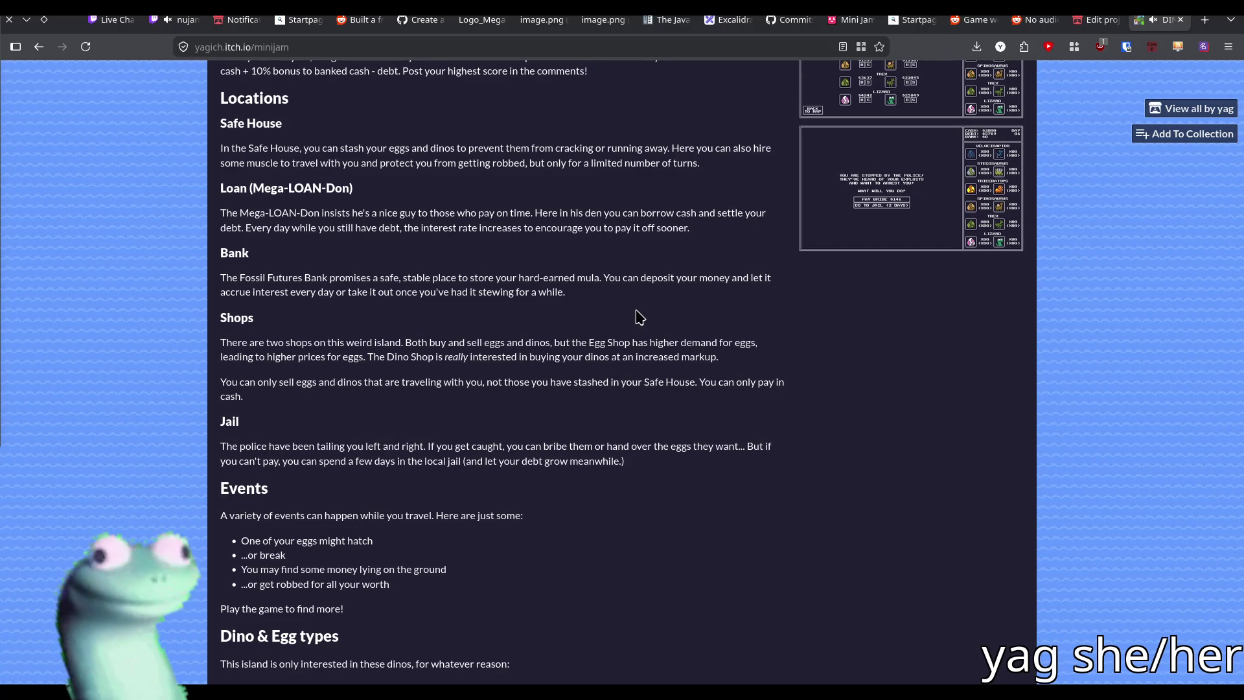
scroll(640, 317, up, 4)
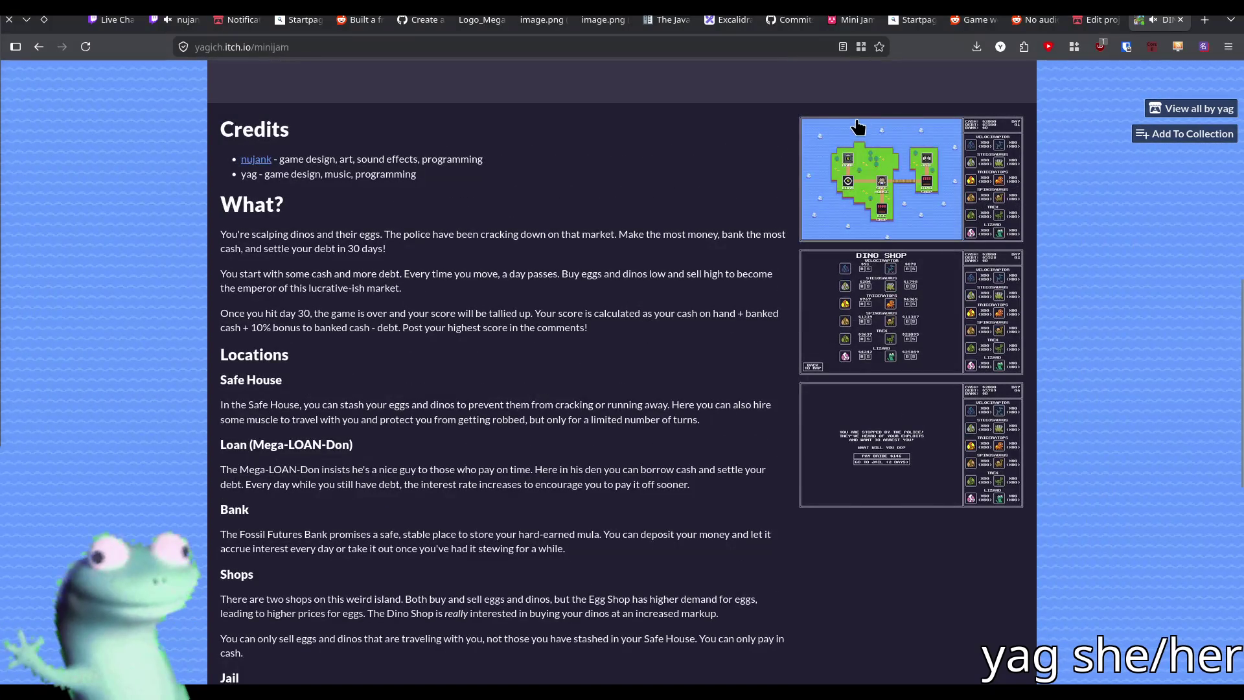
click(876, 154)
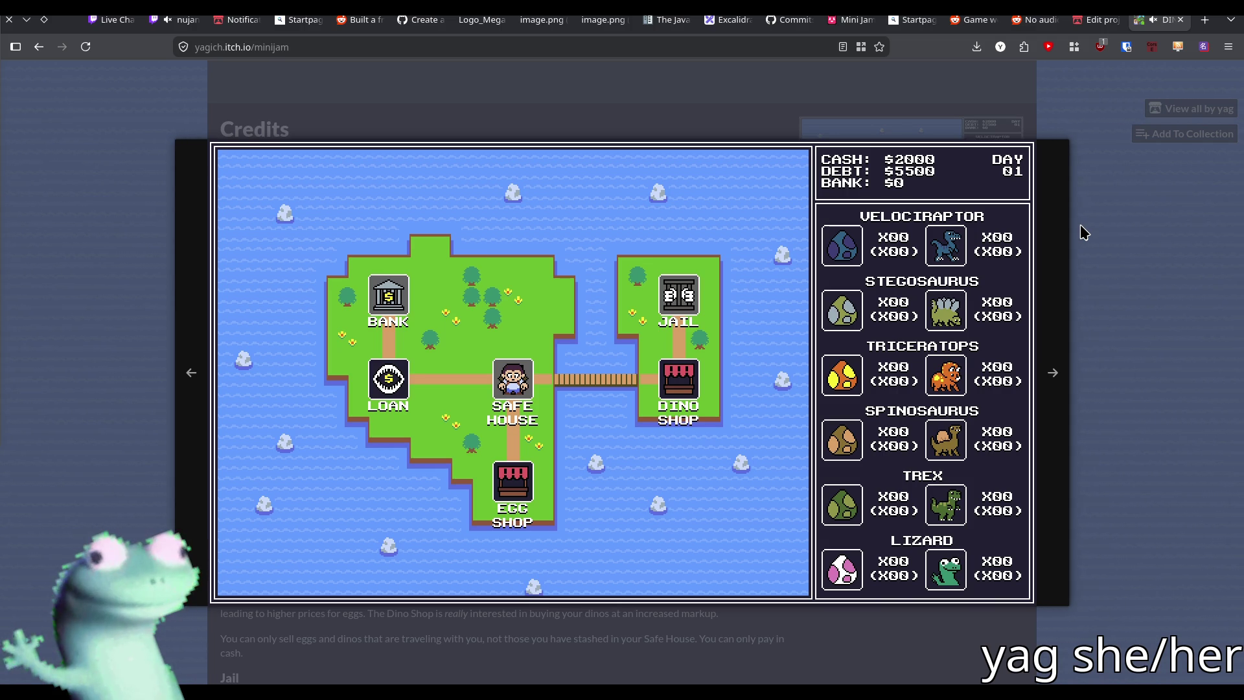
key(alt+Tab)
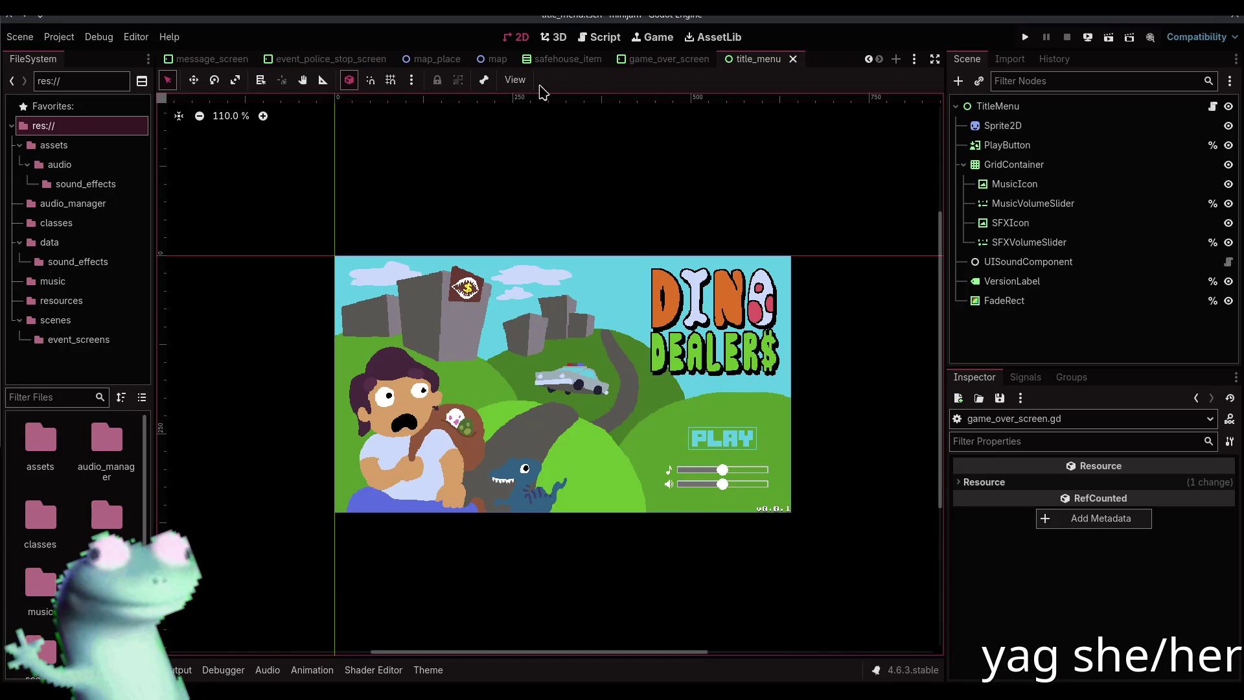
Open game.gd in the script editor and jump to police_stop_jail_request
click(596, 39)
click(195, 210)
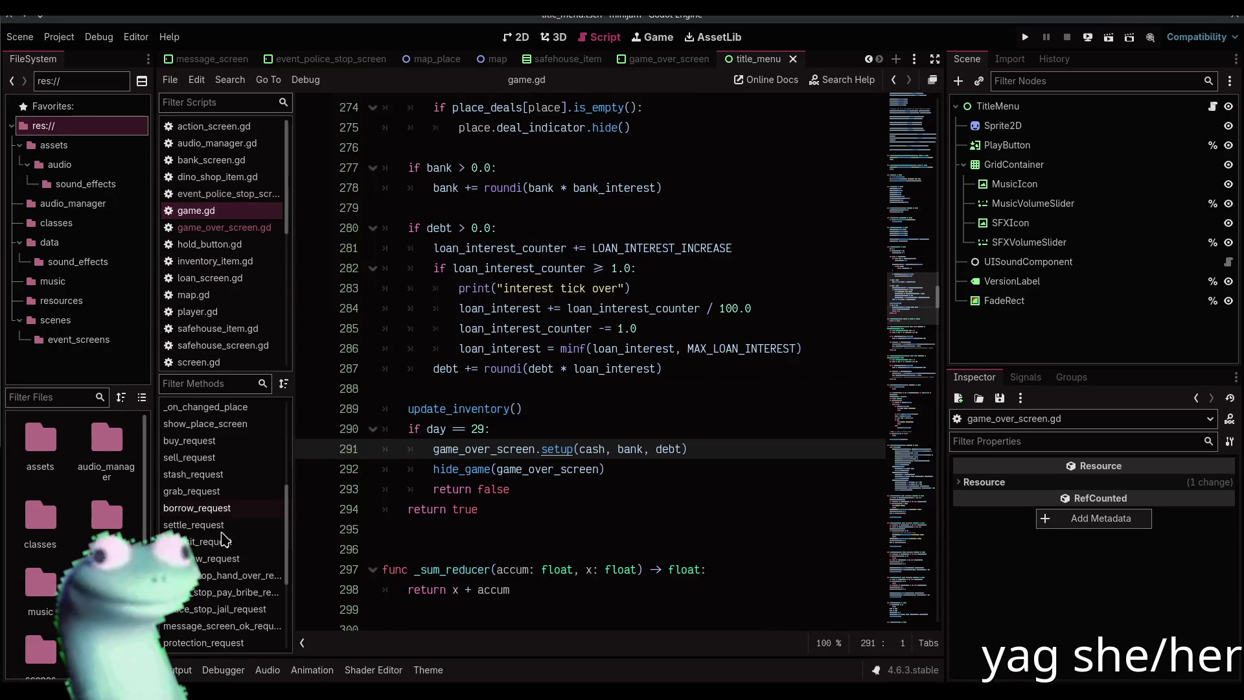
scroll(250, 521, up, 4)
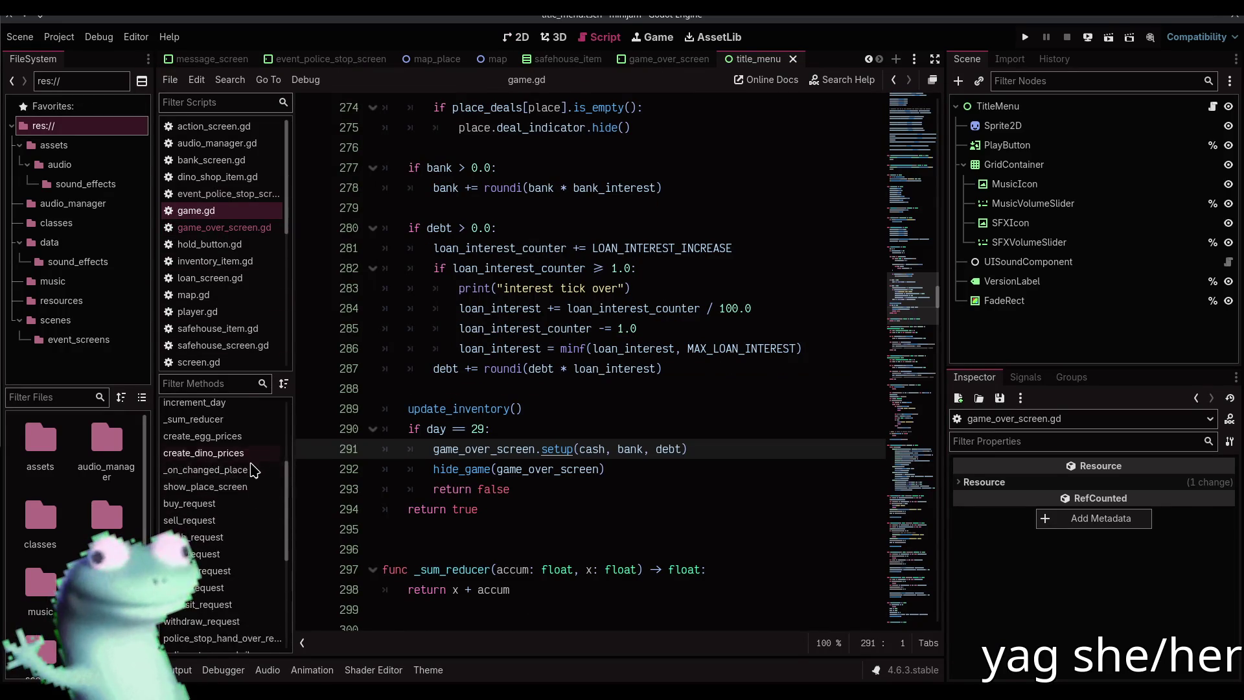
scroll(249, 515, down, 4)
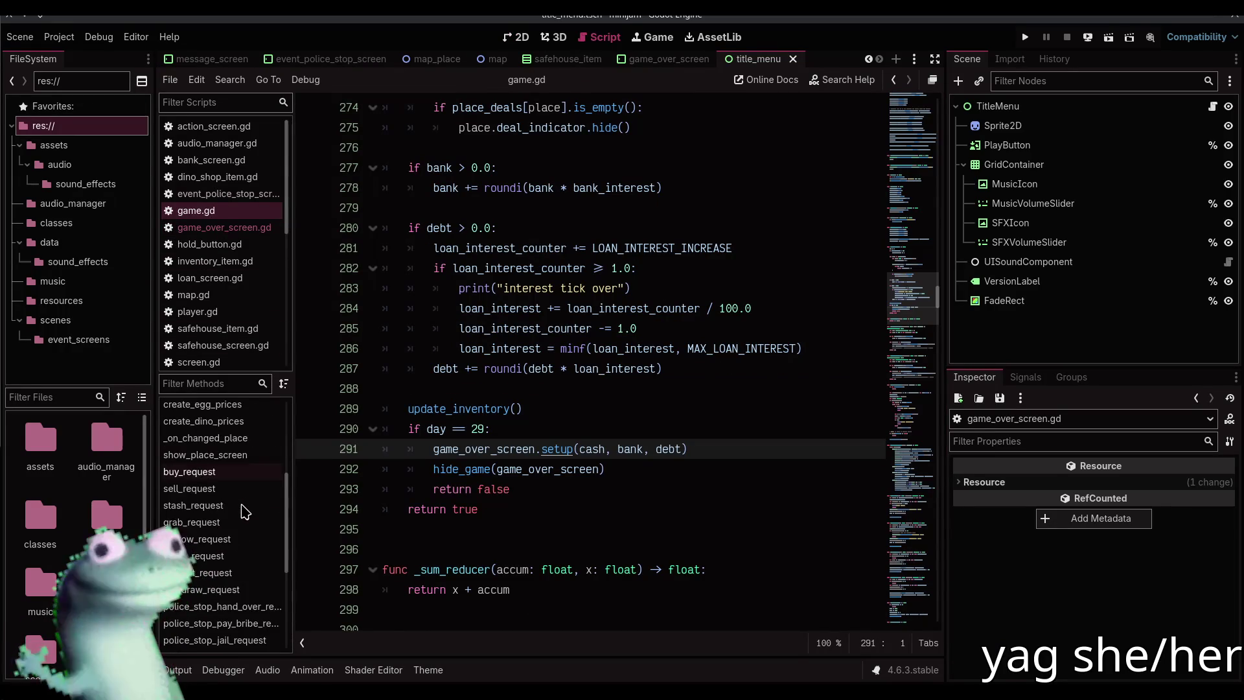
scroll(242, 519, down, 2)
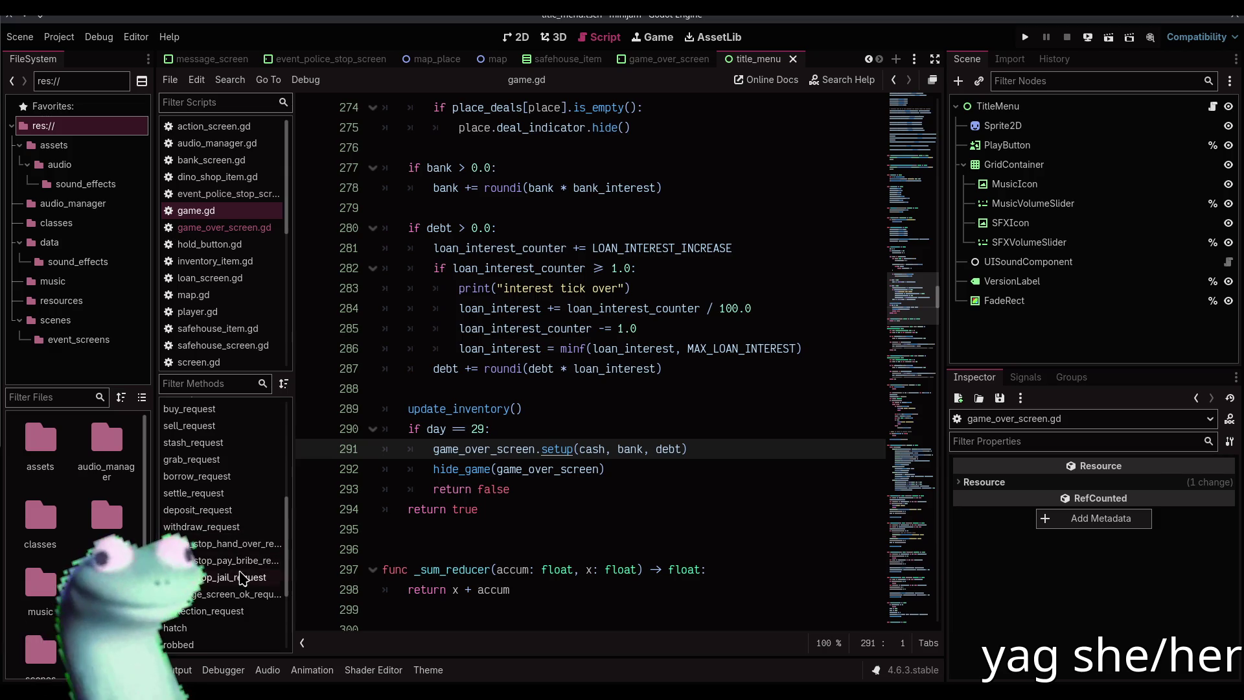
click(241, 577)
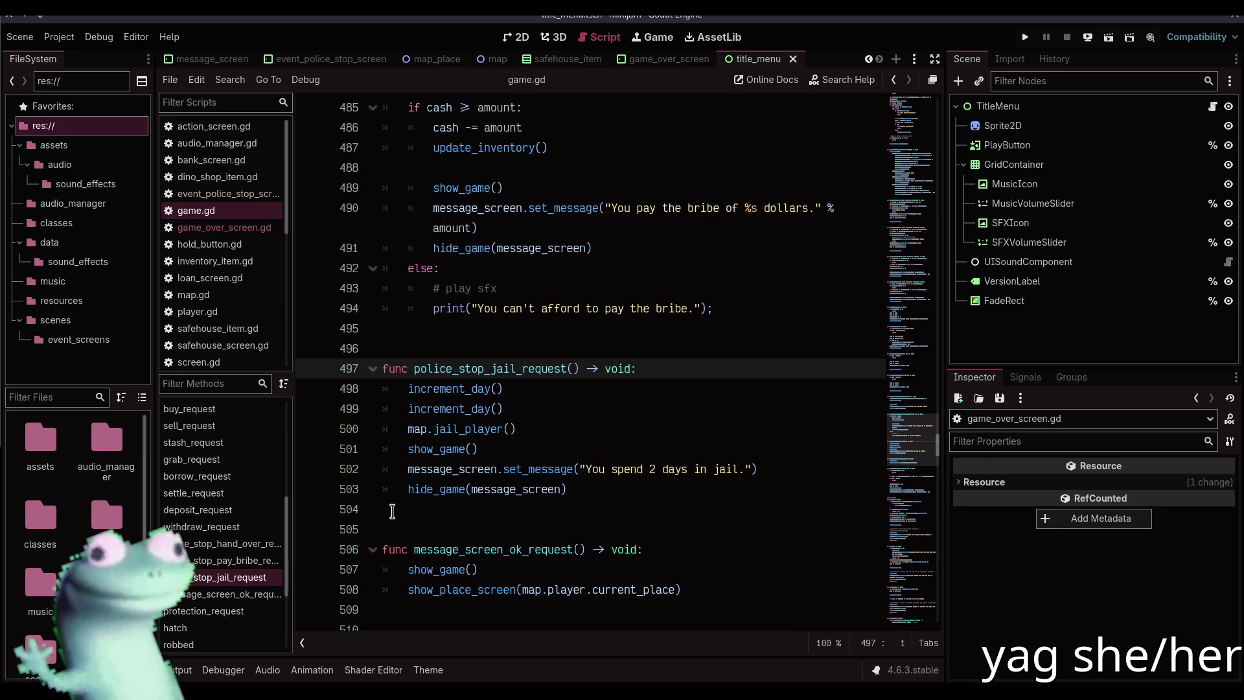
Jump to the police_stop function and scroll to its code
drag(906, 612, 897, 595)
scroll(221, 467, down, 4)
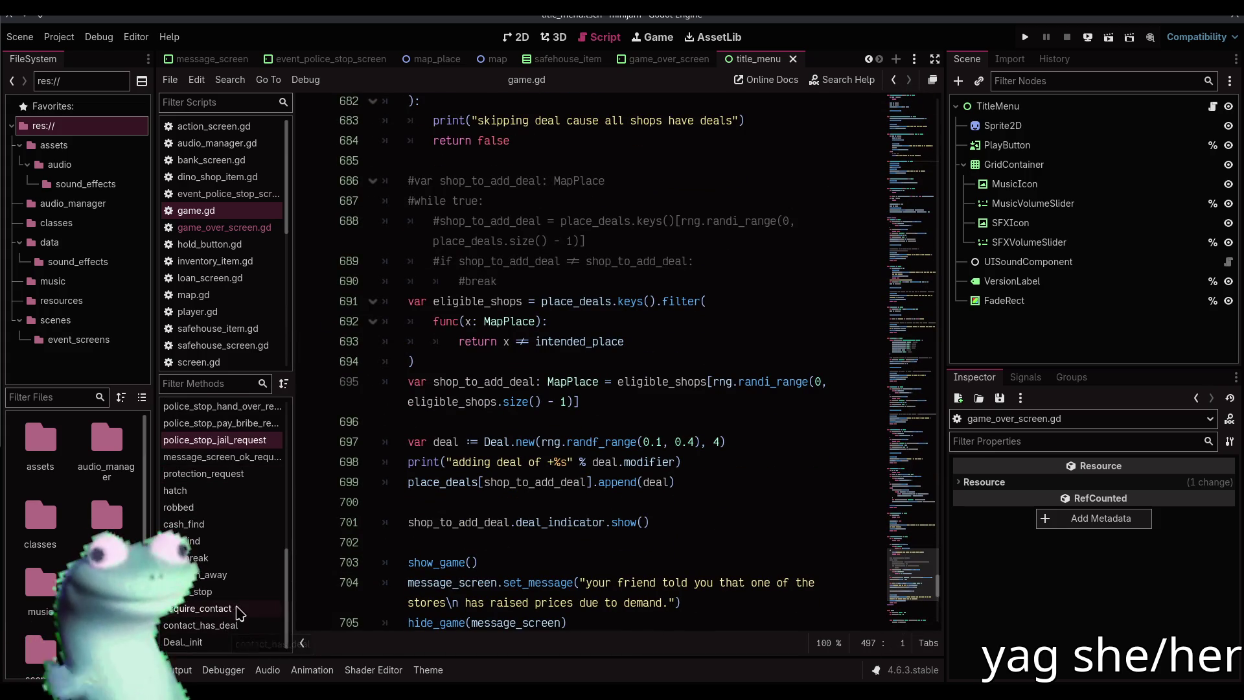
click(206, 590)
scroll(528, 489, down, 2)
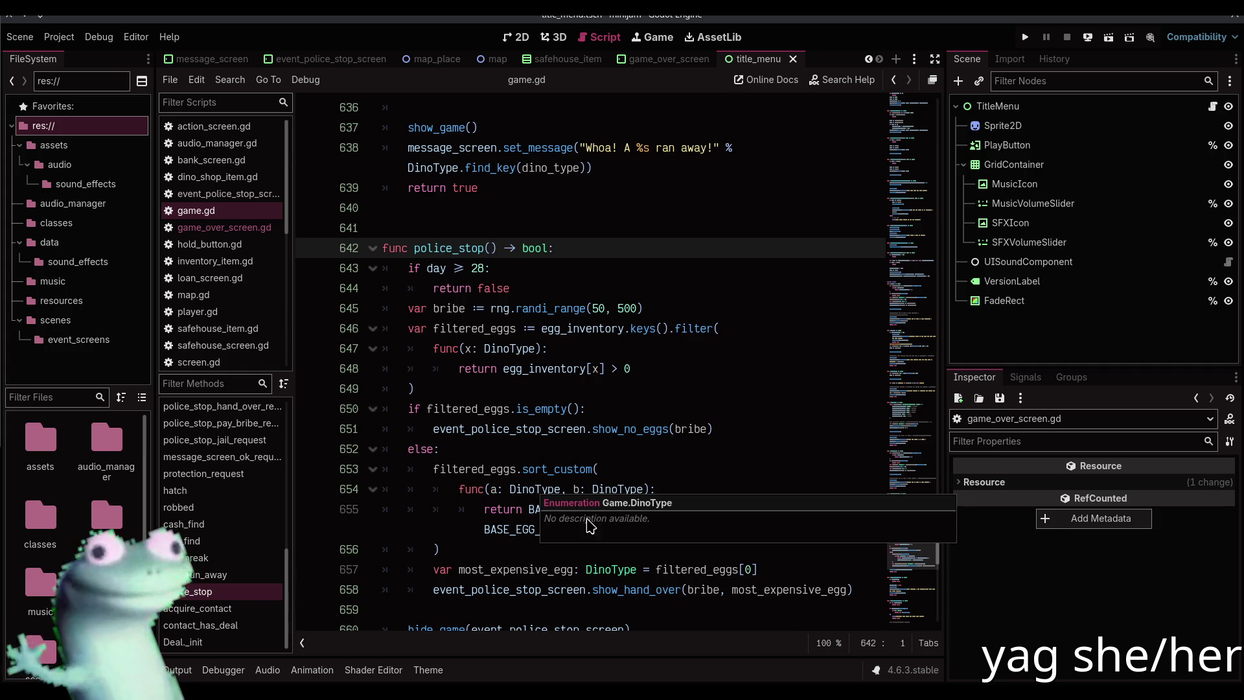
mouse_move(907, 534)
mouse_down()
mouse_move(905, 176)
mouse_move(894, 293)
mouse_move(900, 619)
mouse_up()
scroll(648, 454, up, 15)
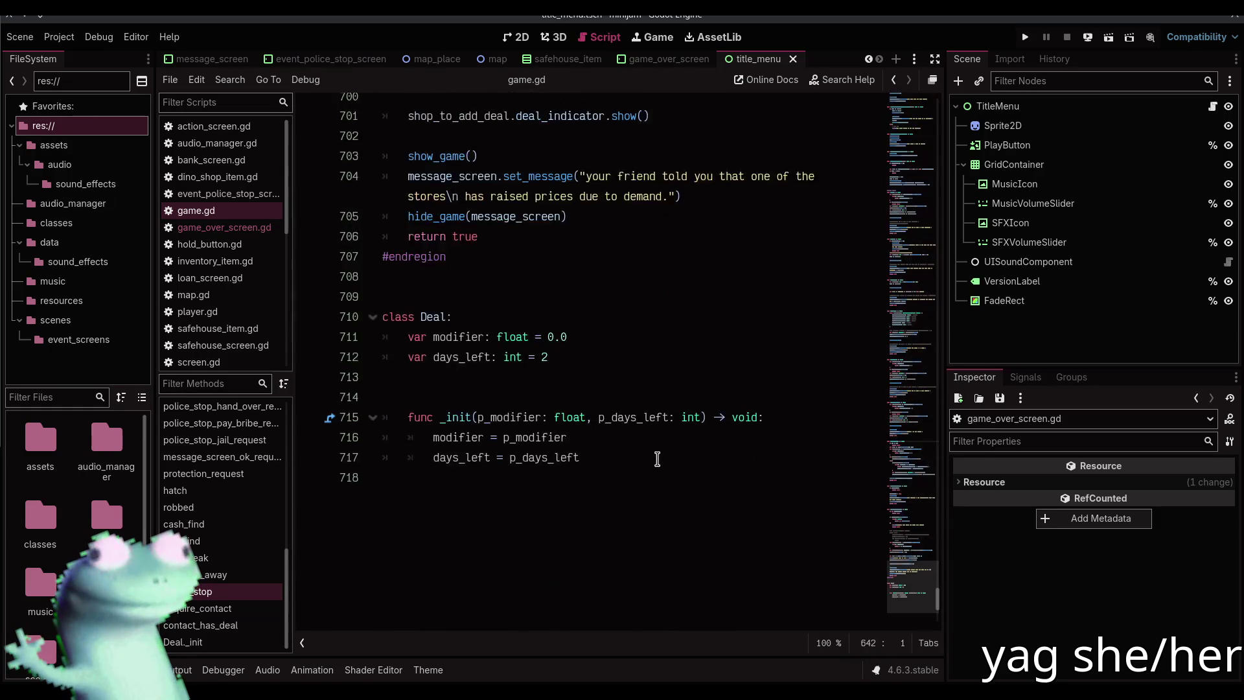
scroll(585, 436, up, 10)
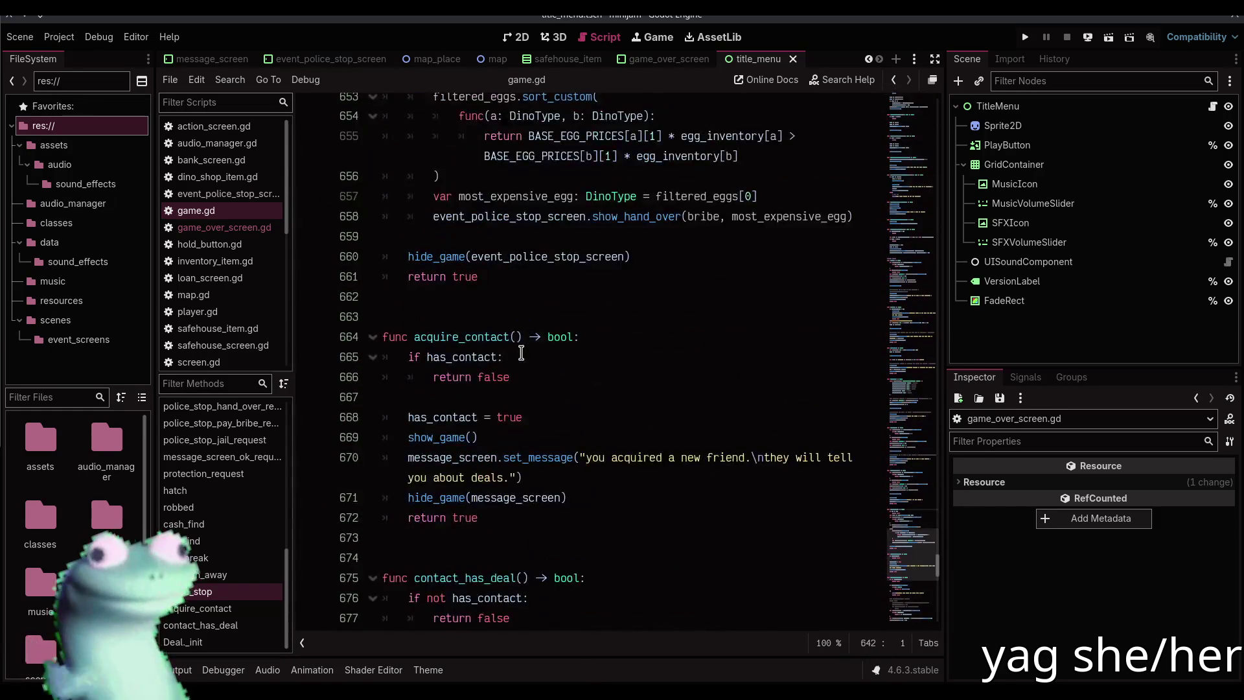
Change police_stop's day limit from 20 to 27 and save game.gd
double_click(478, 256)
text(27:)
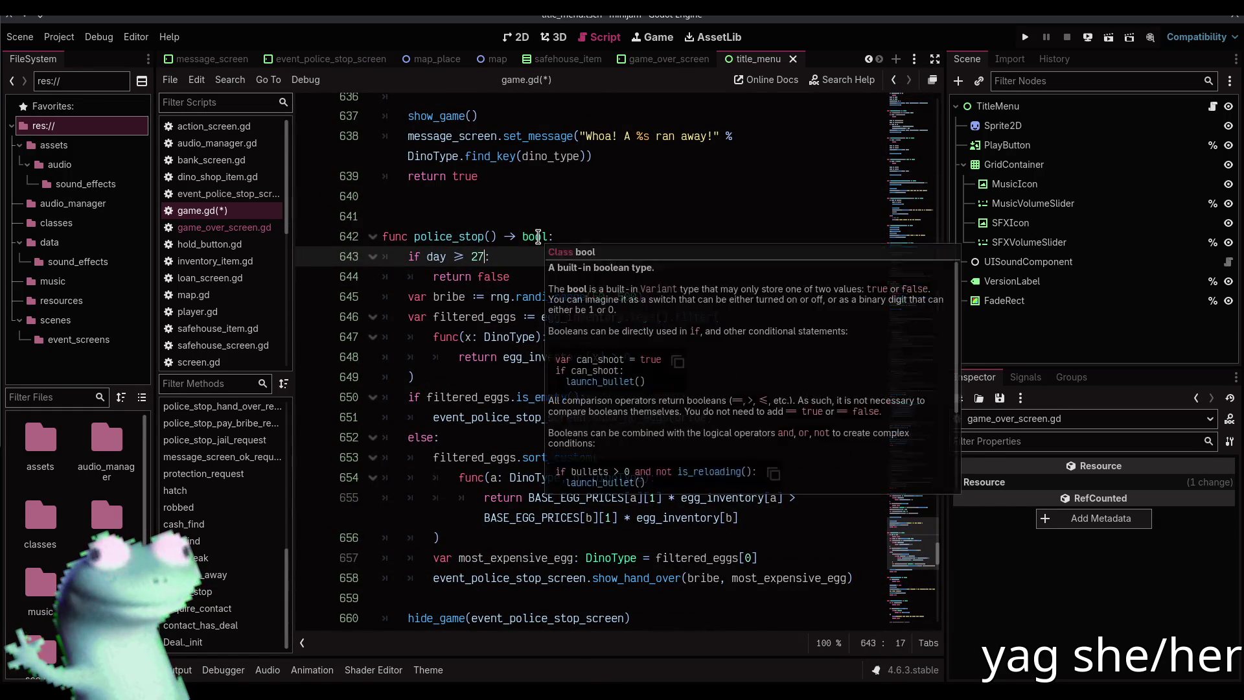
key(ctrl+s)
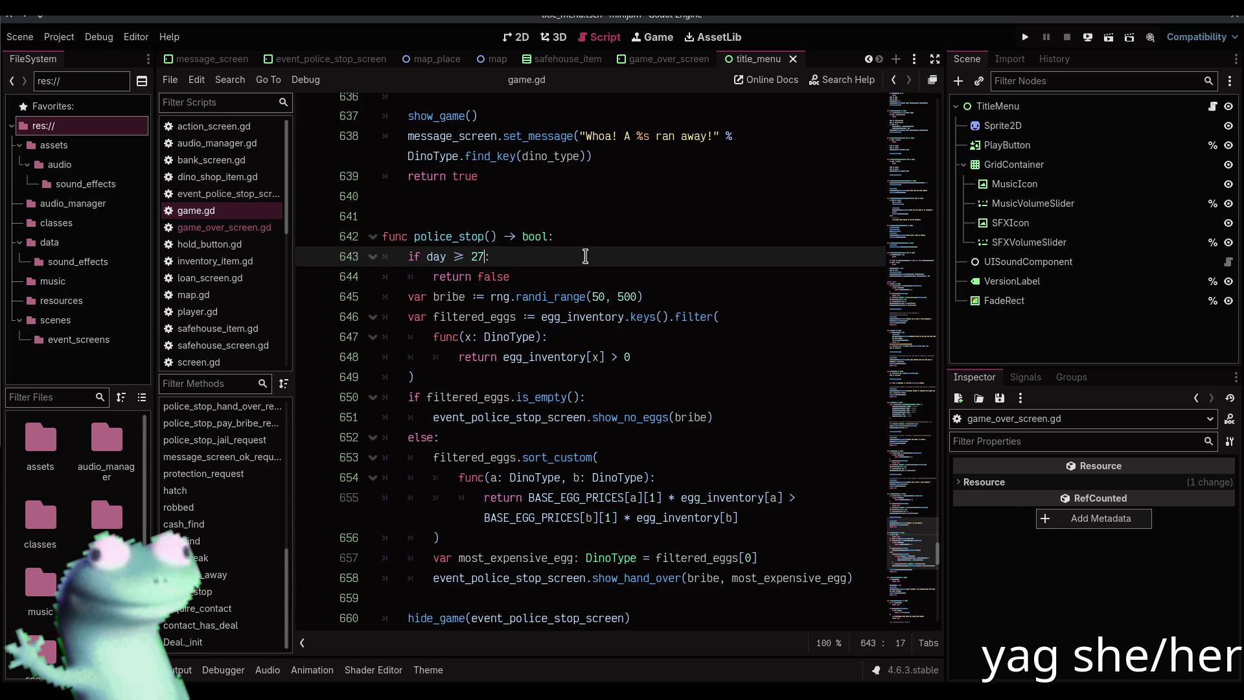
Scroll through egg_find, then jump up to the events dictionary near line 77
scroll(594, 259, up, 6)
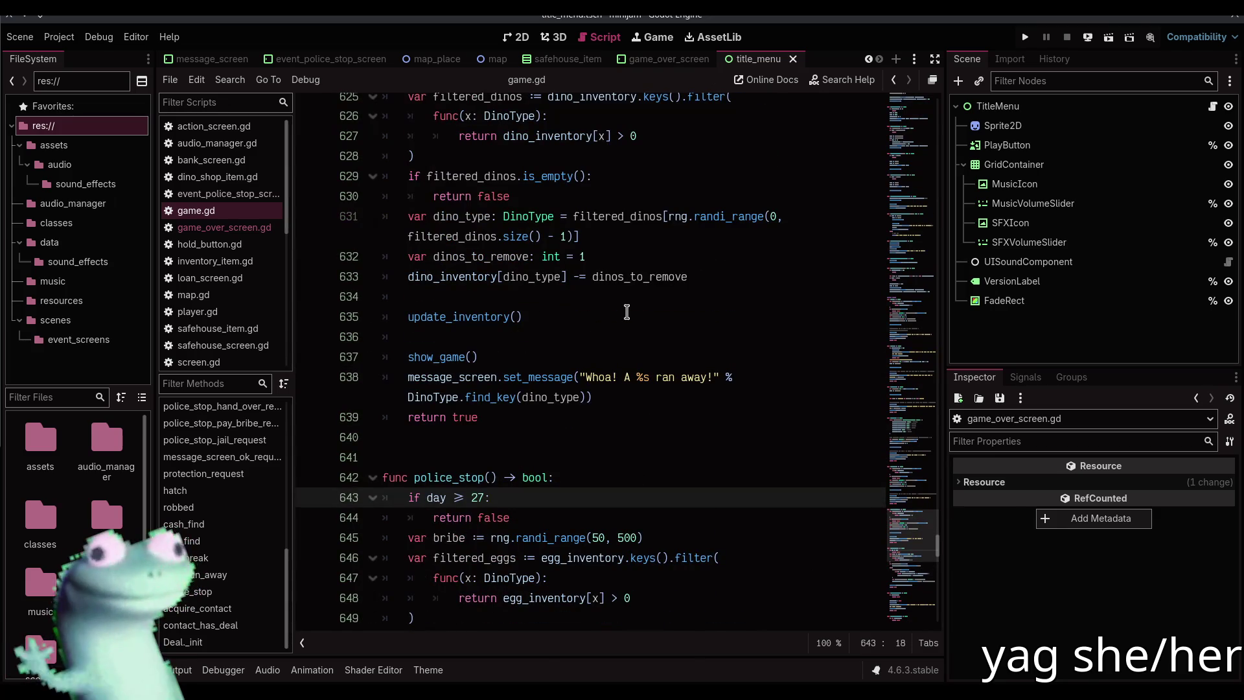
scroll(627, 312, up, 5)
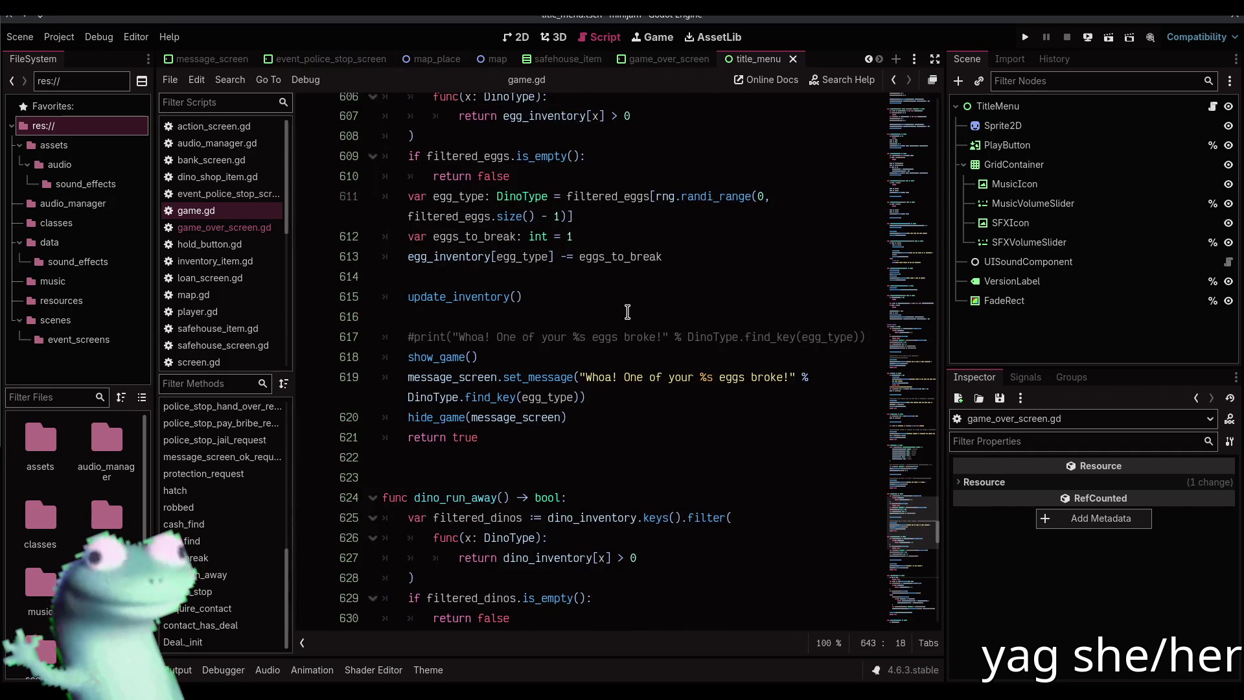
scroll(627, 312, up, 7)
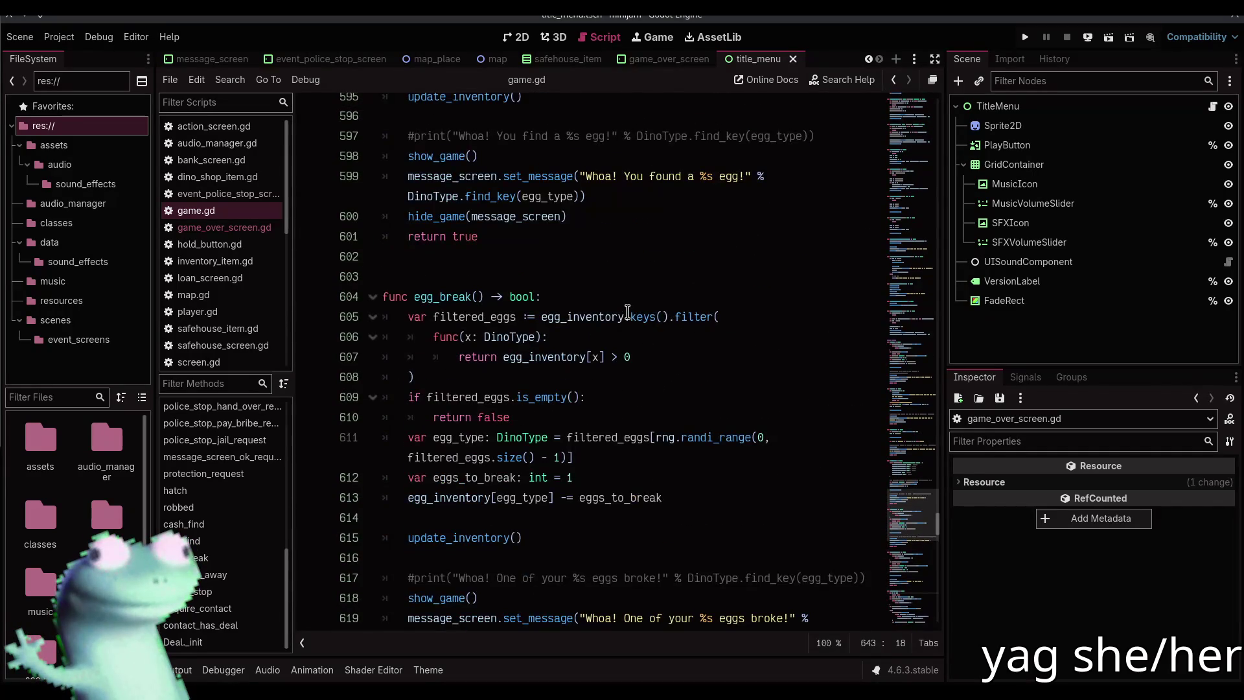
scroll(627, 311, up, 5)
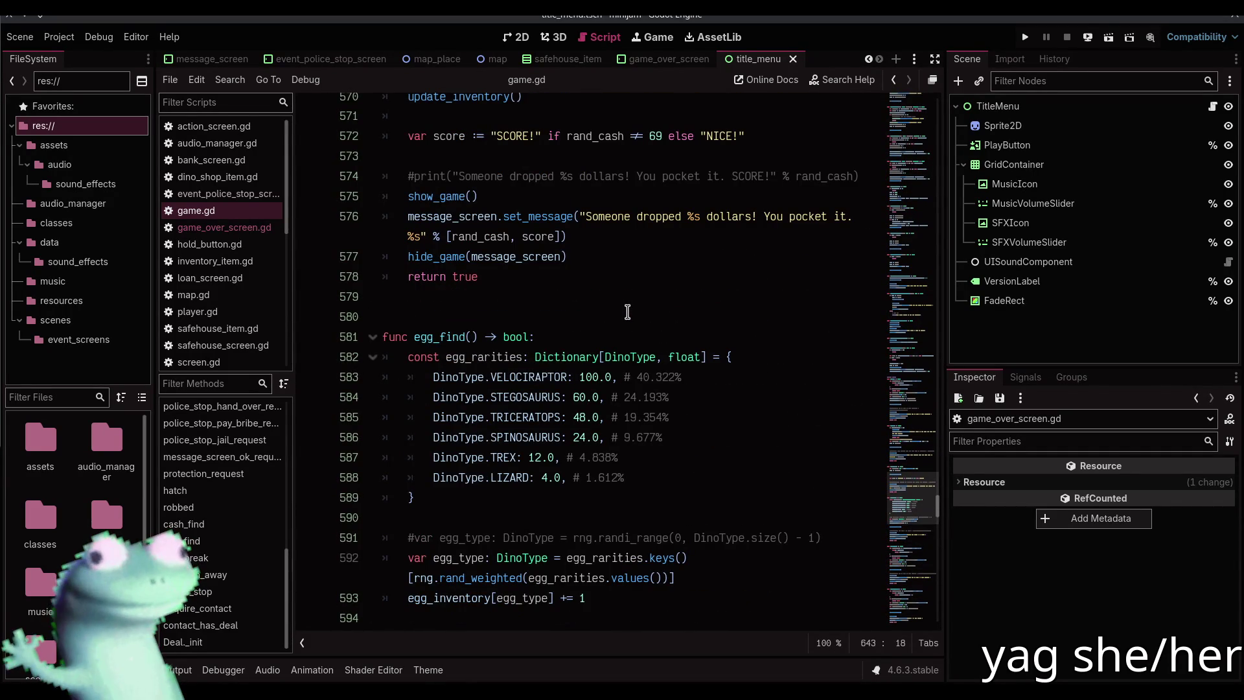
scroll(627, 312, down, 4)
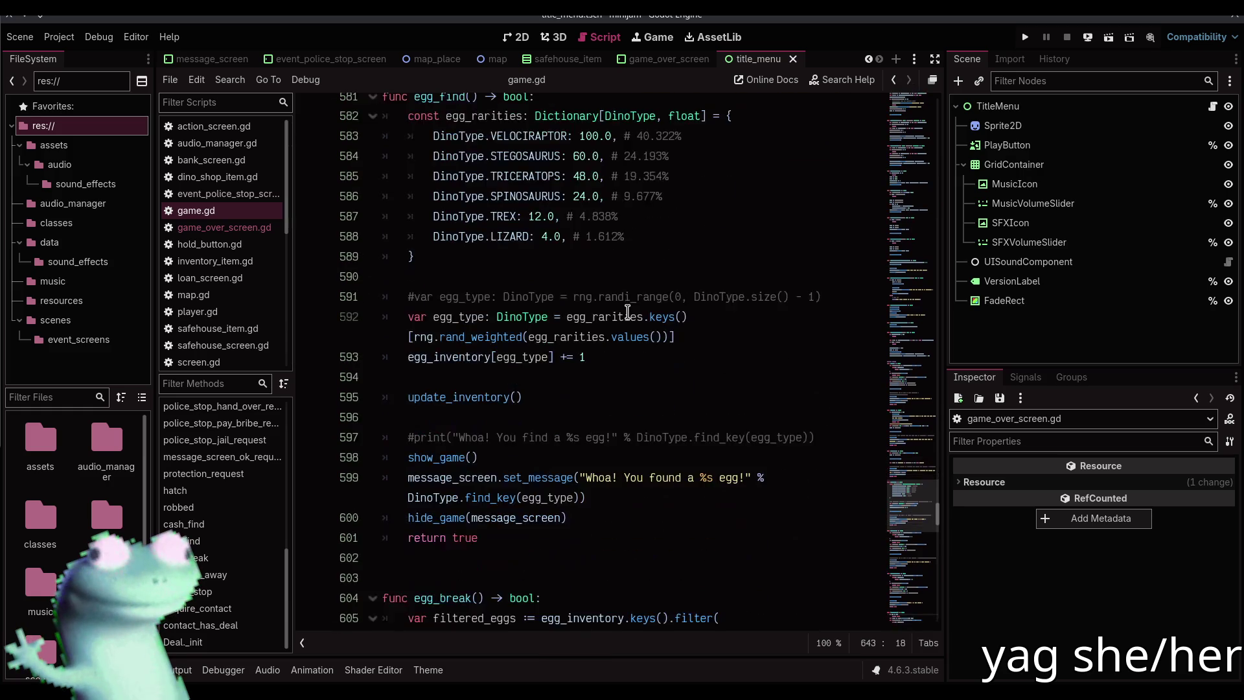
scroll(630, 331, up, 1)
scroll(630, 331, up, 3)
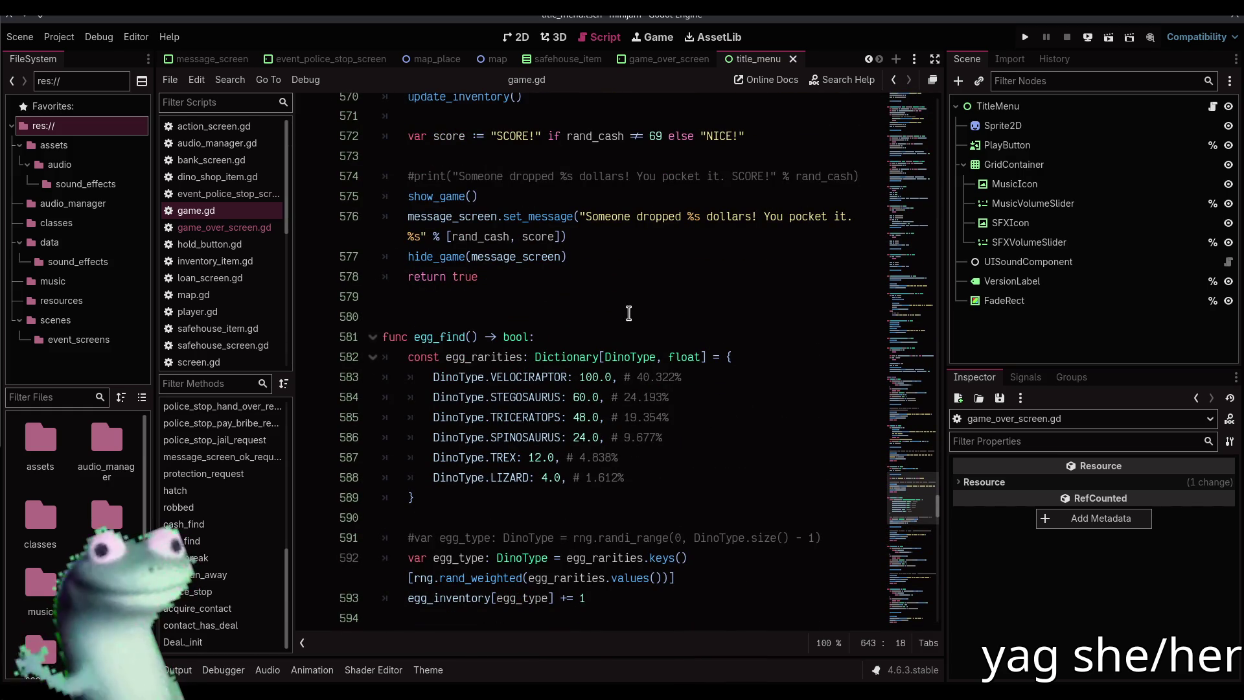
scroll(628, 313, down, 3)
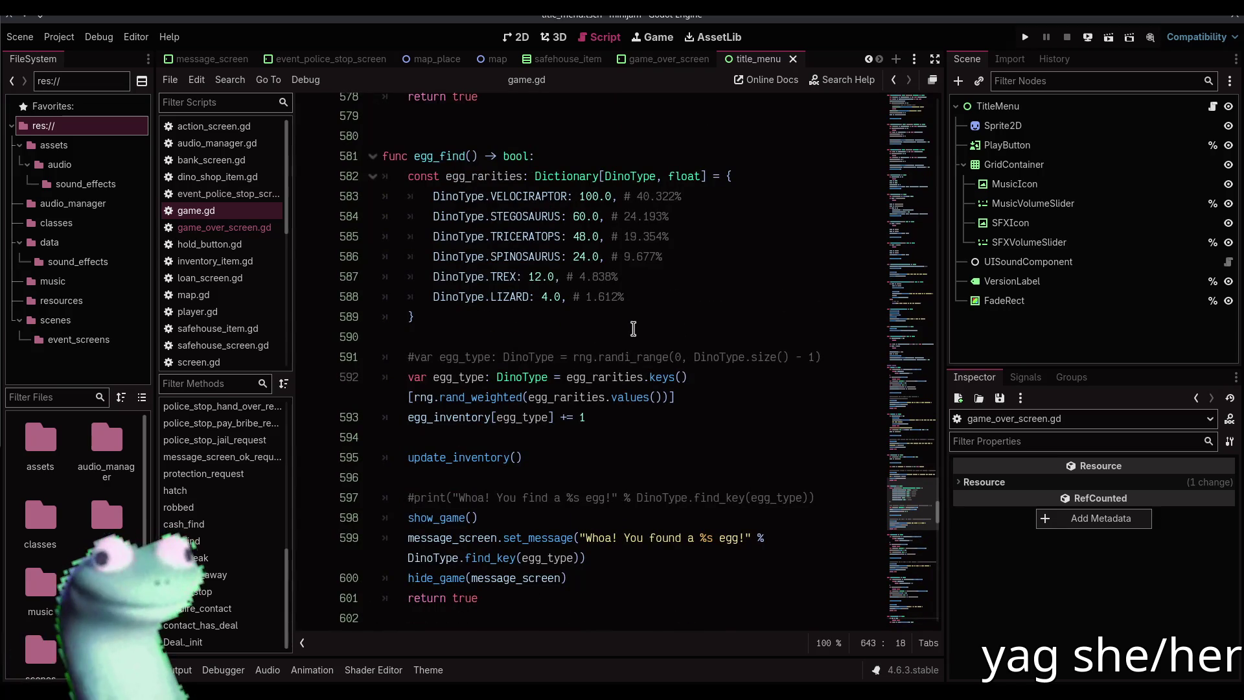
scroll(633, 325, up, 3)
scroll(631, 320, down, 3)
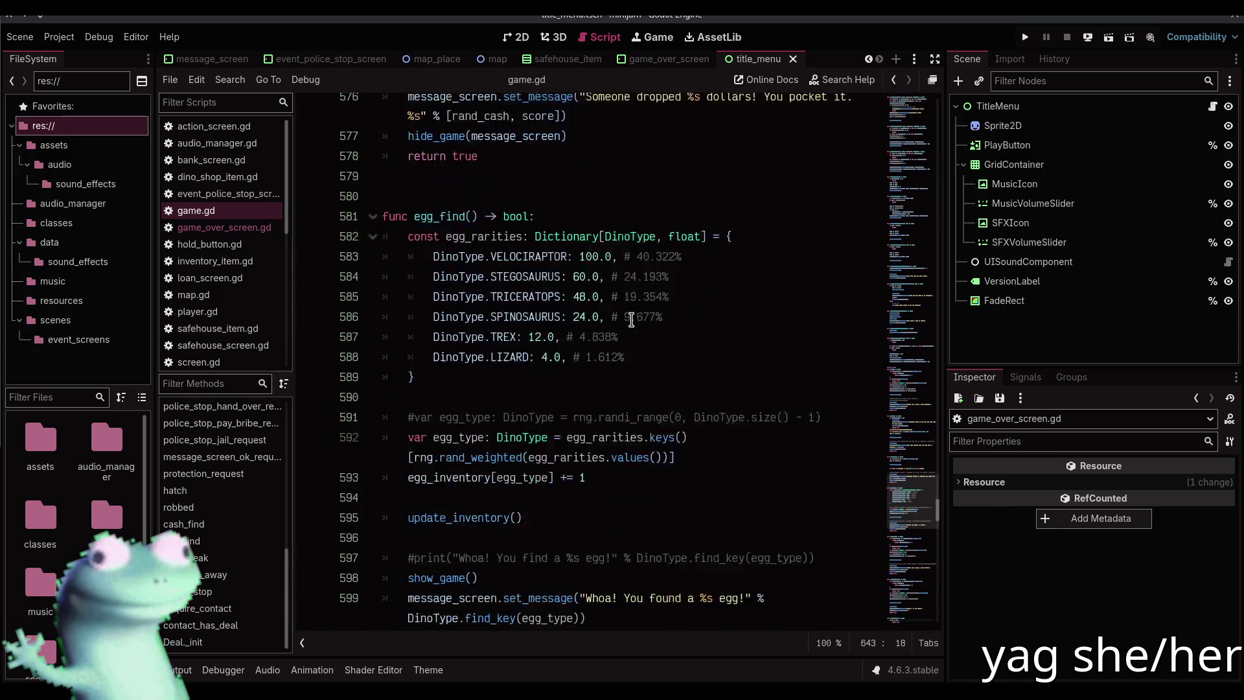
scroll(633, 324, up, 3)
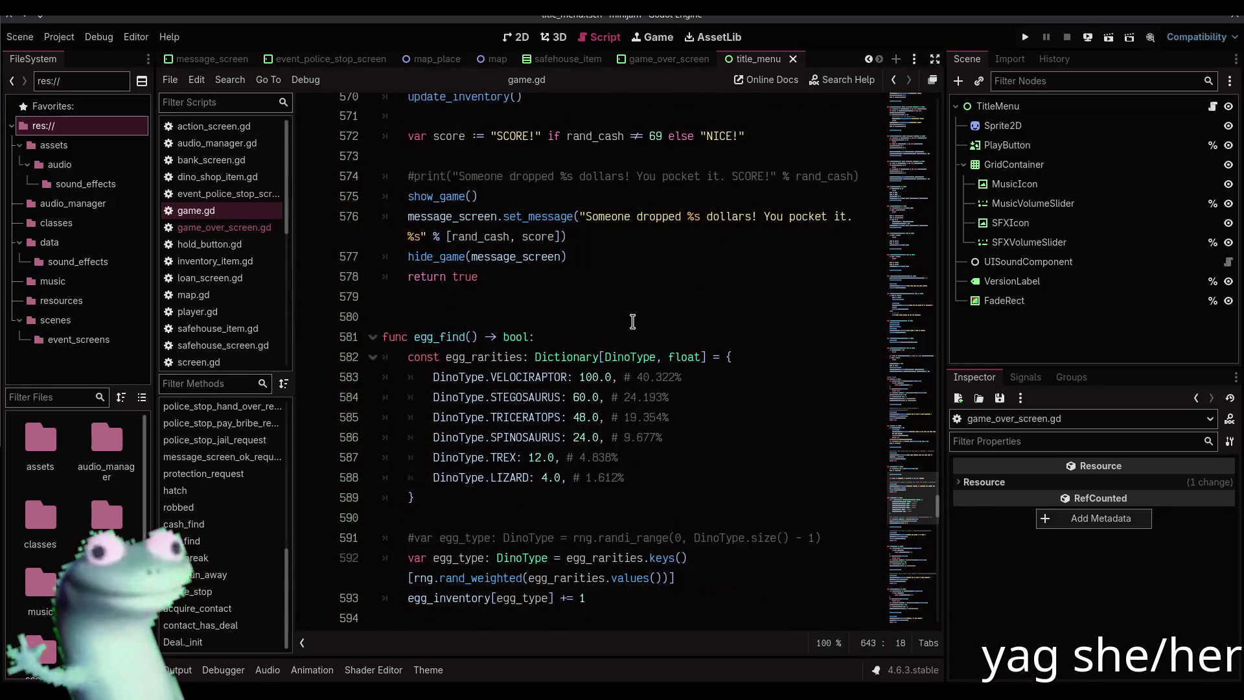
scroll(633, 321, down, 3)
scroll(633, 320, down, 1)
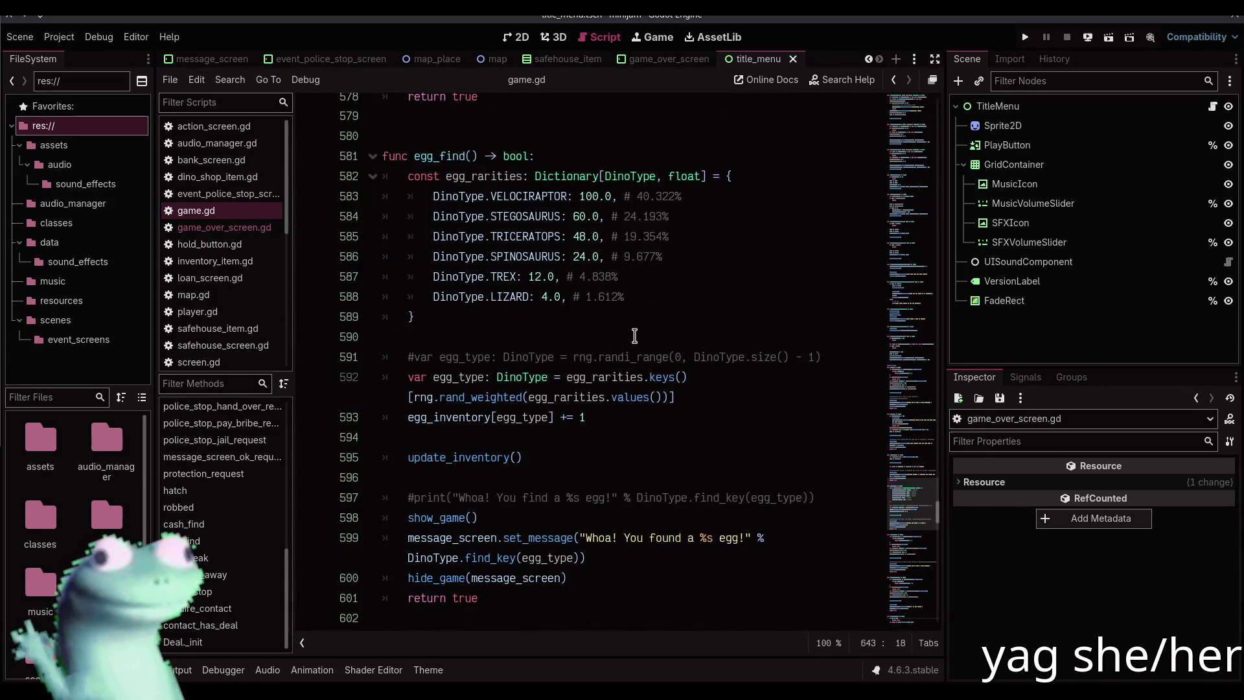
scroll(634, 331, up, 3)
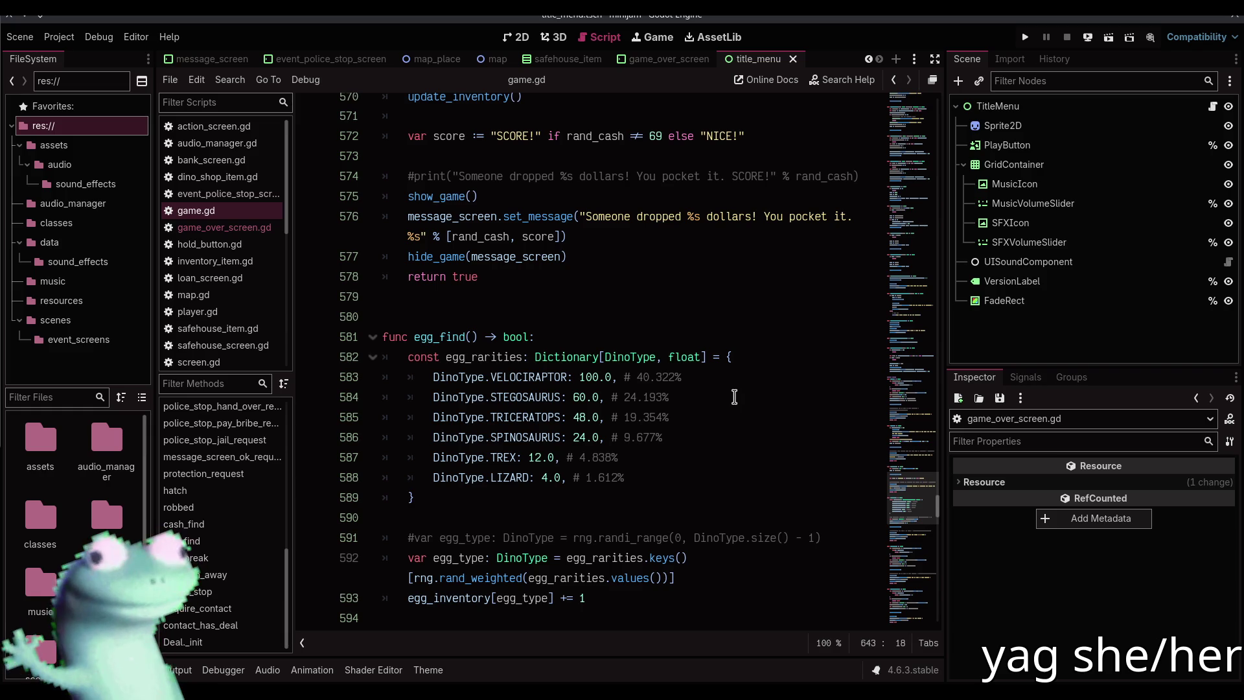
mouse_move(905, 494)
mouse_down()
mouse_move(904, 167)
mouse_move(915, 175)
mouse_move(919, 141)
mouse_up()
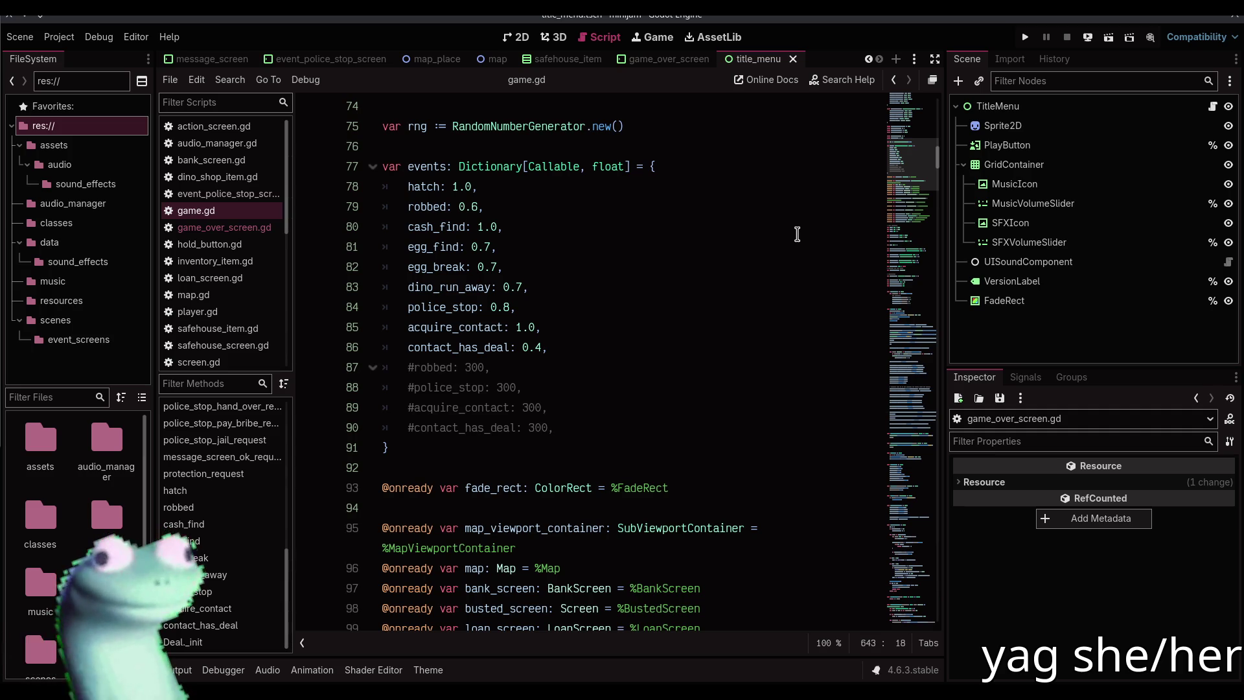
Copy every event weight with multi-carets and paste them below the events dictionary
click(632, 443)
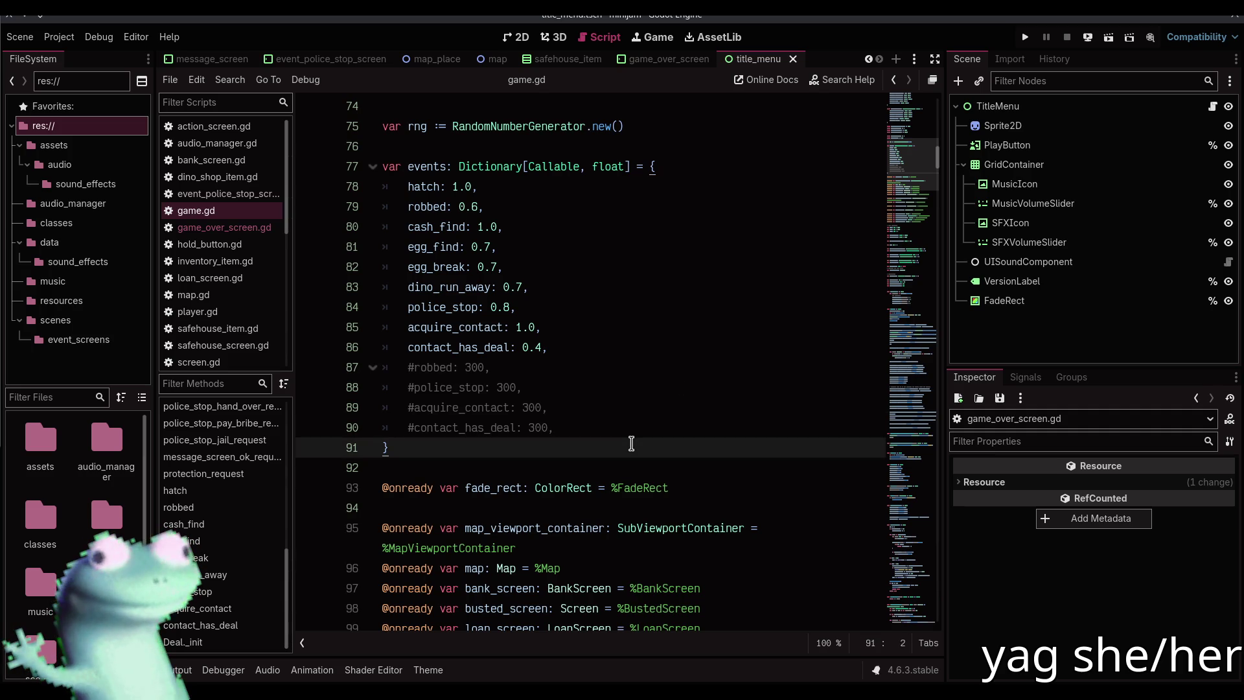
click(446, 187)
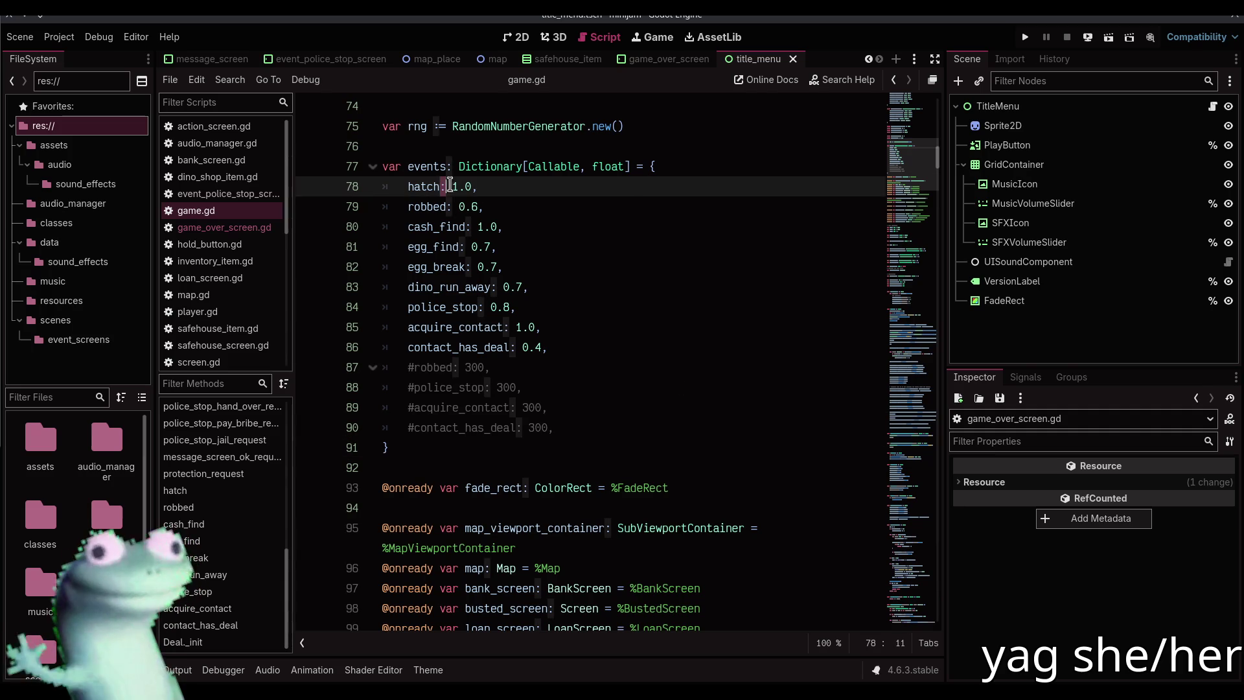
key(shift+alt+Down)
key(shift+alt+Down)
key(shift+alt+Down)
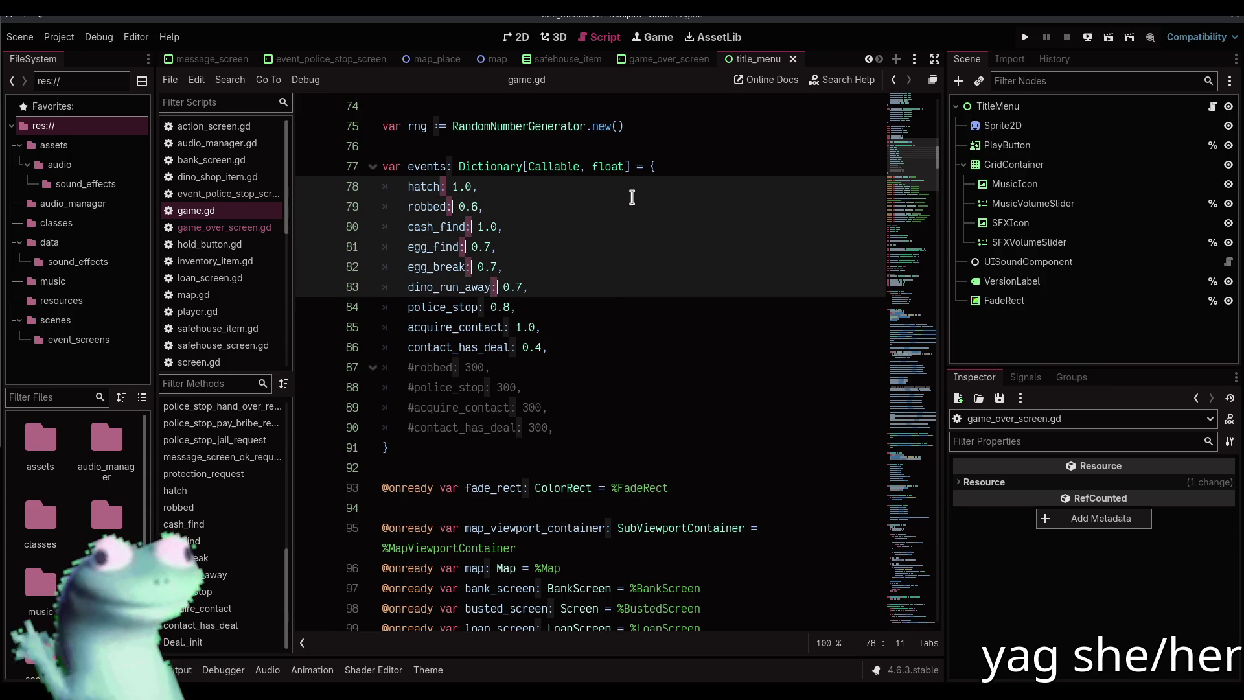
key(shift+Right)
key(shift+Right)
key(shift+Right)
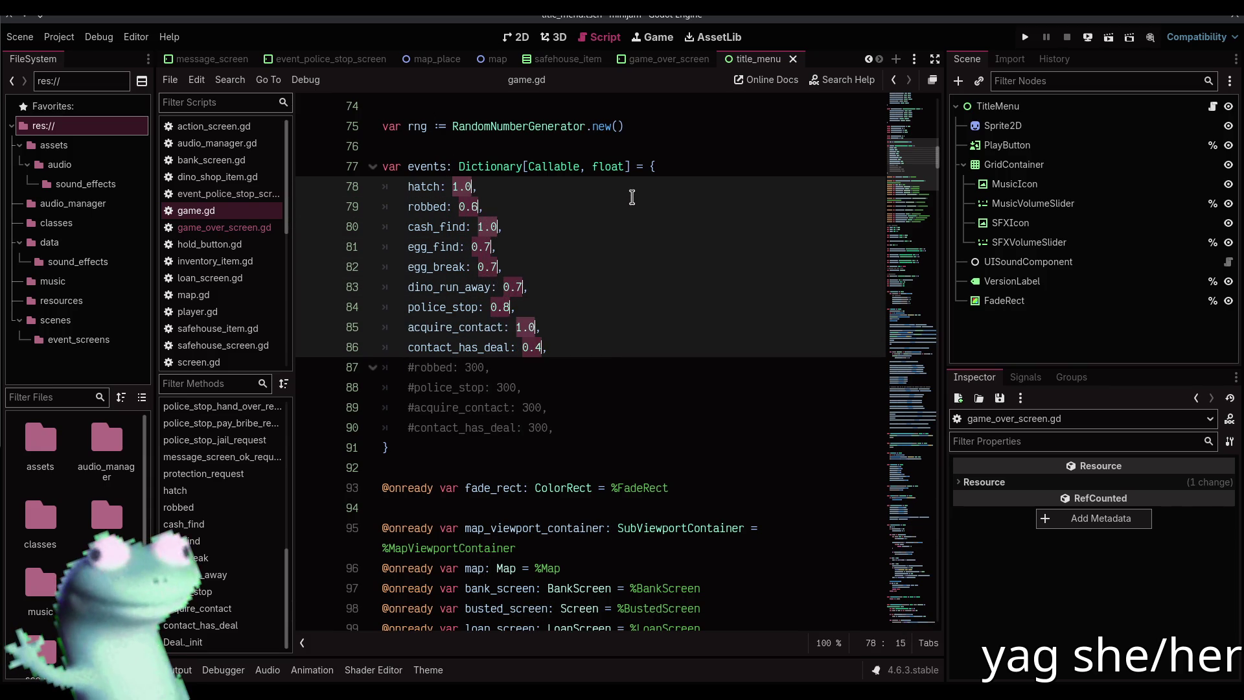
key(ctrl+c)
click(433, 473)
key(ctrl+v)
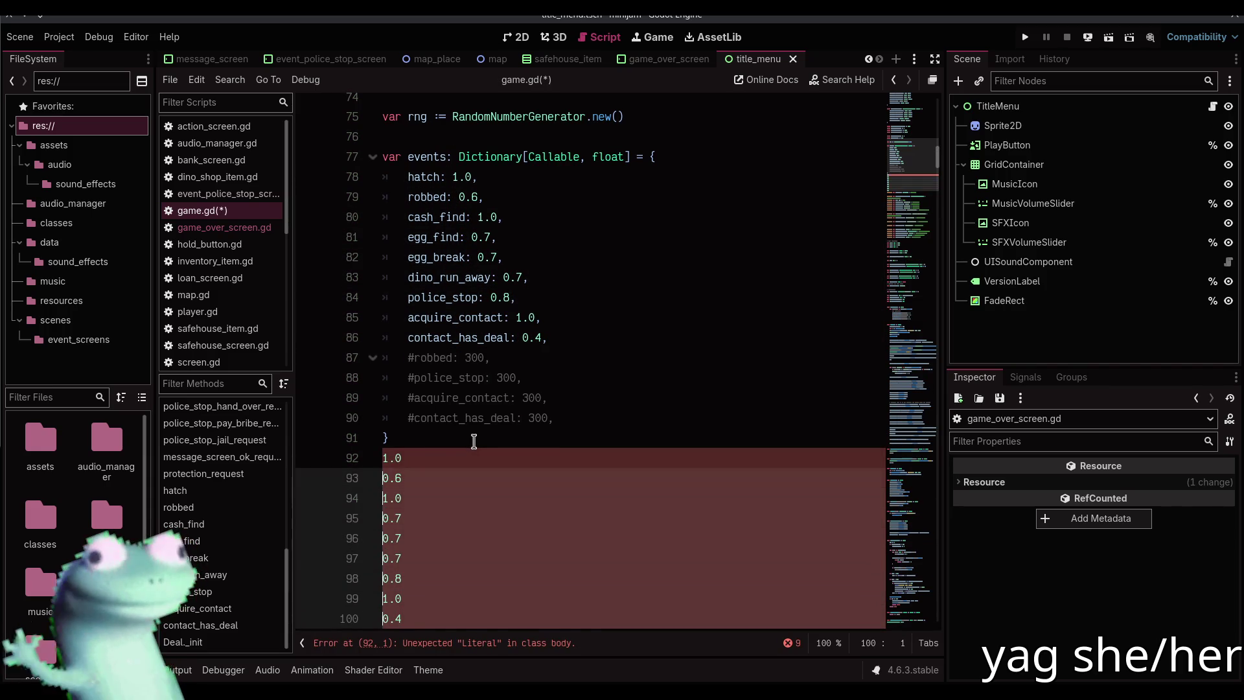
Join the pasted weights into one ' + ' sum expression and duplicate that line
key(BackSpace)
key(BackSpace)
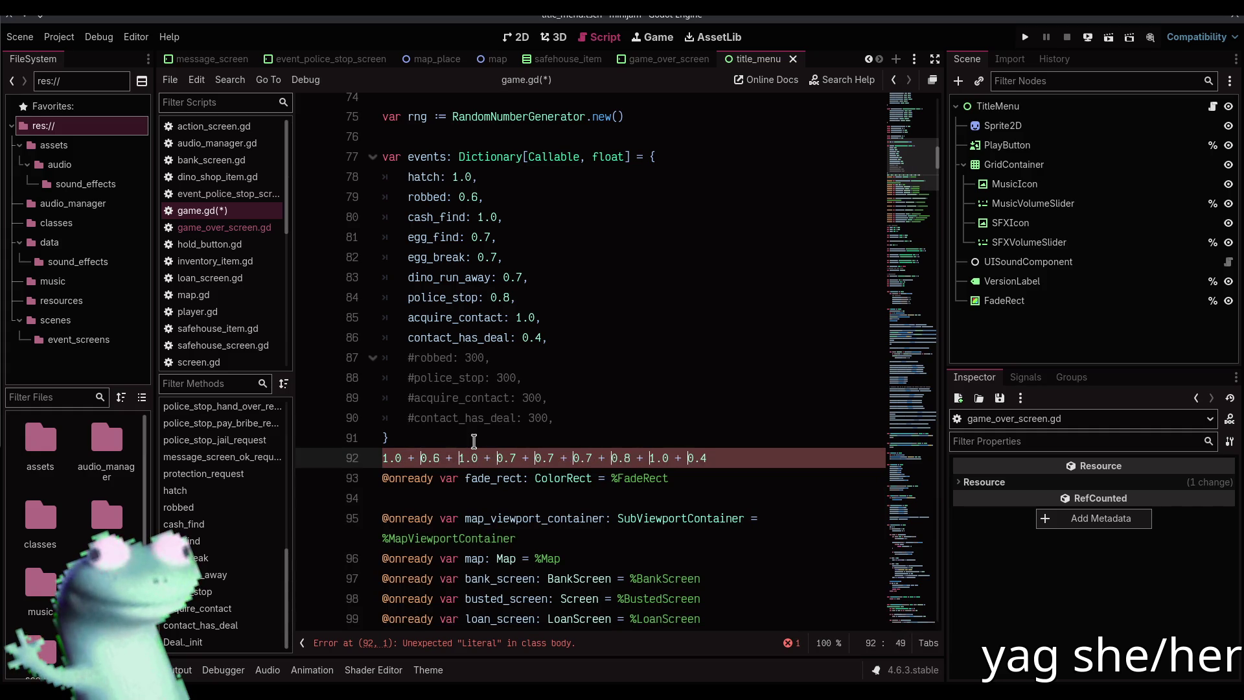
key(shift+Home)
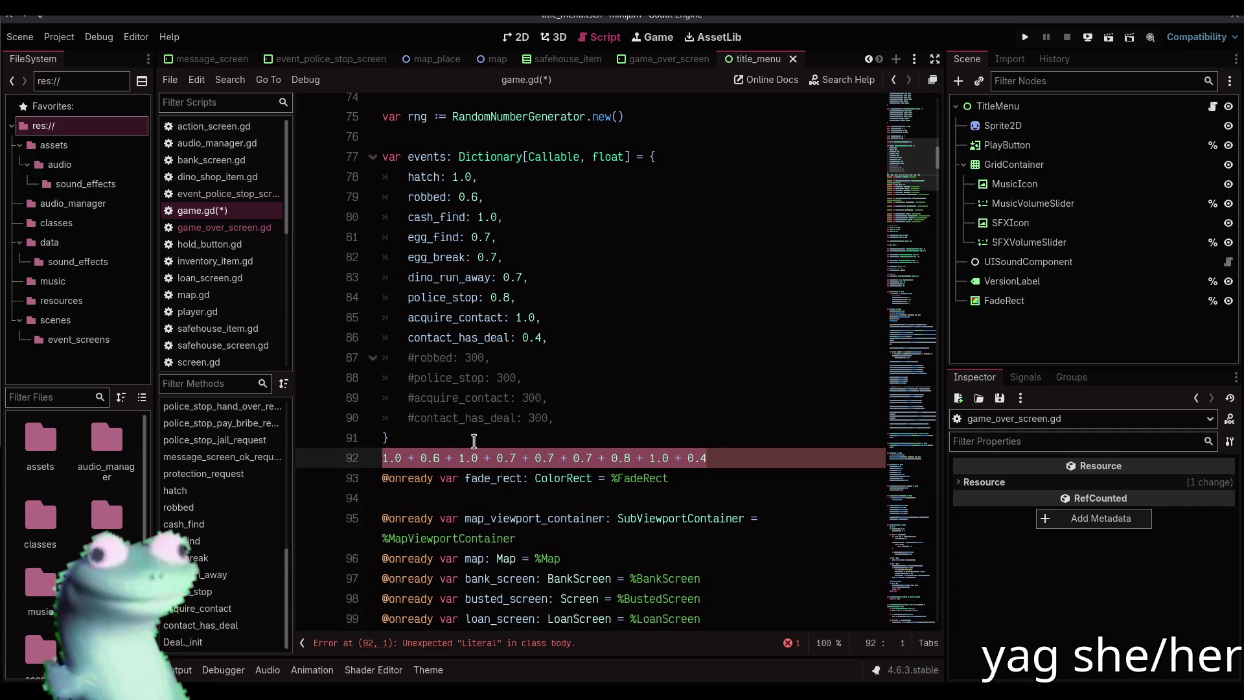
text(6.9)
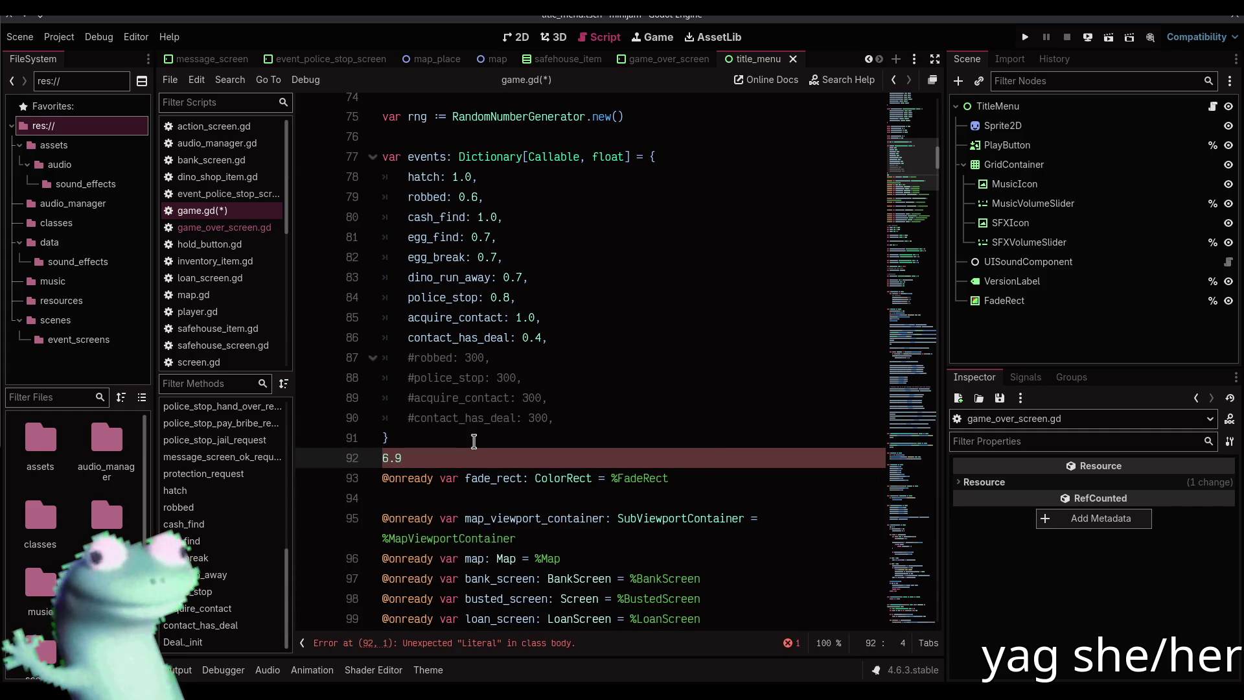
key(ctrl+z)
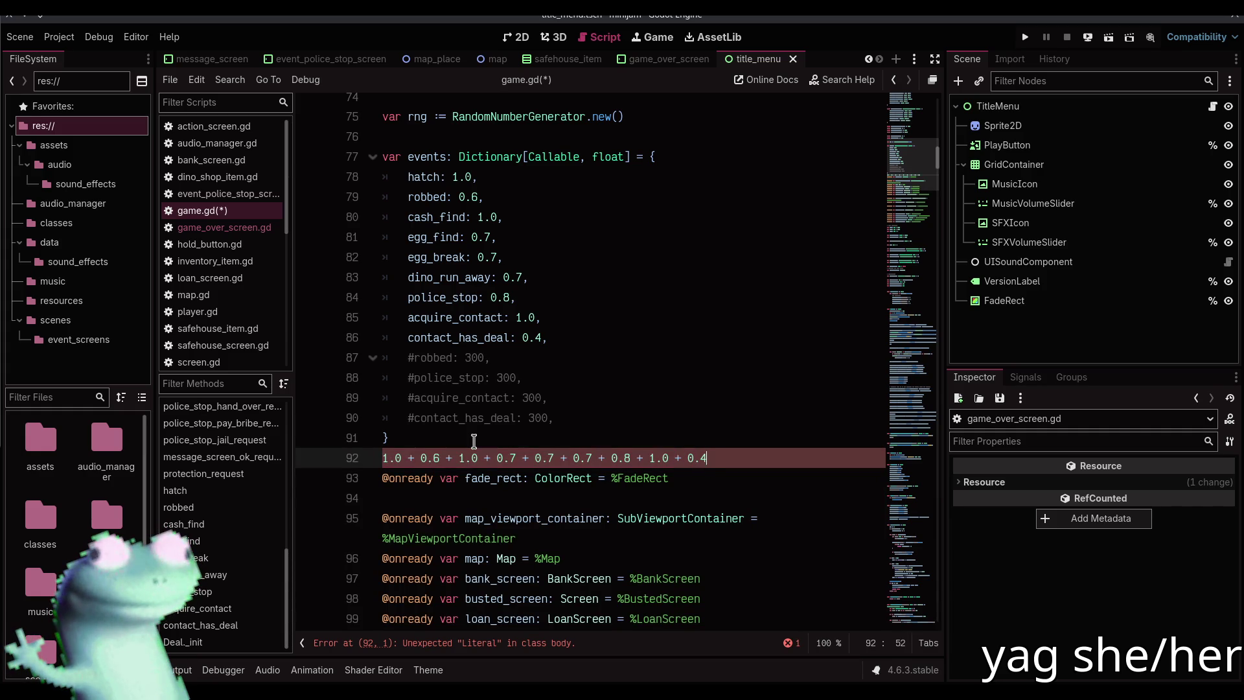
key(ctrl+shift+d)
Replace the first sum line with its evaluated total, 6.9
key(shift+Up)
key(shift+Home)
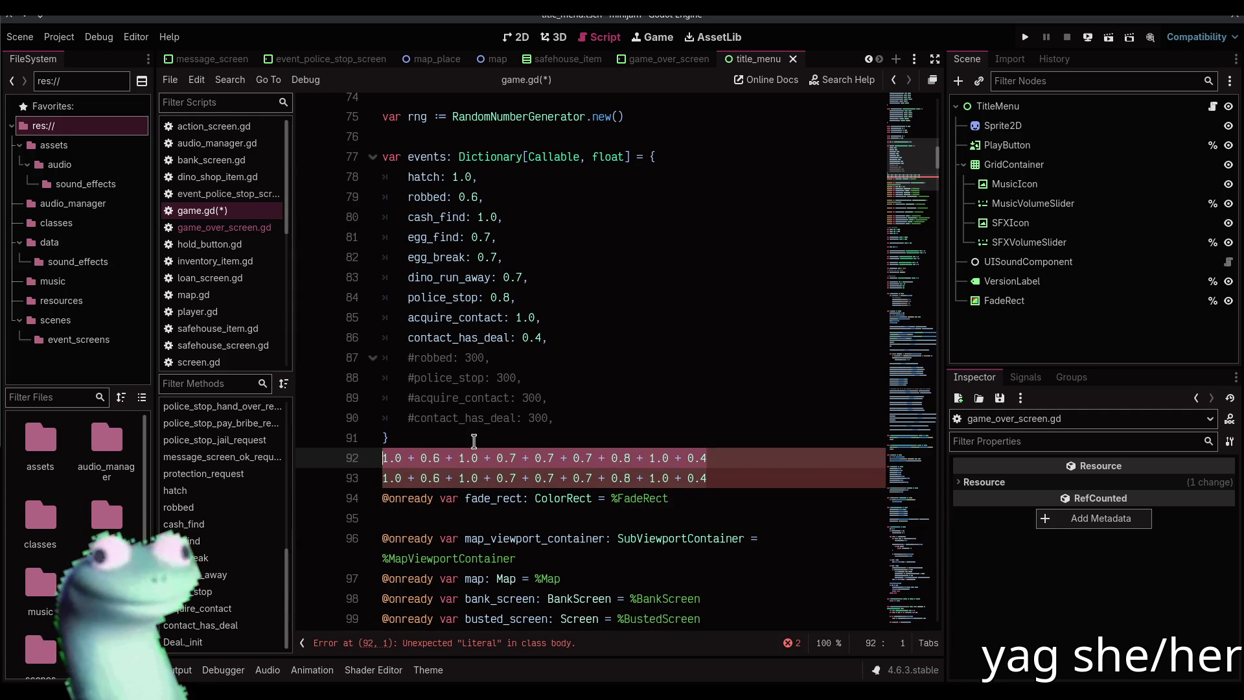
key(ctrl+d)
key(End)
key(shift+Home)
key(BackSpace)
key(ctrl+z)
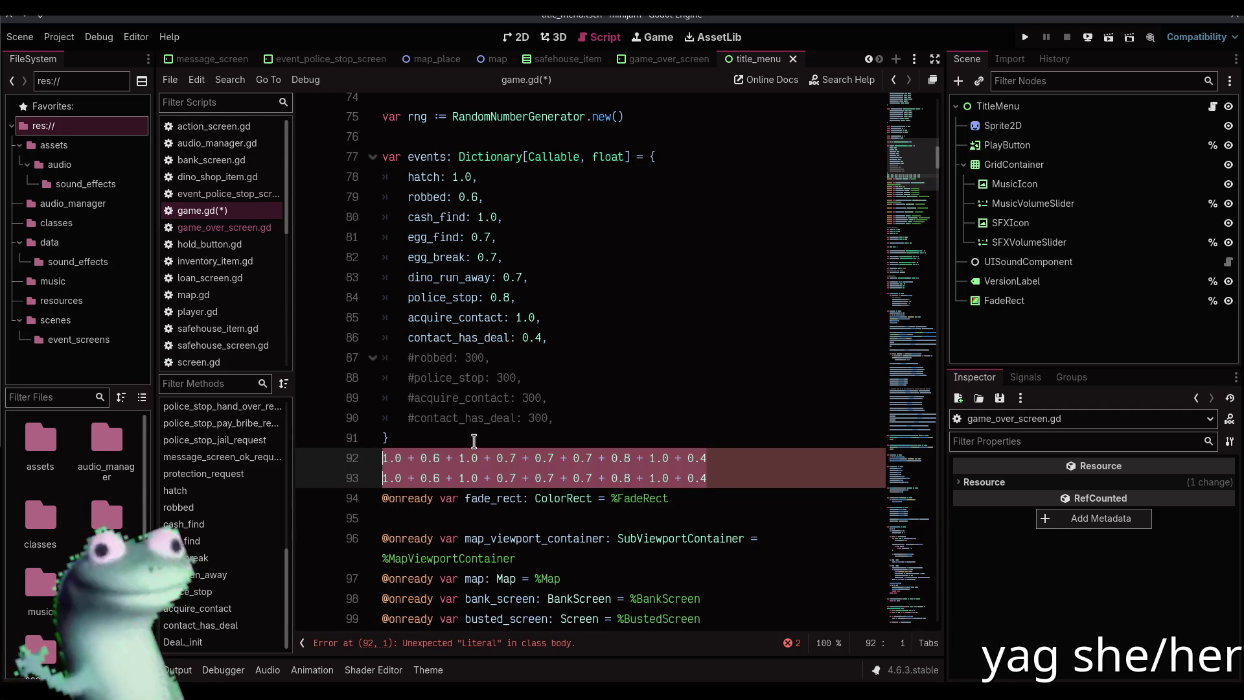
key(Escape)
key(Up)
key(Home)
key(Down)
key(shift+End)
key(ctrl+shift+e)
Split the second sum line into one weight per line
key(Down)
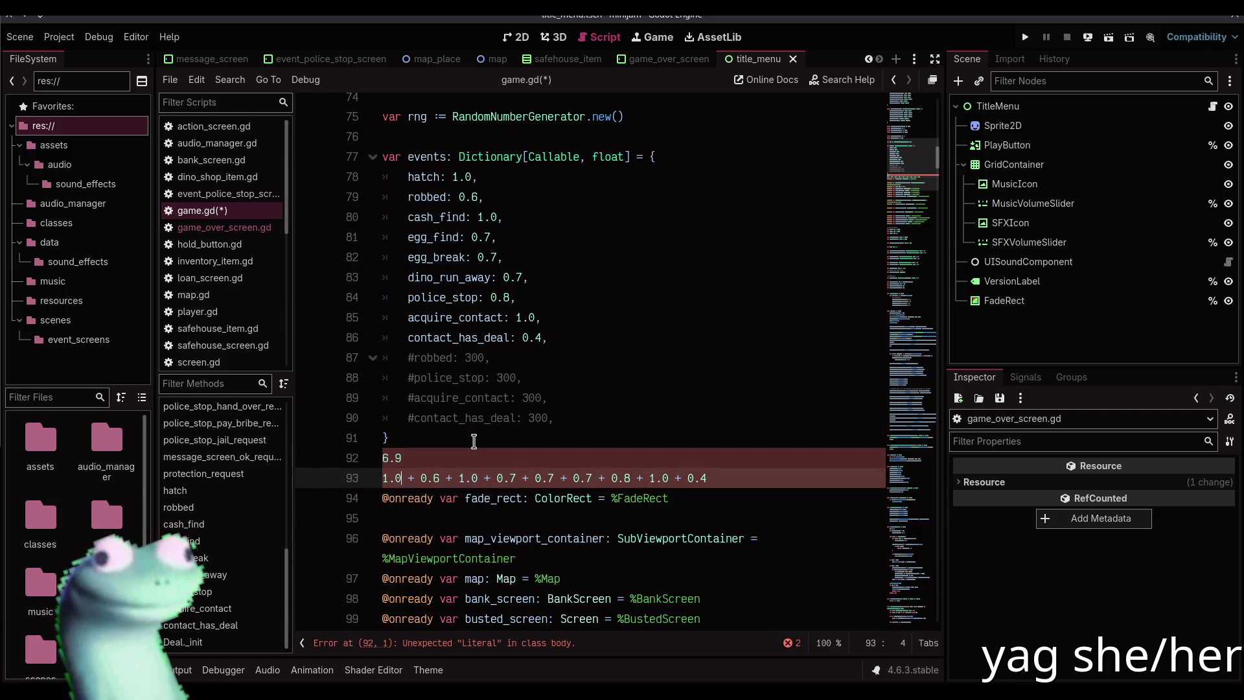
key(Left)
key(Left)
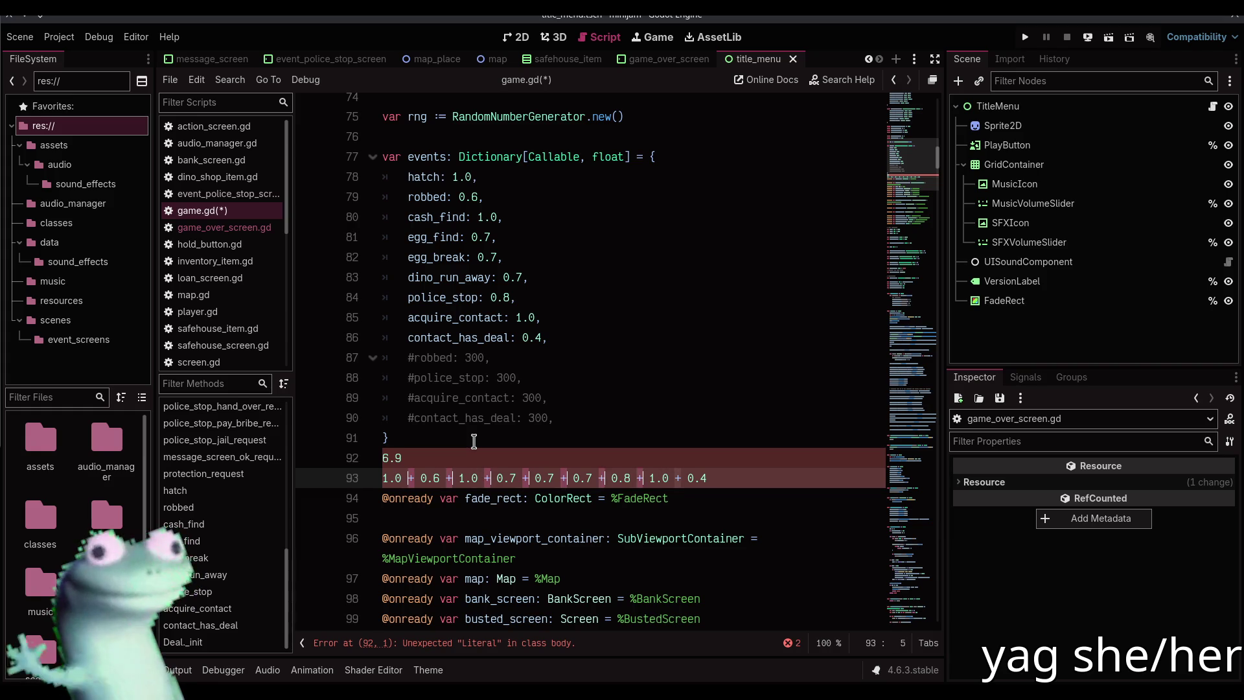
key(Return)
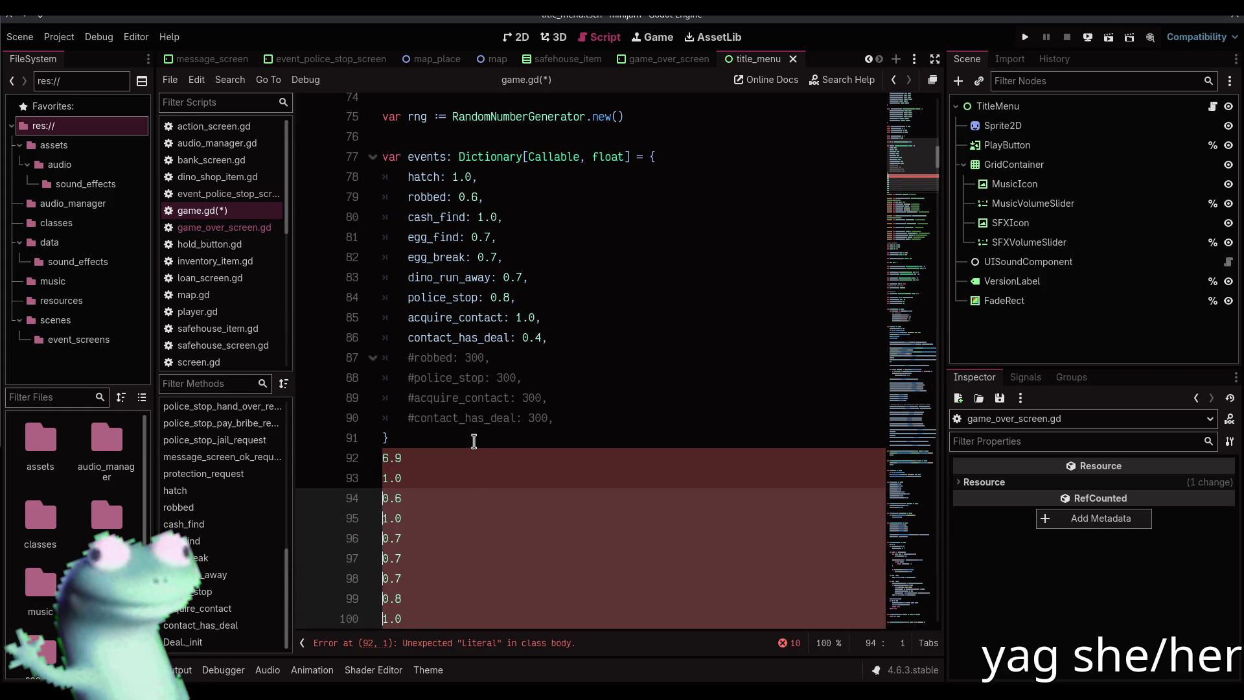
Divide each weight by 6.9 and multiply by 100 to get each event's percentage
scroll(474, 442, down, 1)
scroll(609, 432, down, 2)
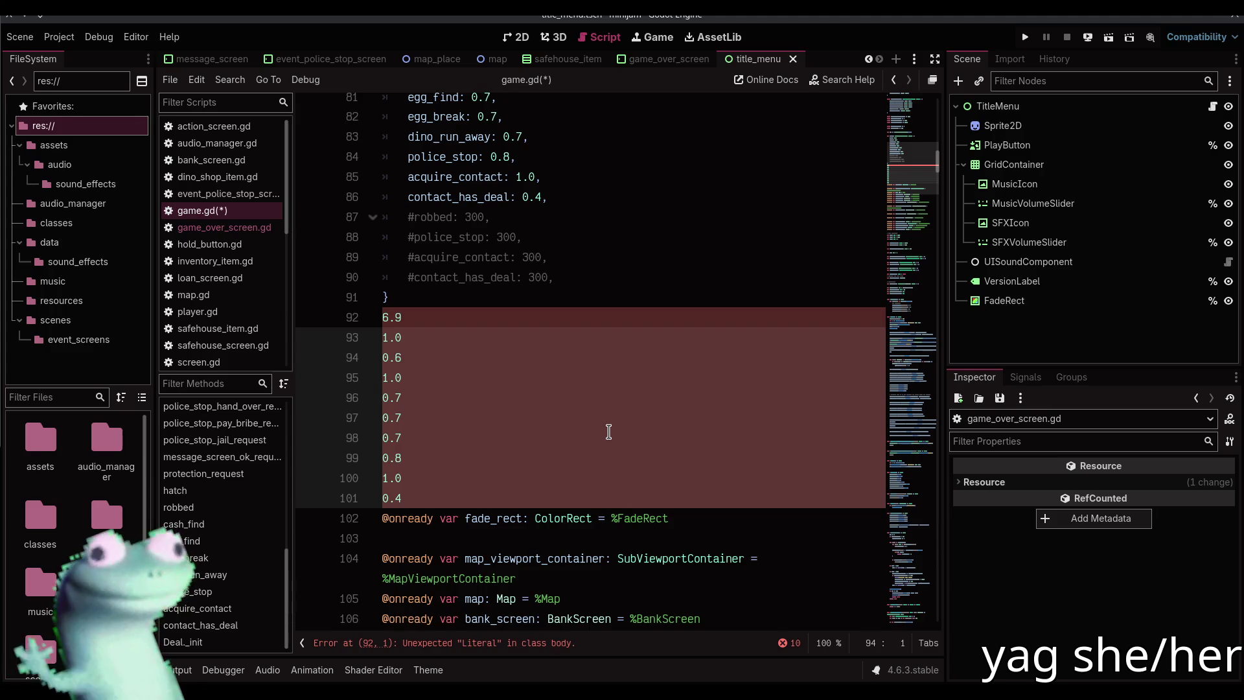
key(End)
text(/ )
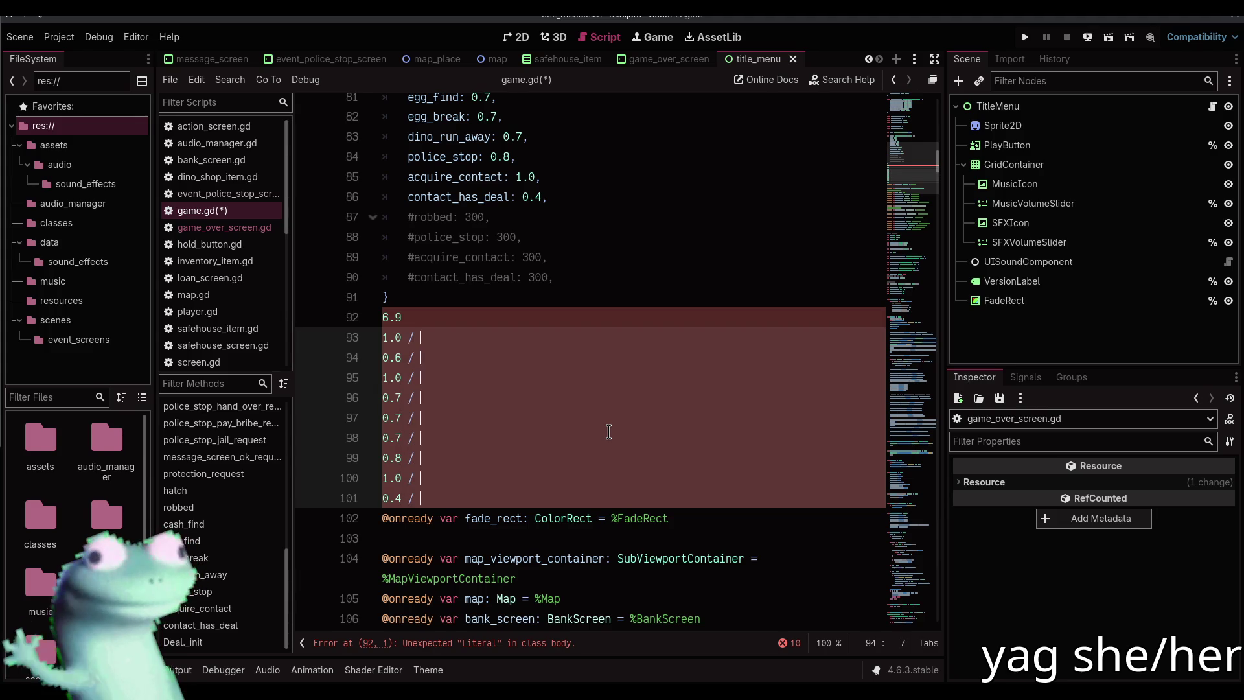
text(6.)
key(shift+Home)
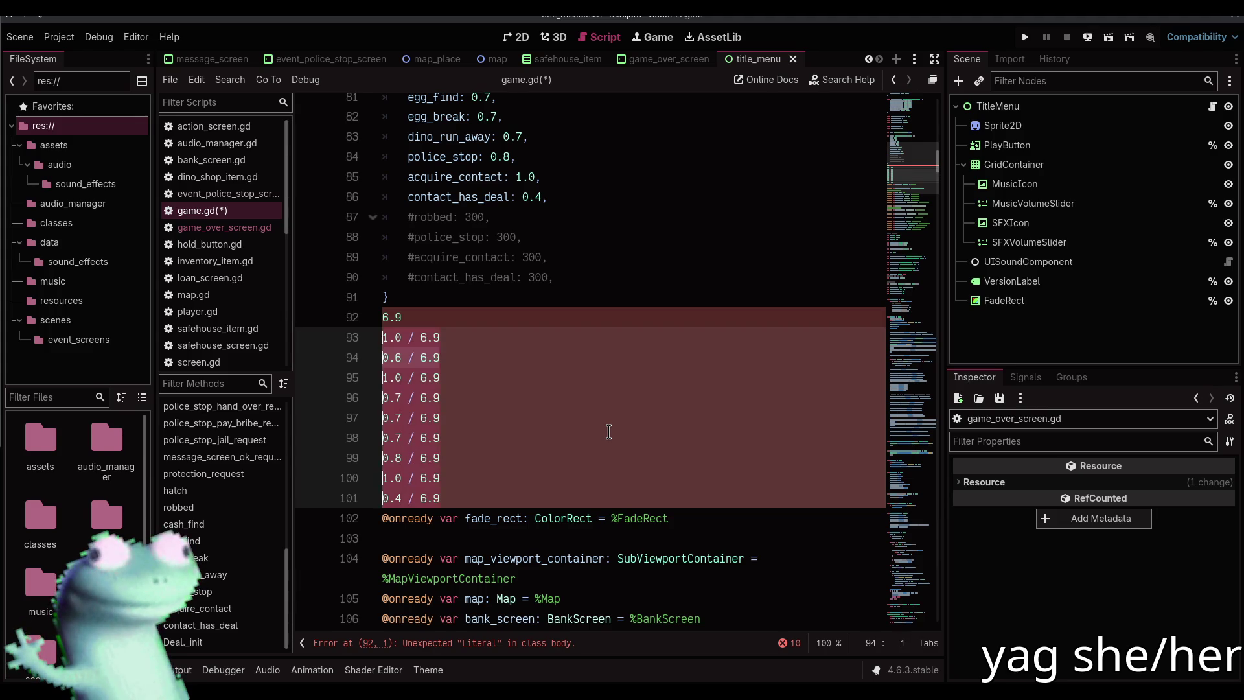
key(ctrl+shift+e)
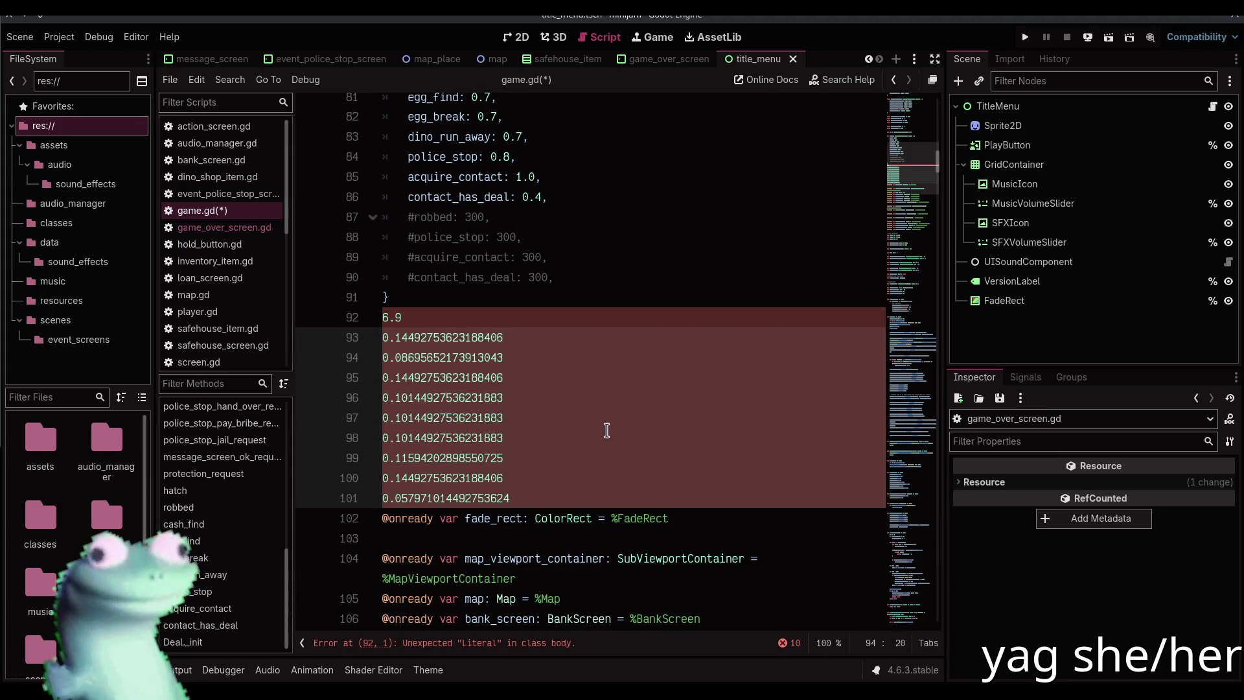
text( * 100)
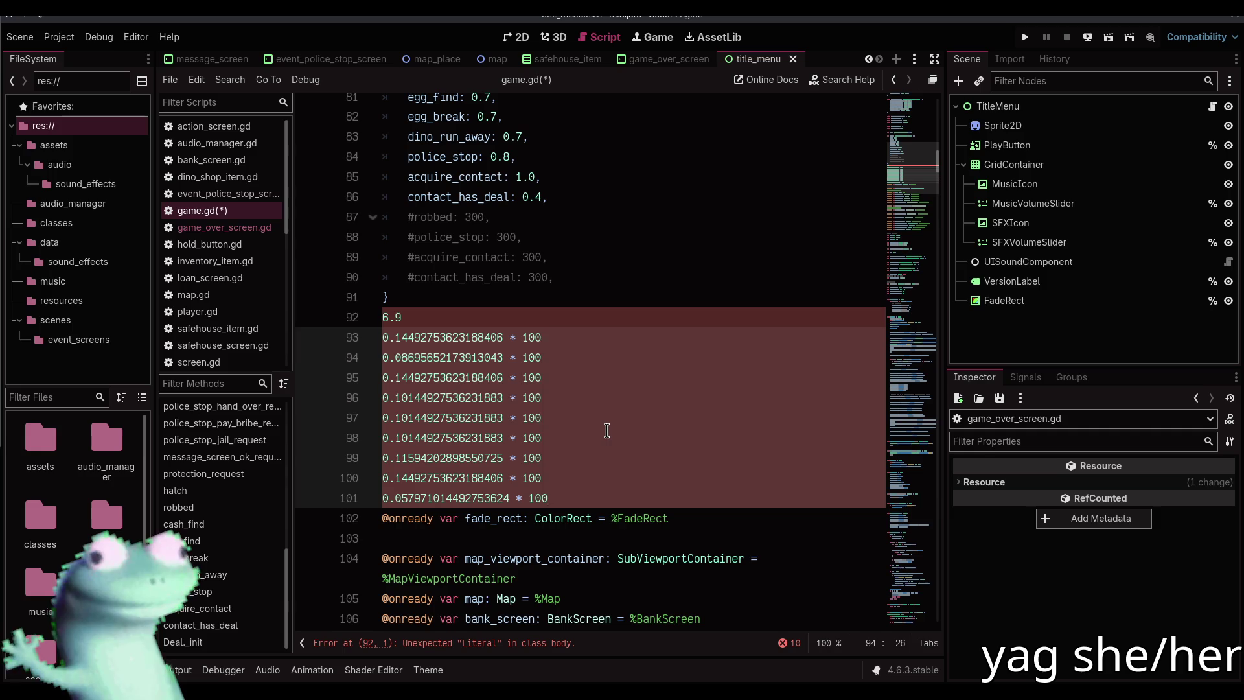
key(shift+Home)
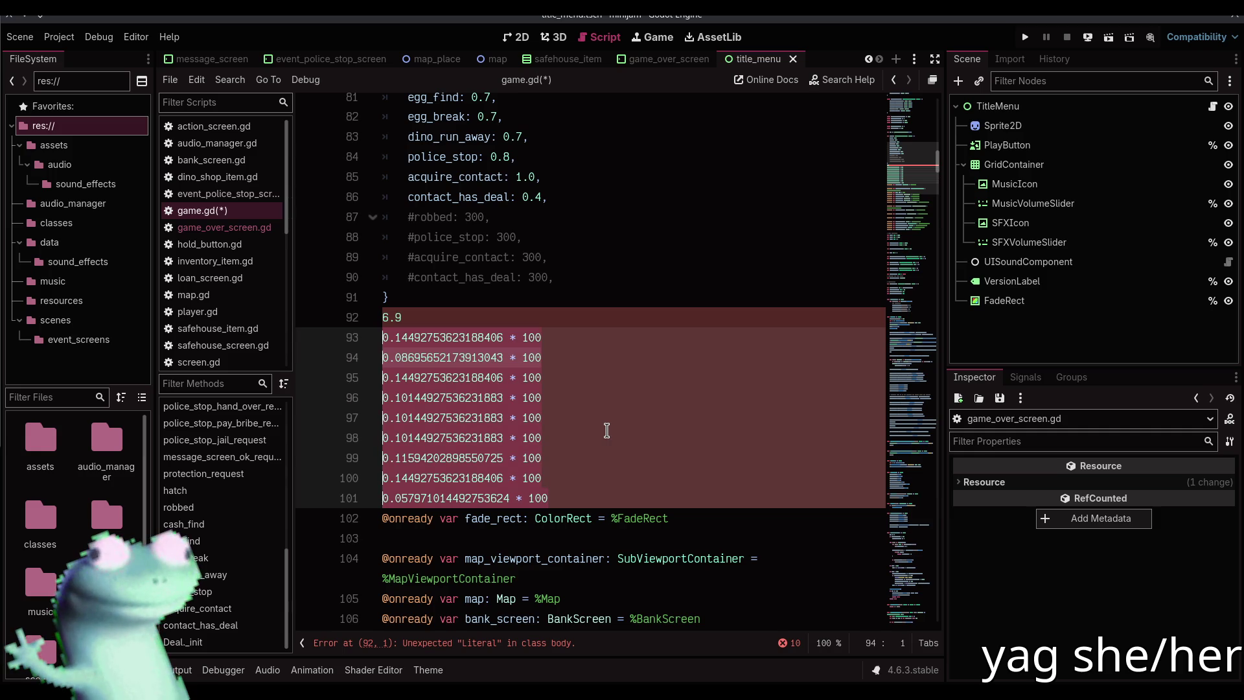
key(ctrl+shift+e)
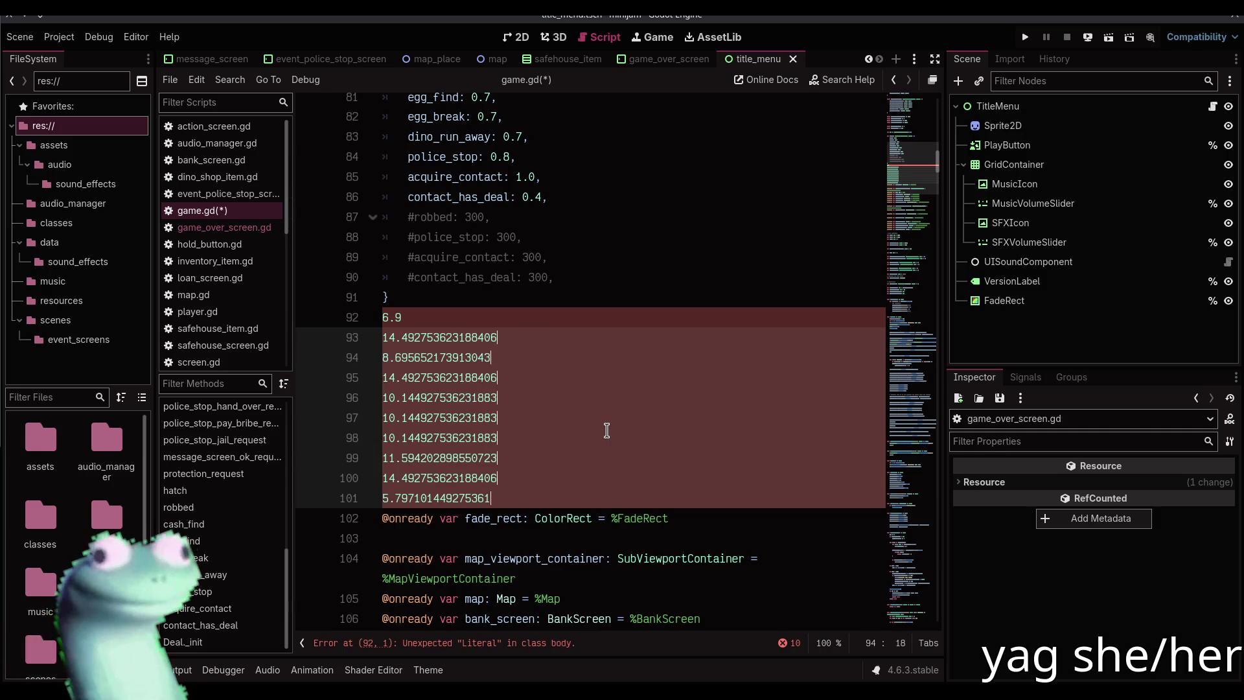
Trim the percentages to a few decimals, cut them, and move carets to each event entry's end
scroll(548, 385, up, 2)
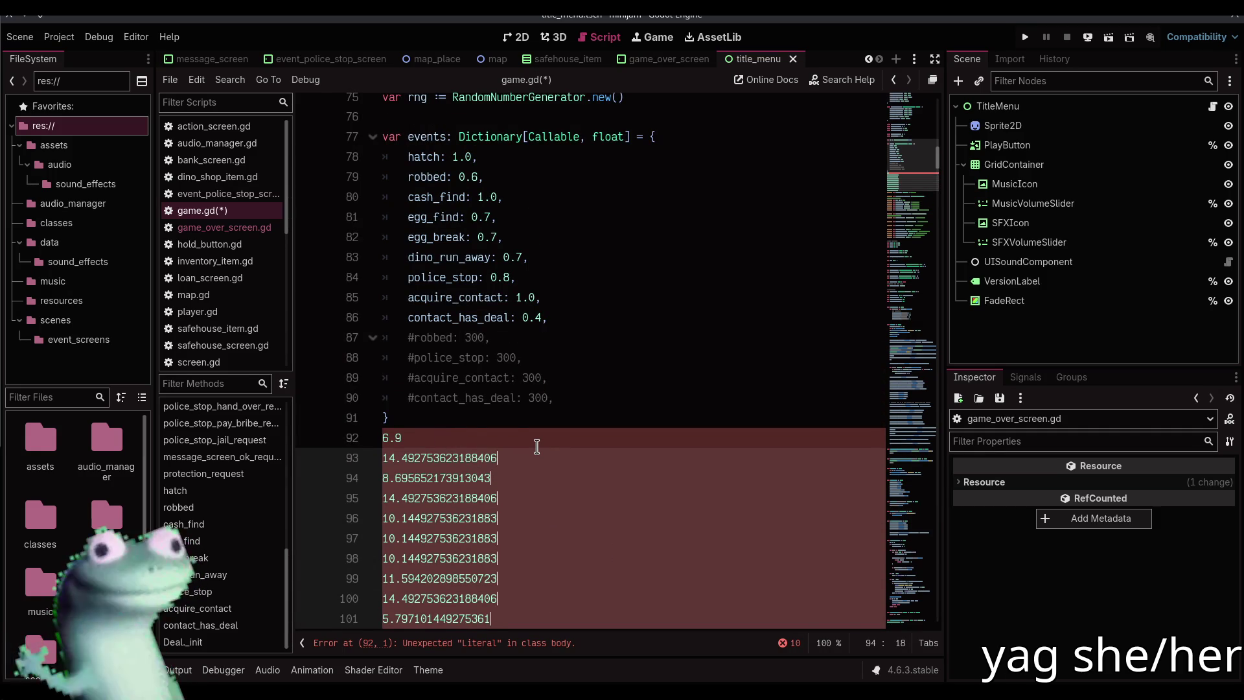
key(Home)
key(Right)
key(Right)
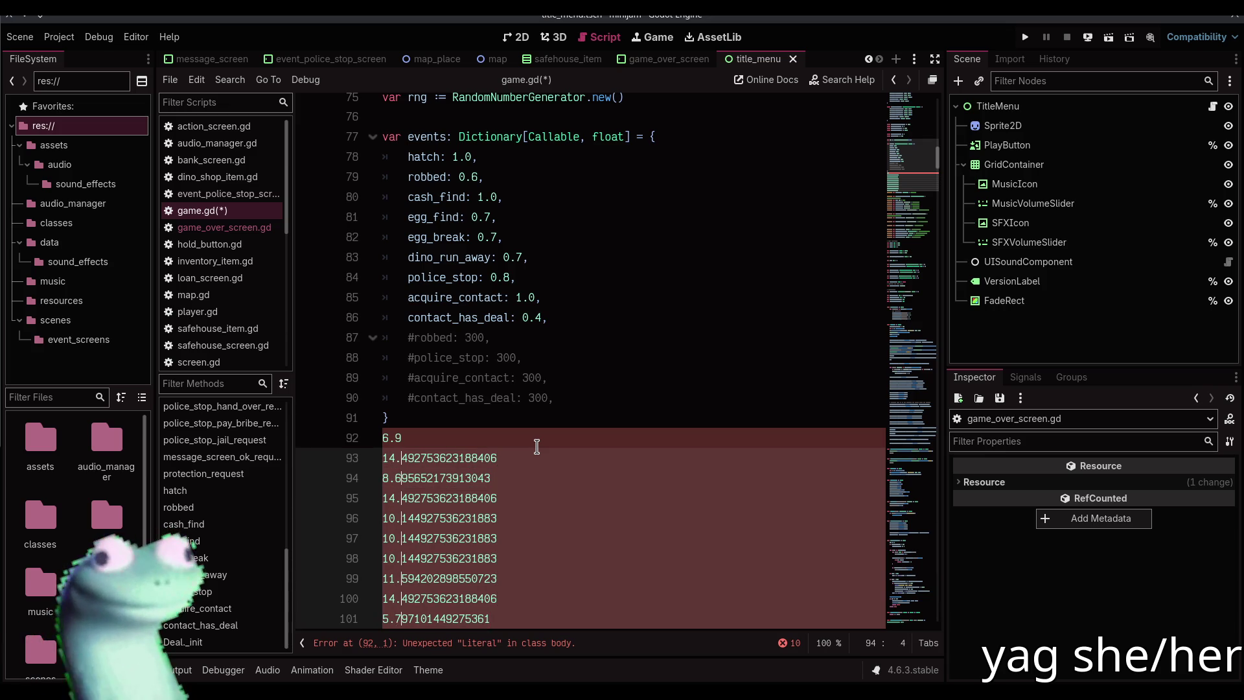
key(Right)
key(Right)
key(Right)
key(shift+End)
key(Delete)
key(shift+Home)
key(ctrl+c)
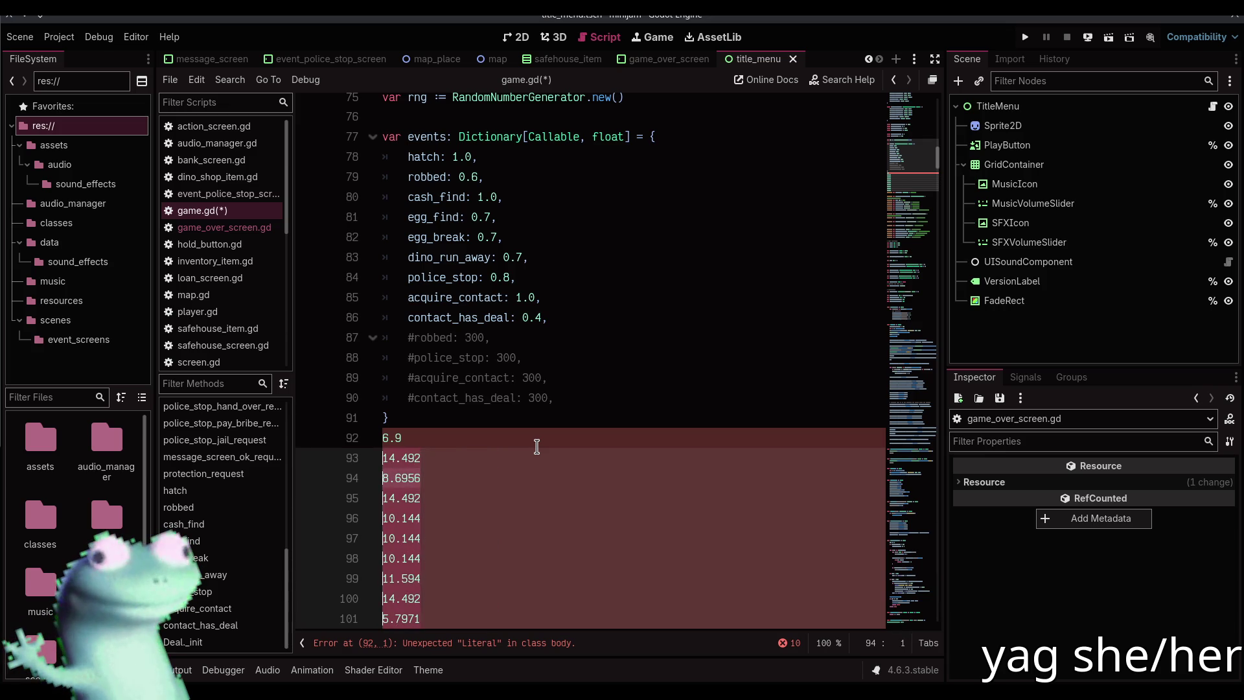
key(Delete)
key(Up)
key(Up)
key(Up)
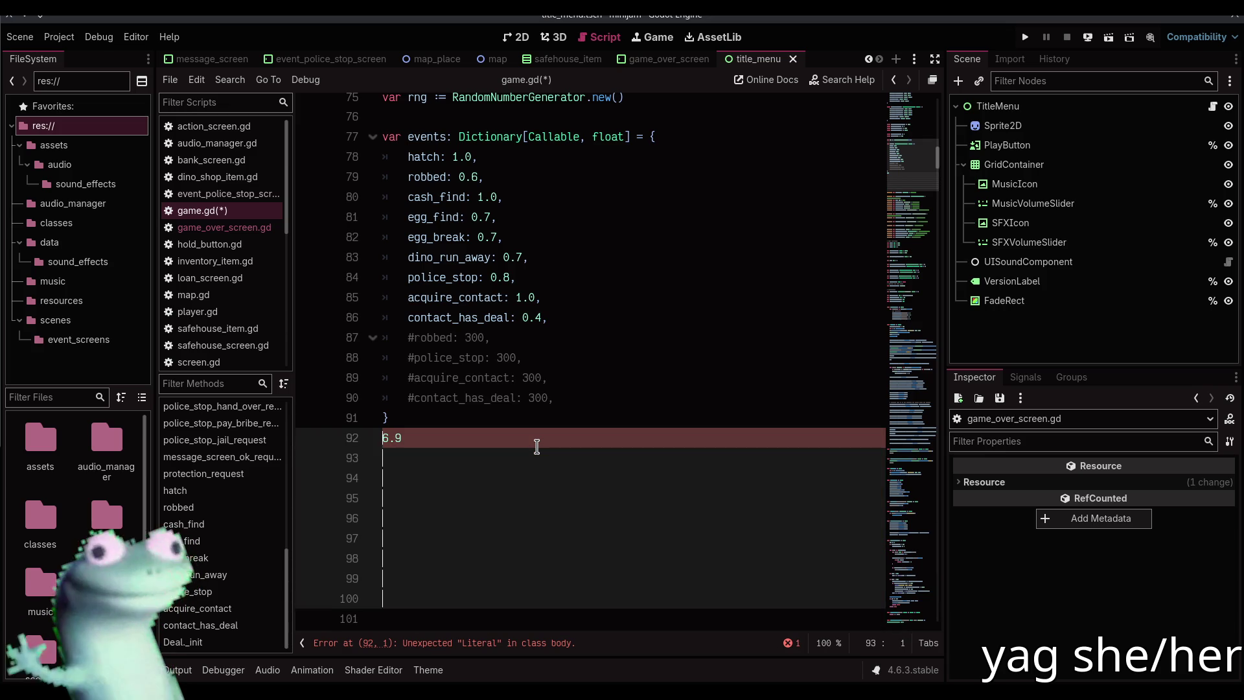
key(Up)
key(Up)
key(Up)
key(End)
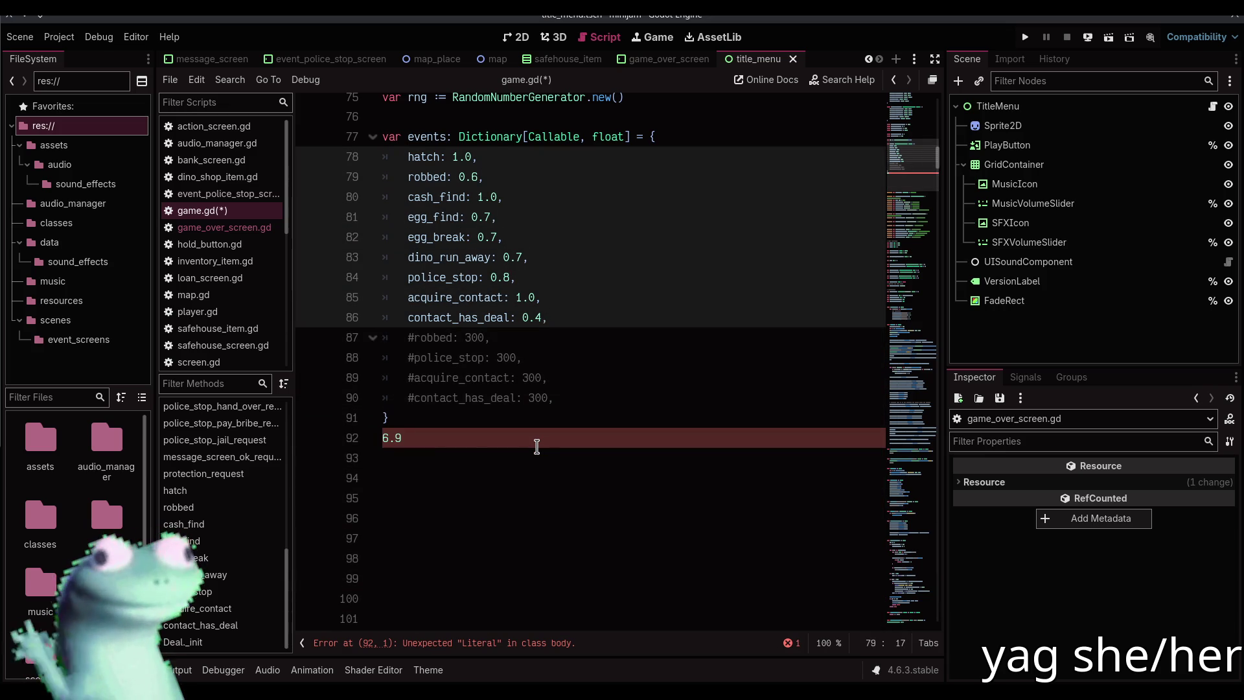
Paste each event's percentage as a '#' comment after its weight on lines 78–86
text( #)
key(ctrl+v)
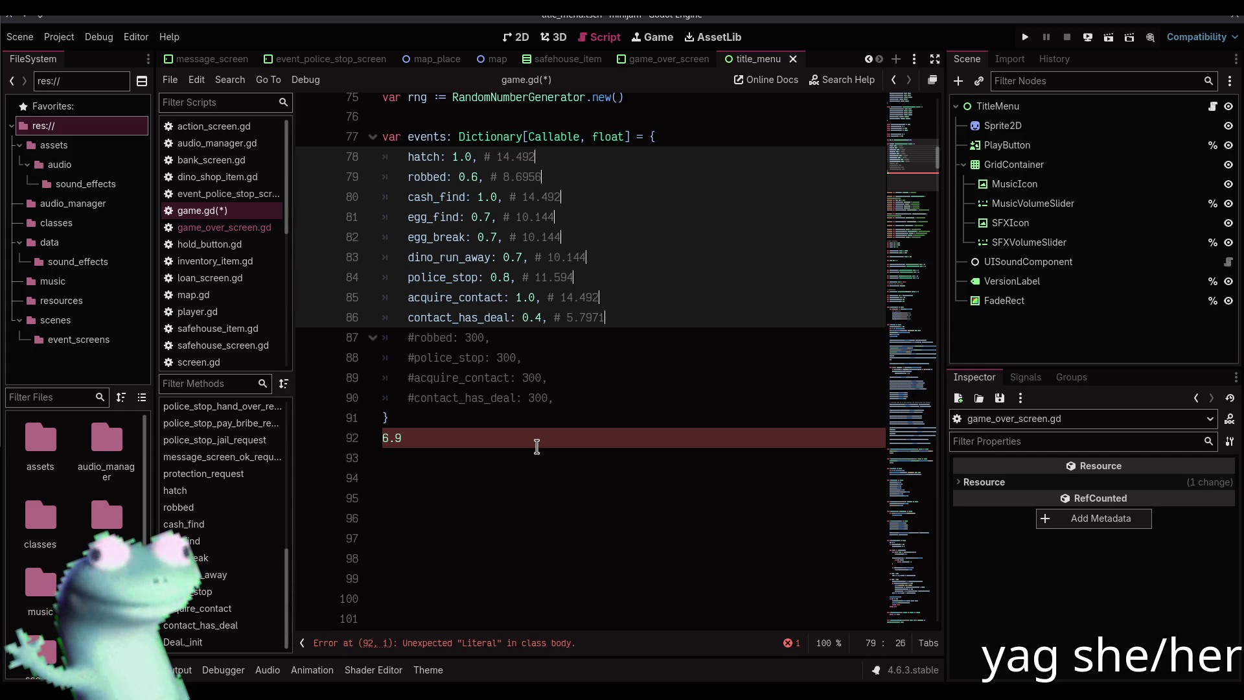
text(%)
click(486, 519)
Delete the scratch 6.9 line and blank lines, then save game.gd
click(436, 436)
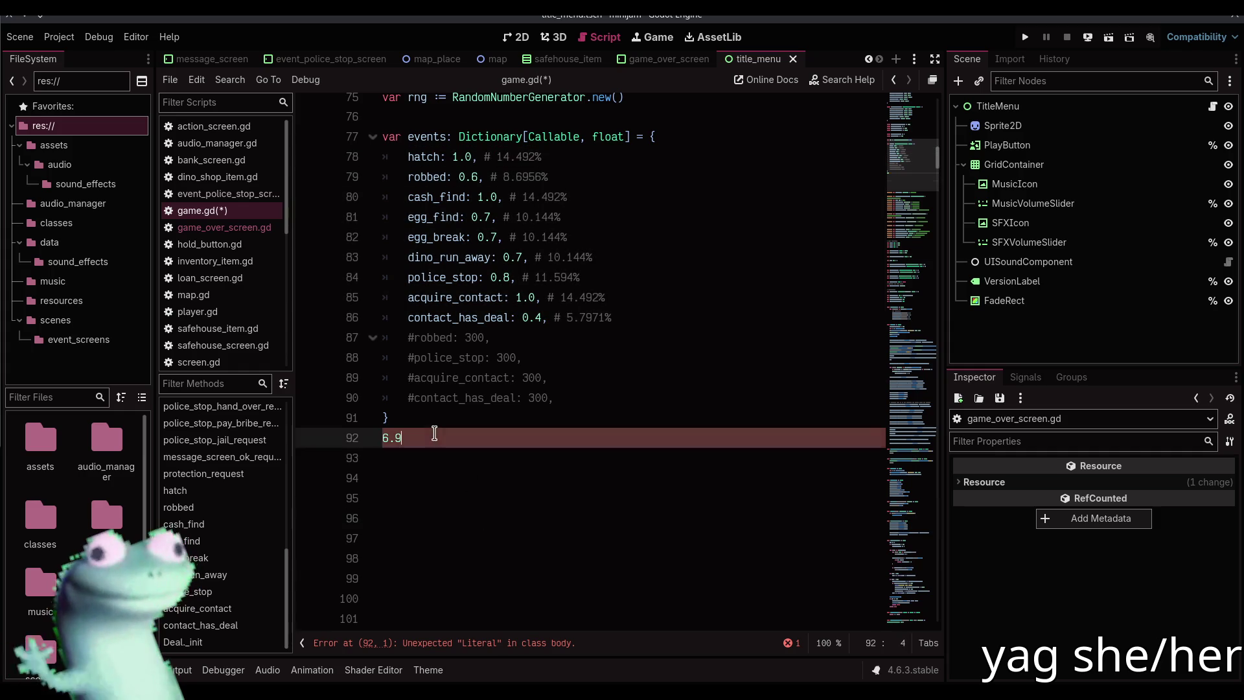
key(BackSpace)
key(BackSpace)
key(BackSpace)
key(Delete)
key(Delete)
key(Delete)
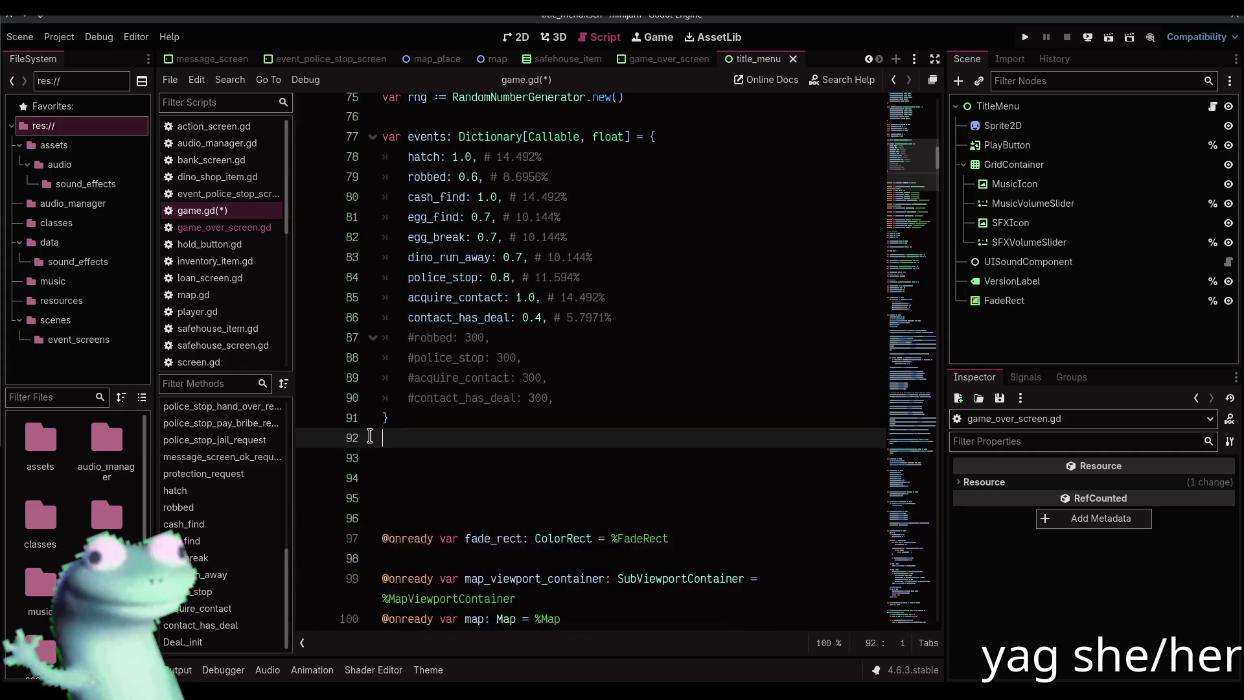
key(ctrl+s)
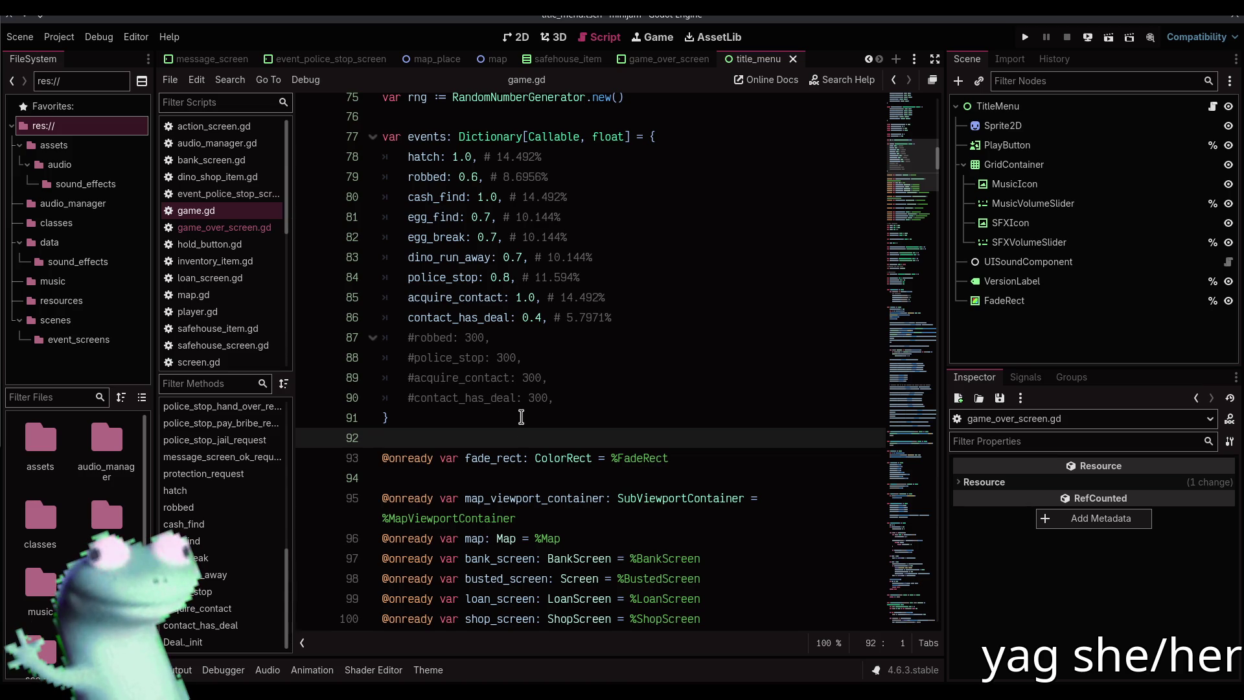
Create a folder named editor_scripts at the project root from the FileSystem dock
scroll(42, 601, down, 3)
right_click(105, 511)
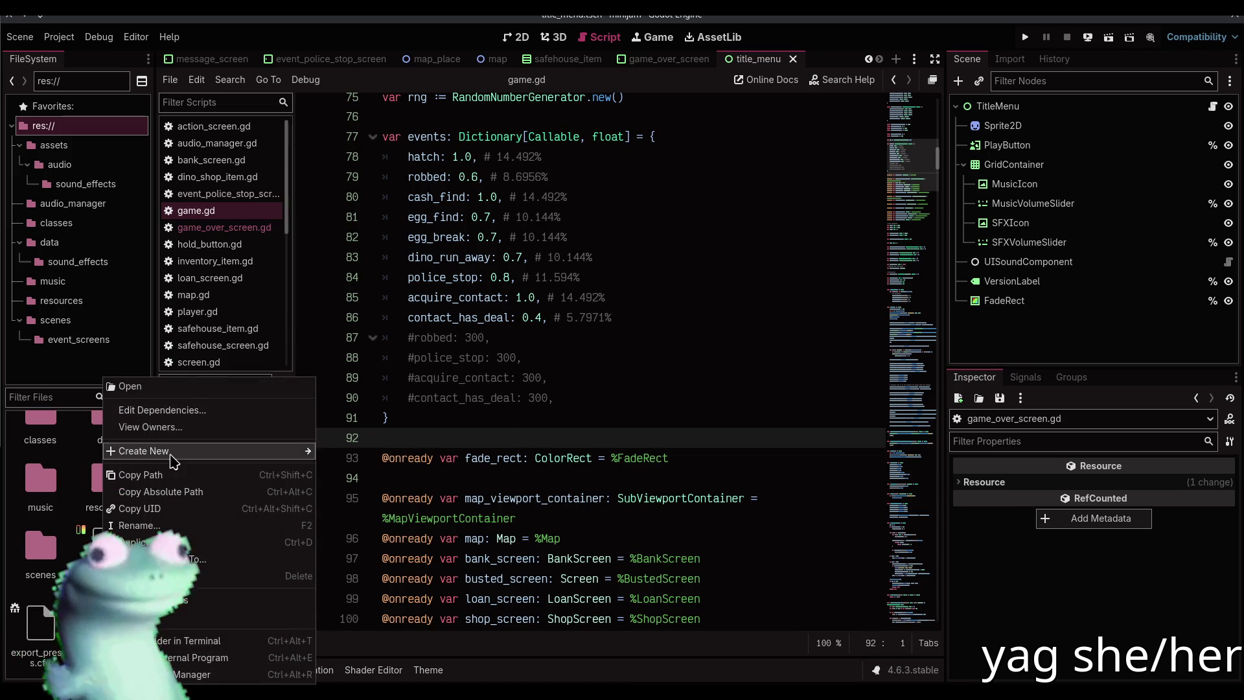
mouse_move(171, 454)
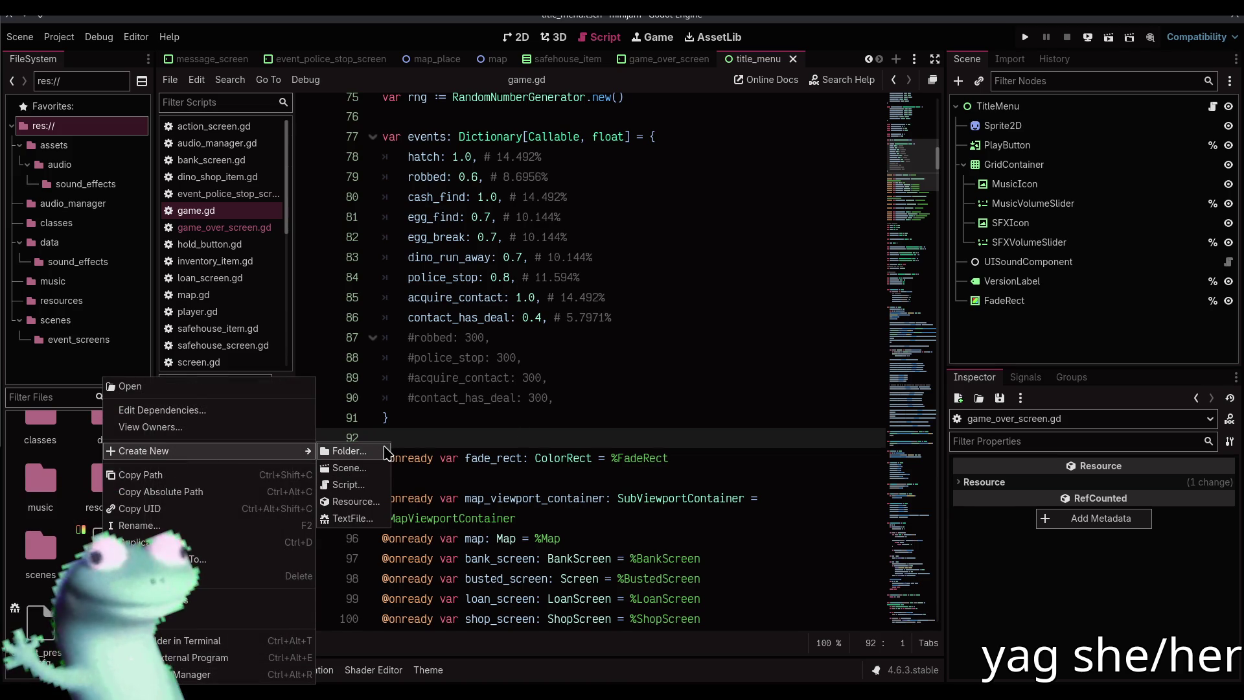
click(385, 452)
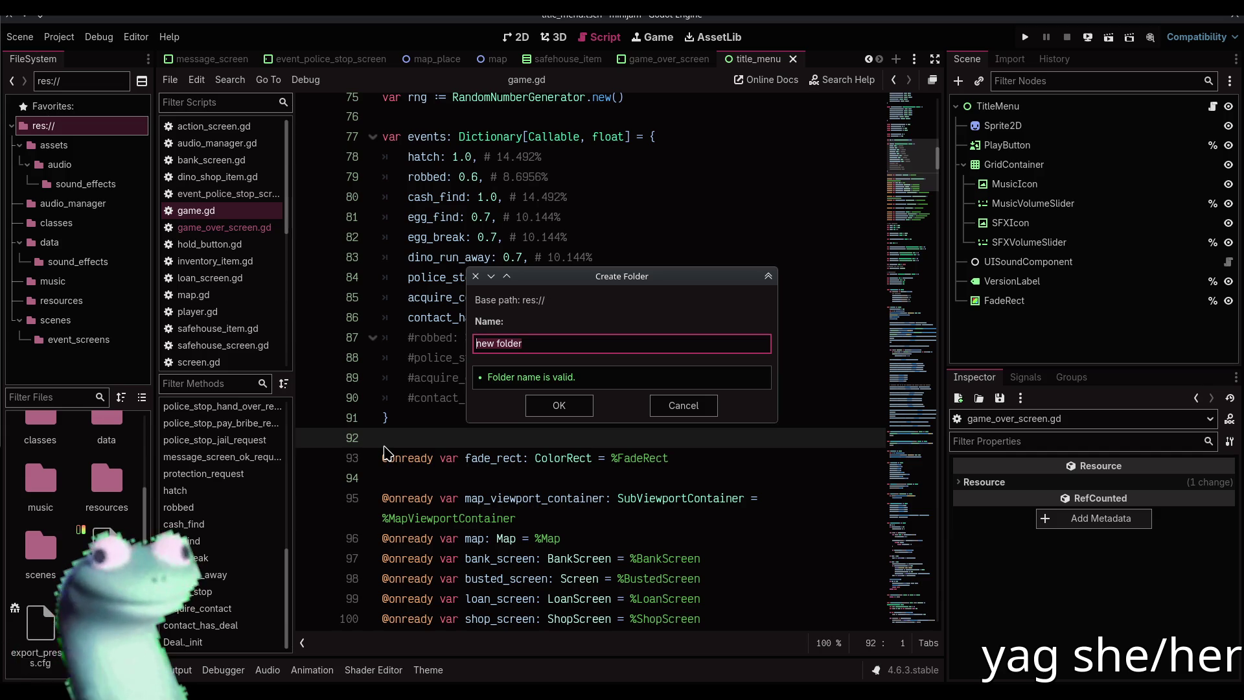
text(editor_scripts)
key(Return)
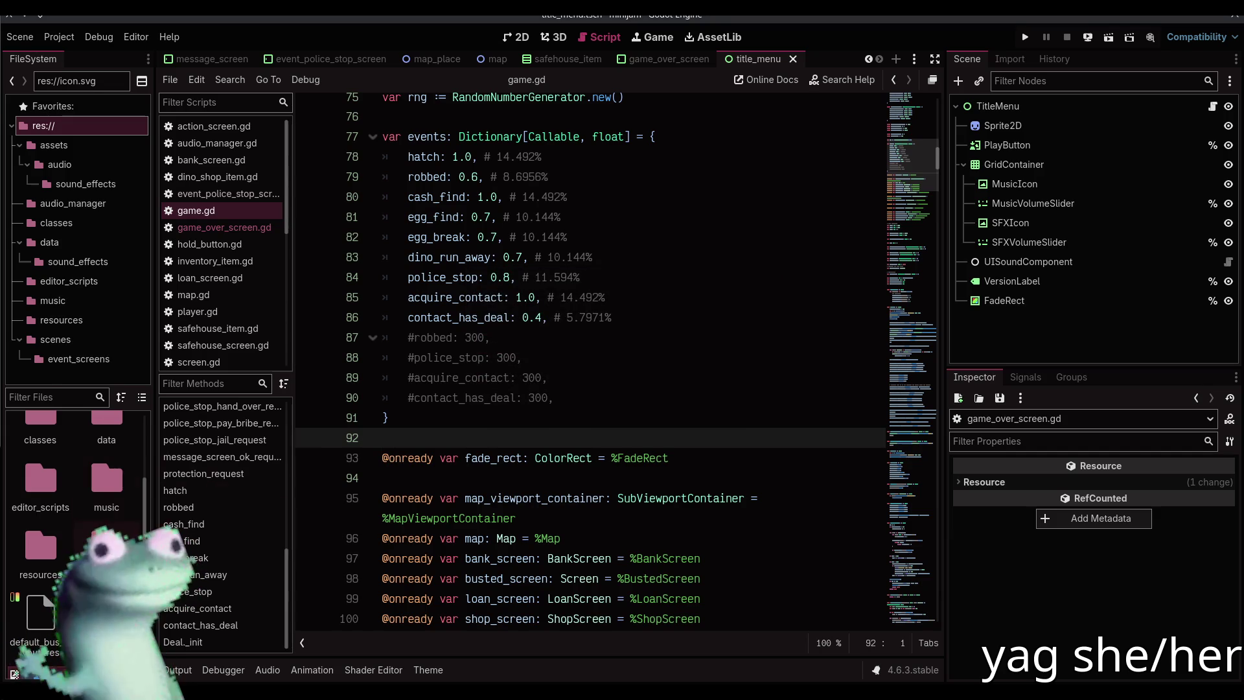
scroll(97, 467, up, 2)
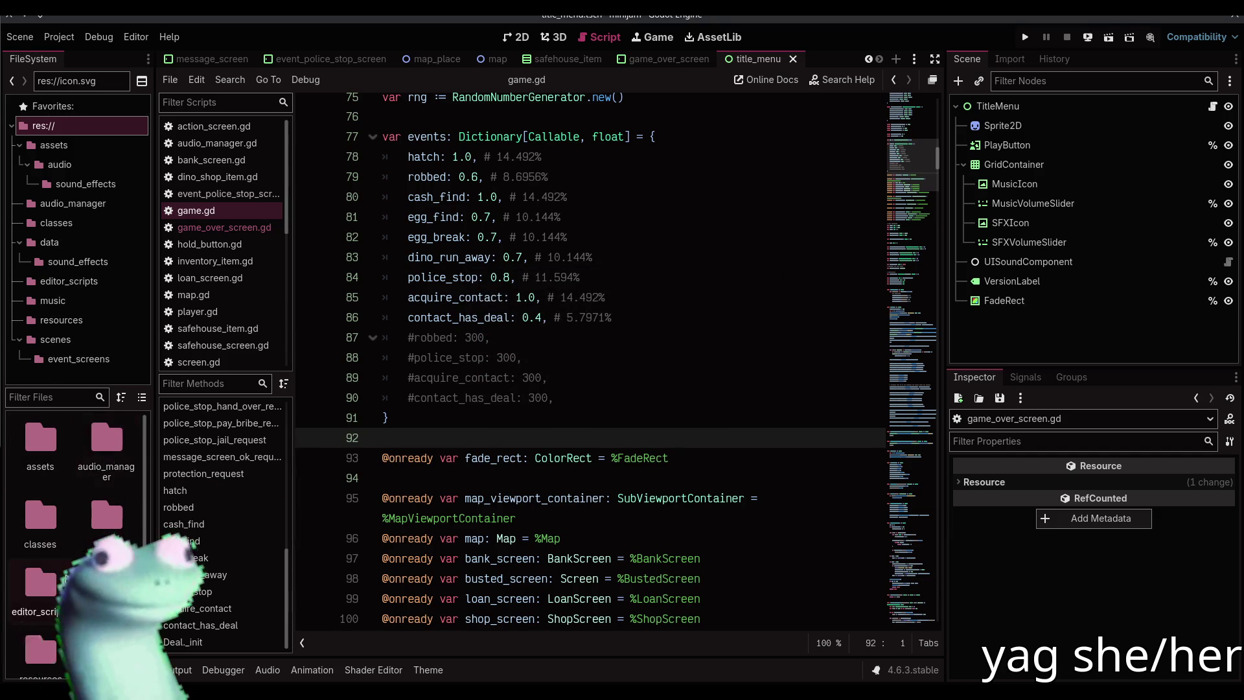
Inside editor_scripts, create a new script calculate_probabilities.gd that inherits EditorScript
double_click(40, 587)
right_click(111, 486)
click(156, 529)
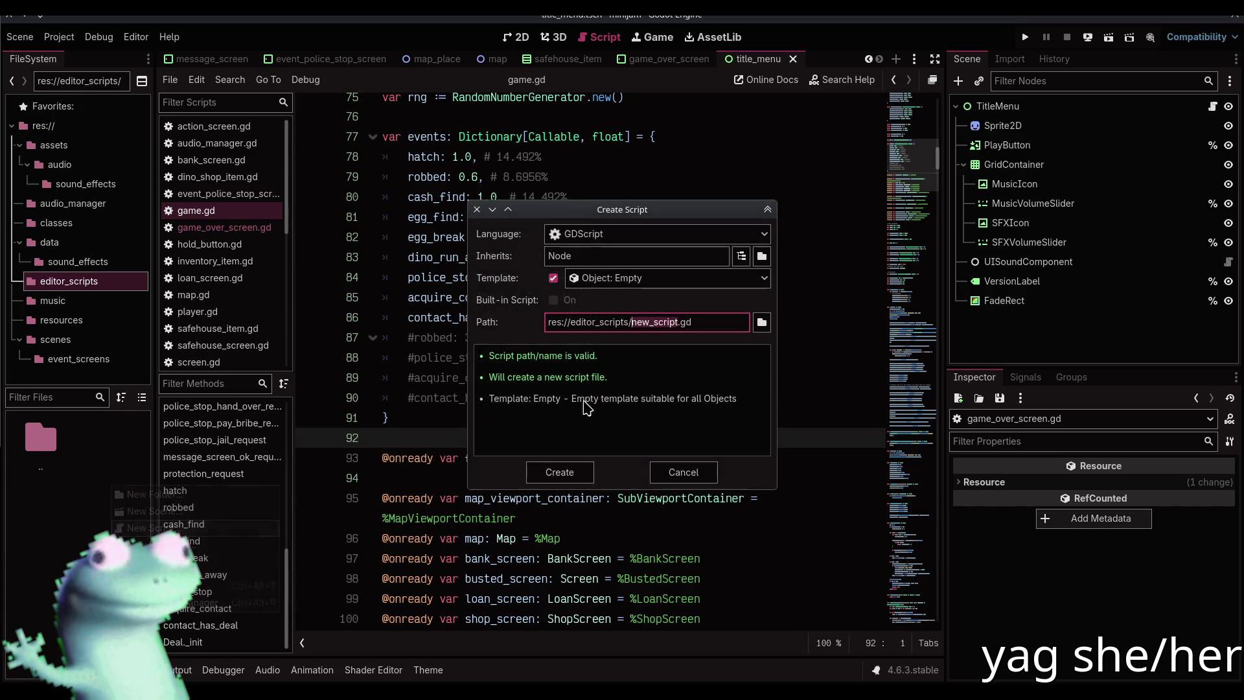
double_click(595, 259)
text(EditorScript)
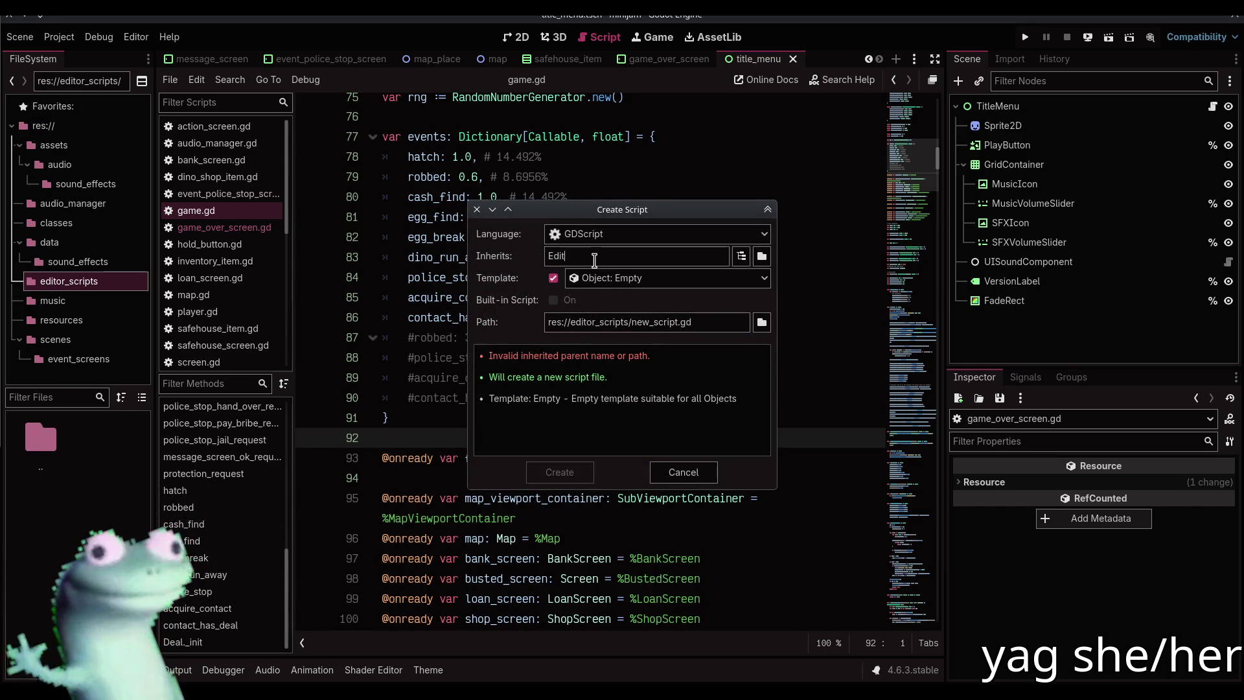
double_click(649, 321)
text(calculat)
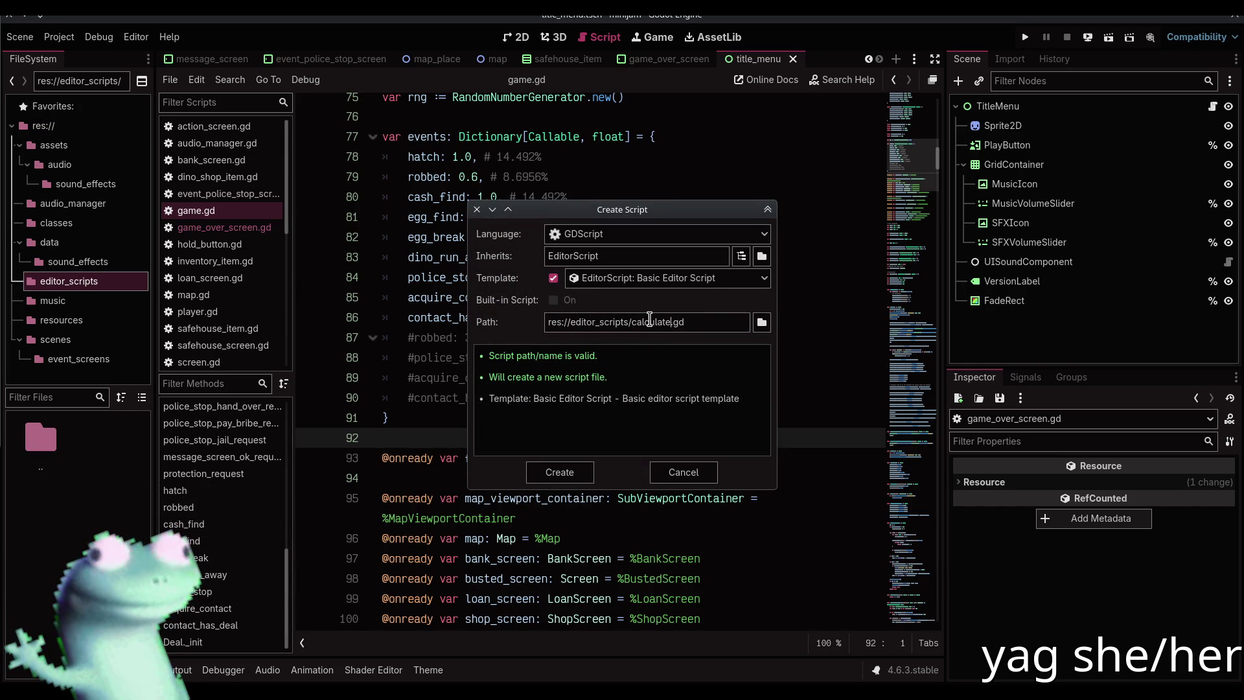
text(robabiliti)
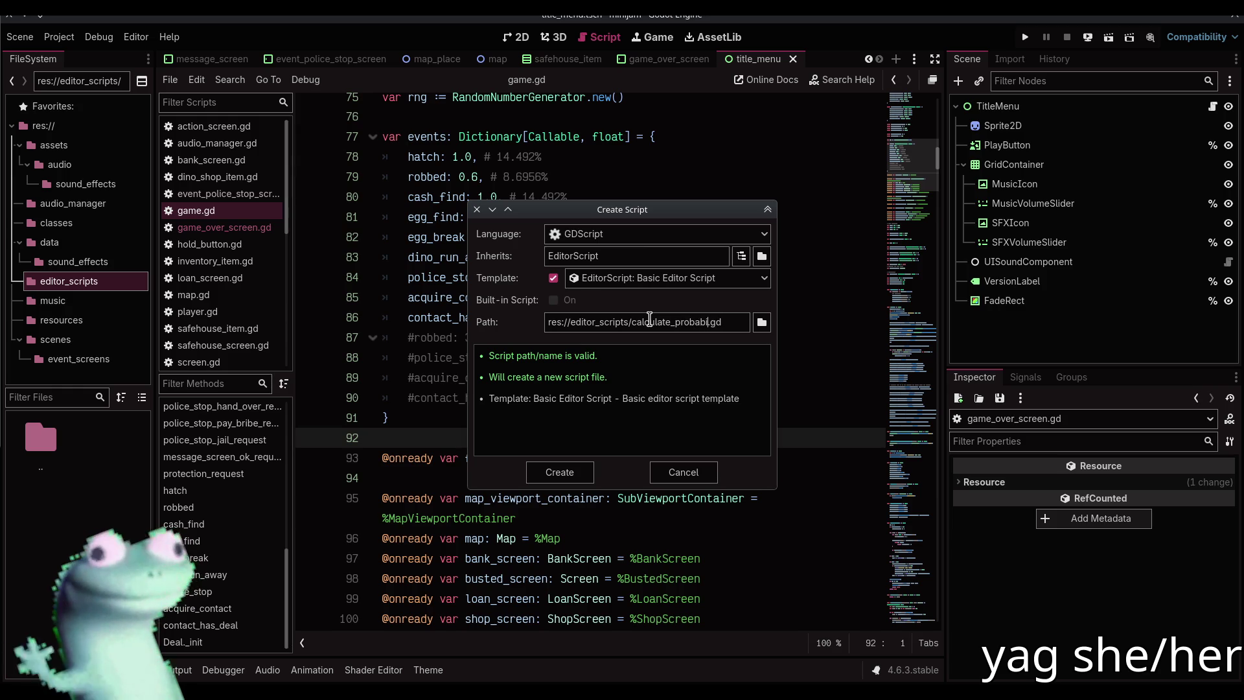
text(es)
key(Return)
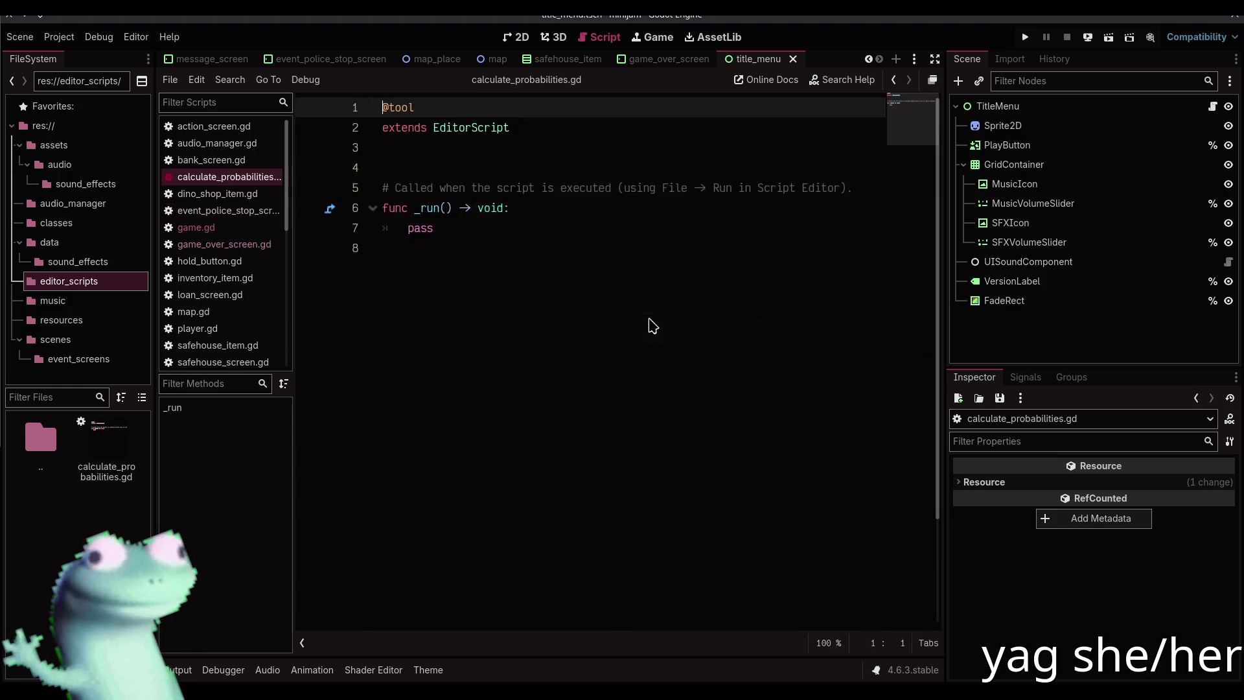
Delete the template comment and replace pass with an empty probs := {} dictionary
drag(853, 187, 657, 158)
key(BackSpace)
key(BackSpace)
key(shift+Left)
key(shift+Left)
key(shift+Left)
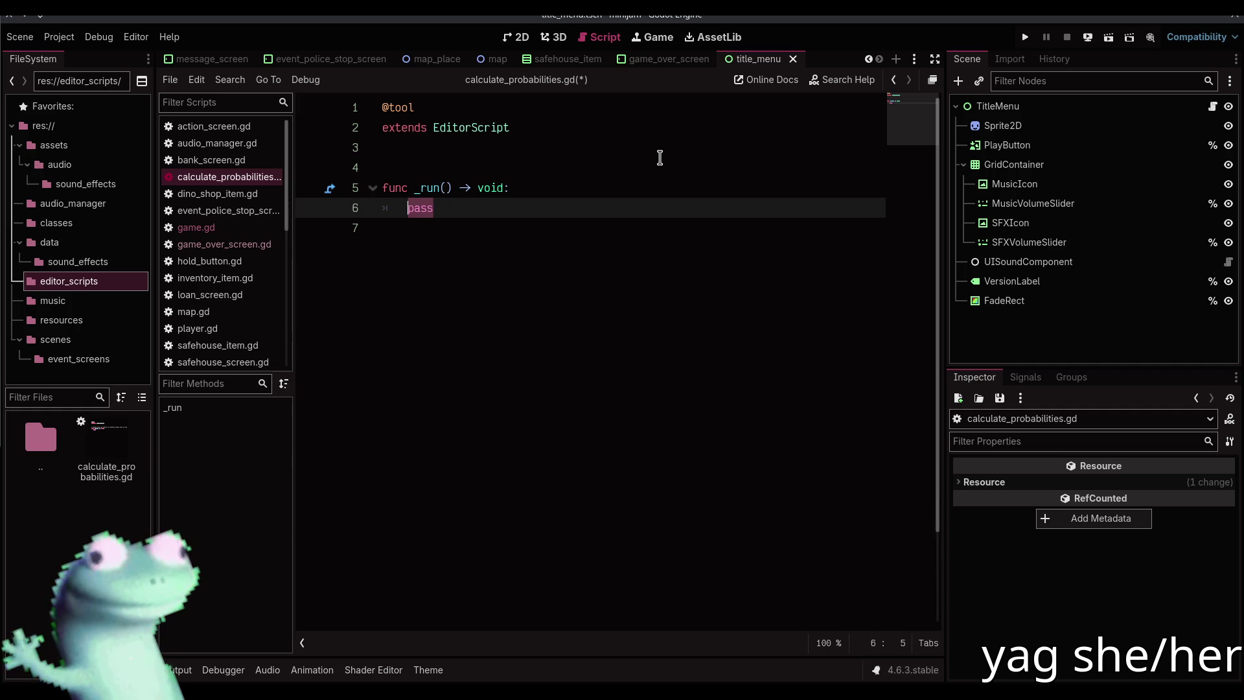
text(var probs := {)
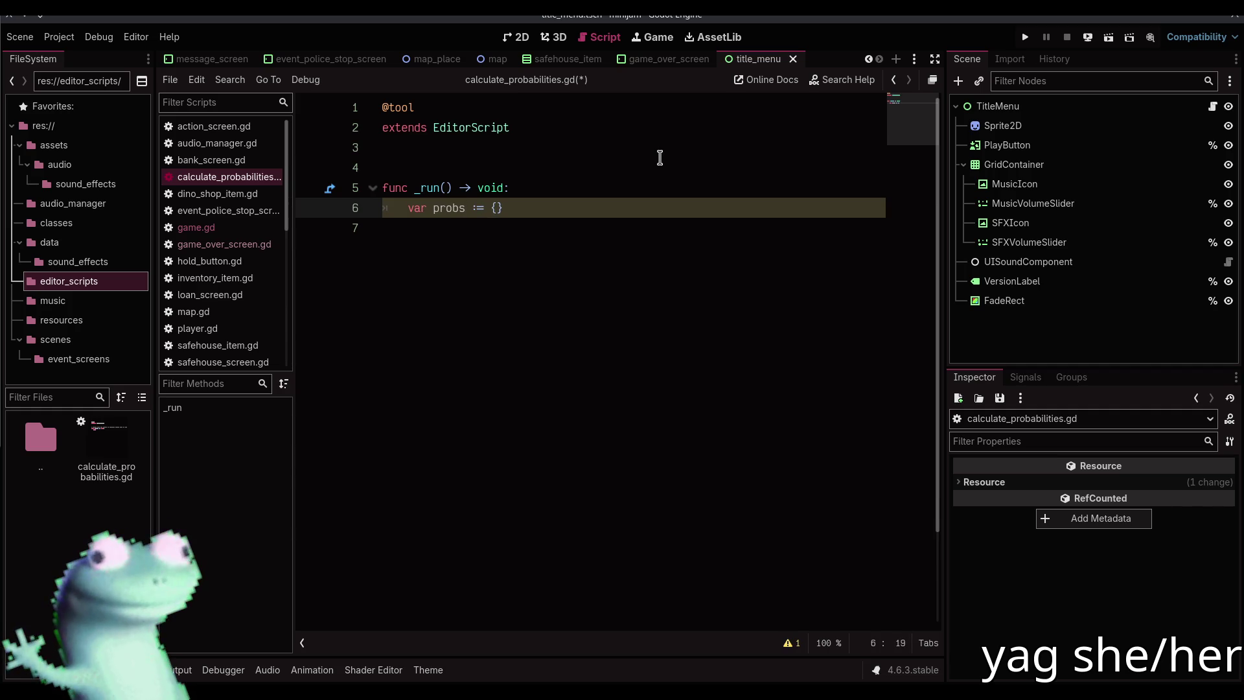
key(Return)
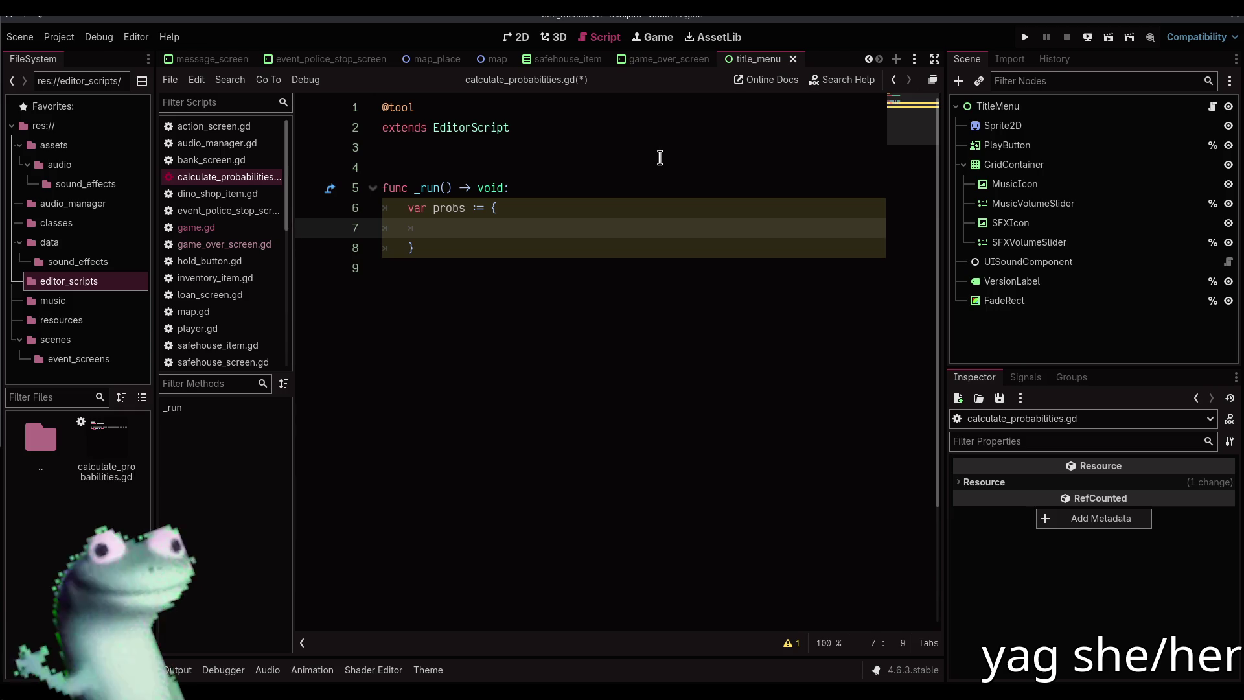
key(Down)
key(Return)
key(Return)
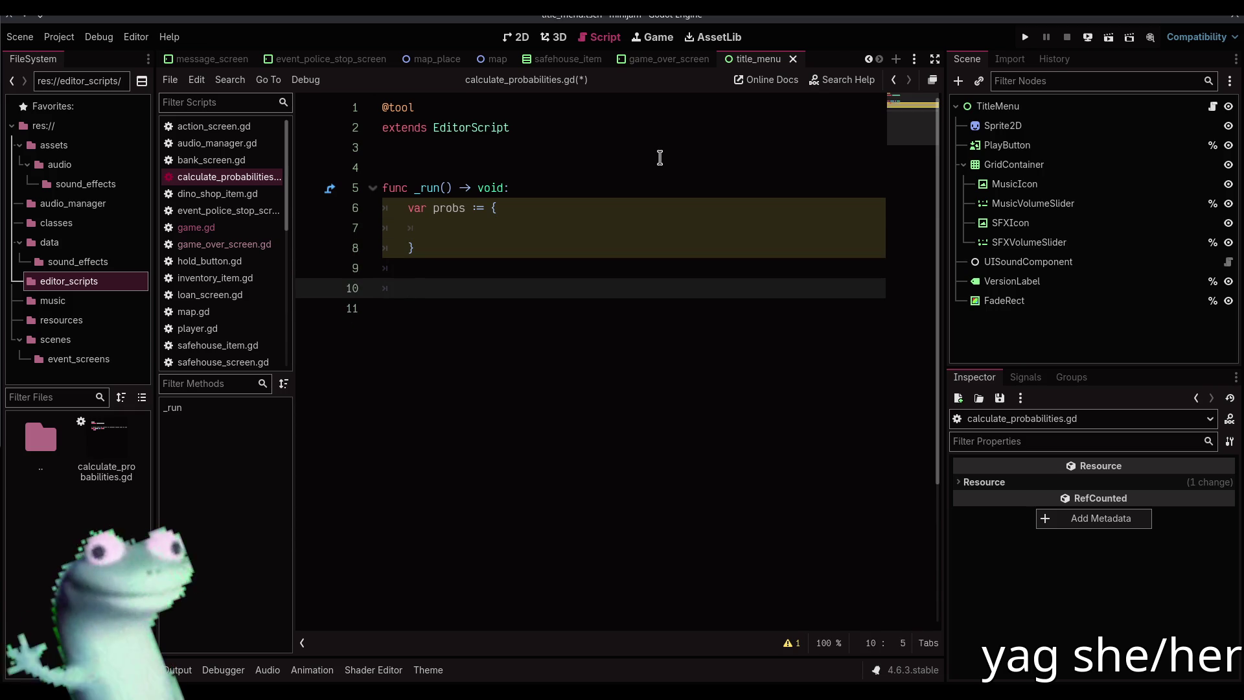
Begin a 'for i in probs' loop below the dictionary, leaving line 9 for total
key(Up)
key(Up)
key(Up)
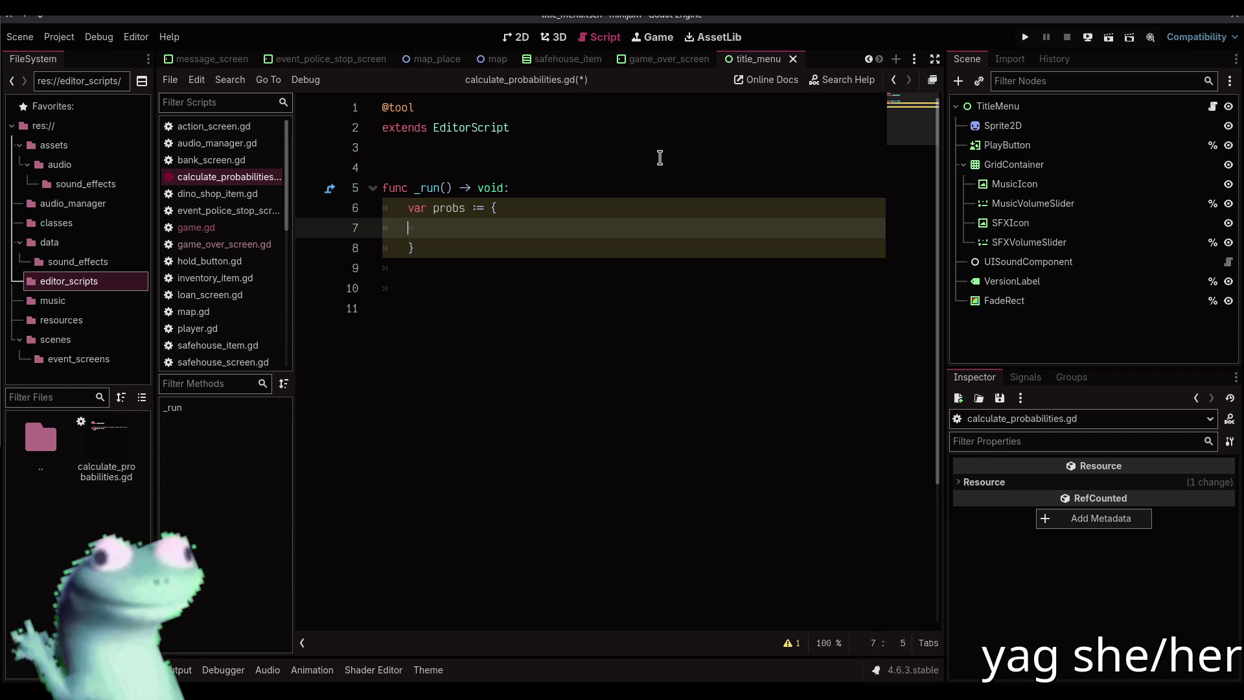
key(Down)
key(Down)
key(Down)
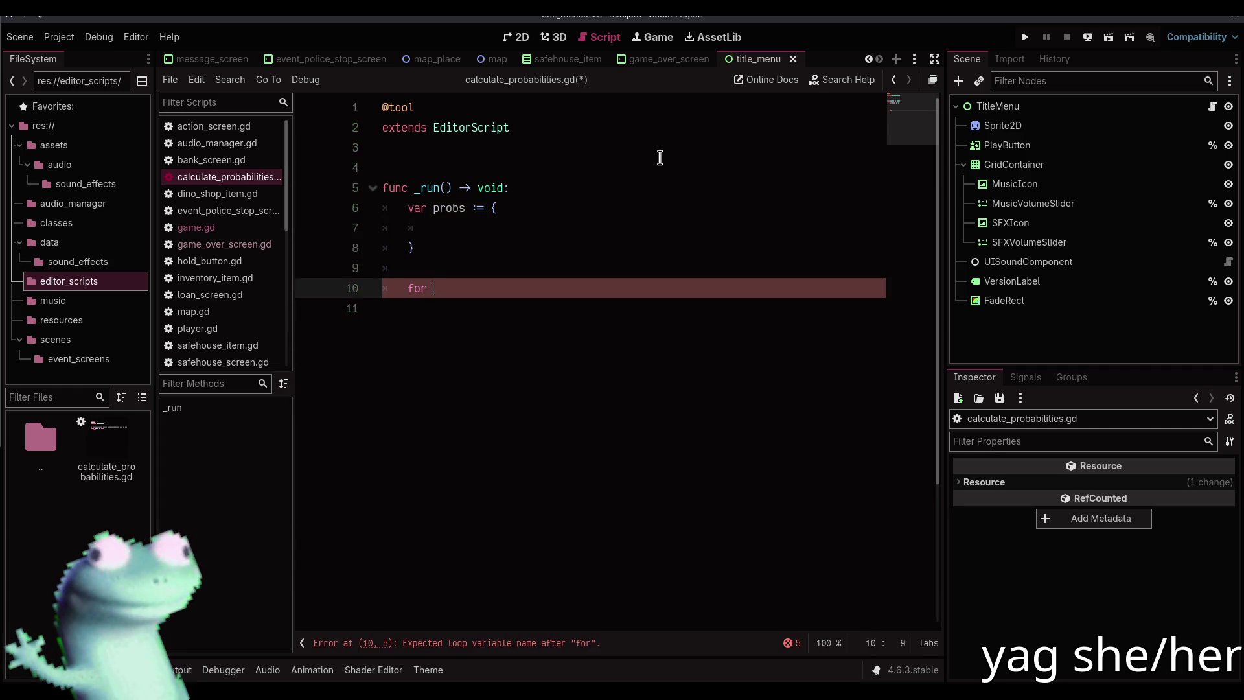
text(i i)
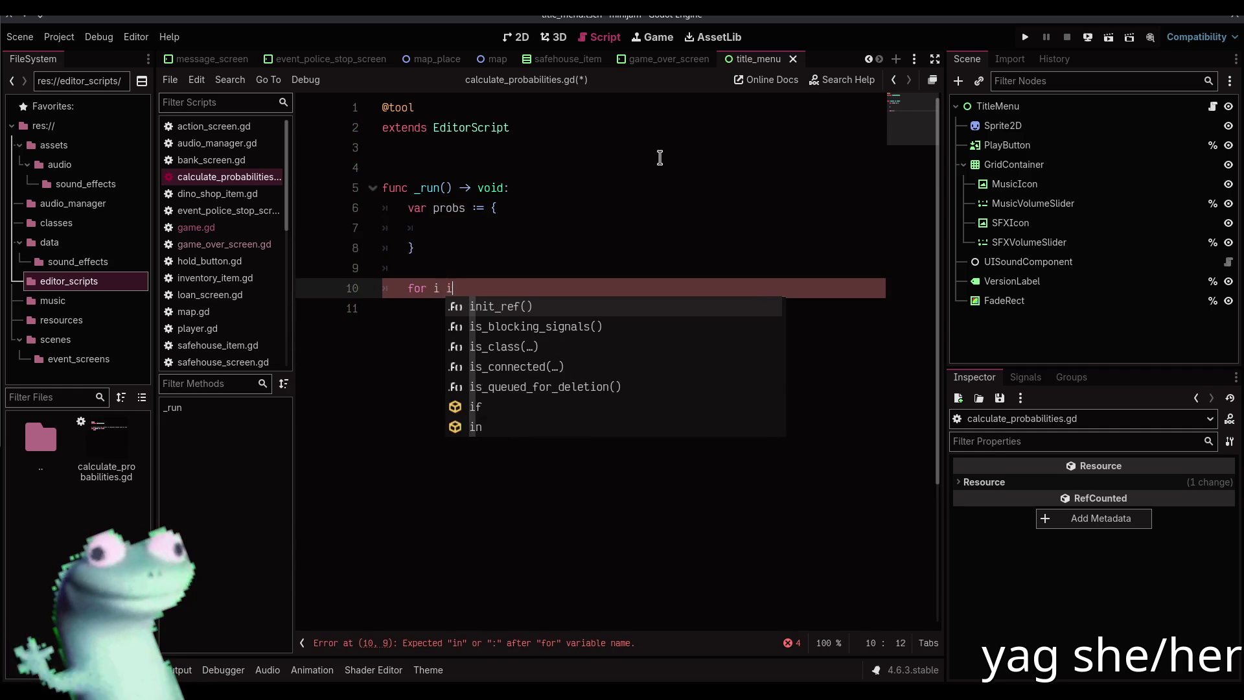
text(n probs)
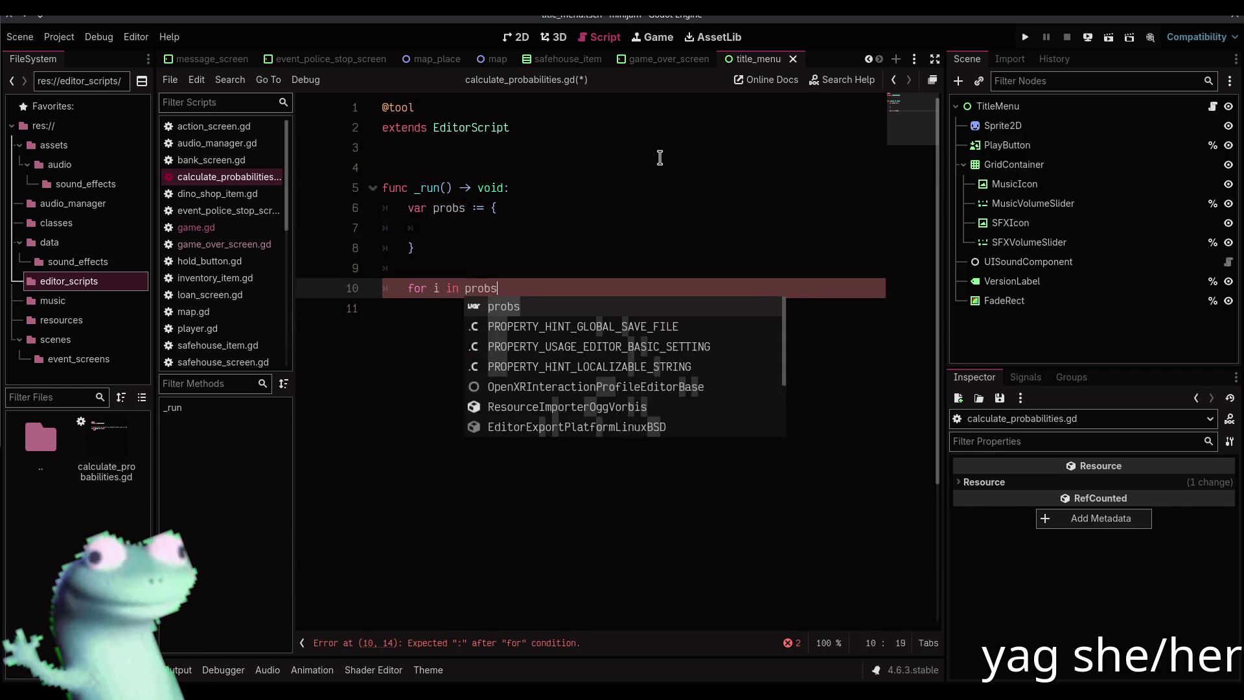
key(Up)
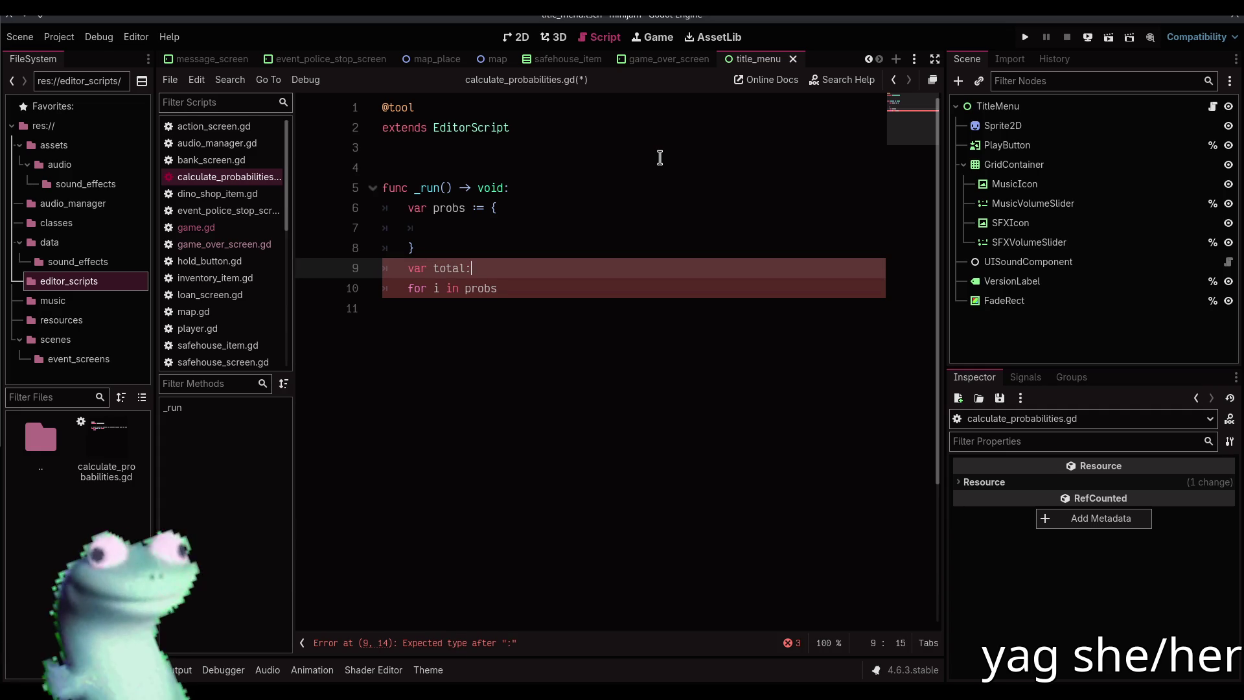
Initialize total to 0.0 and add probs[i] to total inside the first loop
key(BackSpace)
key(BackSpace)
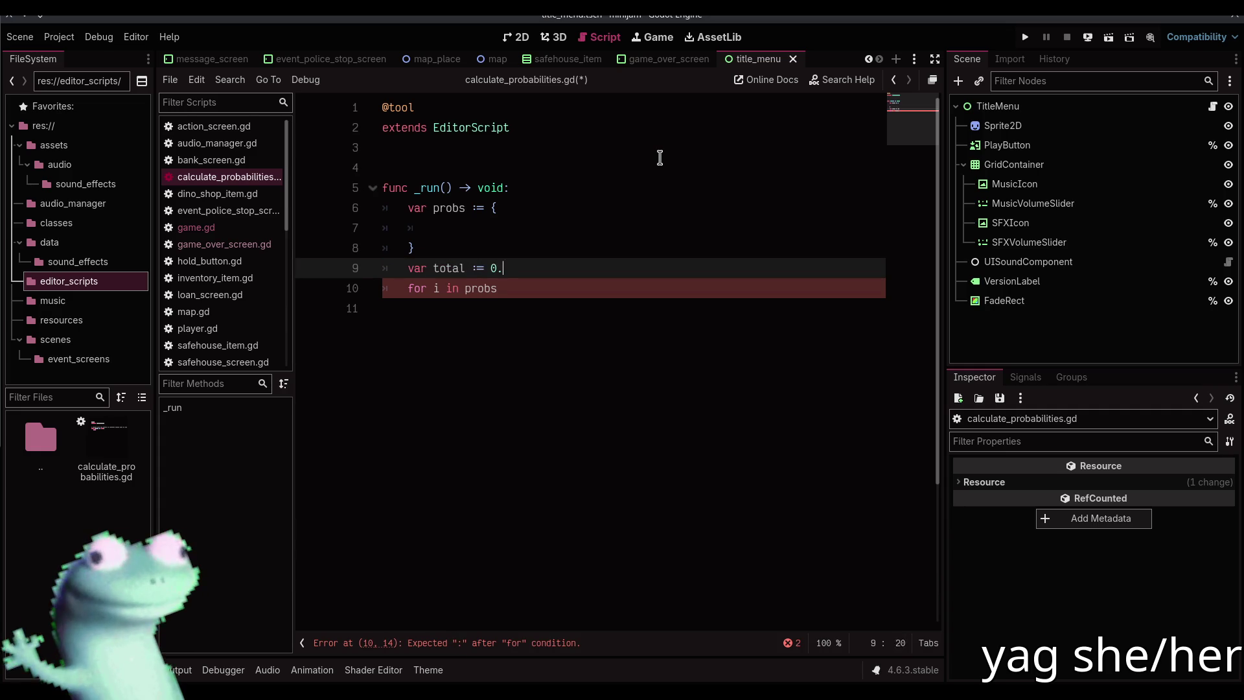
text(0)
key(Down)
text(:)
key(Return)
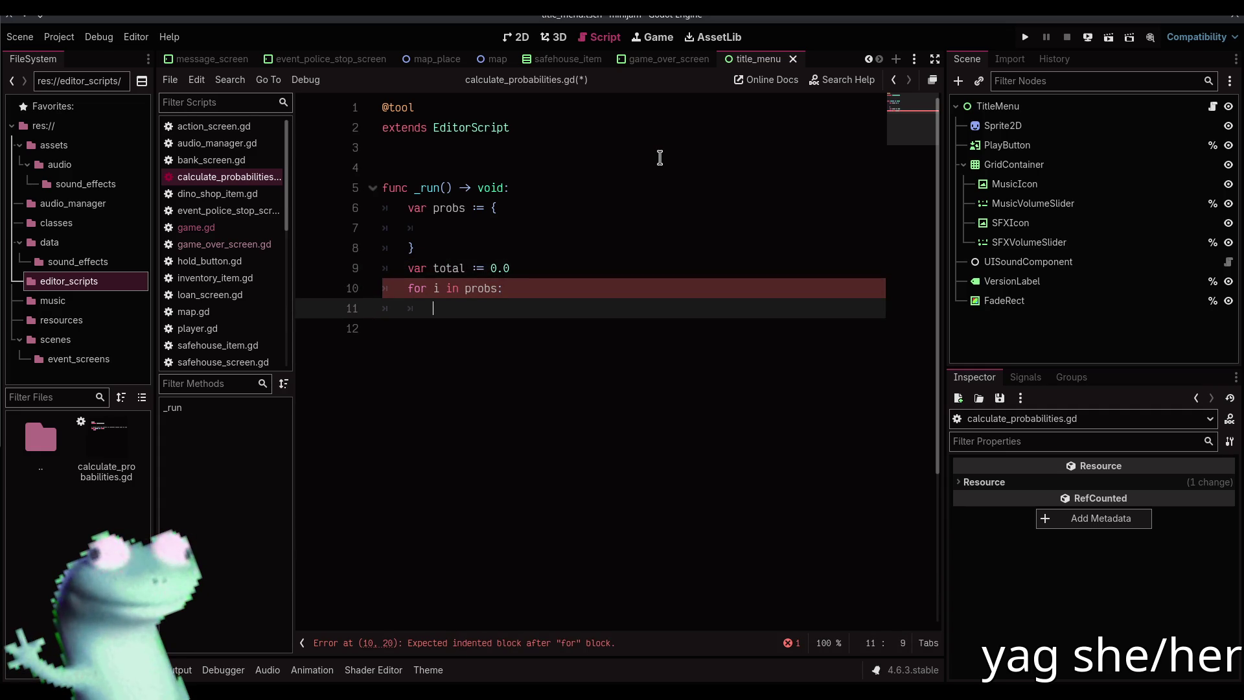
text(s)
key(ctrl+s)
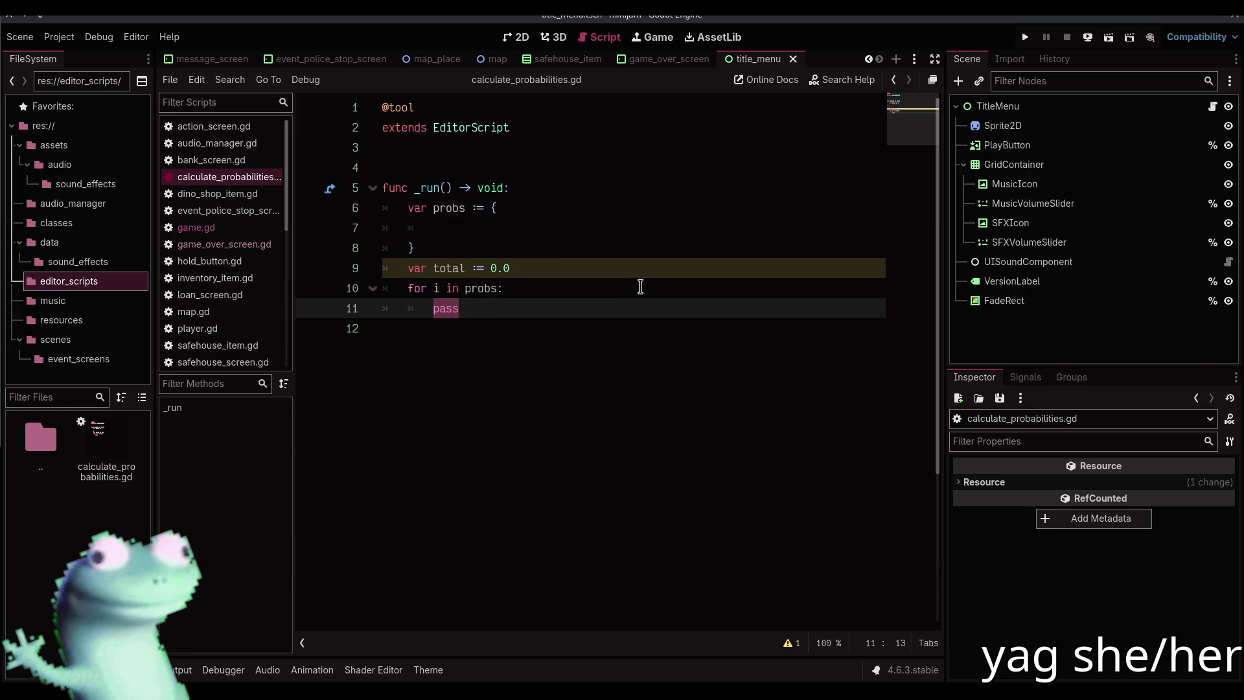
text(a)
key(BackSpace)
key(BackSpace)
text(t)
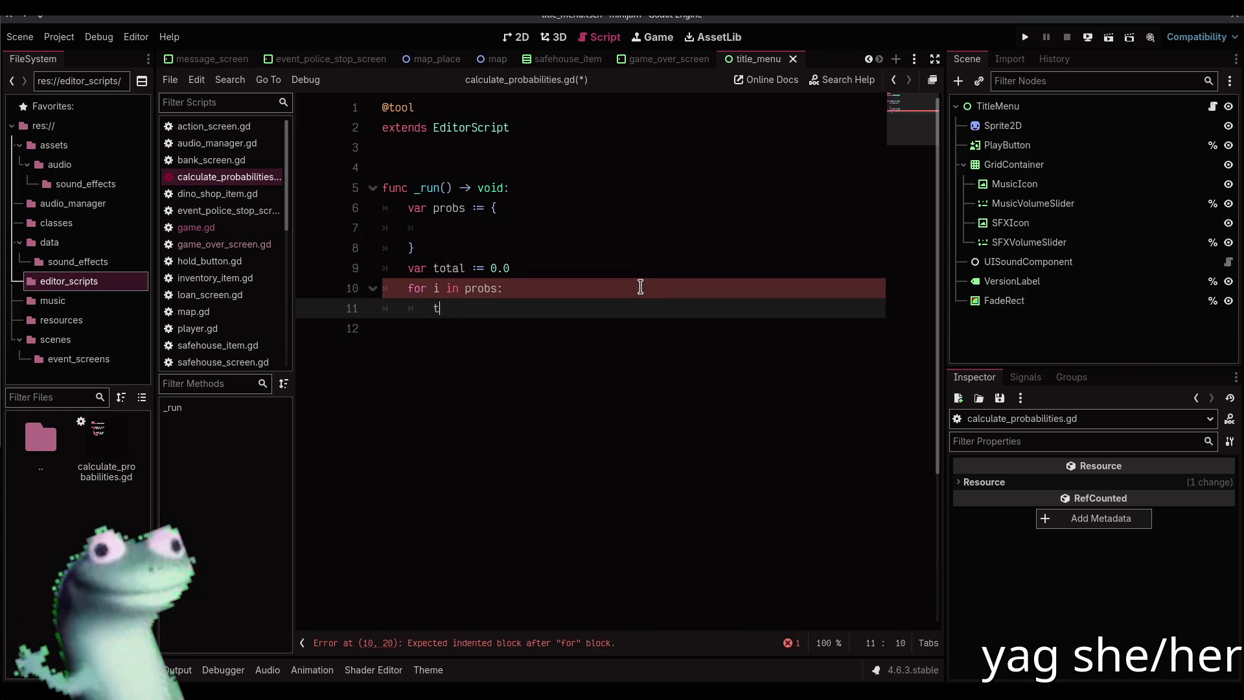
text(otal += probs[i])
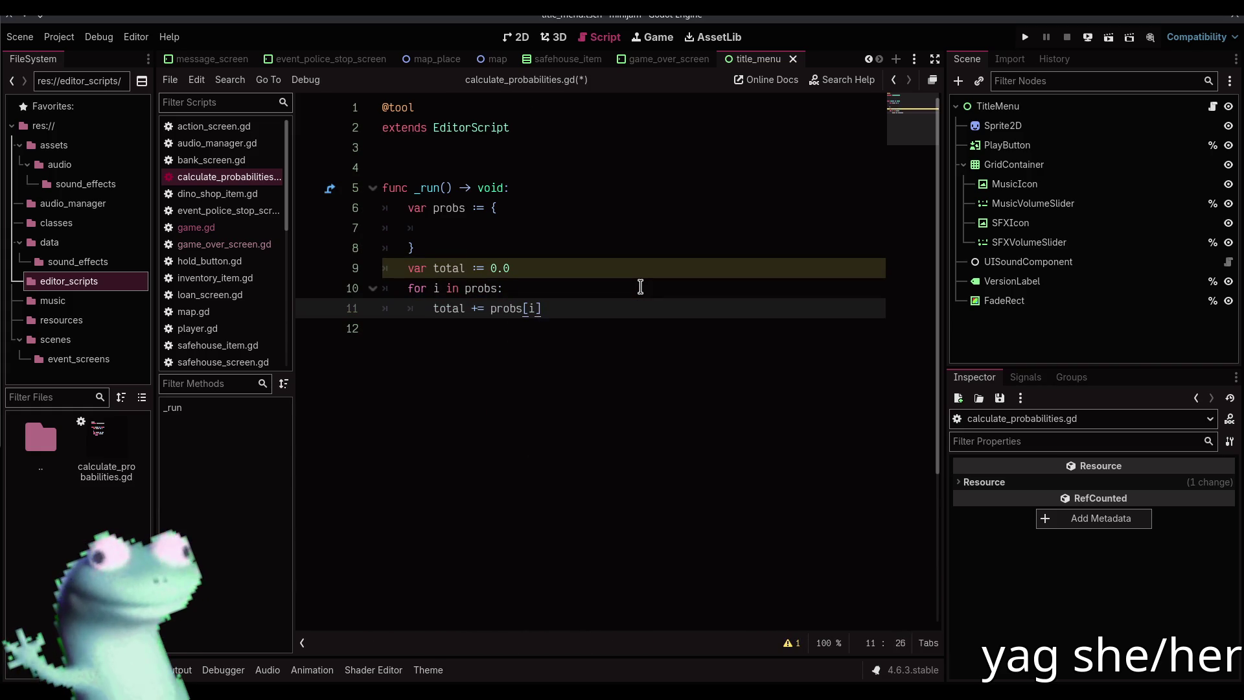
Declare an empty percentages := {} dictionary above a second loop over probs
key(Down)
key(Return)
text(for i in probs)
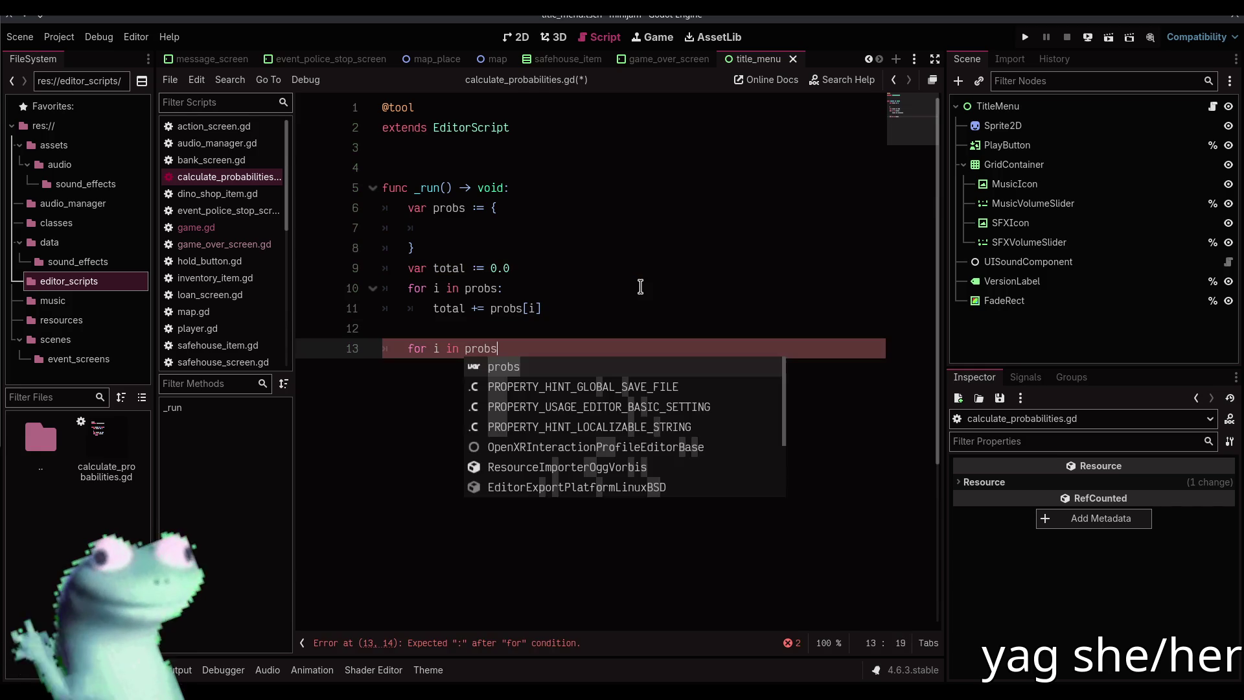
key(Escape)
key(Up)
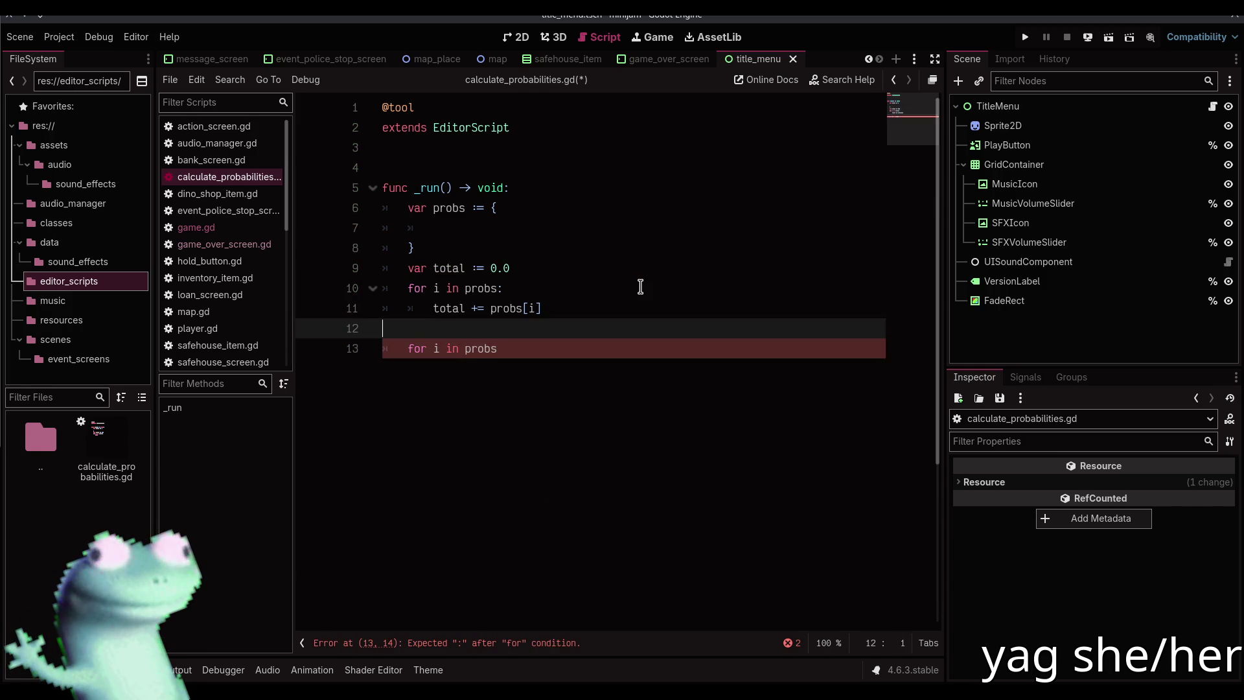
text(var n)
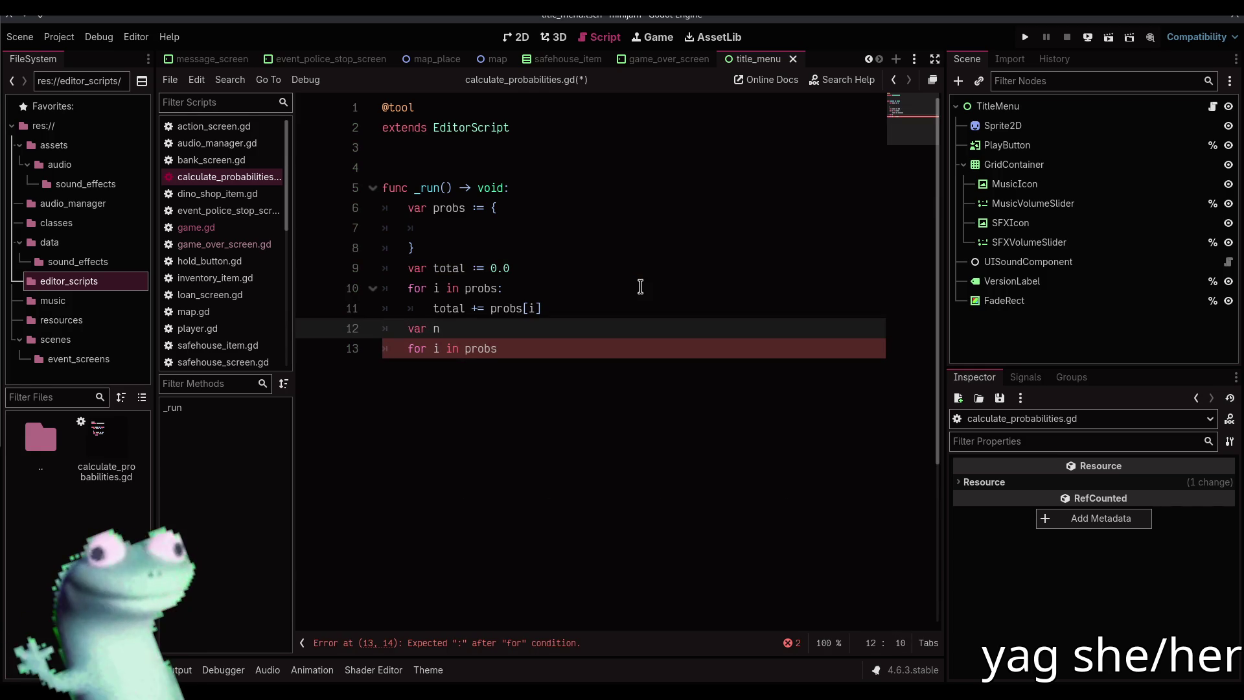
key(BackSpace)
text(percentage)
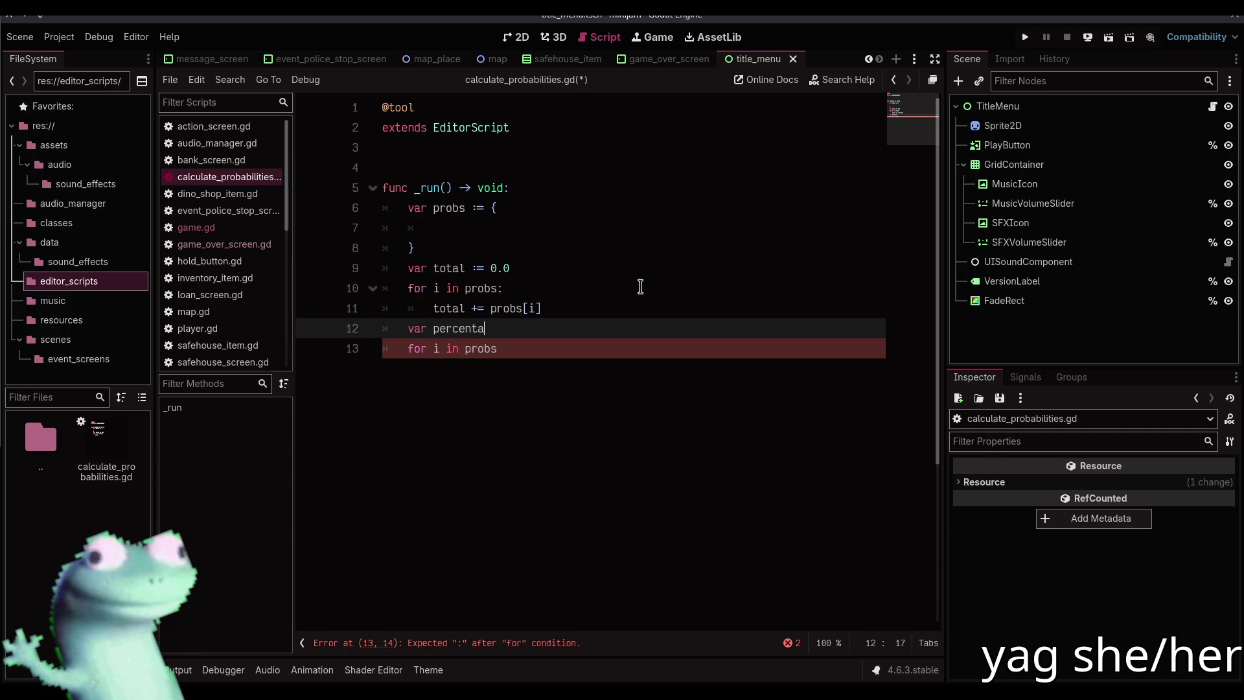
text(s := {})
In the second loop, set percentages[i] to (probs[i] / total) * 100
key(Down)
text(:)
key(Return)
text(per)
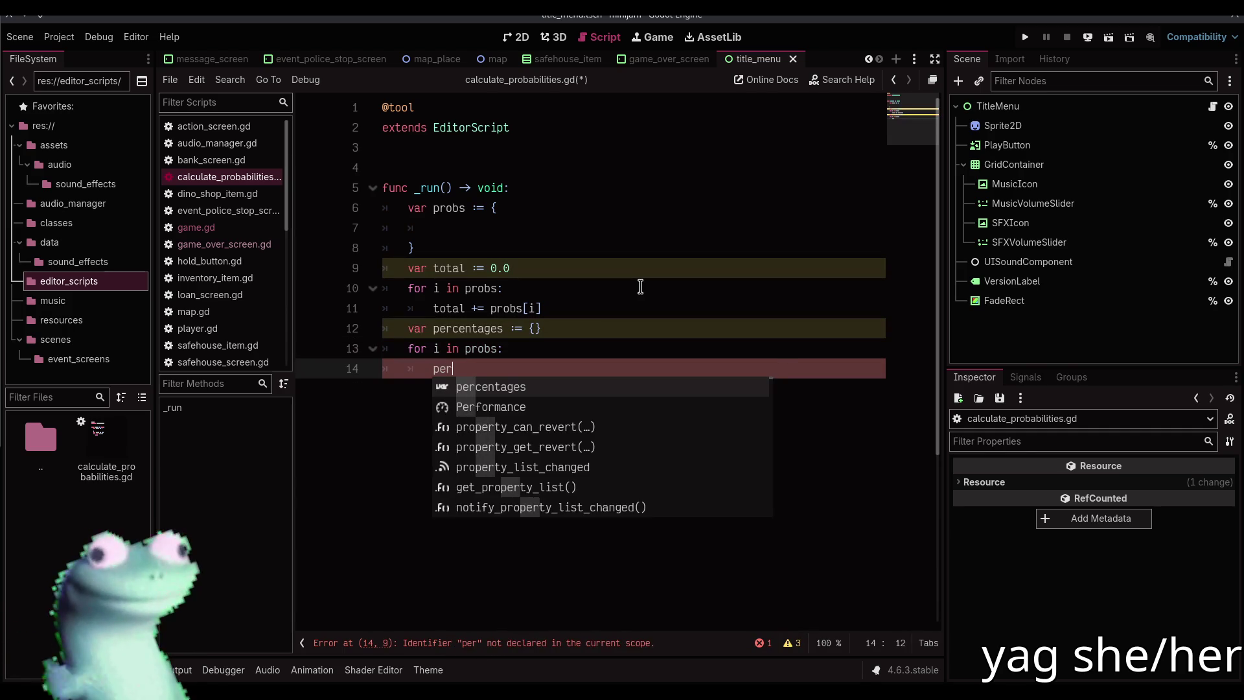
key(Return)
text([i] = )
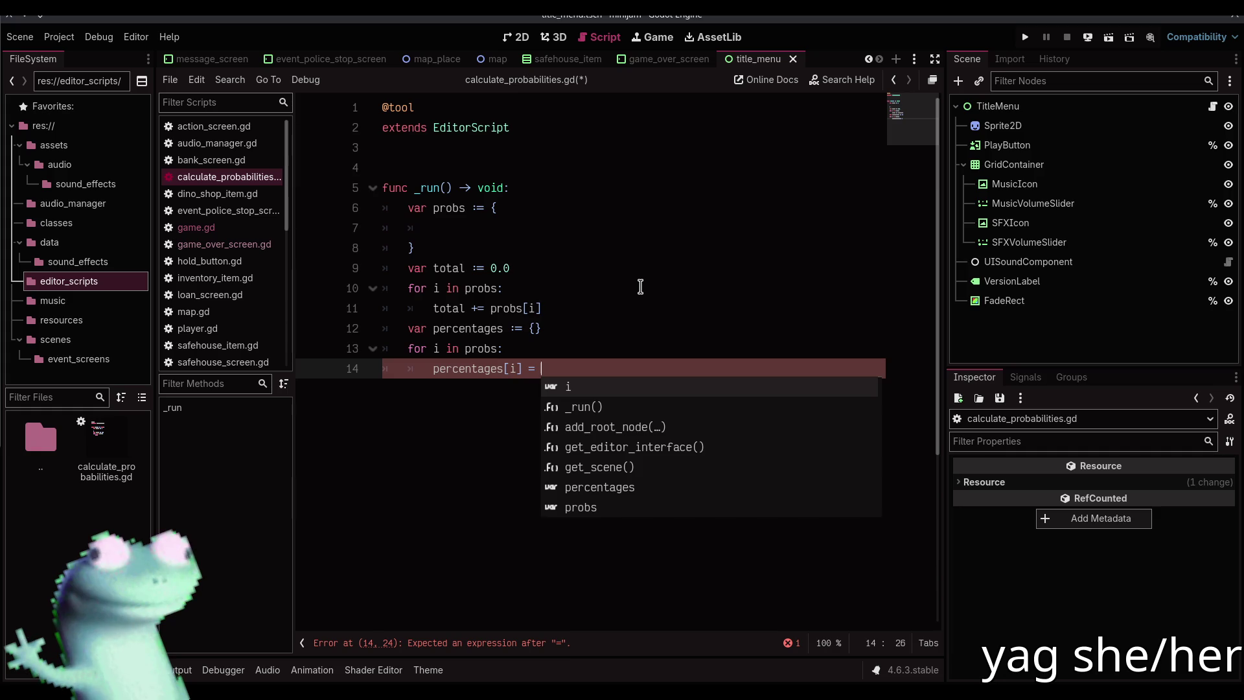
text(probs[i)
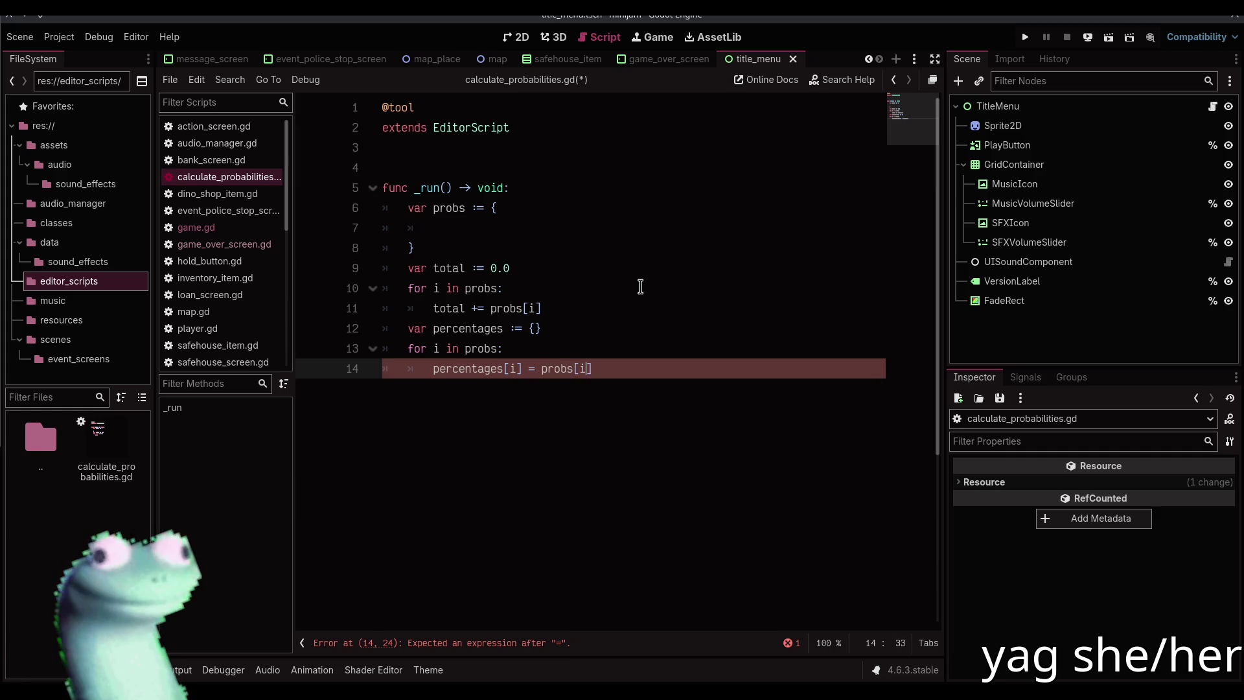
text(])
text( / total)
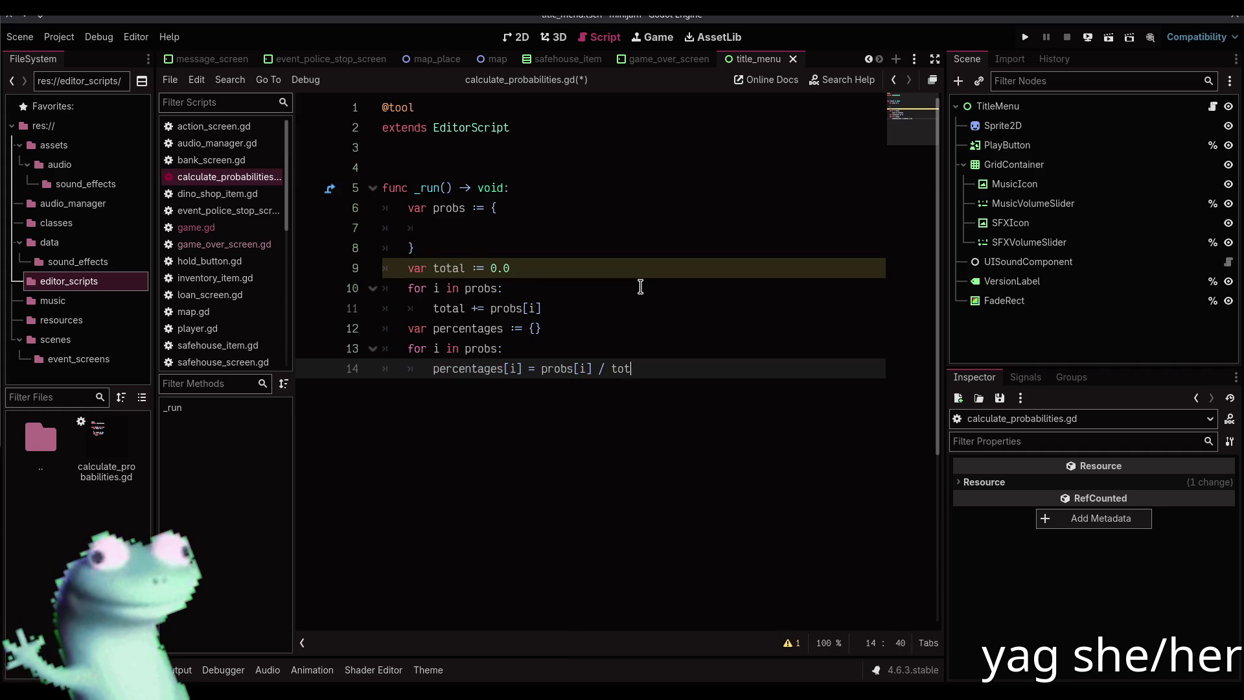
key(ctrl+Left)
key(ctrl+Left)
key(ctrl+Left)
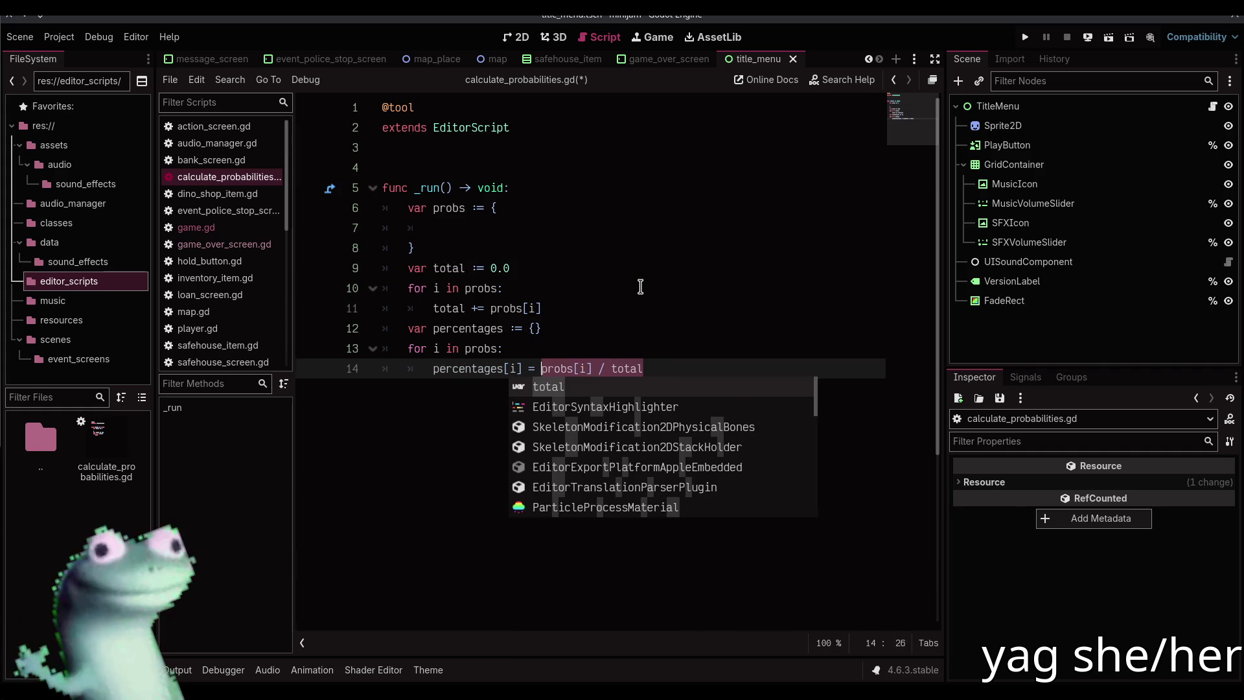
text(()
key(End)
text() * 100)
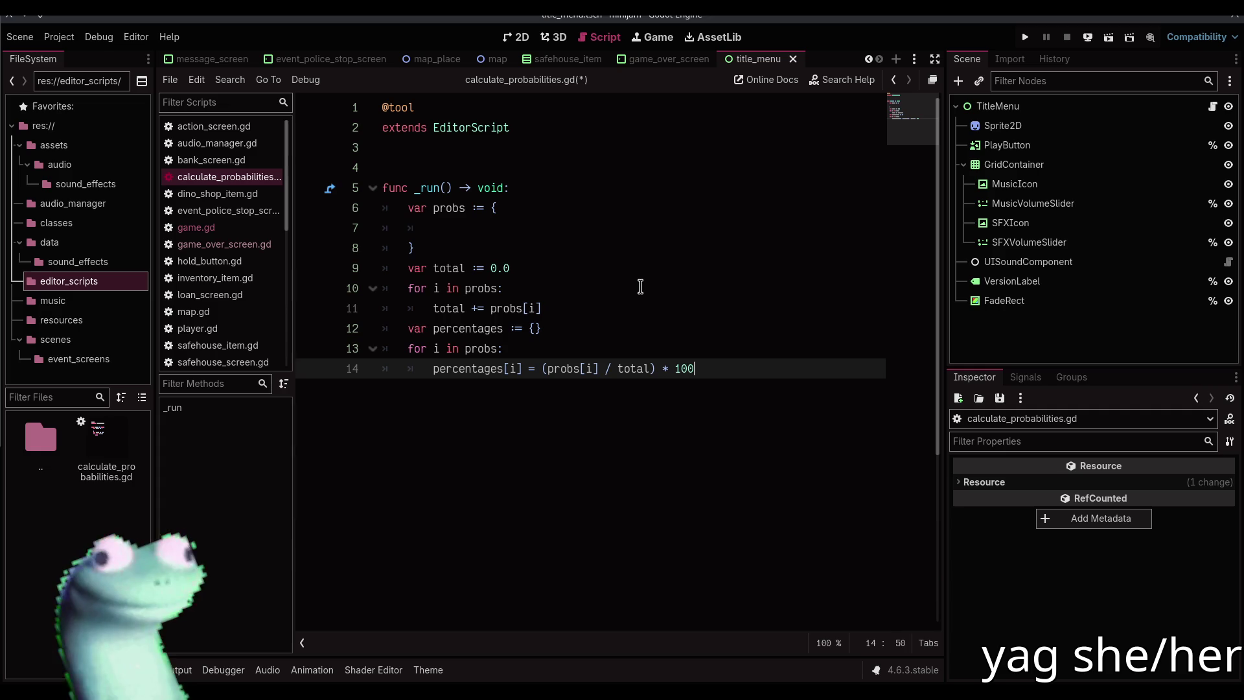
Rewrite the percentage as a "%.3f%%" string of ((probs[i] / total) * 100.0)
key(Return)
key(BackSpace)
key(Return)
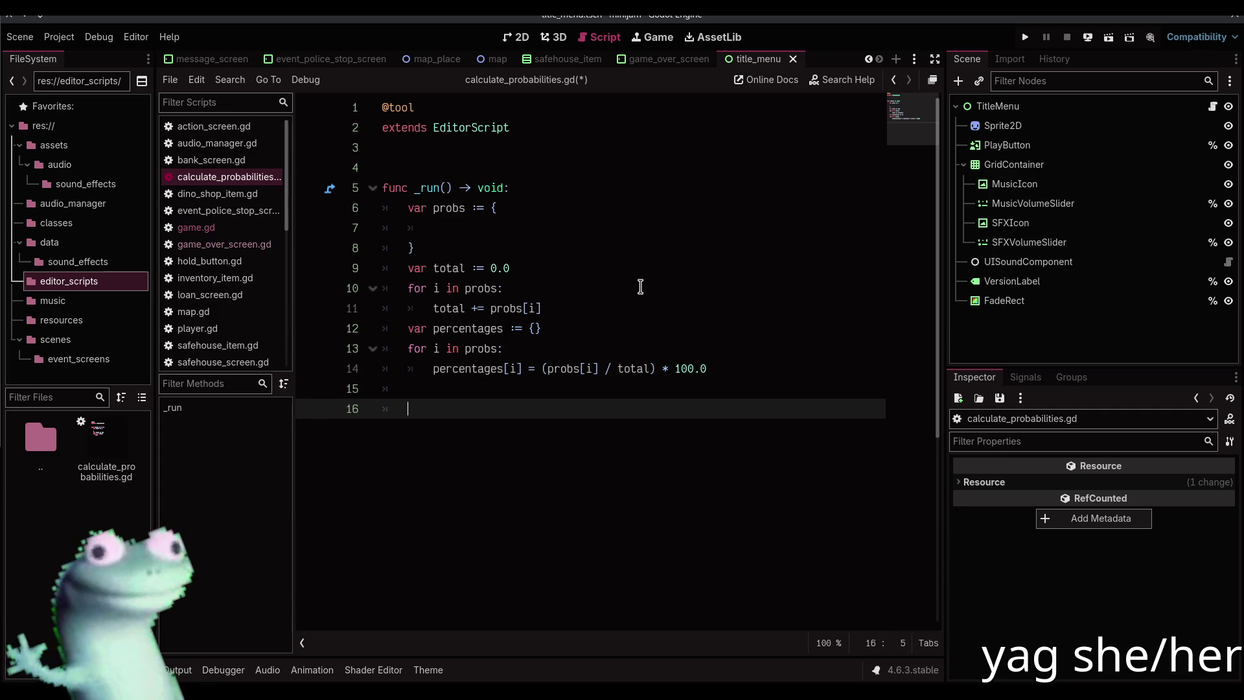
key(BackSpace)
key(BackSpace)
key(Up)
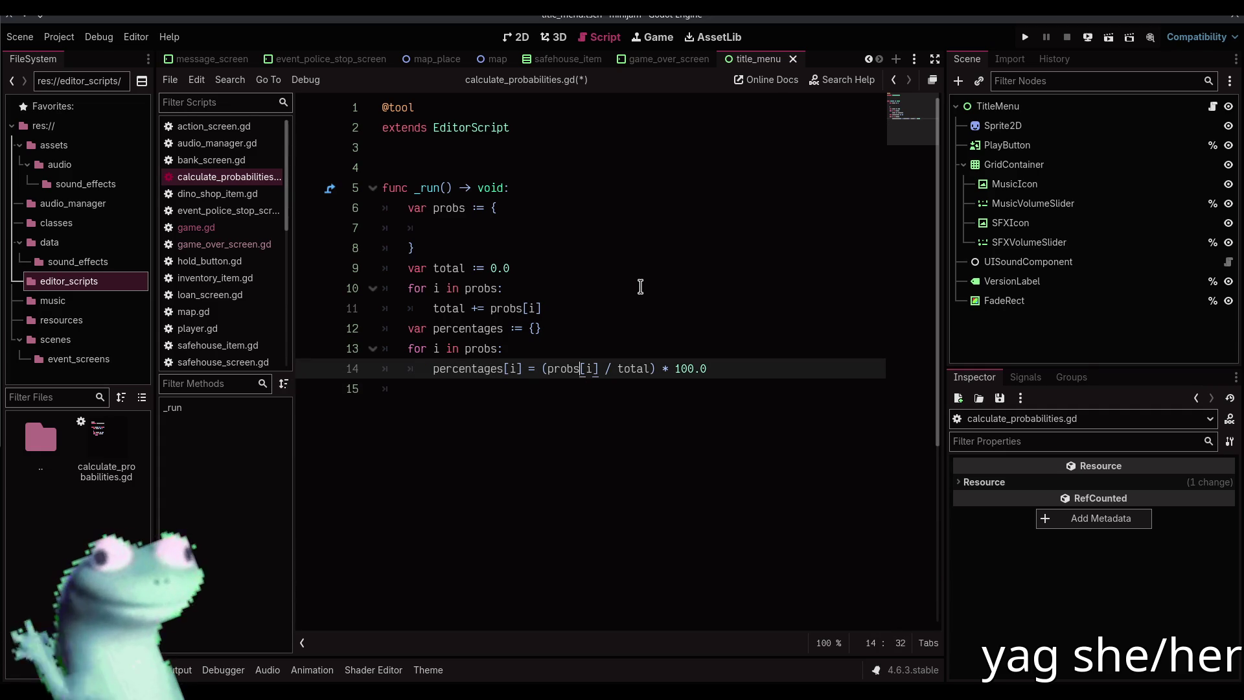
key(shift+End)
key(Delete)
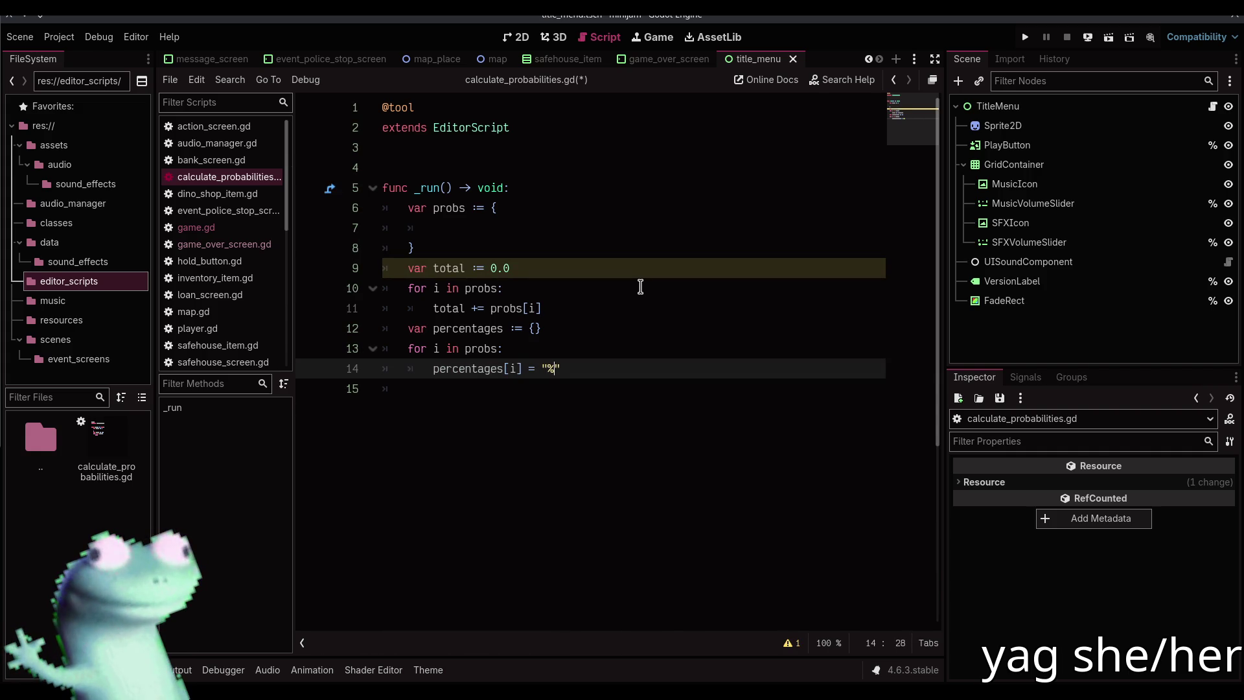
text(.3)
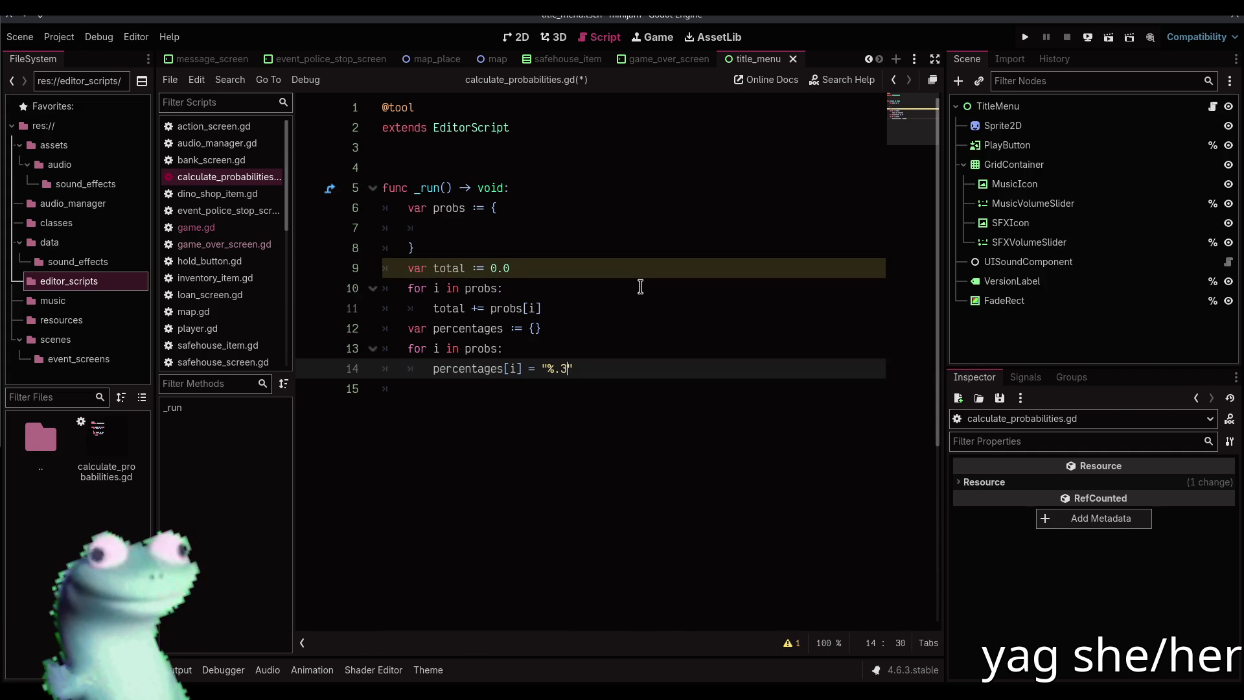
text(f)
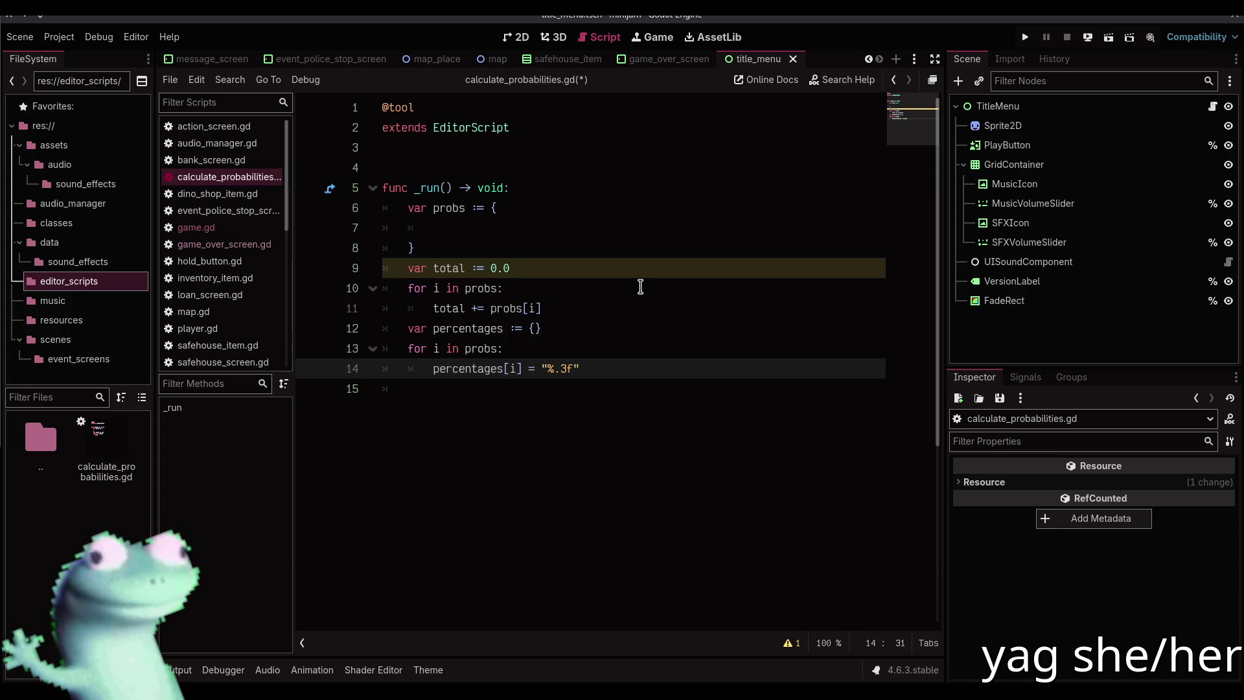
text(%%" % (probs[i] / total) * 100.0)
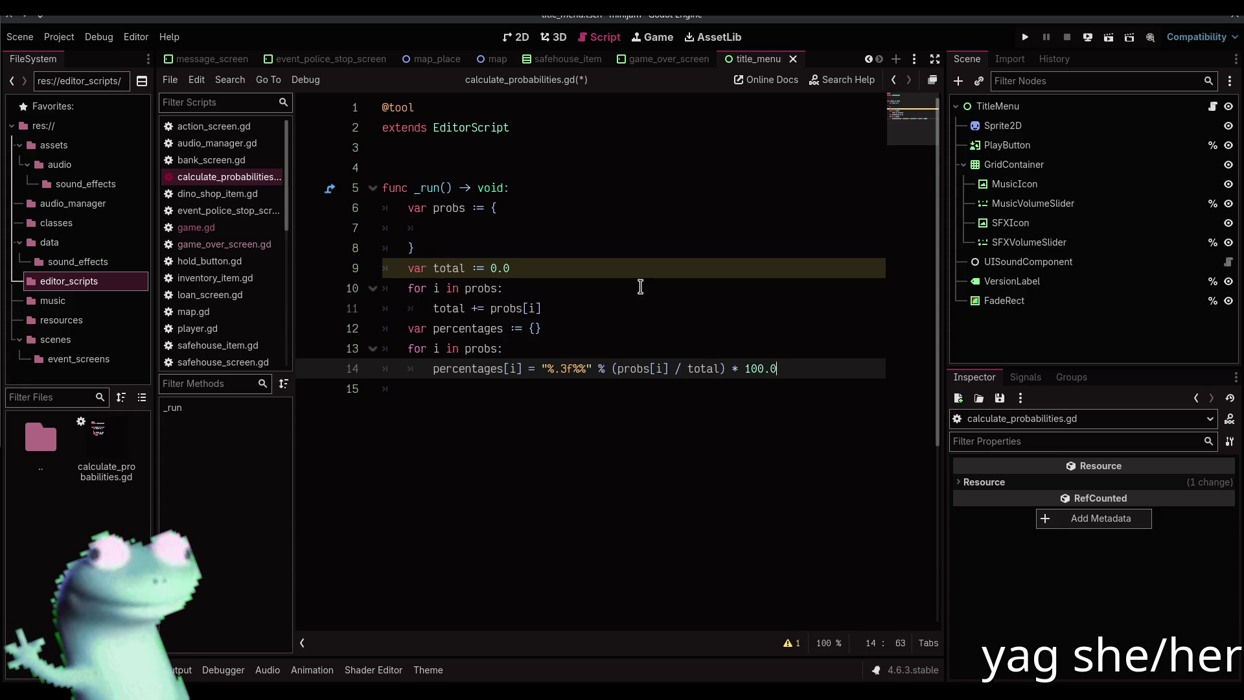
key(shift+Left)
key(shift+Left)
key(shift+Left)
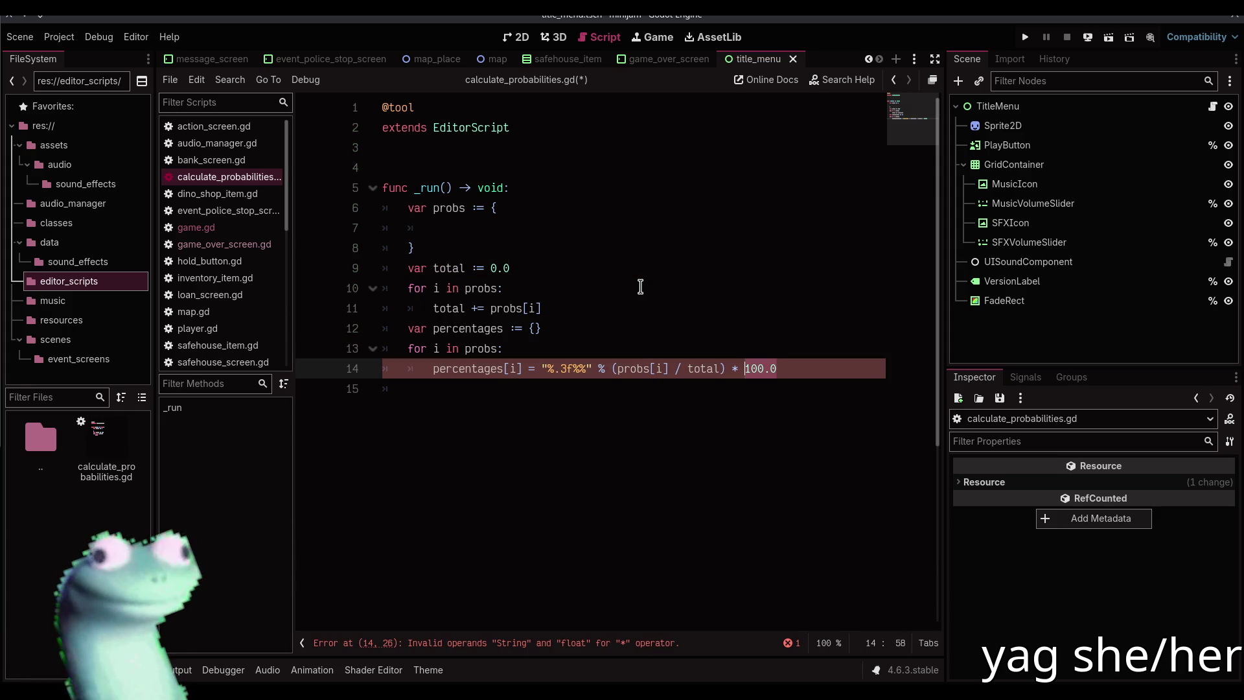
text(()
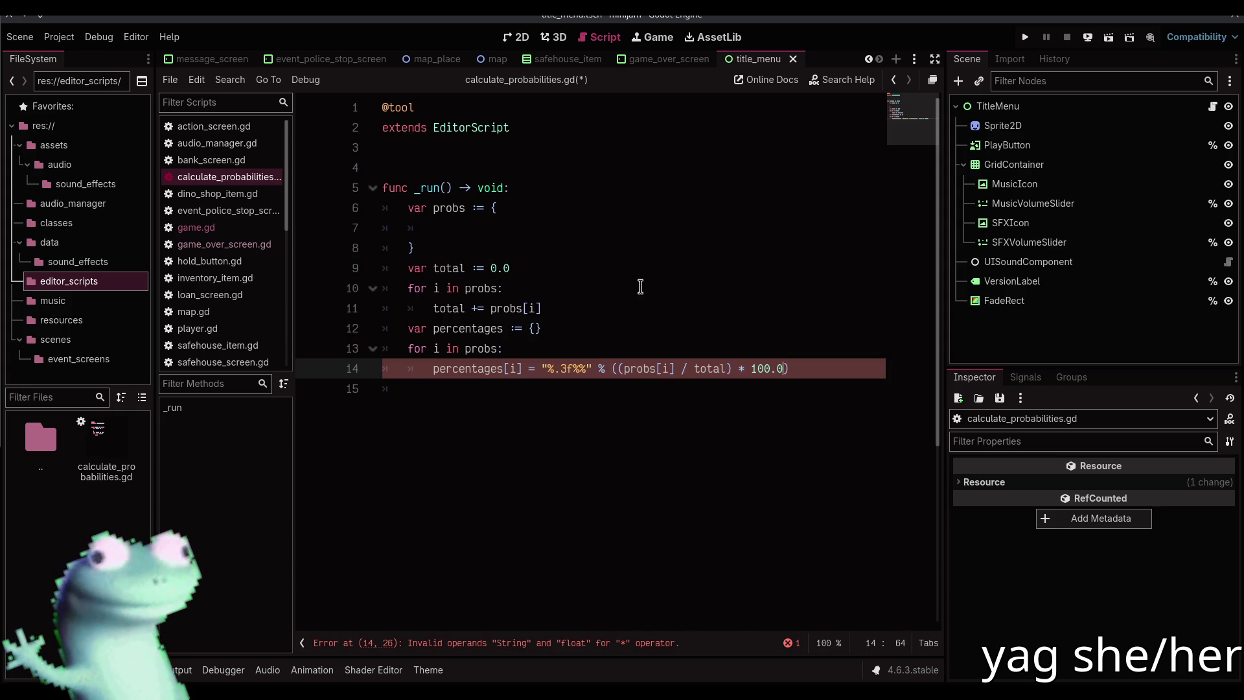
Add print(probs) below the loops and save the script
key(Return)
key(Return)
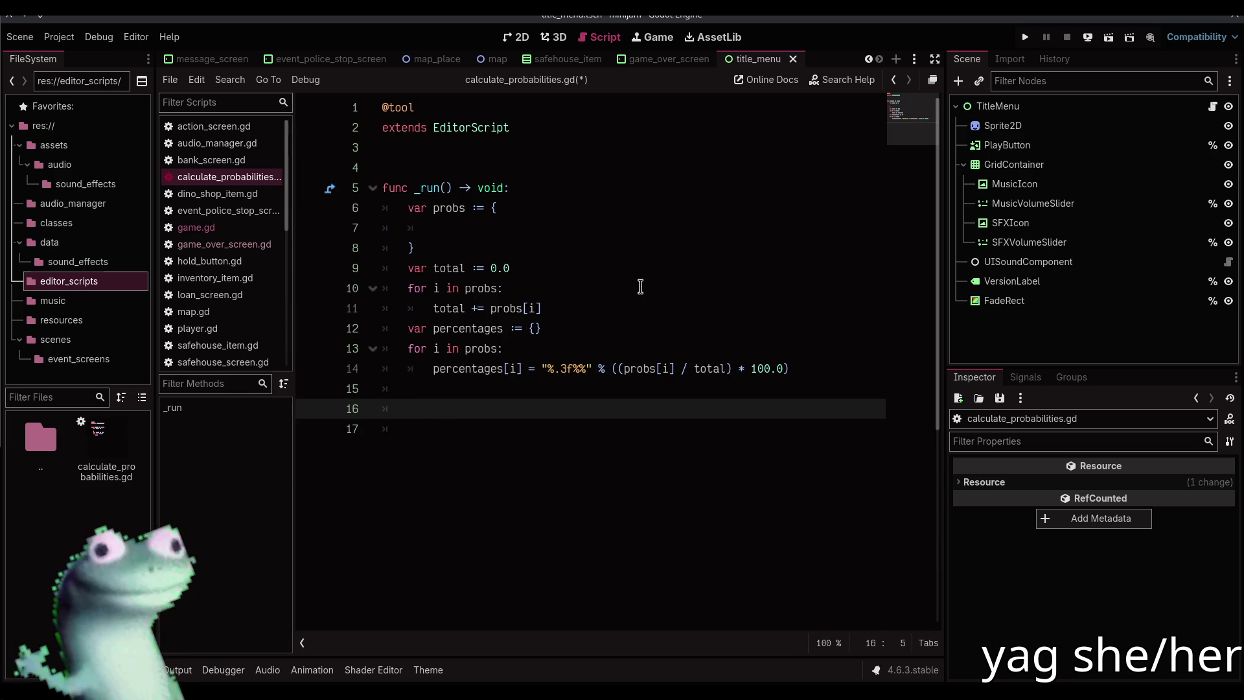
text(print(prob)
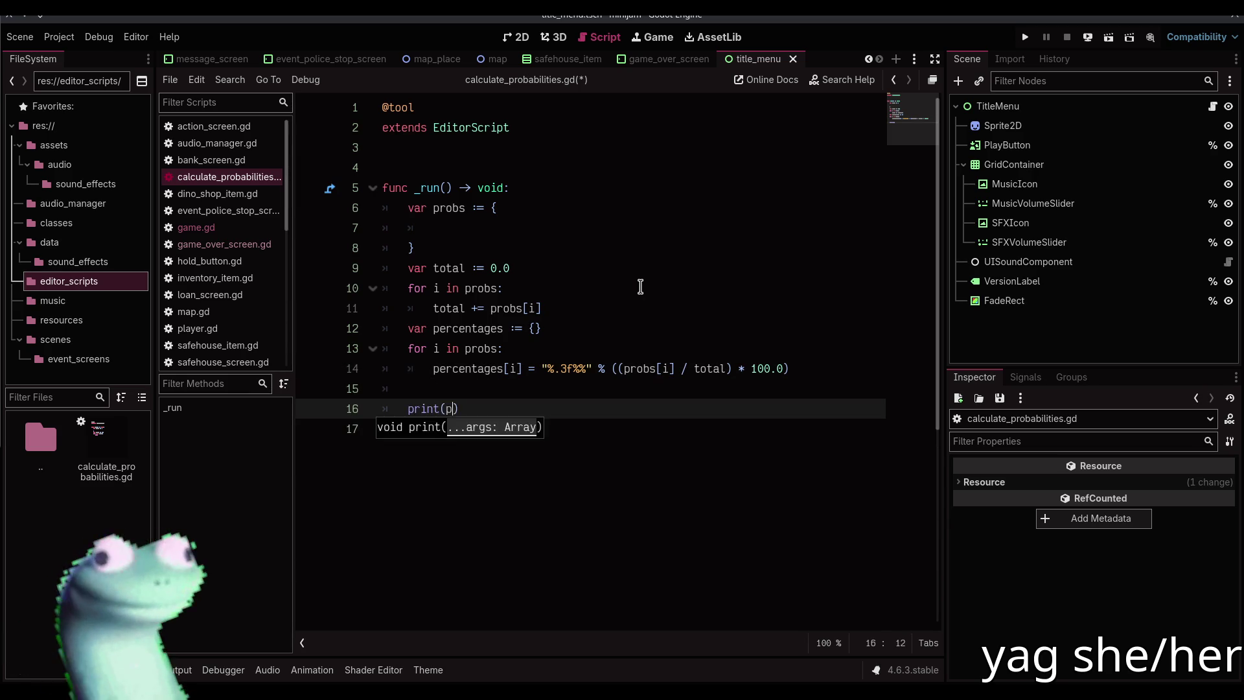
text(s)
key(ctrl+s)
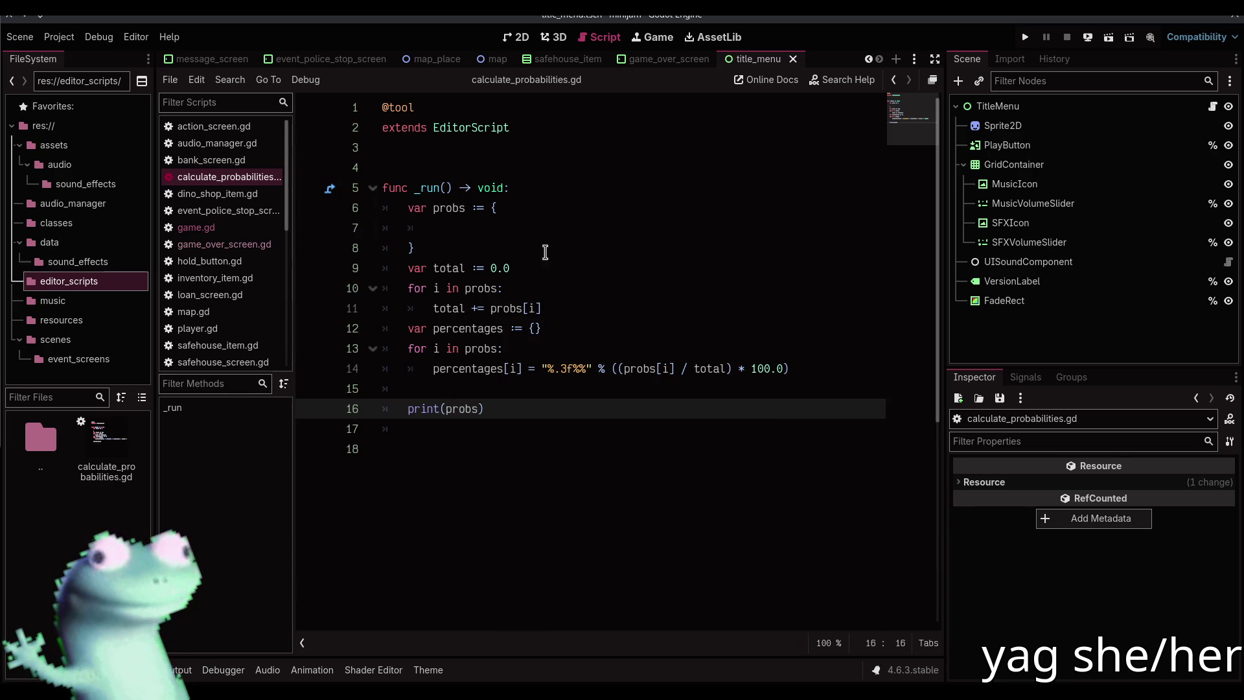
click(480, 240)
Save, then copy the nine event weight lines (78–86) from game.gd
key(ctrl+s)
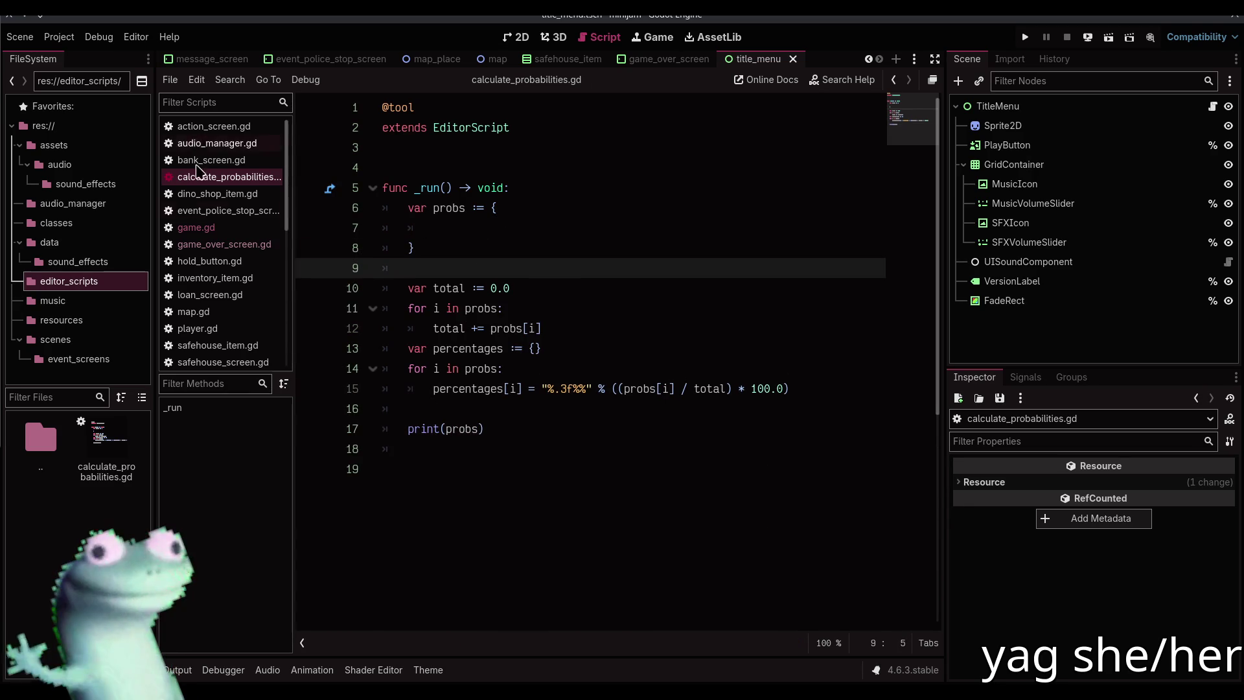
click(196, 227)
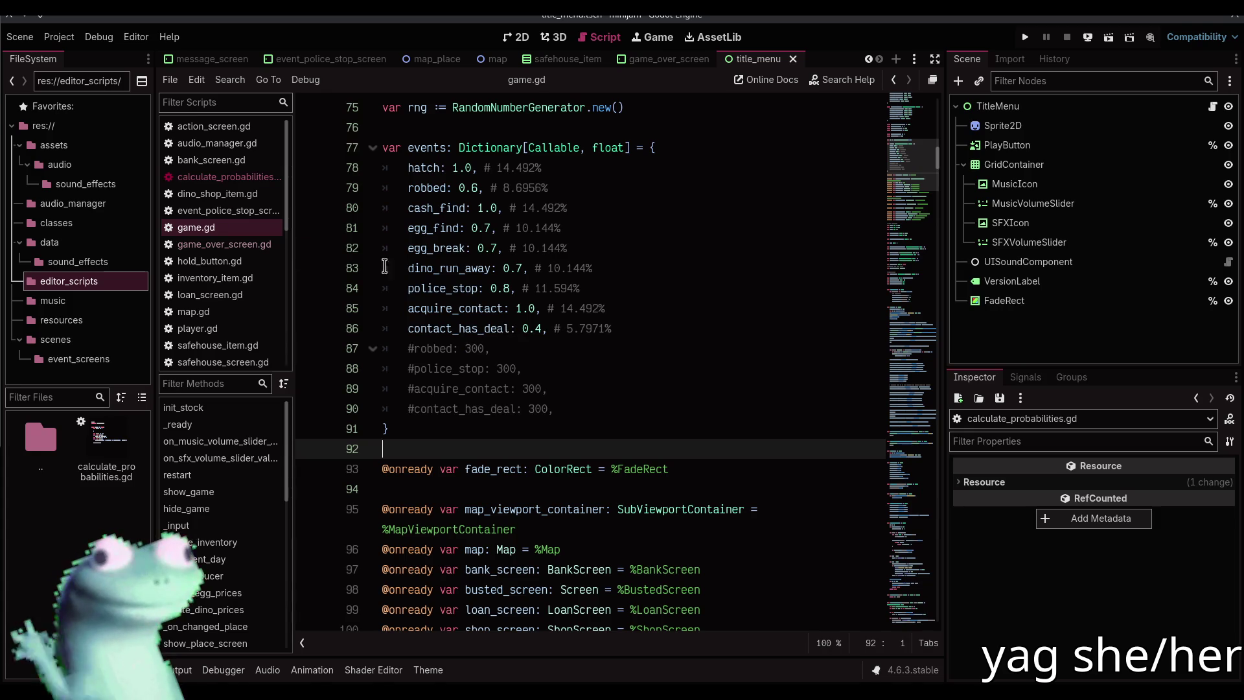
drag(390, 429, 361, 155)
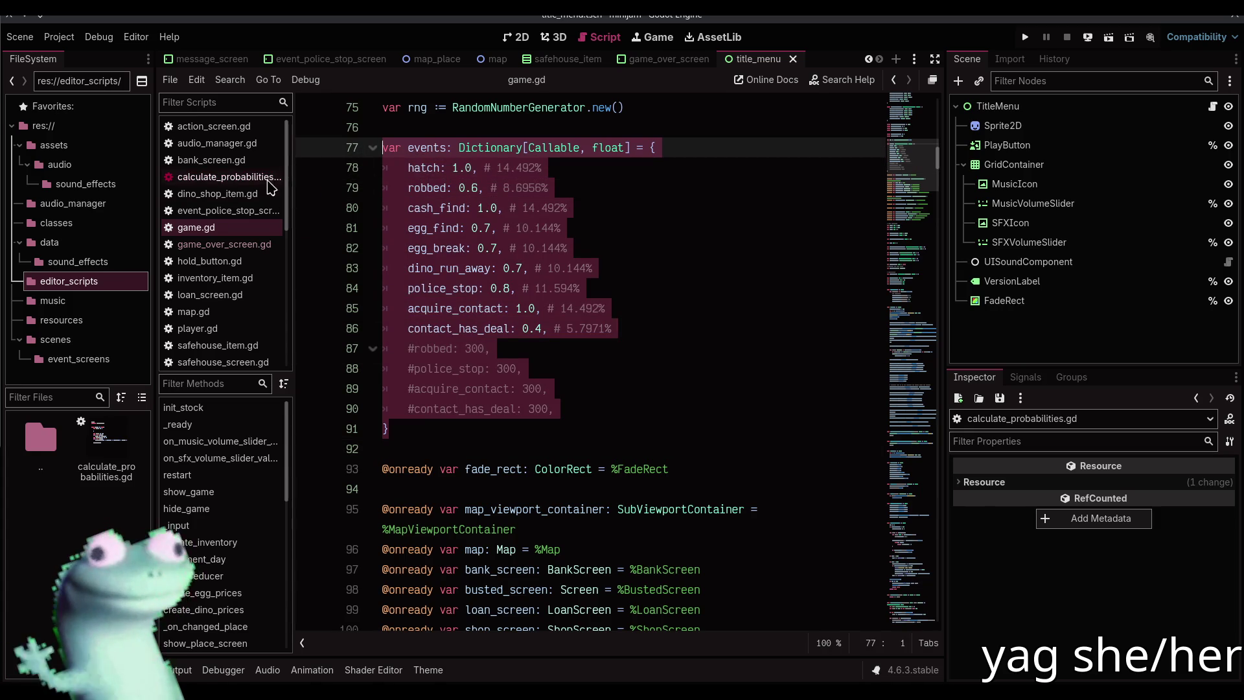
click(259, 177)
click(241, 227)
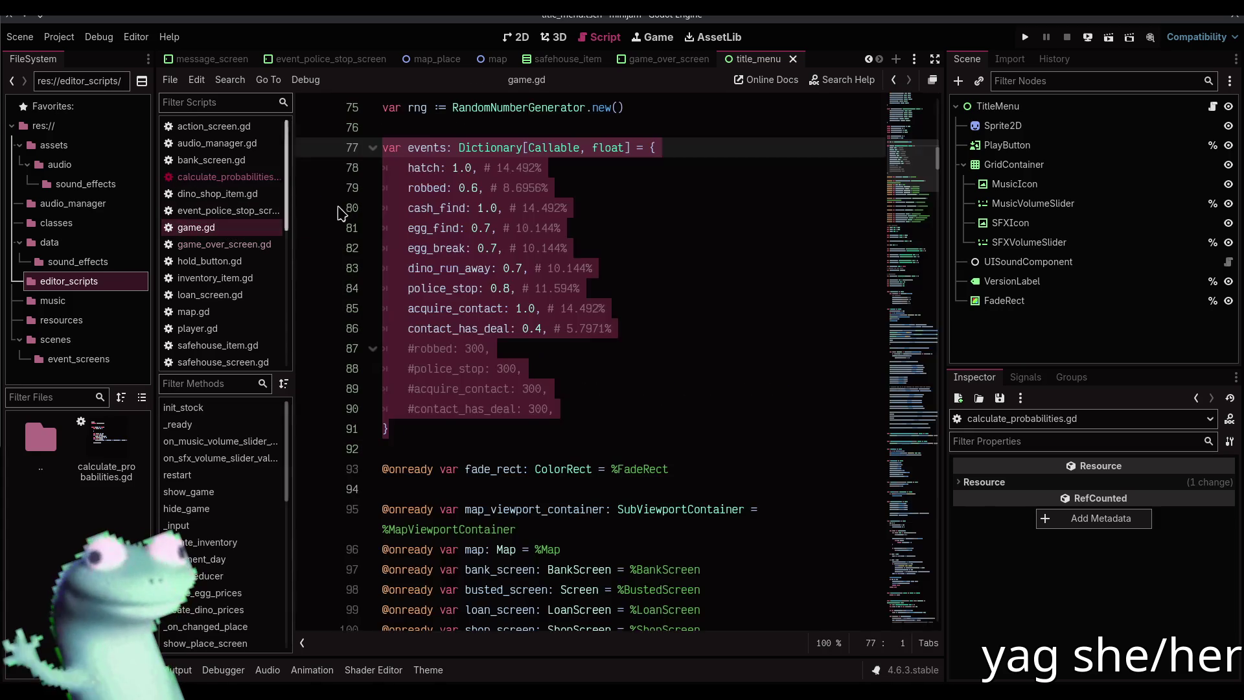
click(417, 168)
mouse_move(615, 329)
mouse_down()
mouse_move(389, 268)
mouse_move(388, 180)
mouse_up()
key(ctrl+c)
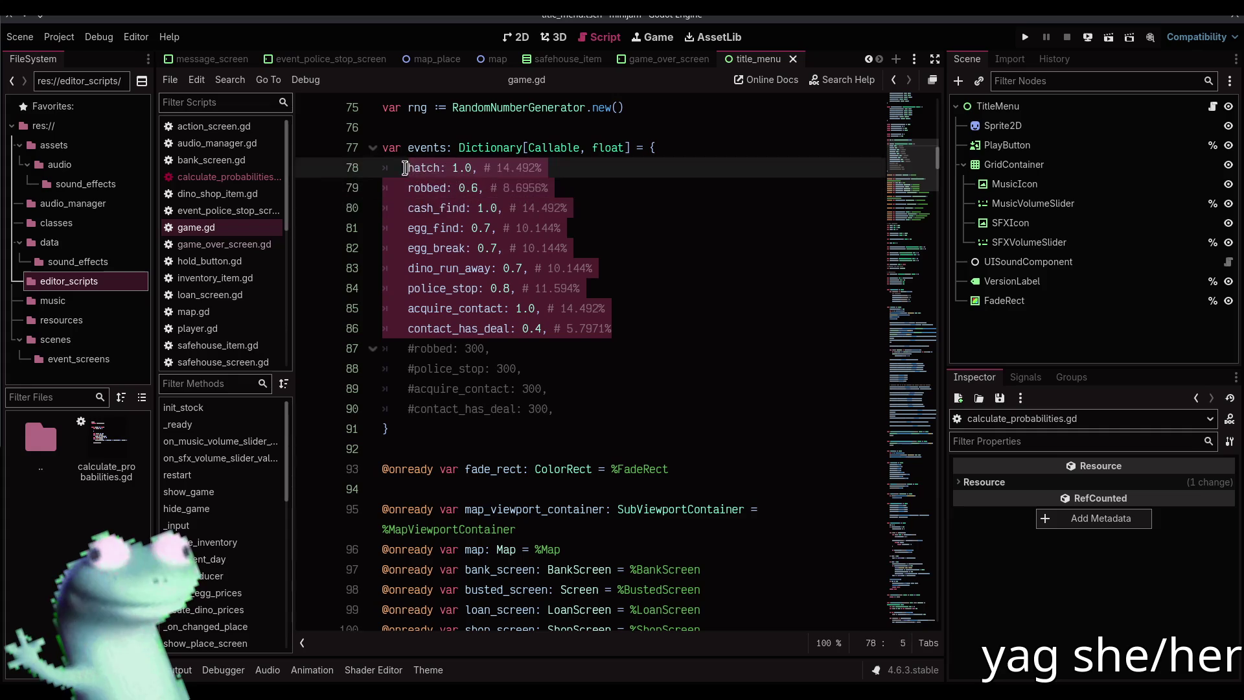
Paste the event weights into the probs dictionary and indent them one level
click(226, 177)
click(467, 224)
key(ctrl+v)
drag(385, 228, 642, 389)
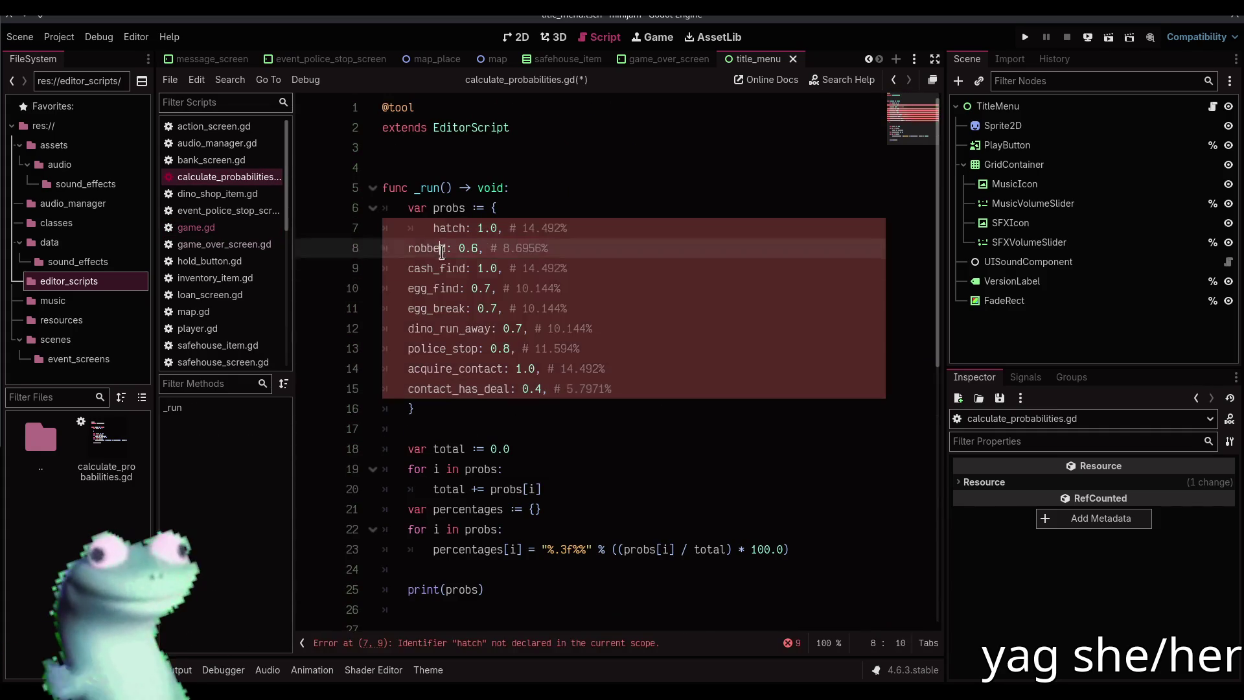
key(Tab)
Wrap every event key name in quotes using multiple carets, then save
click(465, 224)
key(Home)
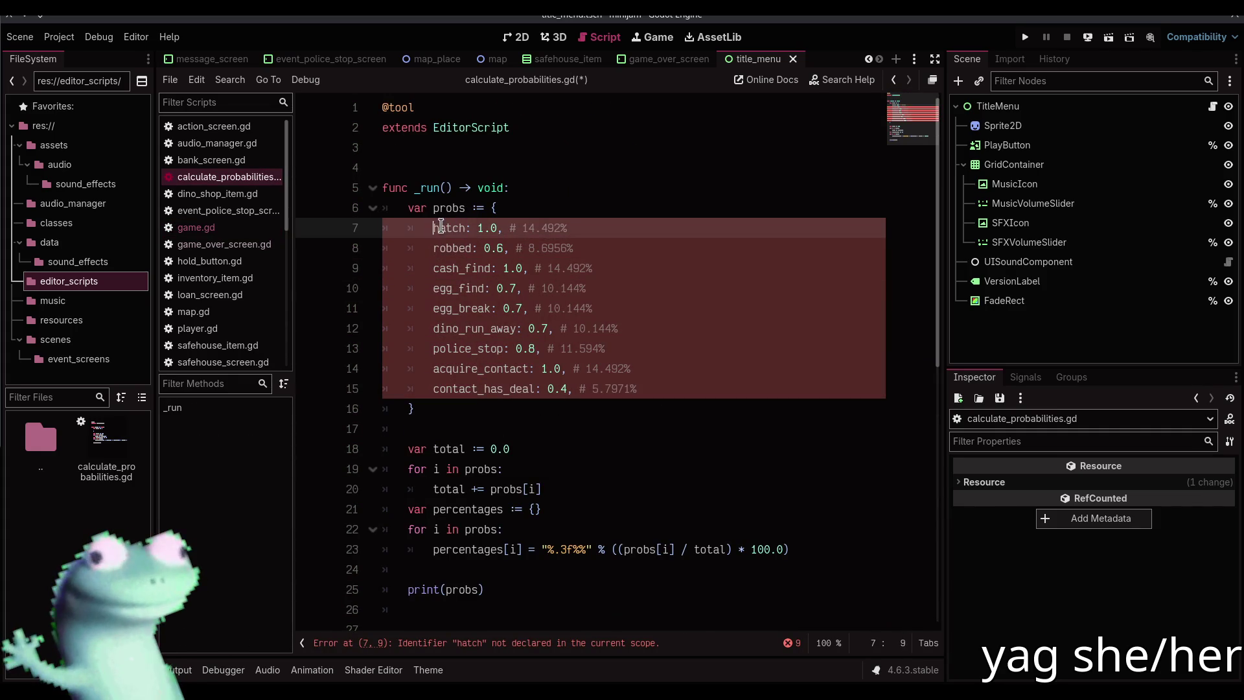
key(shift+alt+Down)
key(shift+alt+Down)
key(shift+alt+Down)
key(shift+alt+Down)
key(shift+alt+Down)
key(shift+alt+Down)
key(ctrl+Right)
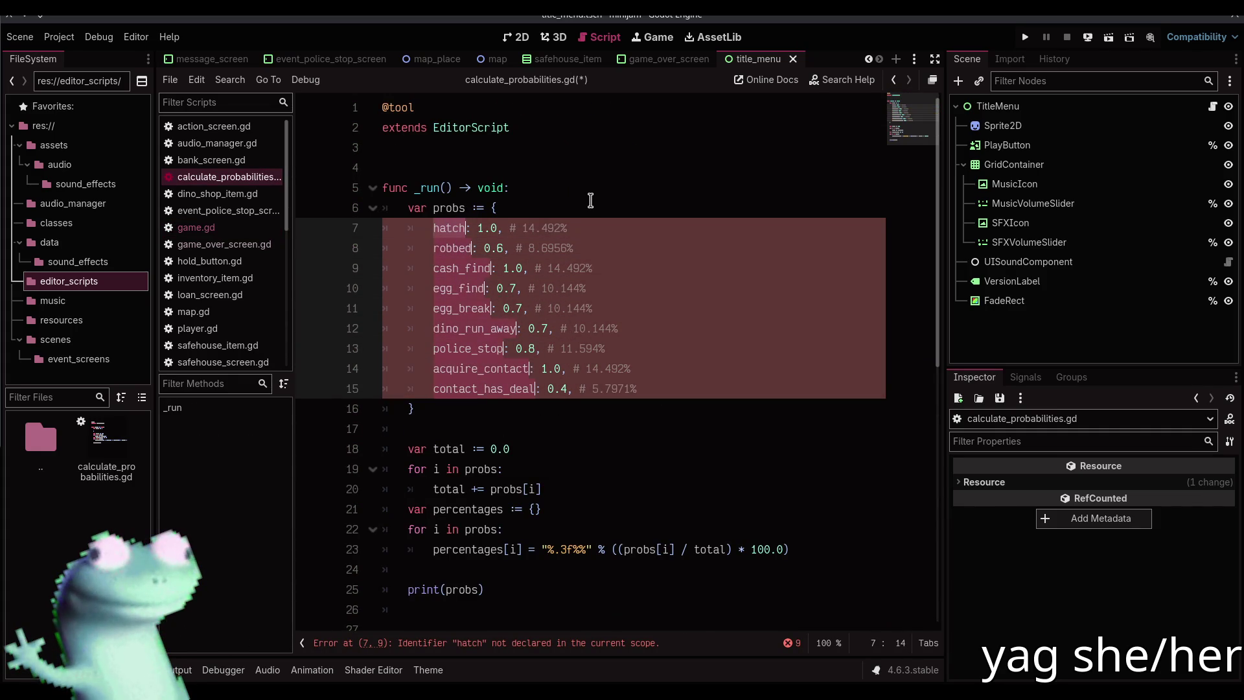
text(")
click(593, 204)
key(ctrl+s)
Run the EditorScript with Ctrl+Shift+X and read the printed shares, e.g. hatch 14.492%
scroll(583, 502, down, 2)
key(ctrl+shift+x)
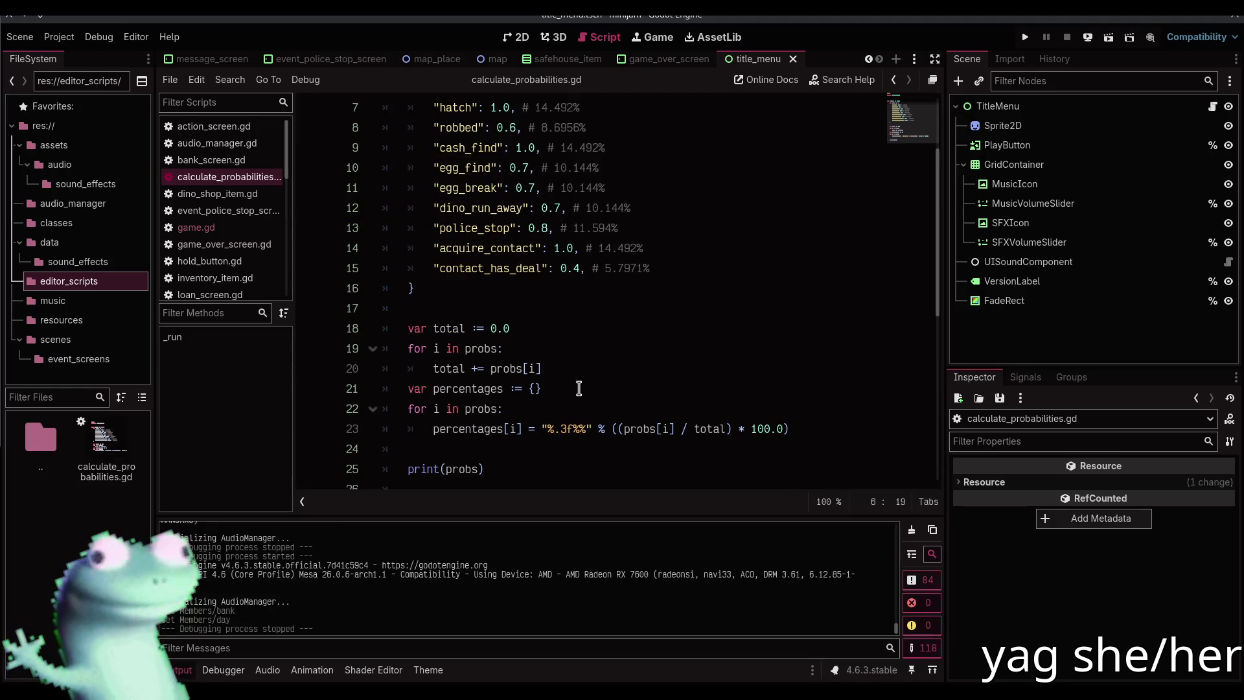
click(575, 408)
key(ctrl+shift+x)
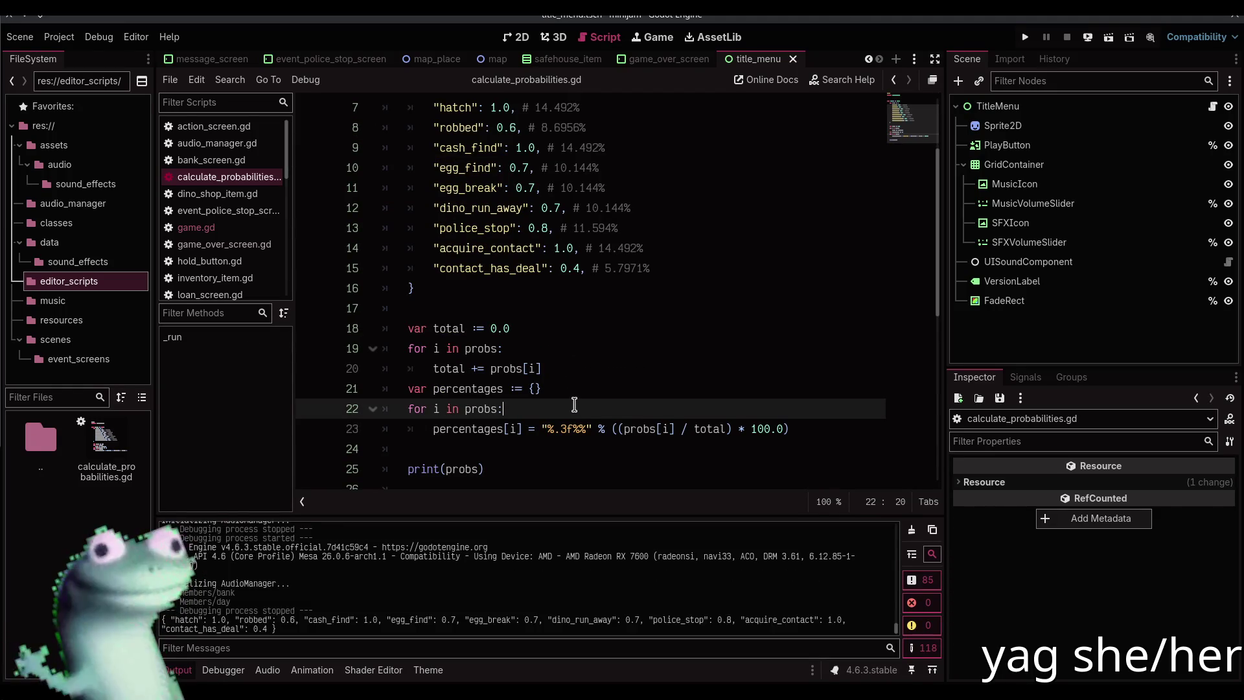
scroll(571, 367, up, 2)
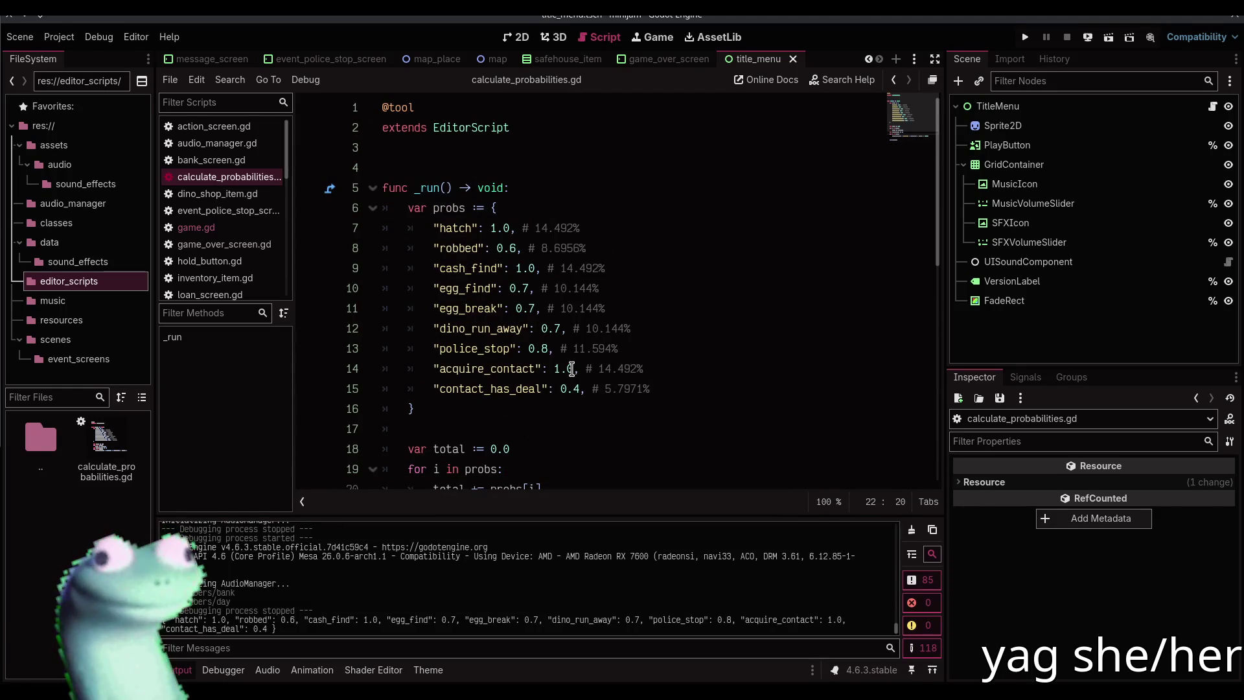
scroll(572, 368, down, 3)
click(575, 364)
key(ctrl+shift+x)
scroll(537, 423, up, 2)
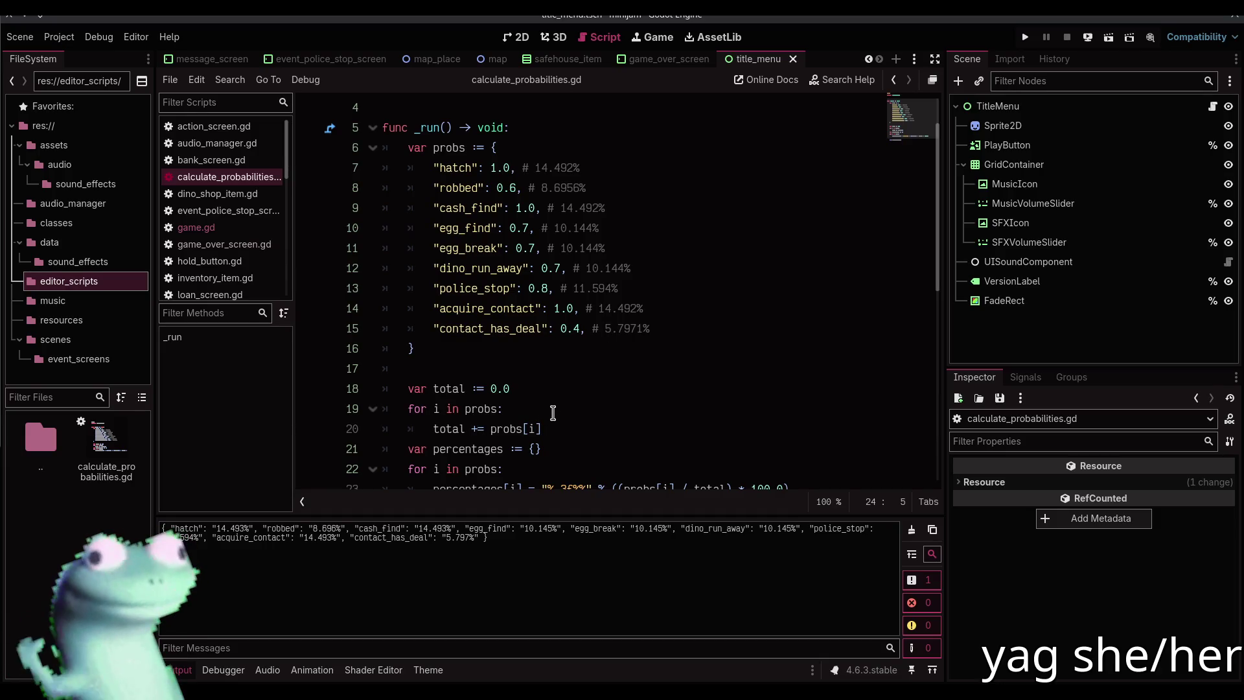
scroll(552, 412, down, 1)
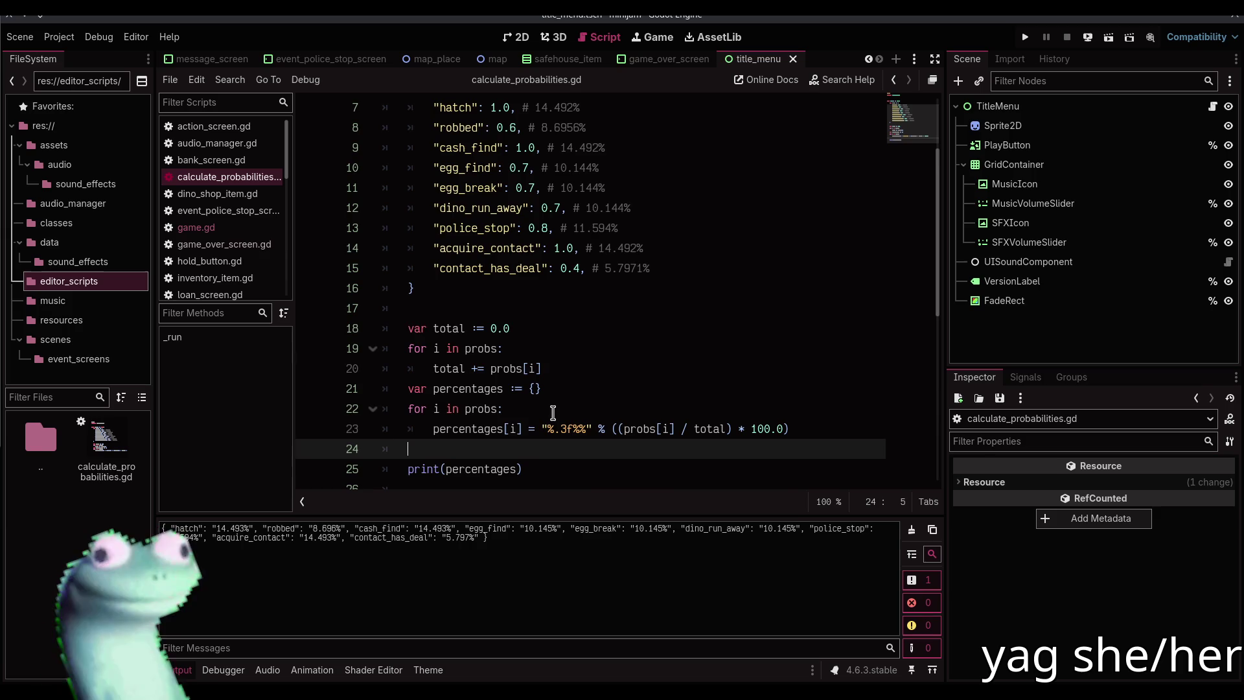
scroll(552, 412, up, 1)
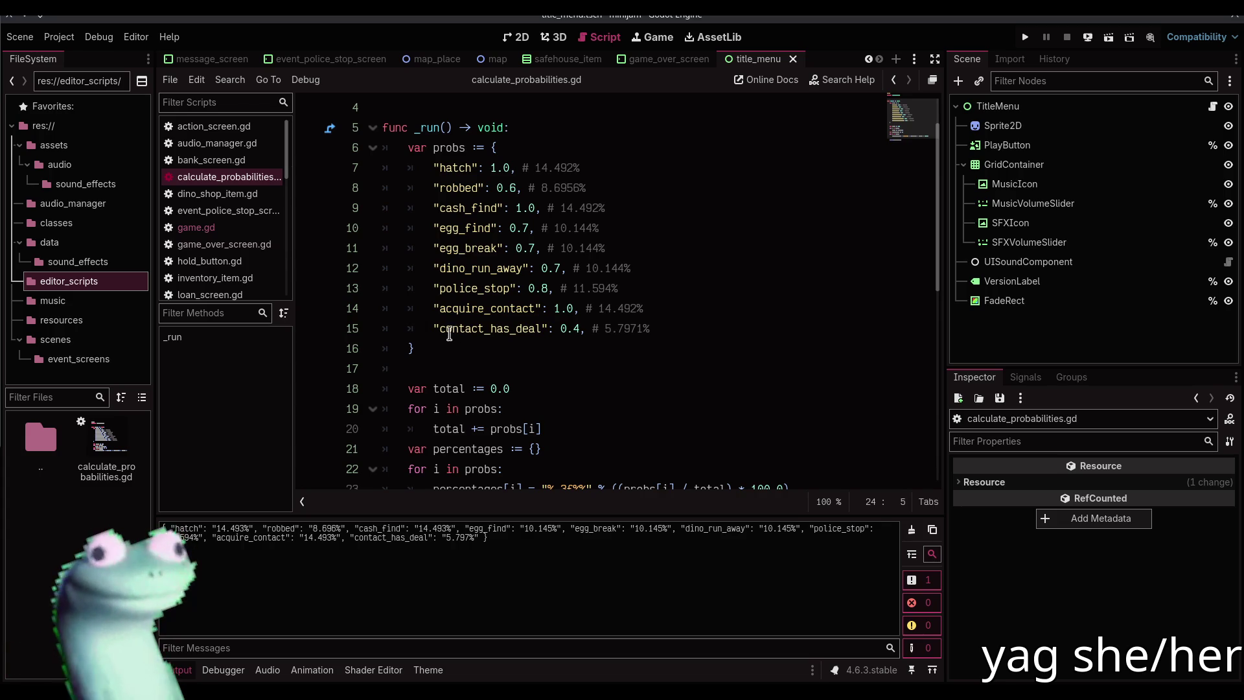
Hide the Output panel and find the egg rarity entries in game.gd's Deal._init
click(178, 669)
click(209, 228)
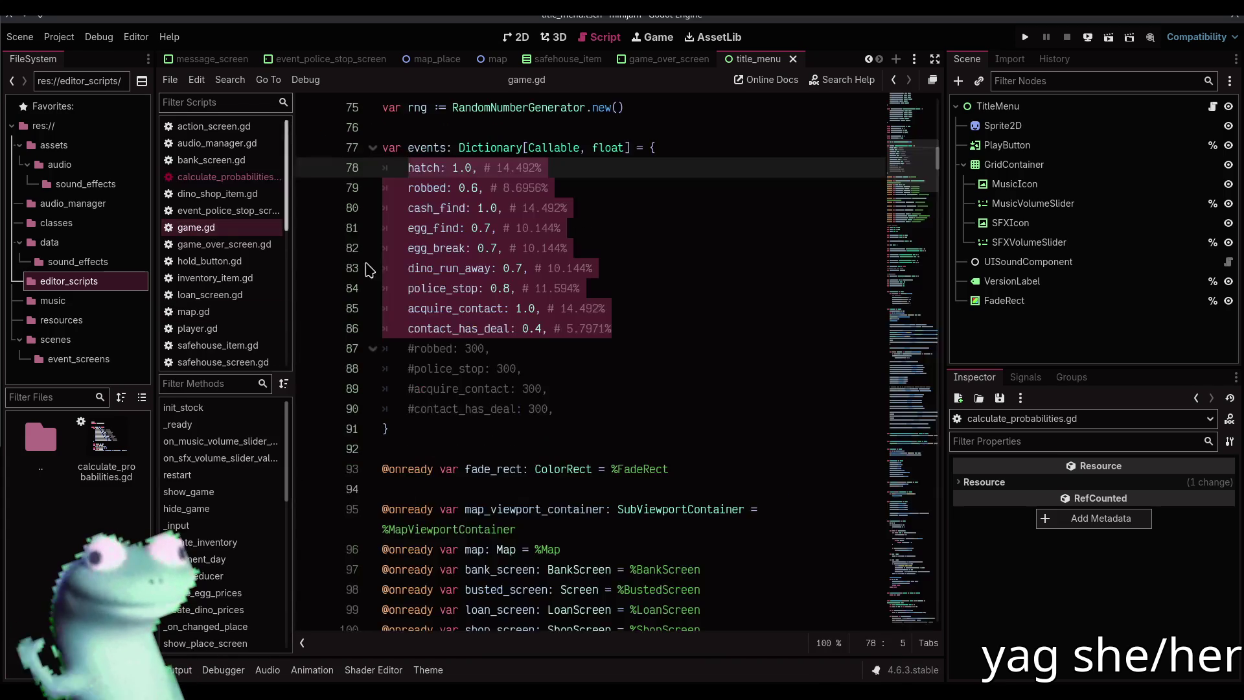
scroll(200, 583, down, 10)
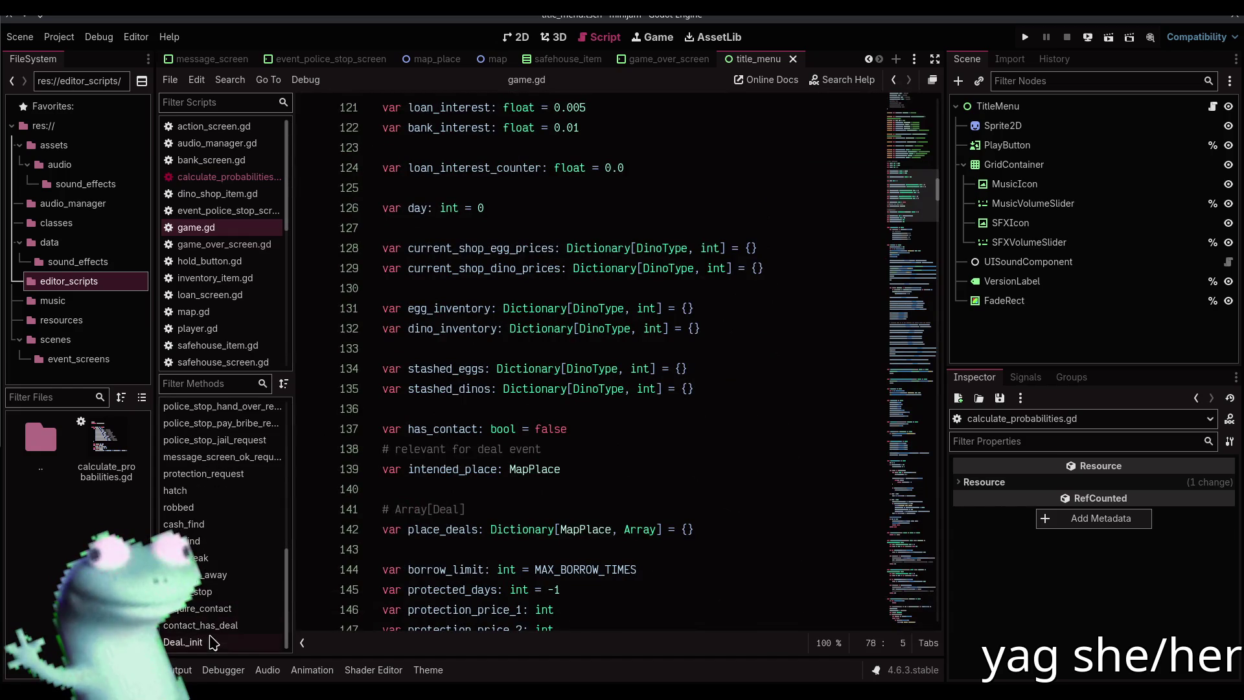
click(211, 642)
scroll(572, 412, up, 20)
scroll(572, 412, up, 20)
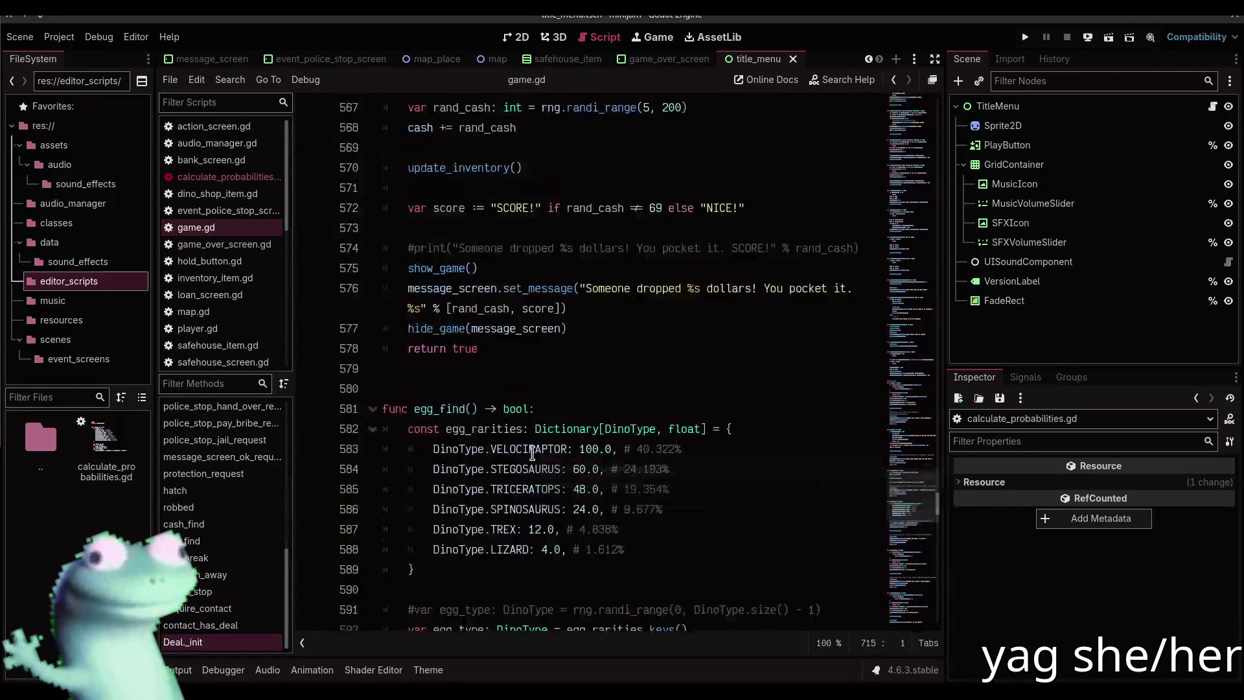
scroll(532, 451, down, 2)
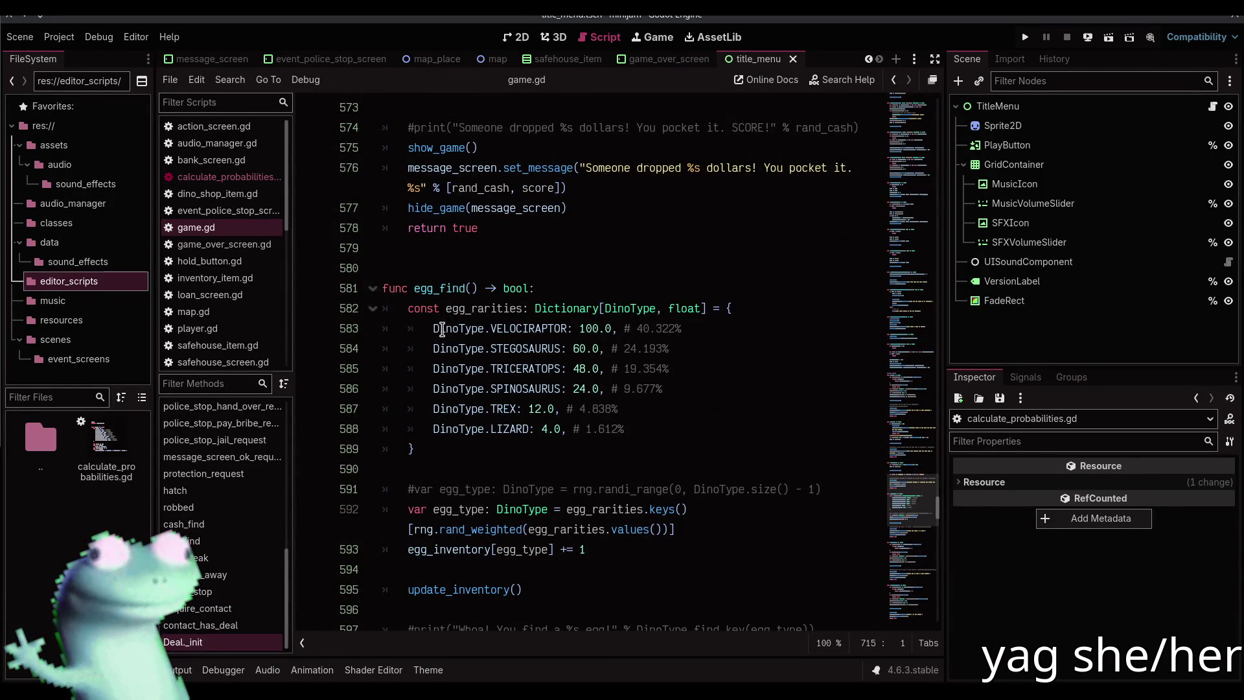
Copy the six dinosaur names and weights, VELOCIRAPTOR through LIZARD, with multiple carets
double_click(494, 328)
alt+double_click(499, 348)
key(Left)
key(shift+alt+Down)
key(shift+alt+Down)
key(shift+alt+Down)
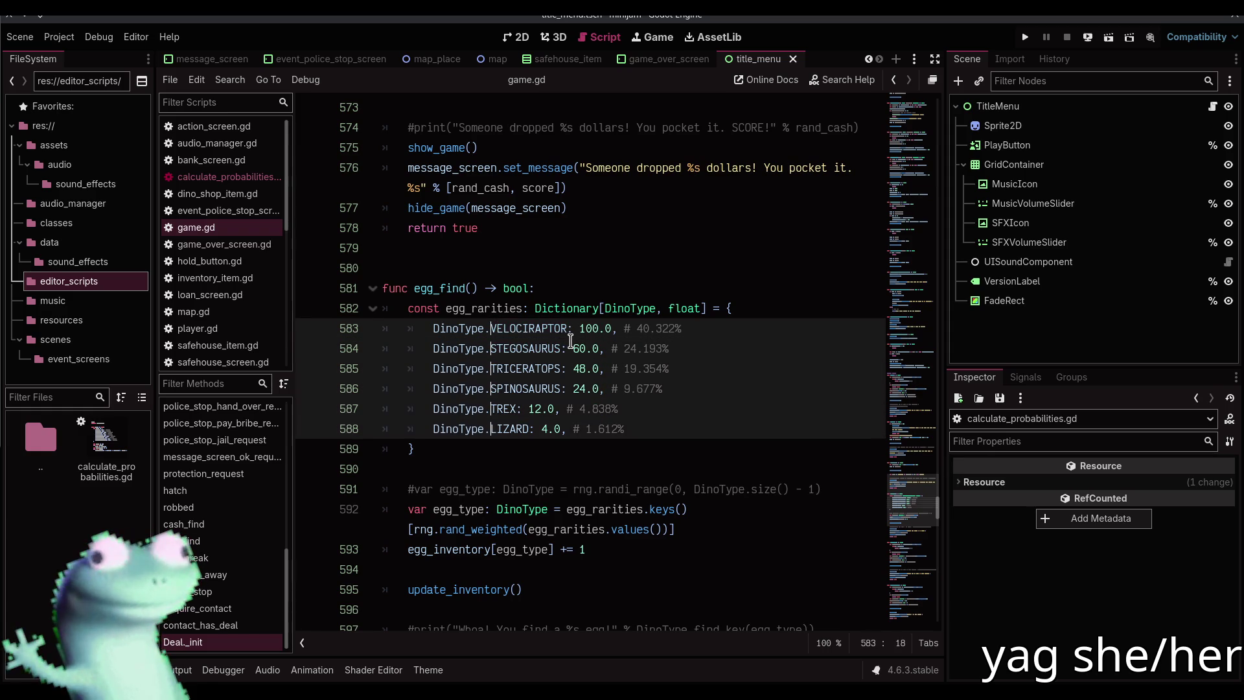
key(shift+End)
key(shift+Left)
key(shift+Left)
key(shift+Left)
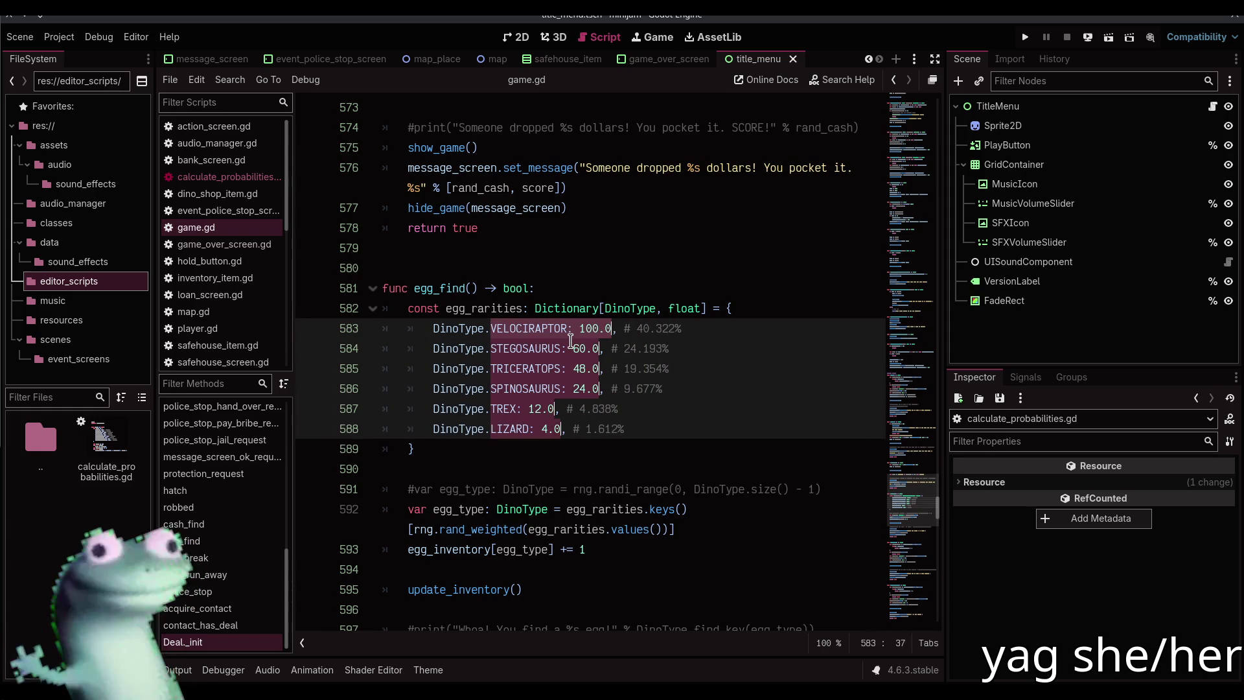
Duplicate the probs dictionary below itself in calculate_probabilities.gd and select the copy's entries
click(226, 177)
drag(502, 348, 445, 147)
key(ctrl+shift+d)
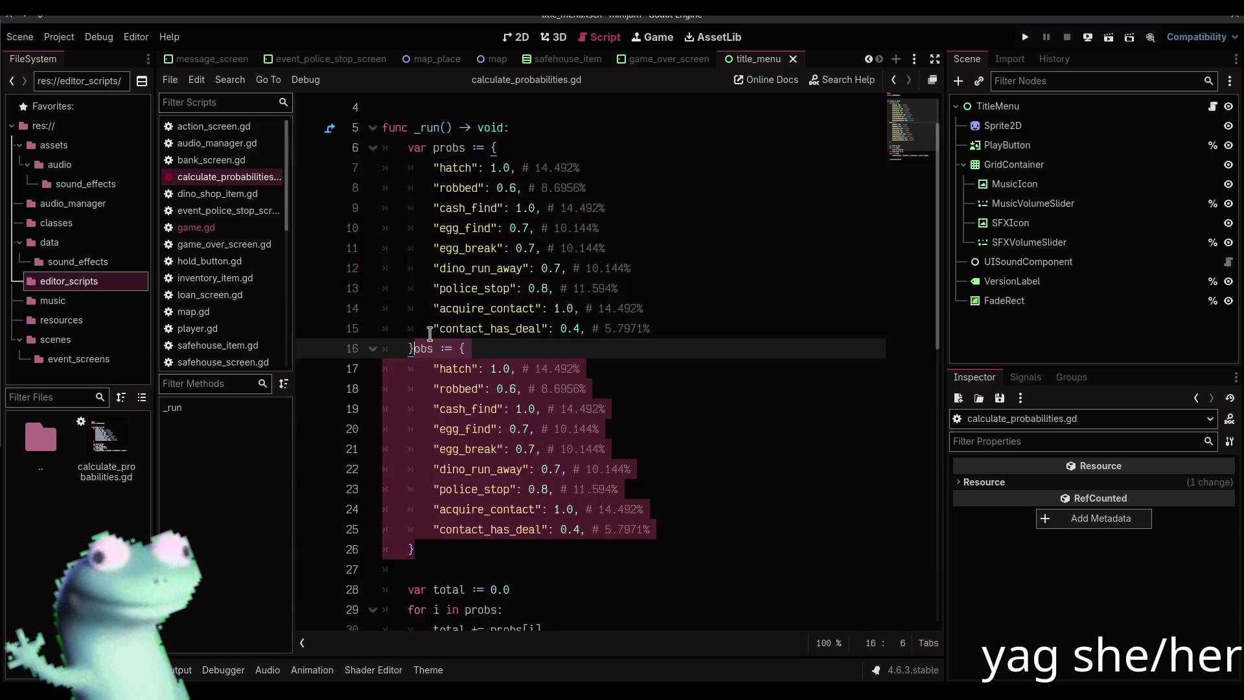
key(ctrl+z)
click(418, 349)
shift+click(518, 127)
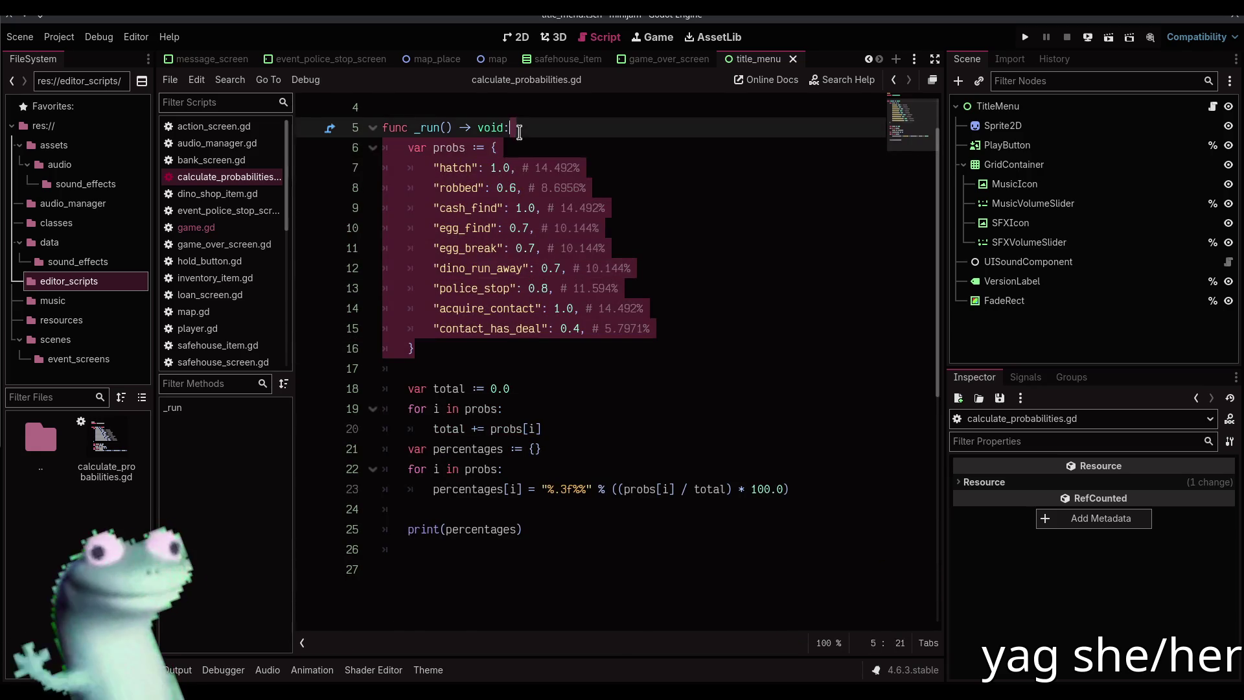
key(ctrl+shift+d)
click(465, 388)
drag(433, 388, 700, 550)
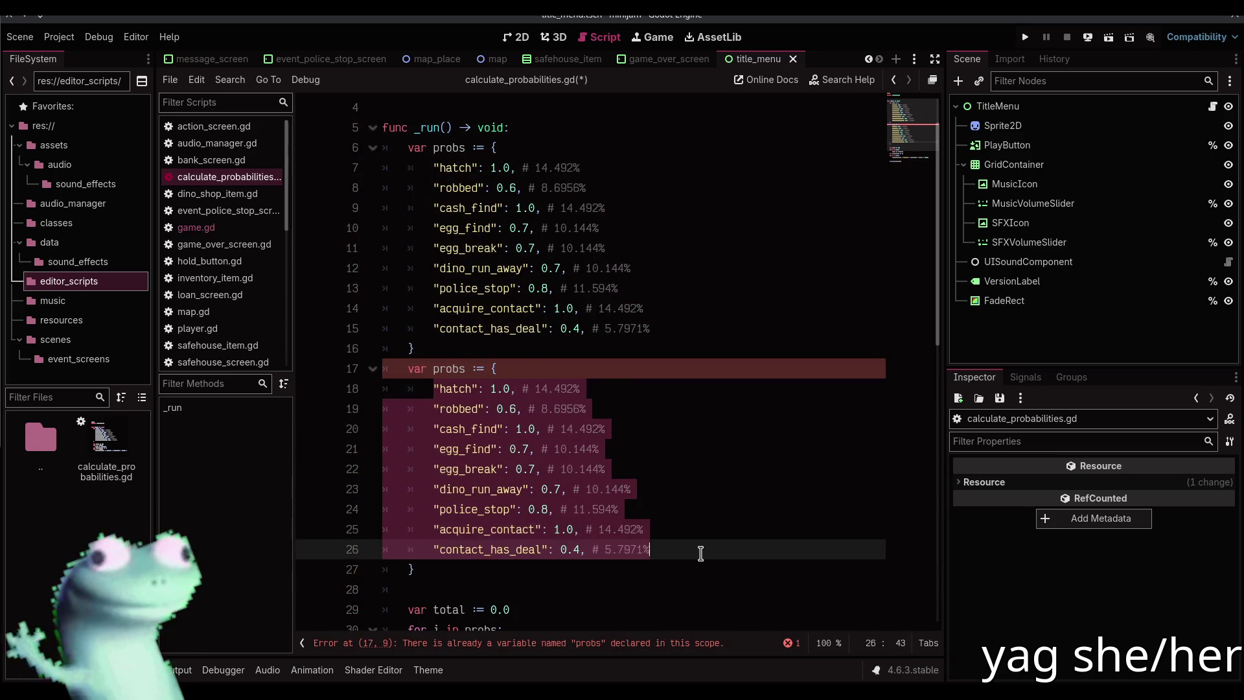
Paste the dinosaur weights into probs, indent them, and add quoted names and trailing commas
key(ctrl+v)
drag(418, 489, 465, 408)
key(Tab)
key(Tab)
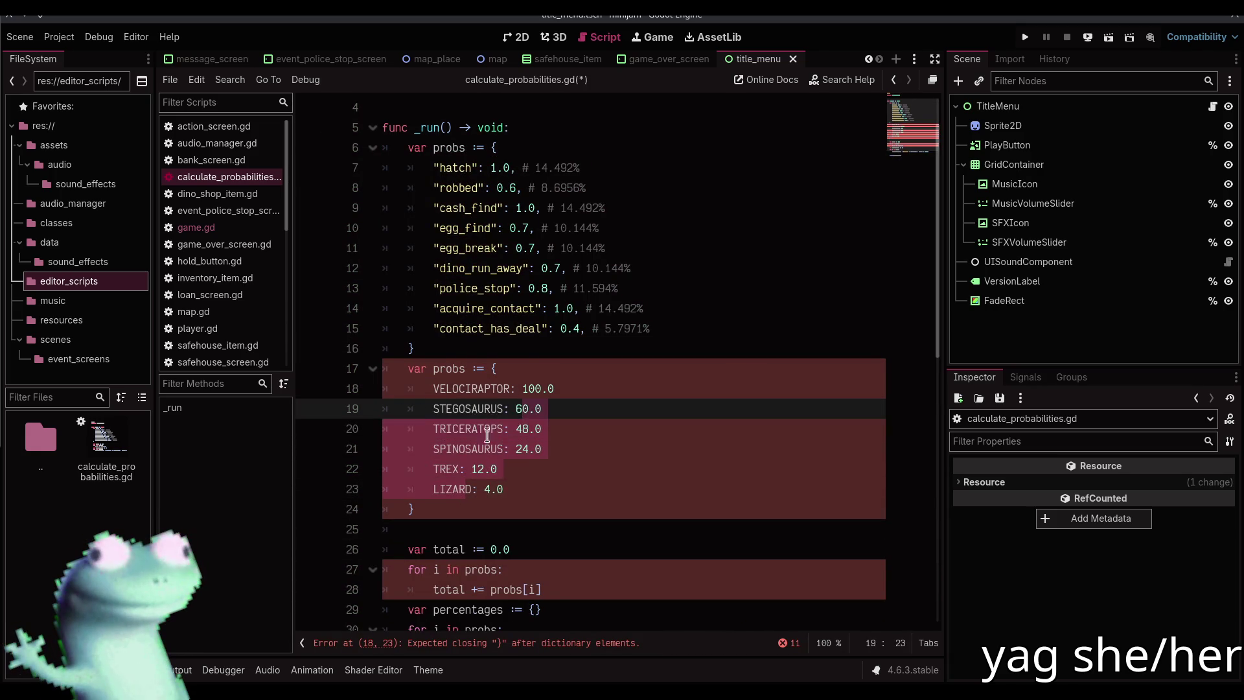
click(583, 395)
alt+click(573, 408)
alt+click(563, 428)
alt+click(557, 446)
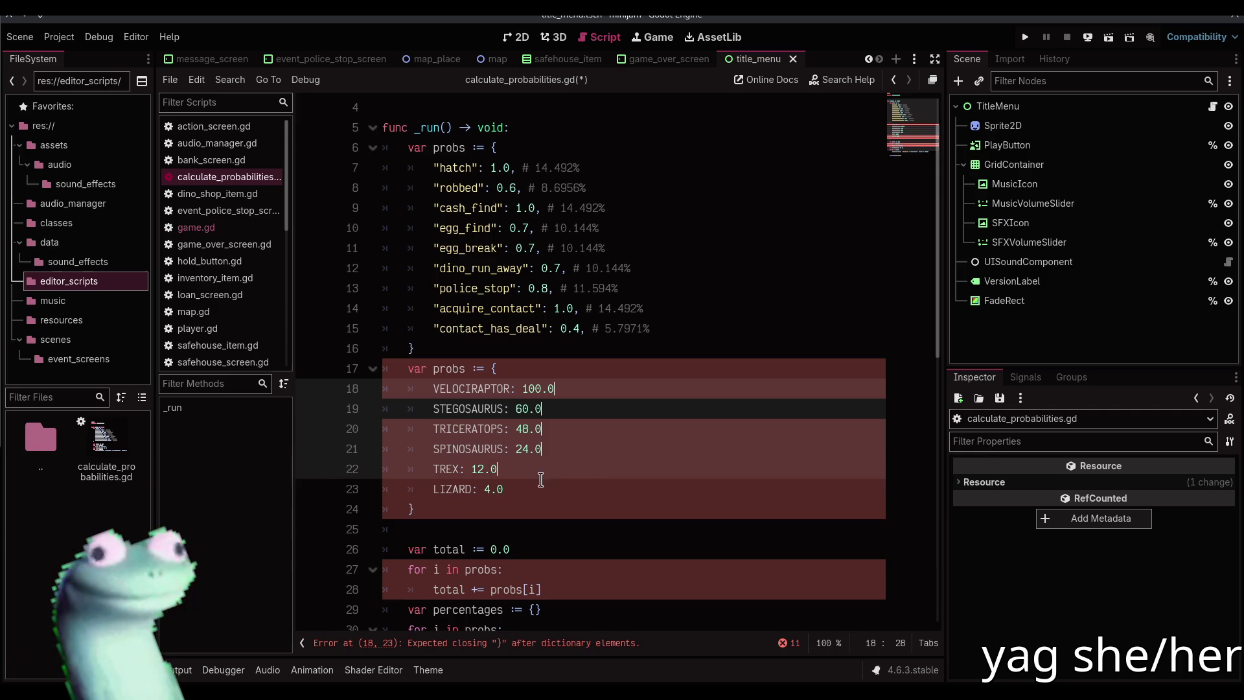
alt+click(546, 467)
alt+click(543, 479)
text(,)
key(Home)
key(ctrl+shift+Right)
text(")
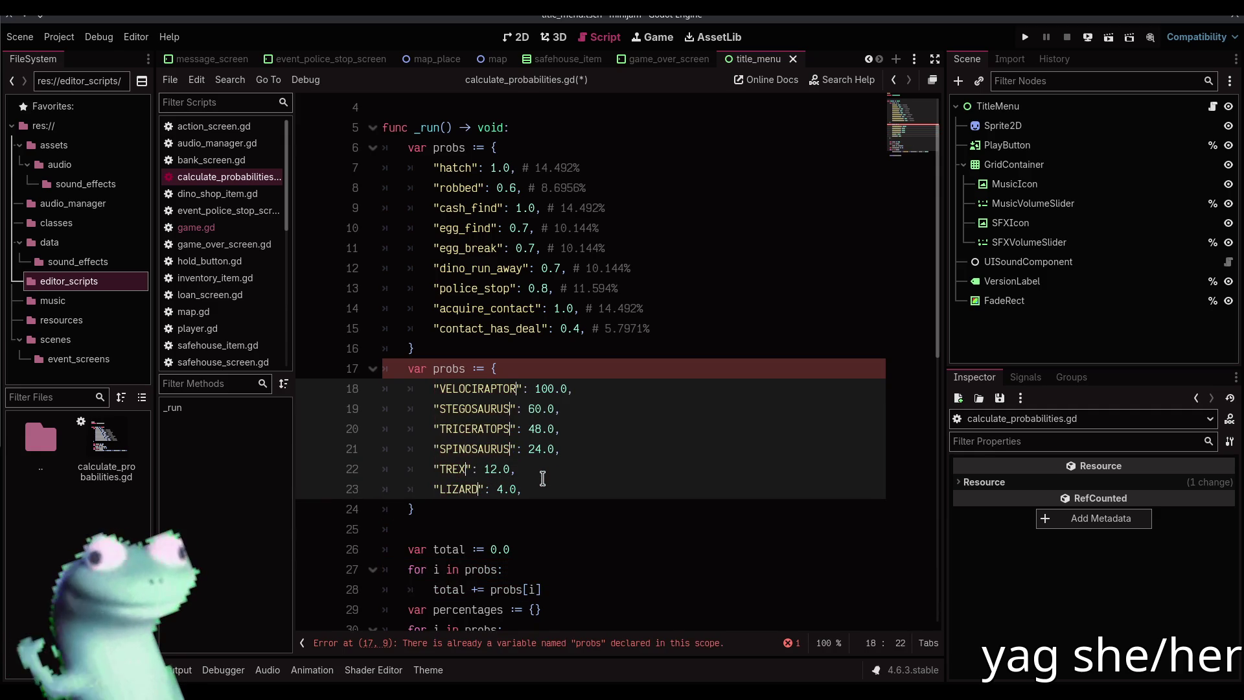
Comment out the old event dictionary, save, and run to print dinosaur shares like VELOCIRAPTOR 40.323%
drag(417, 348, 465, 148)
key(ctrl+k)
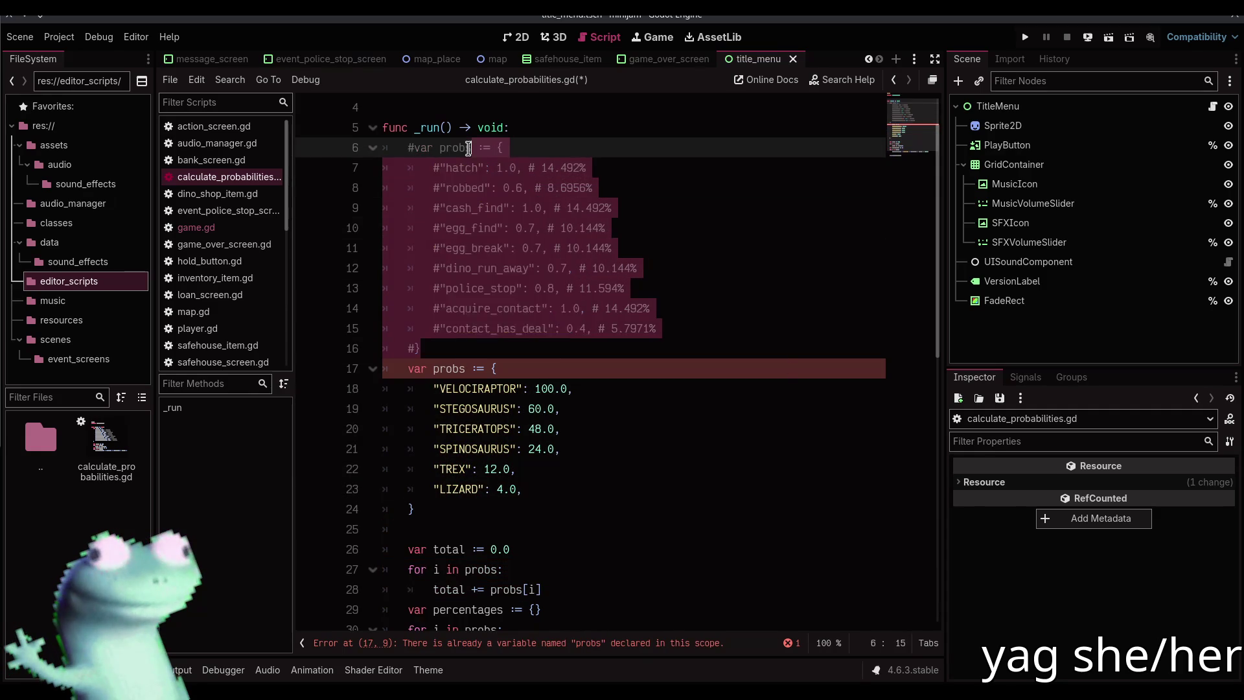
key(ctrl+s)
click(174, 671)
scroll(530, 322, down, 3)
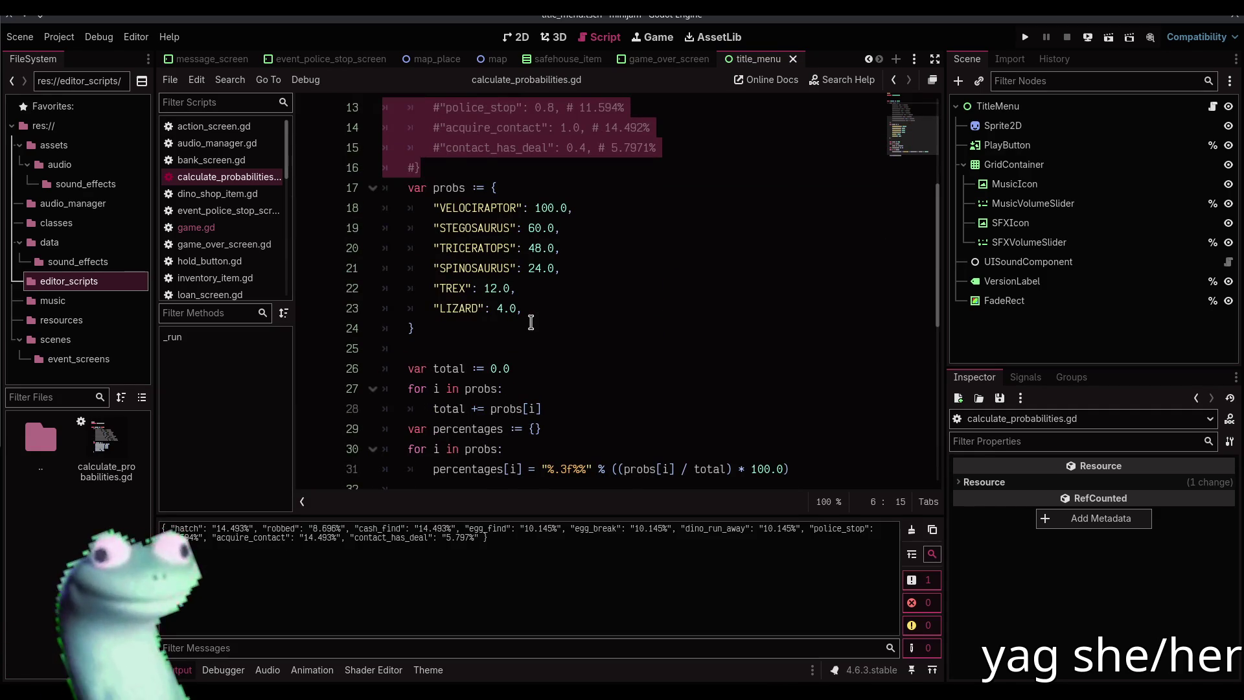
click(554, 353)
key(ctrl+shift+x)
scroll(554, 356, up, 1)
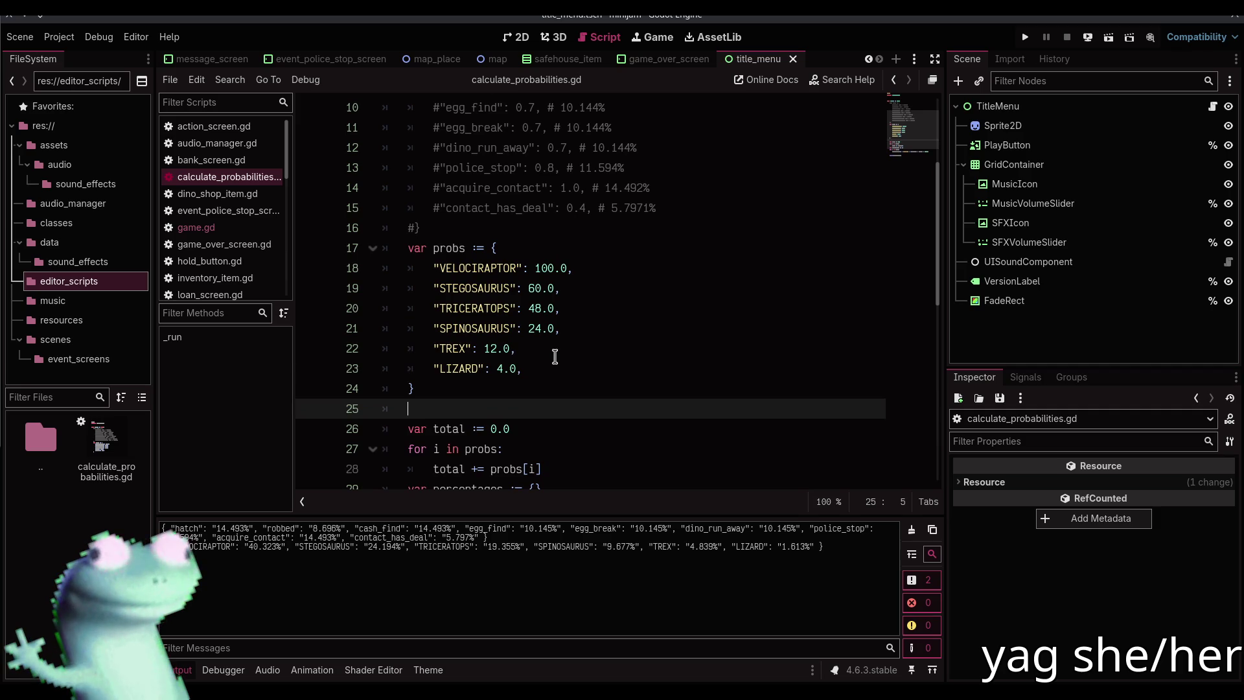
scroll(554, 357, up, 2)
scroll(554, 355, down, 4)
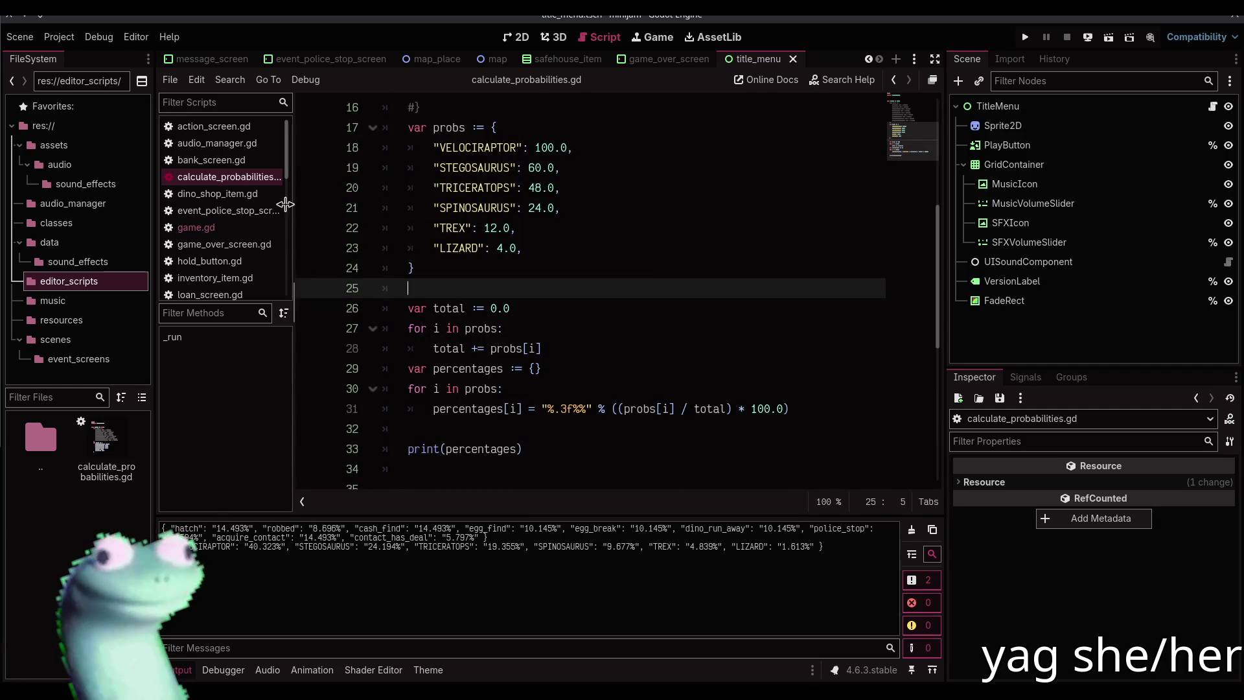
Compare the rarities in game.gd, then return to calculate_probabilities.gd
click(240, 227)
click(724, 343)
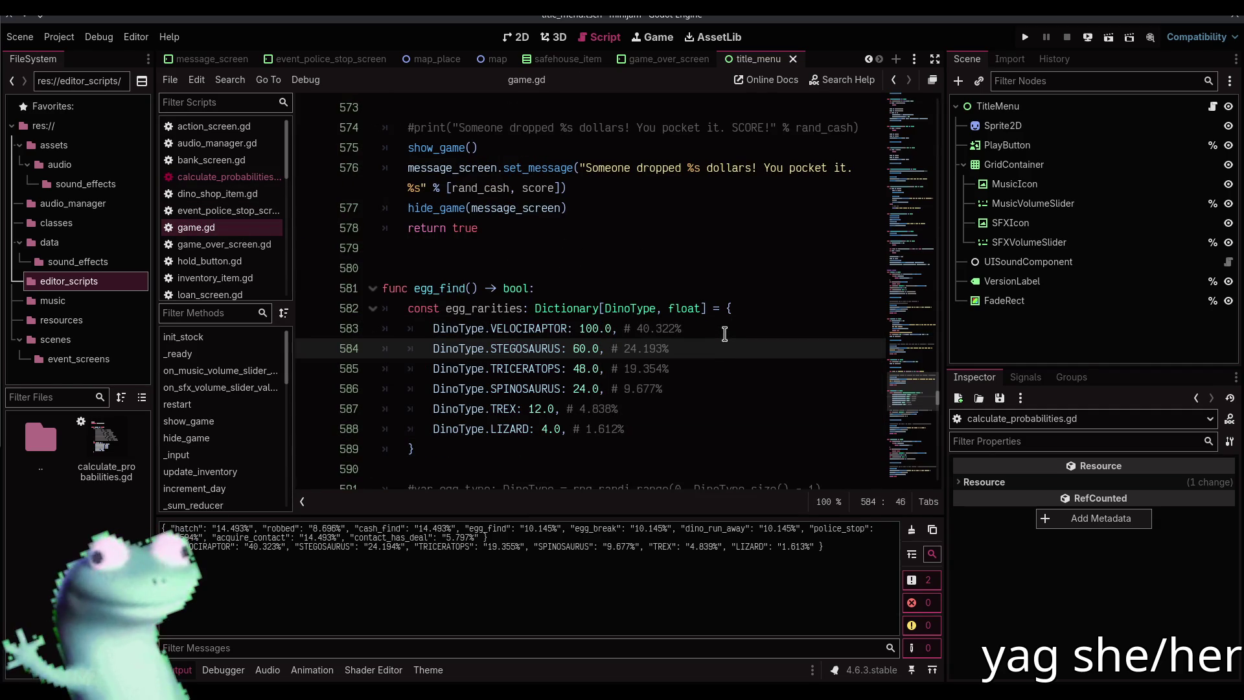
click(249, 180)
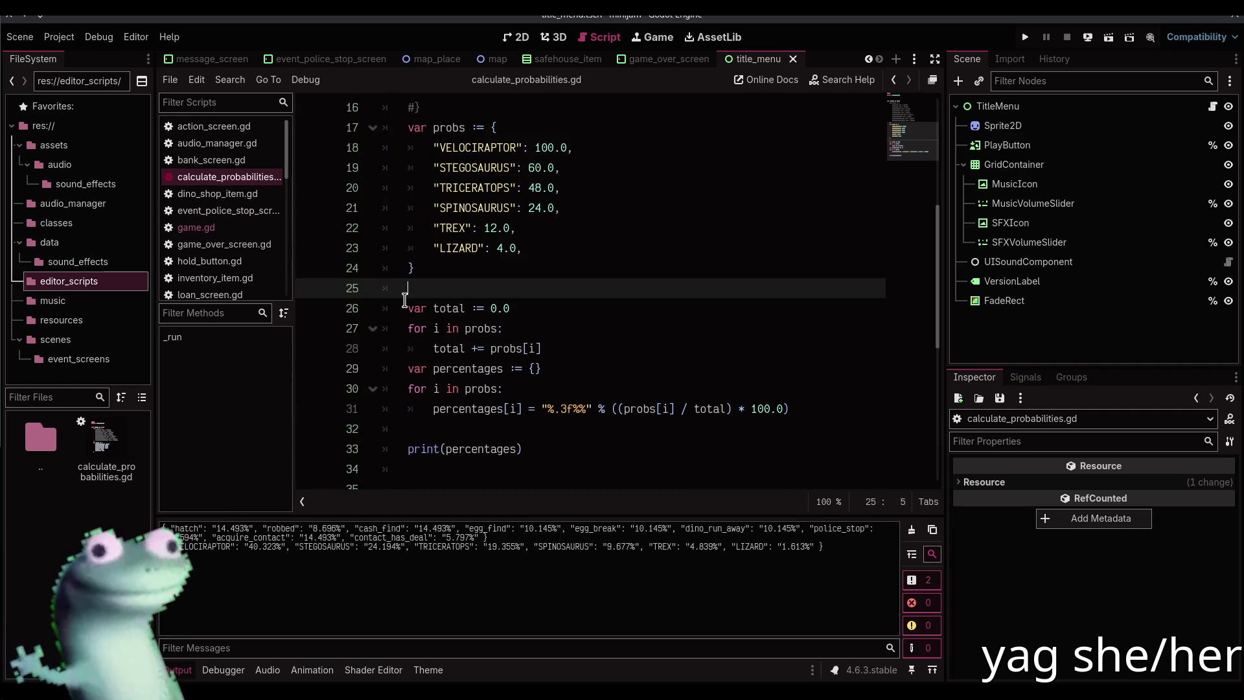
scroll(408, 308, up, 3)
drag(415, 448, 435, 309)
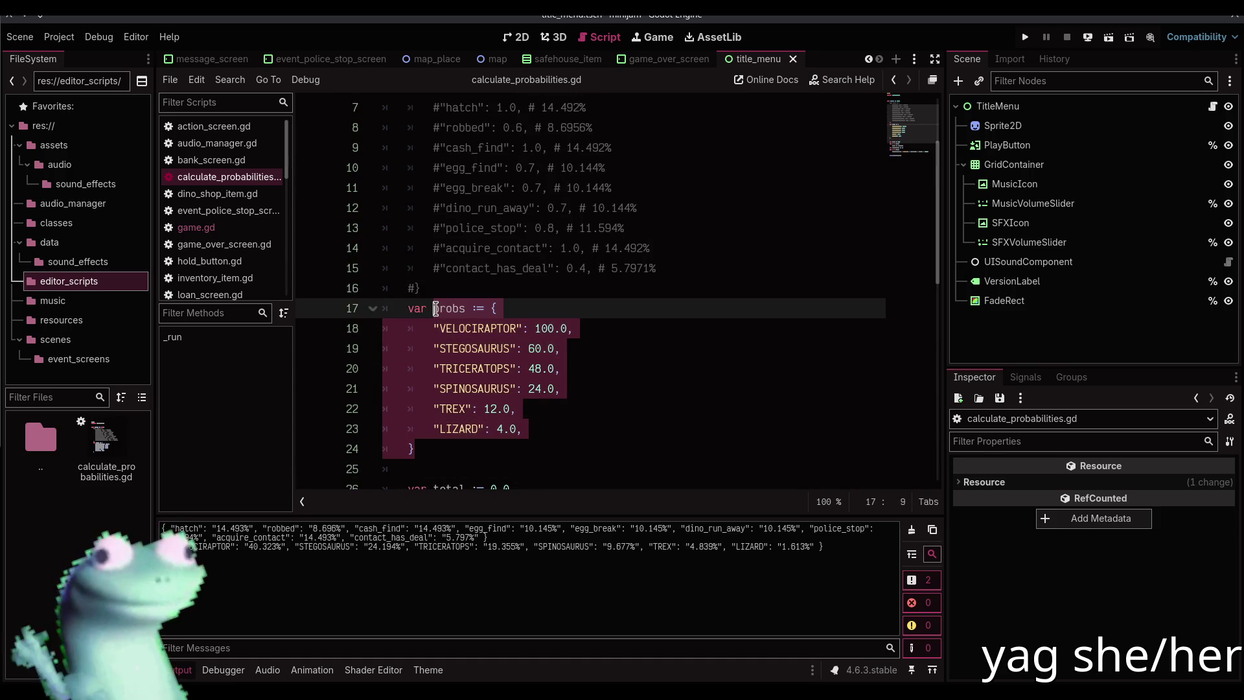
Comment out the dinosaur weights, restore the event dictionary, save, and run it (hatch 14.493%)
key(ctrl+k)
scroll(437, 311, up, 1)
mouse_move(438, 353)
mouse_down()
mouse_move(440, 165)
mouse_move(453, 149)
mouse_up()
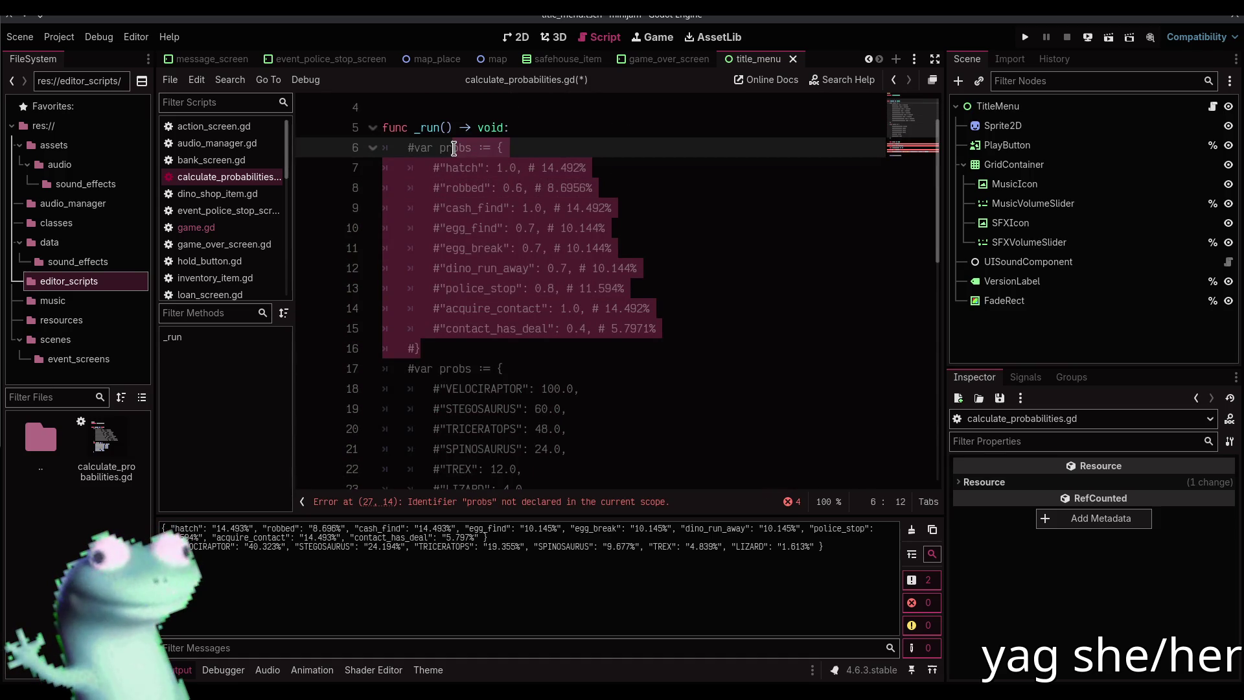
key(ctrl+k)
key(ctrl+s)
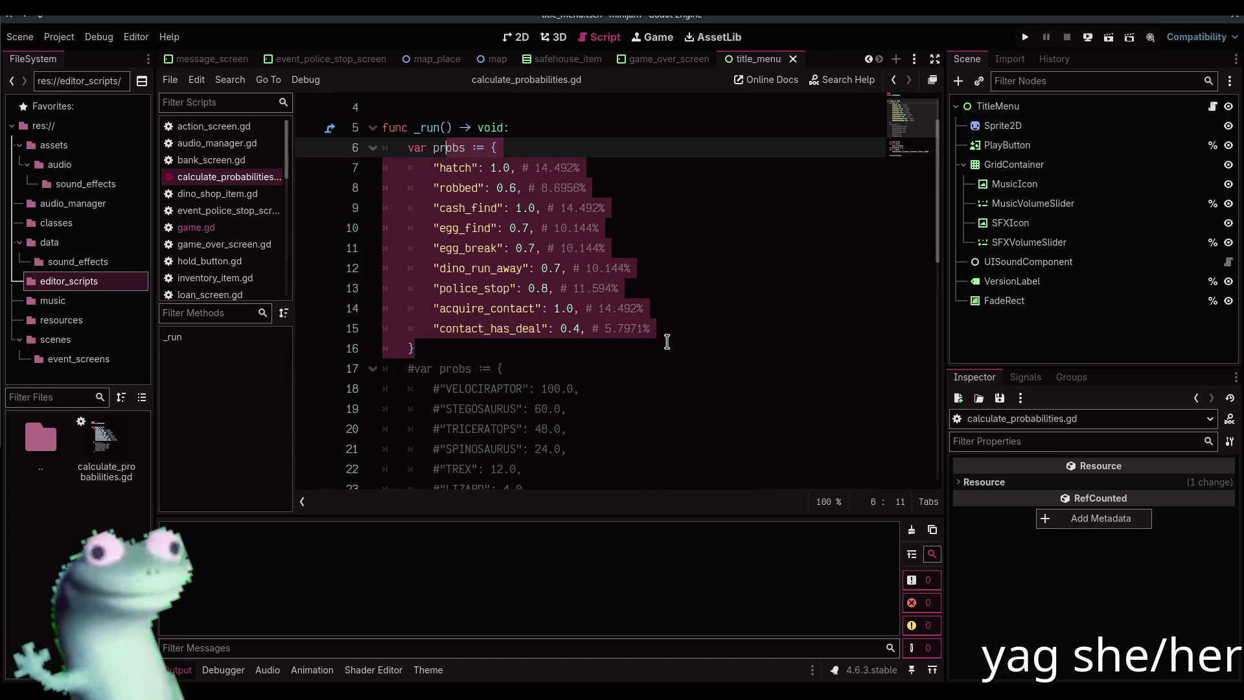
click(668, 341)
key(ctrl+shift+x)
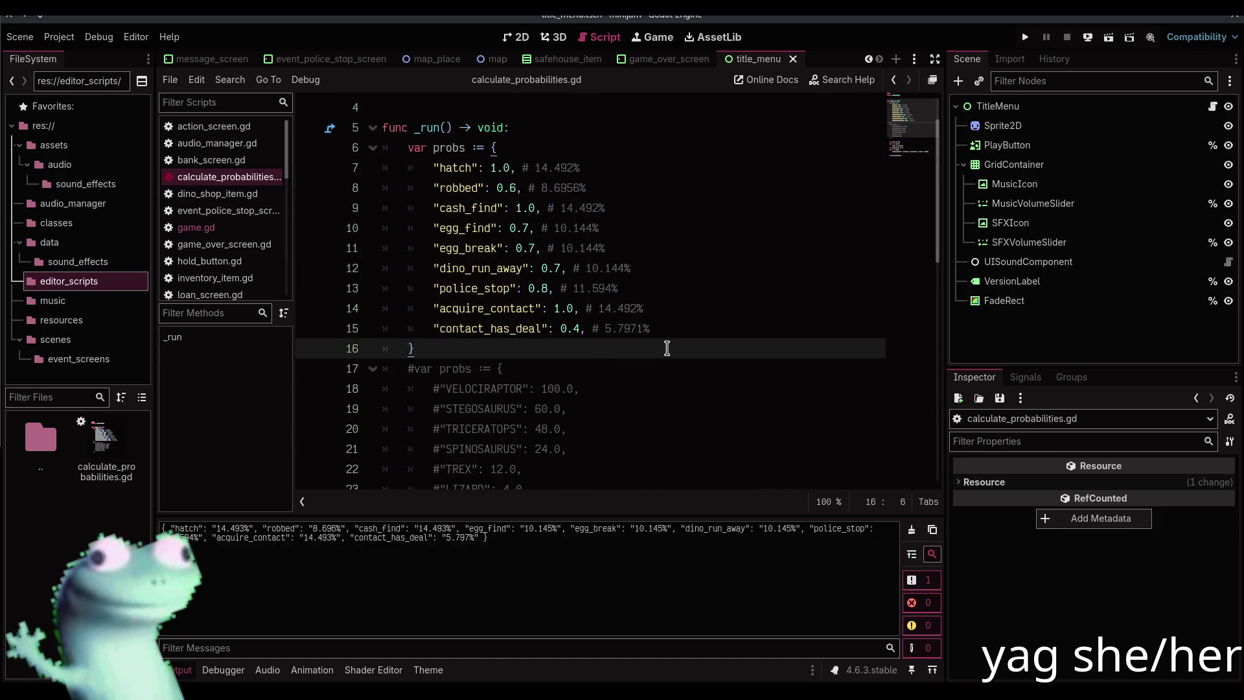
Try renaming the print call on line 33 to a pretty-print variant, then undo it
click(519, 170)
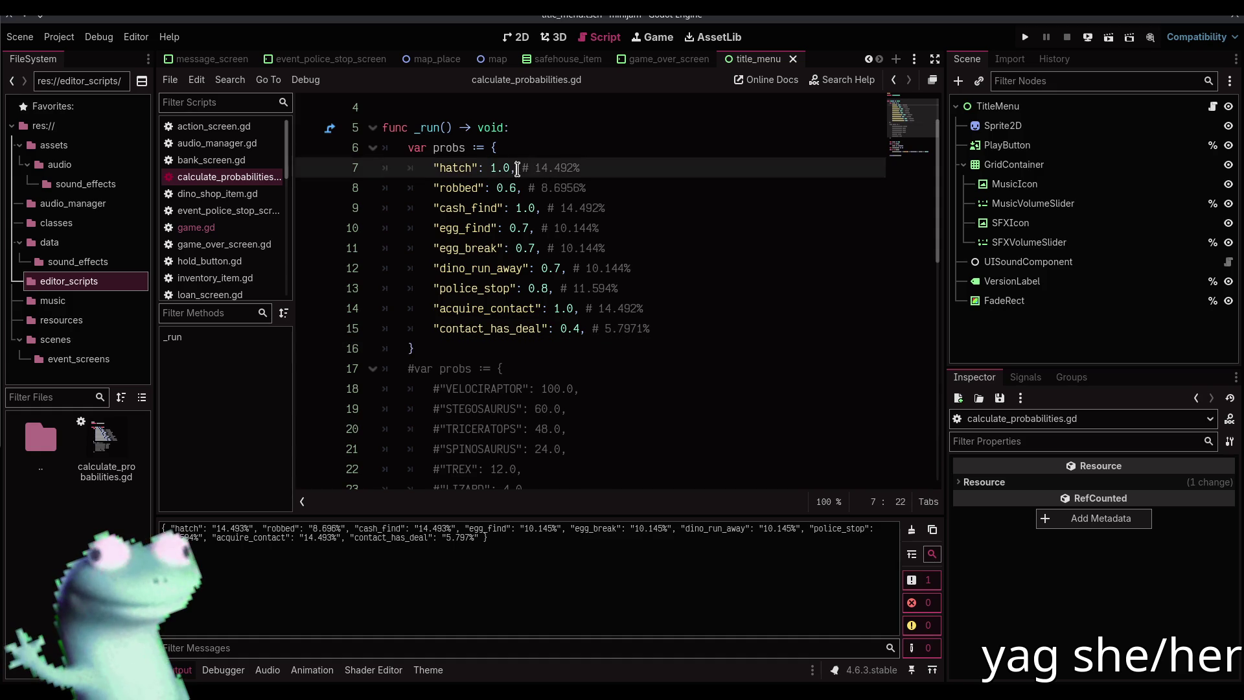
scroll(606, 299, down, 2)
scroll(606, 299, down, 5)
click(447, 328)
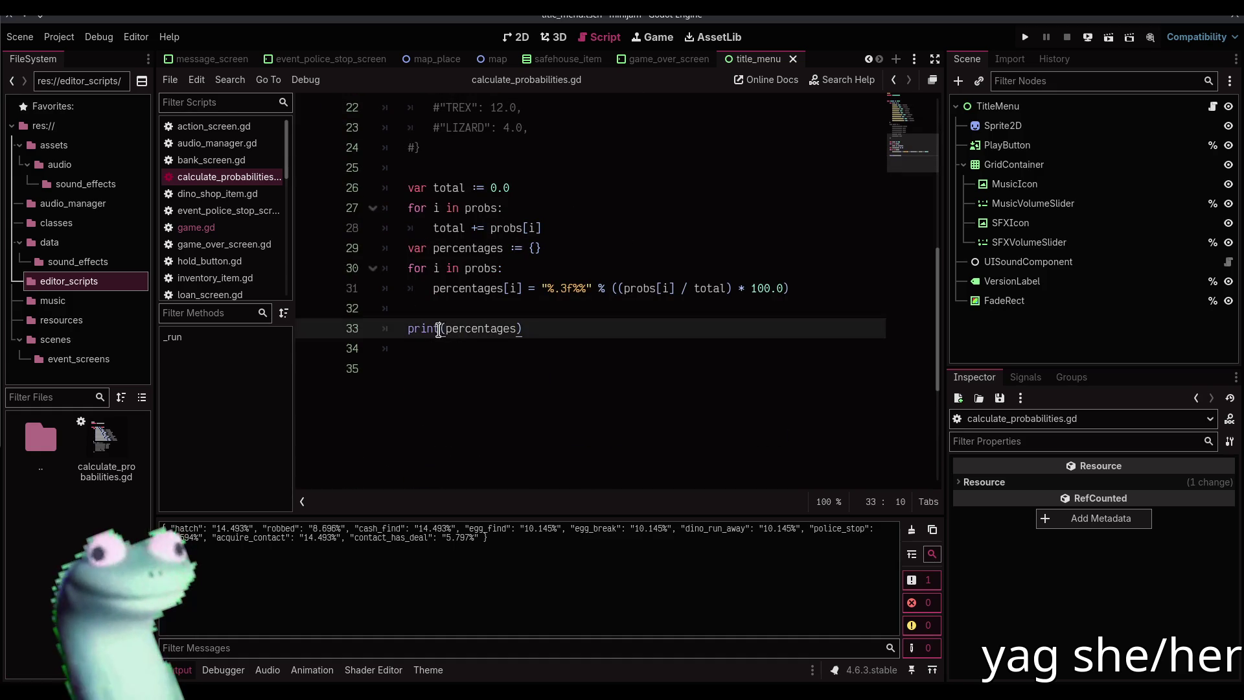
text(_pre)
key(ctrl+BackSpace)
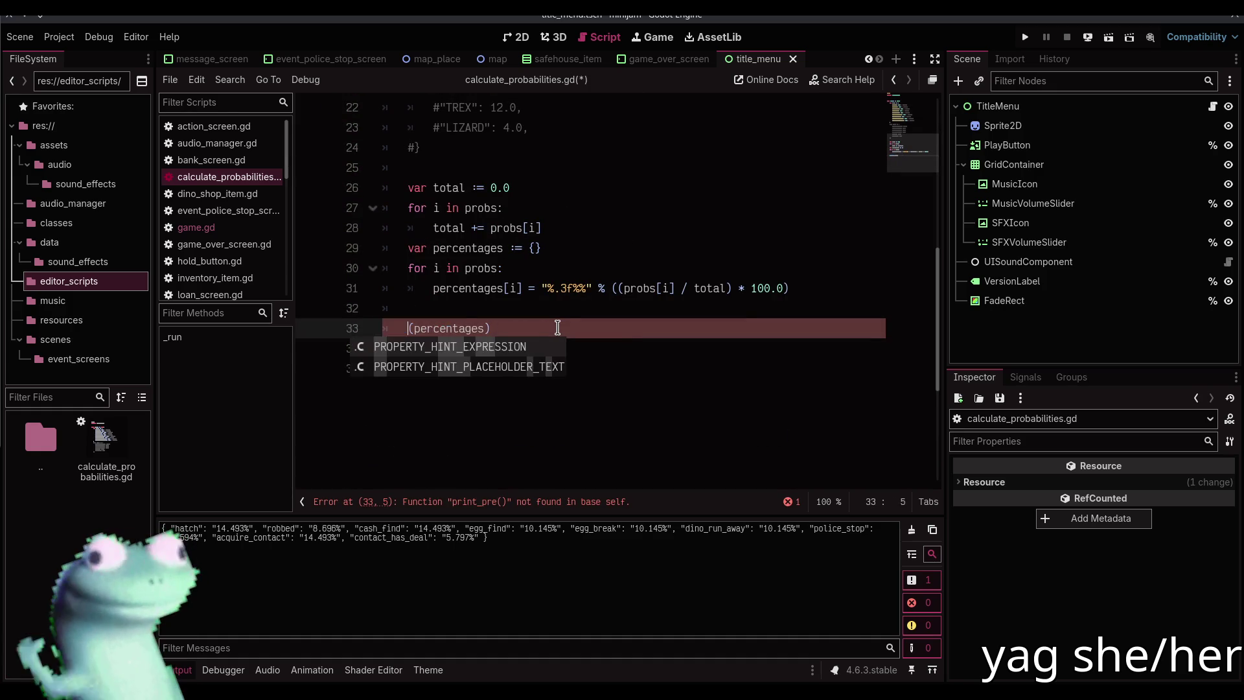
text(pretty)
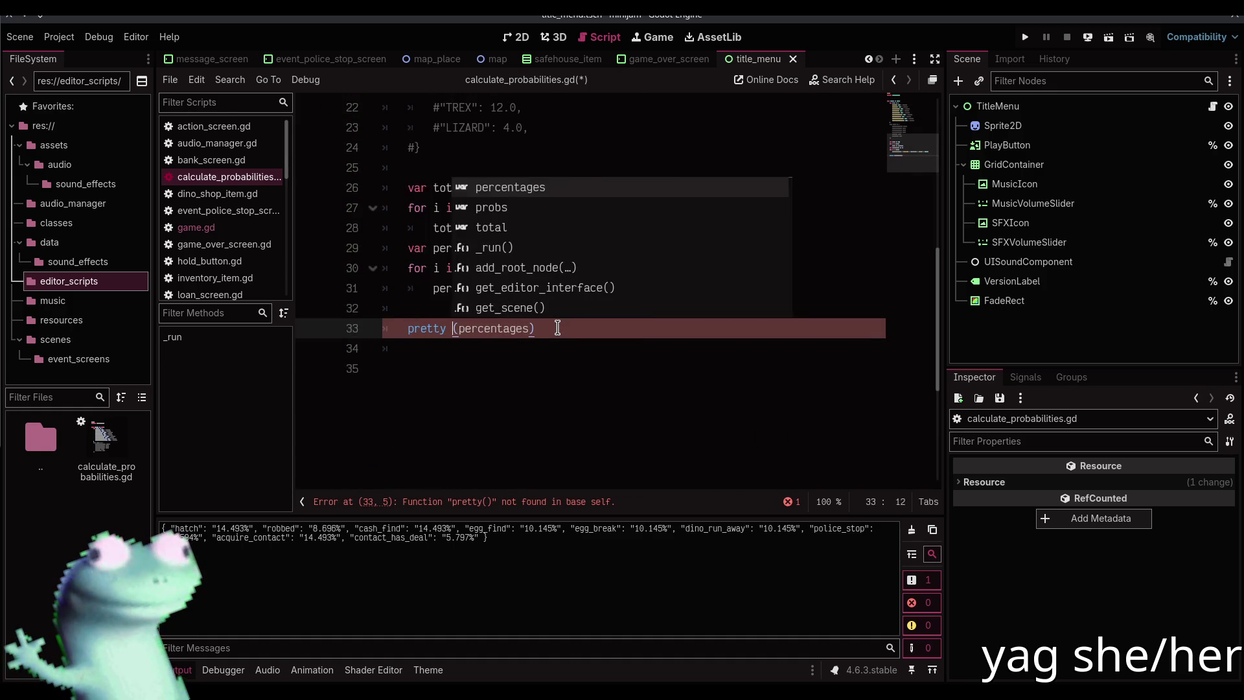
key(ctrl+z)
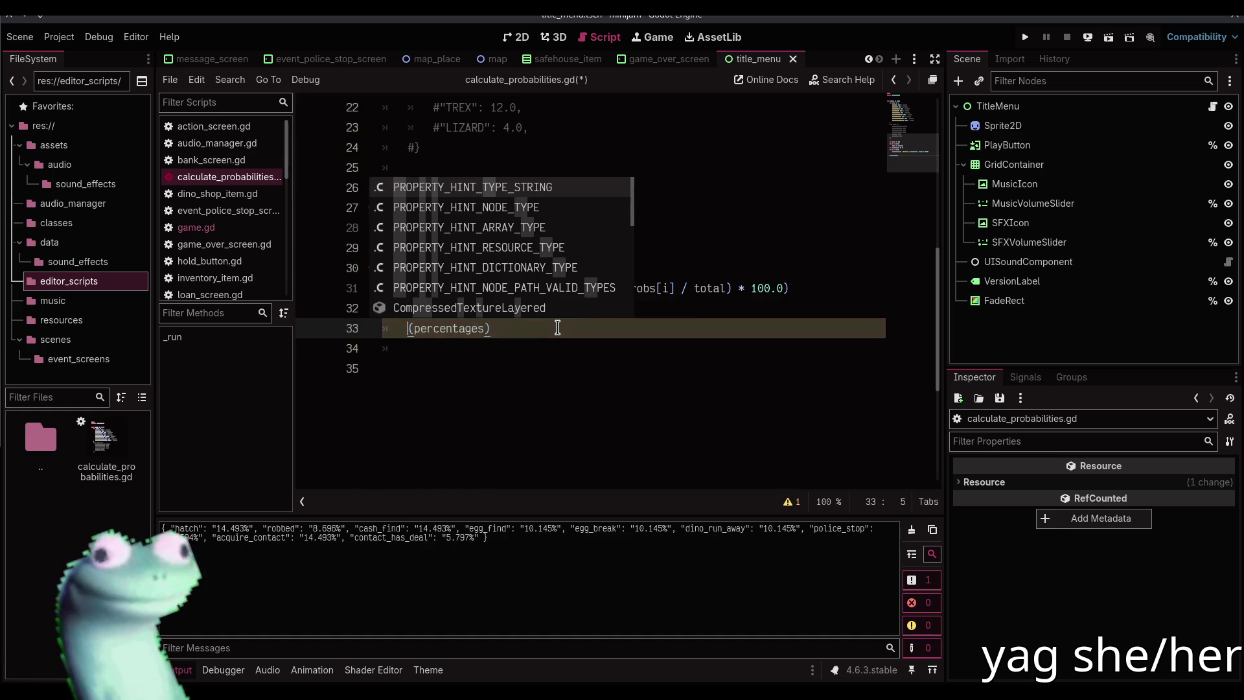
key(ctrl+z)
key(ctrl+z)
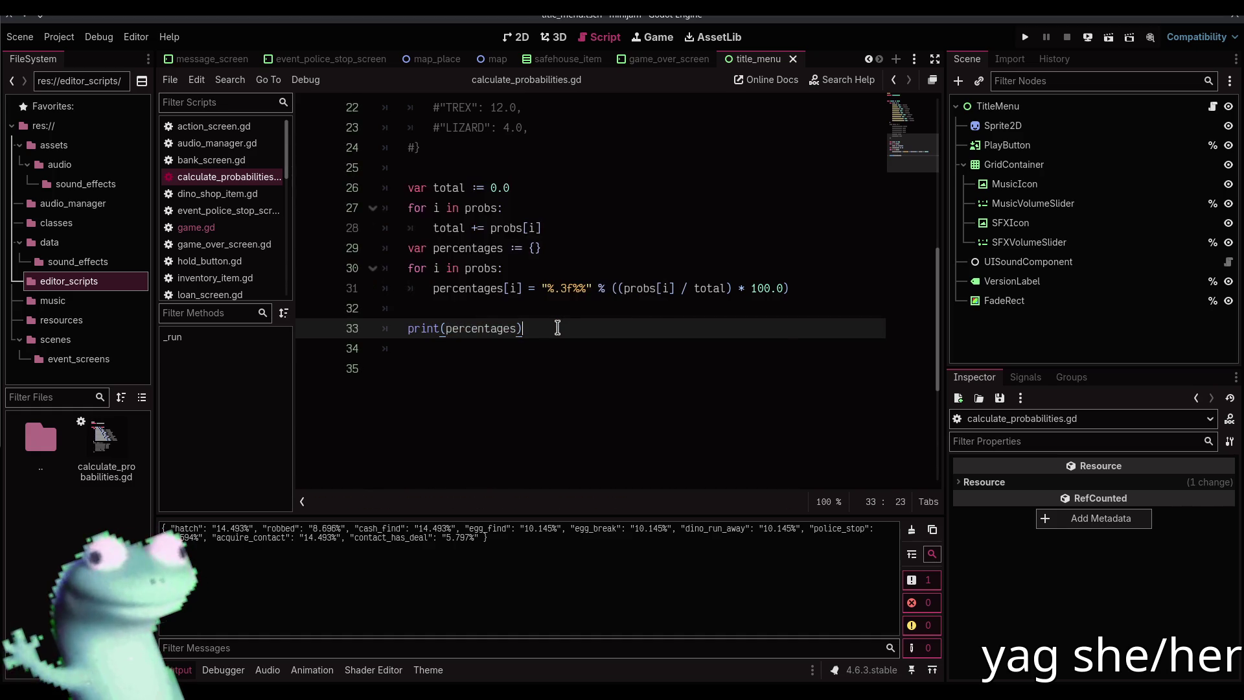
Delete the half-typed extra line, save the script, and clear the old output messages
key(Down)
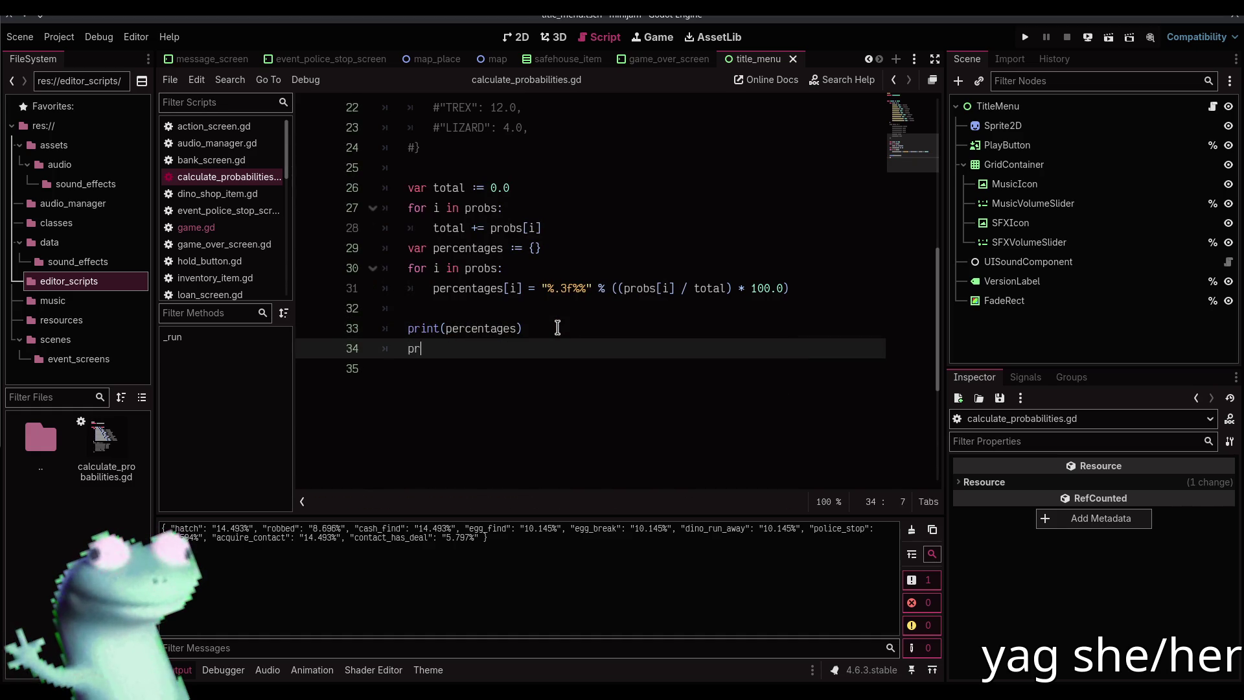
text(int_)
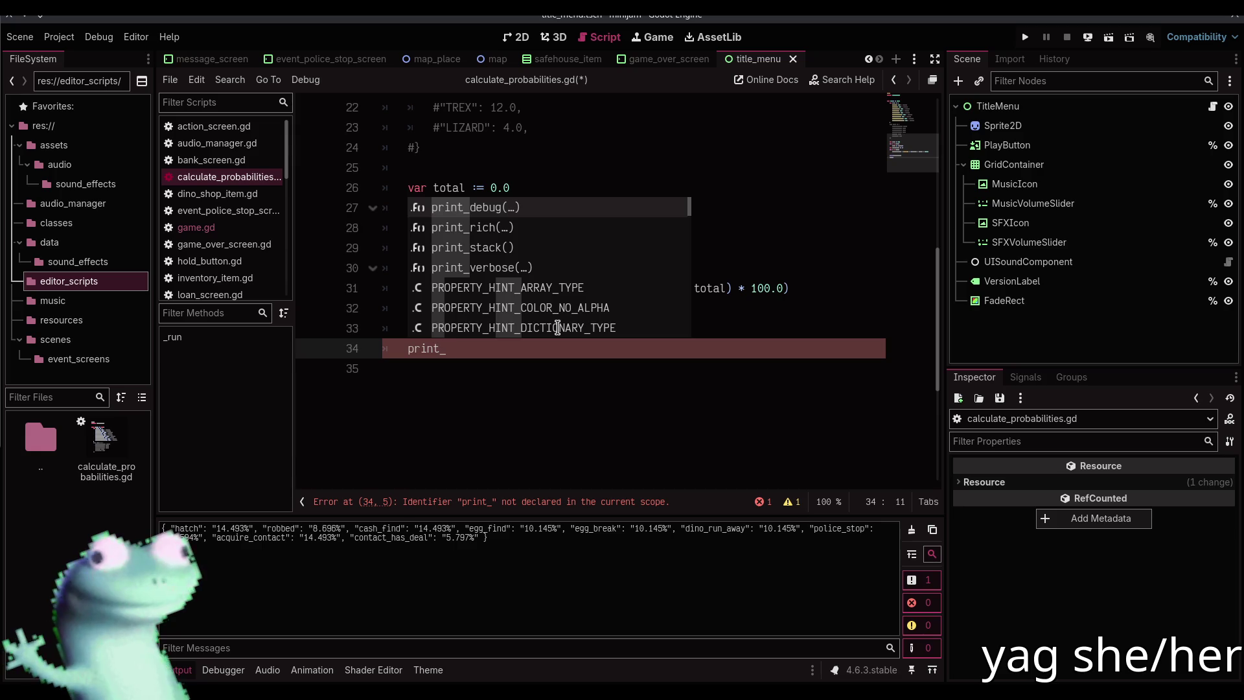
key(BackSpace)
key(BackSpace)
key(BackSpace)
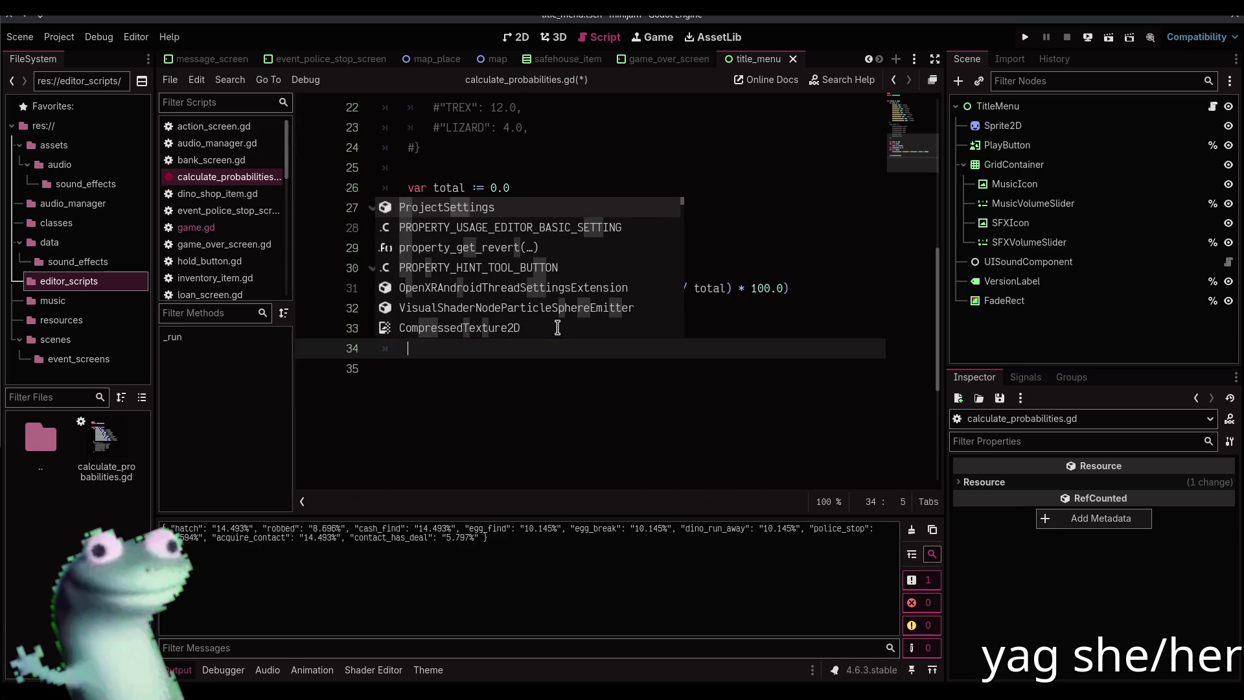
key(BackSpace)
key(BackSpace)
key(ctrl+s)
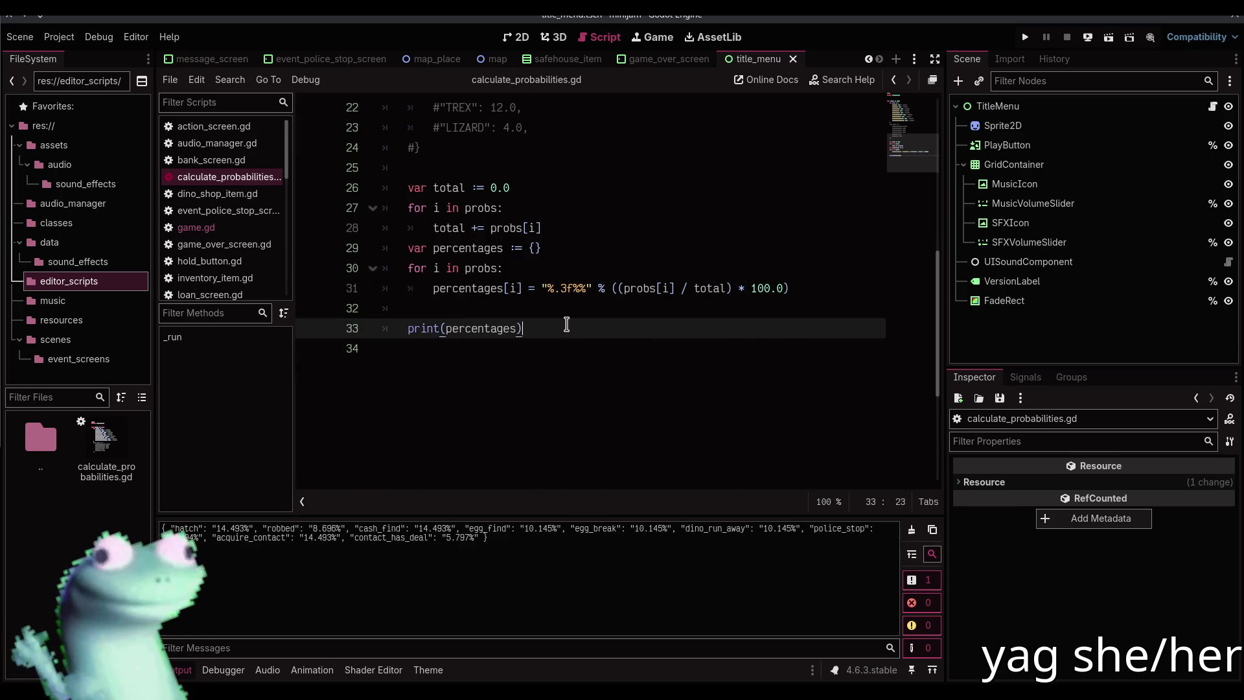
click(912, 529)
click(183, 674)
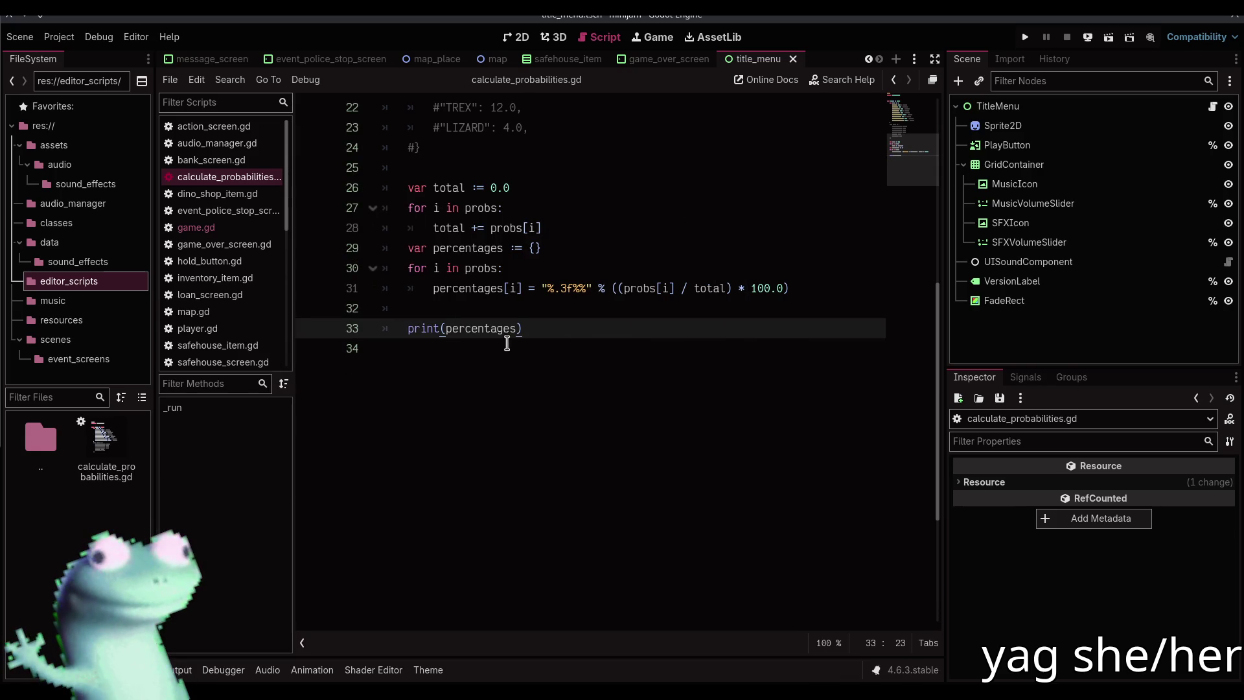
Change the print argument to JSON.stringify(percentages, "\t")
double_click(505, 329)
key(BackSpace)
text(JSON.st)
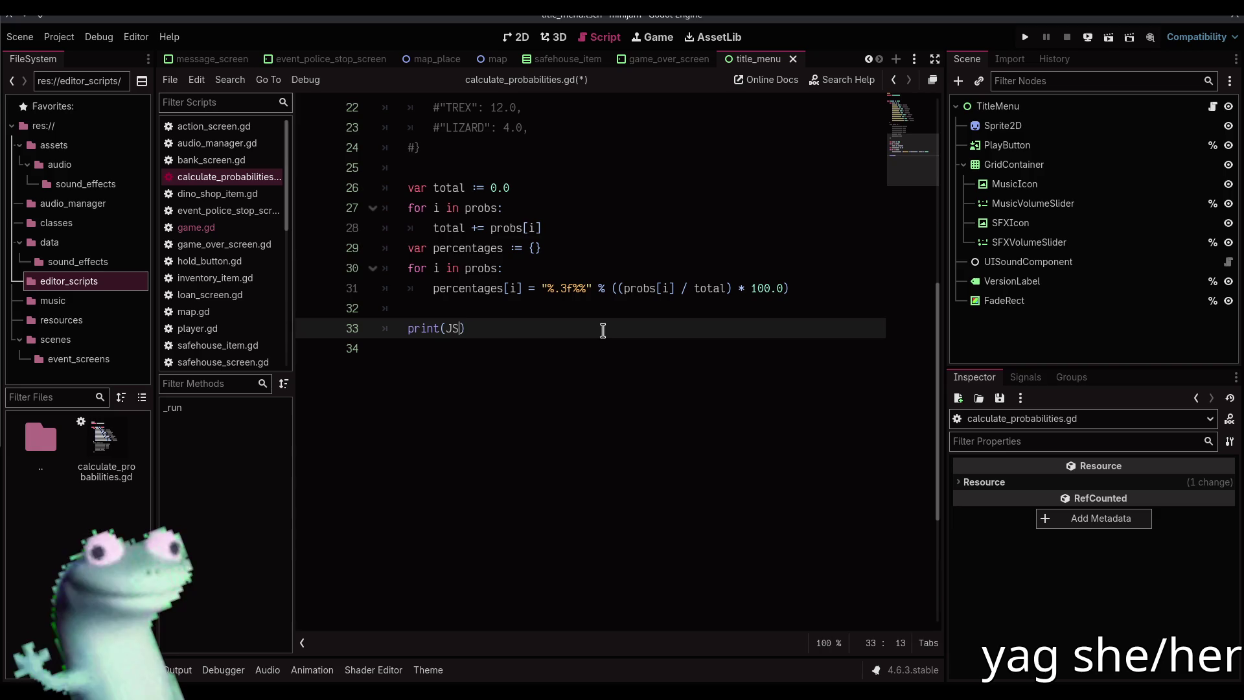
key(Return)
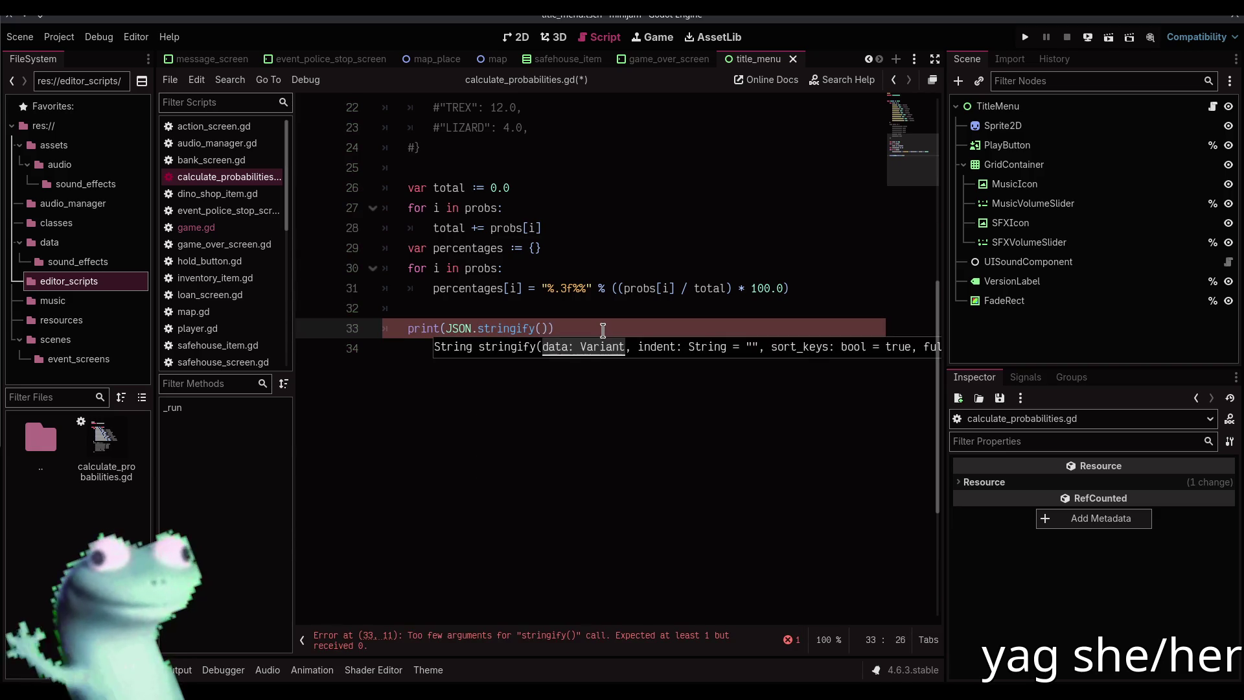
text(percentages, "\t)
Run the script and review the tab-indented JSON percentages in the output
click(171, 665)
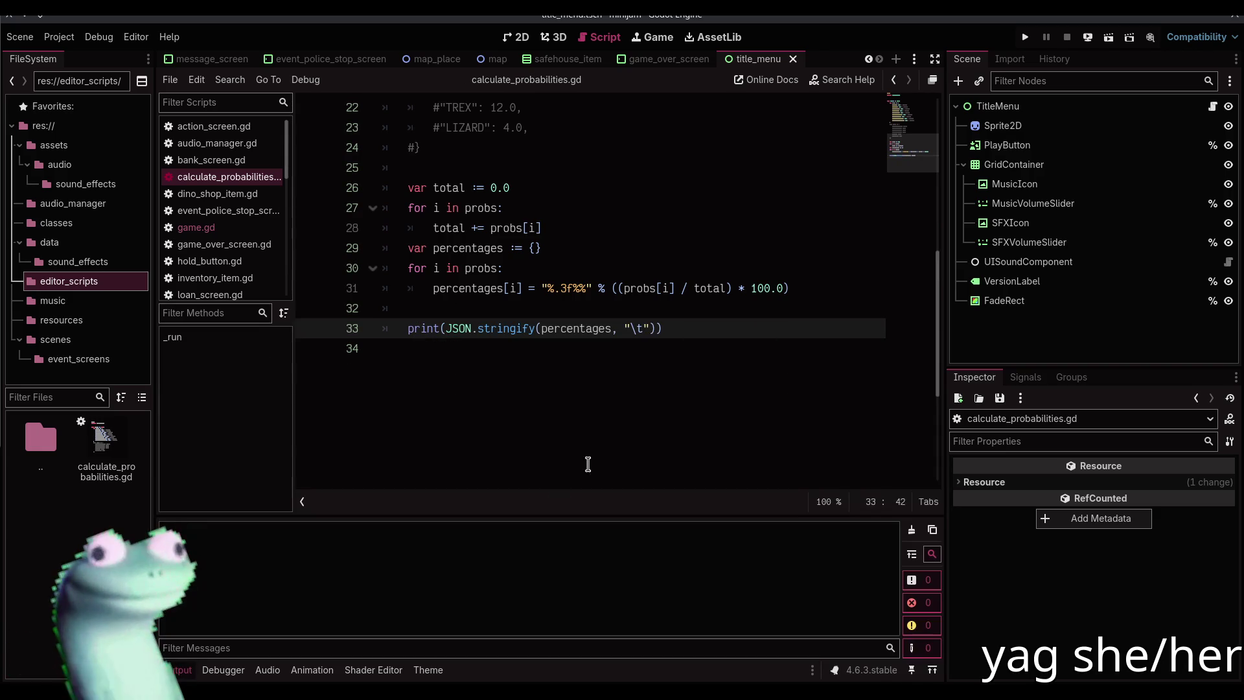
click(608, 389)
key(ctrl+shift+x)
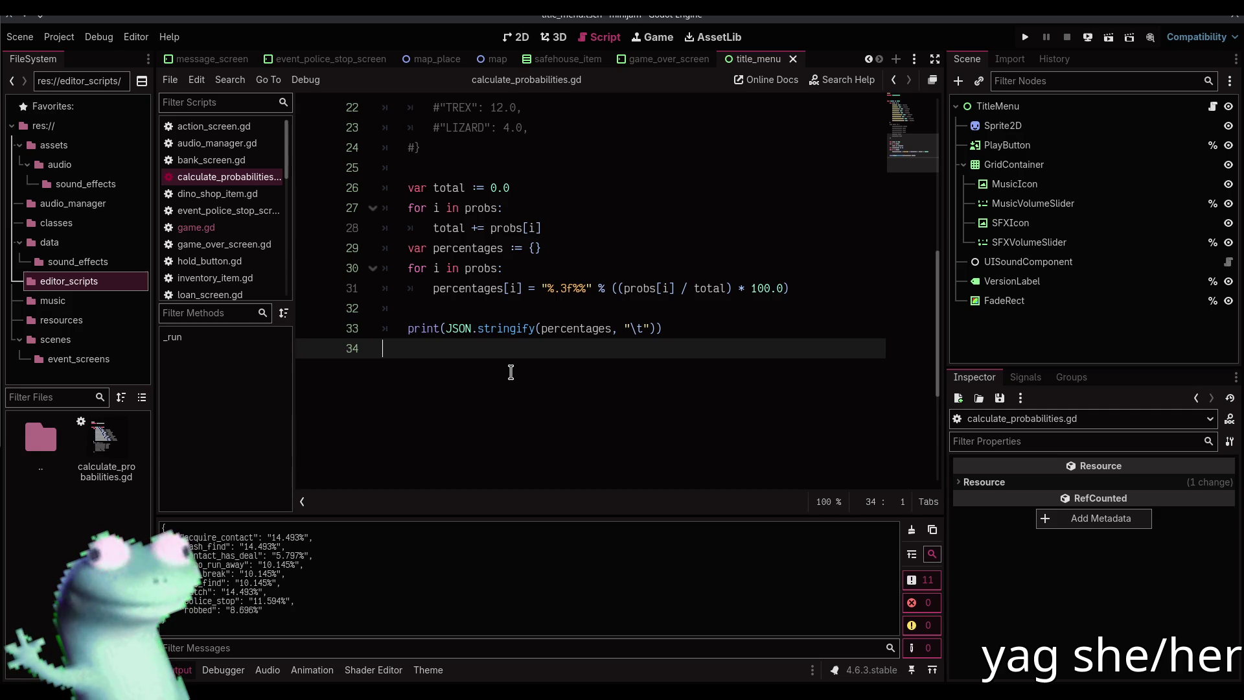
scroll(398, 344, up, 5)
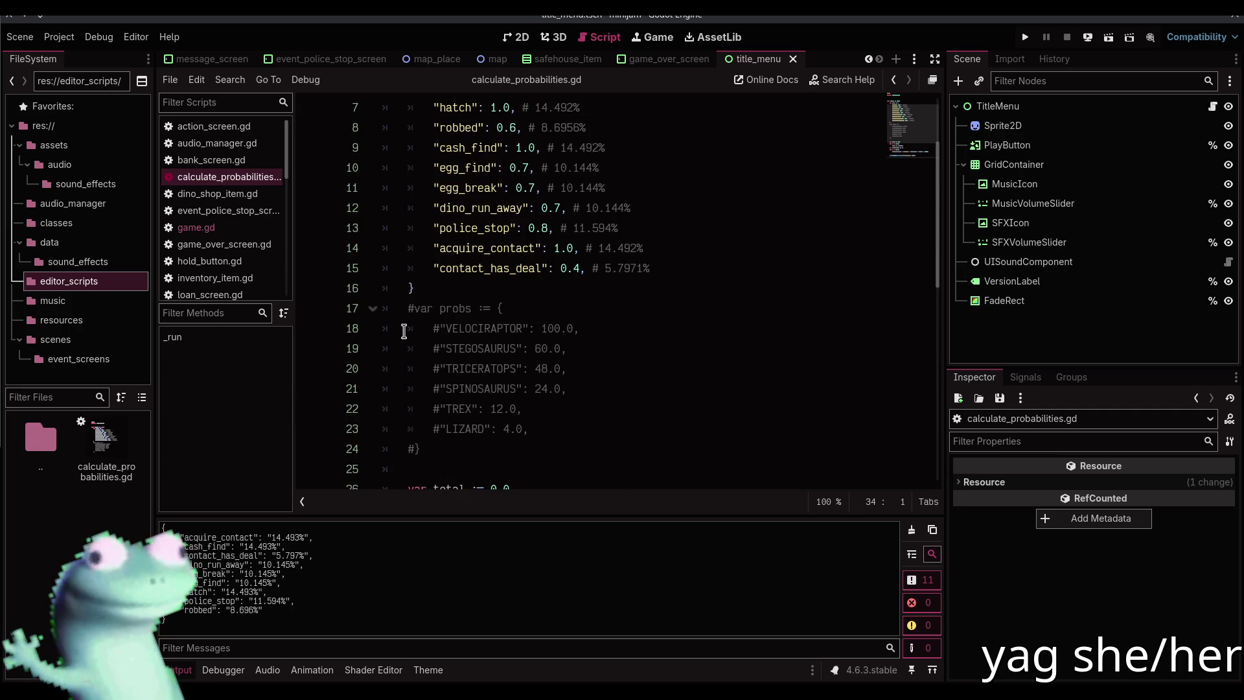
scroll(403, 331, down, 3)
scroll(404, 331, down, 2)
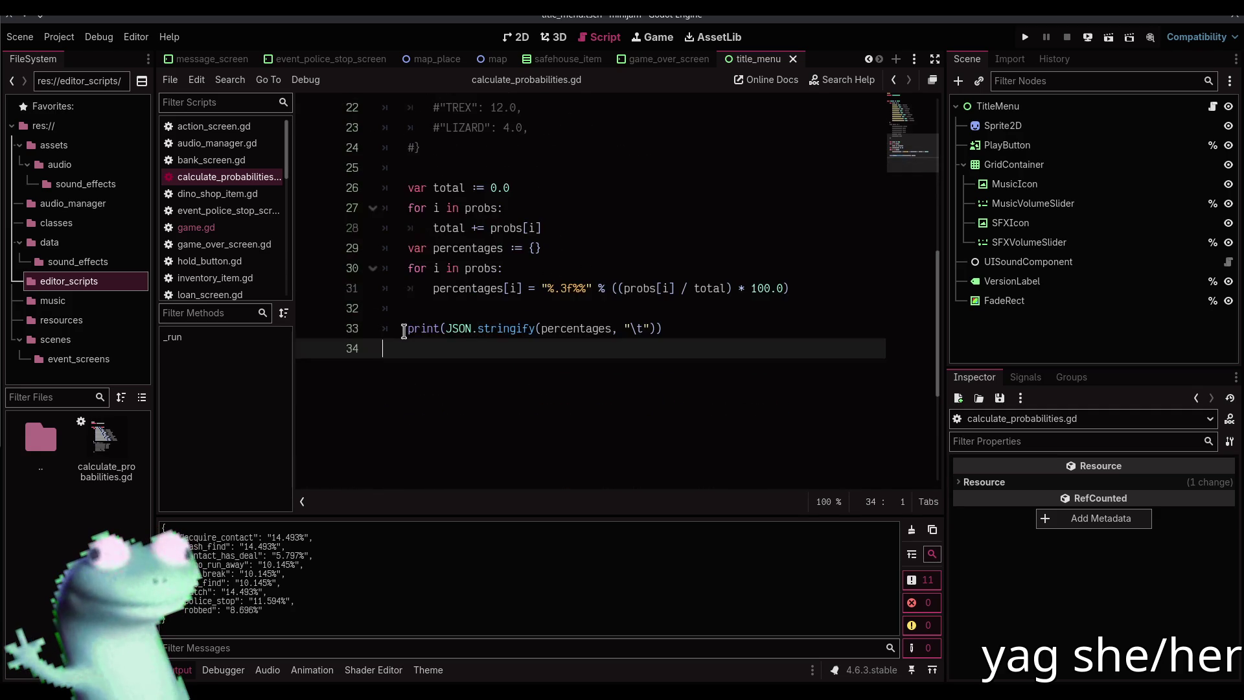
scroll(404, 331, up, 1)
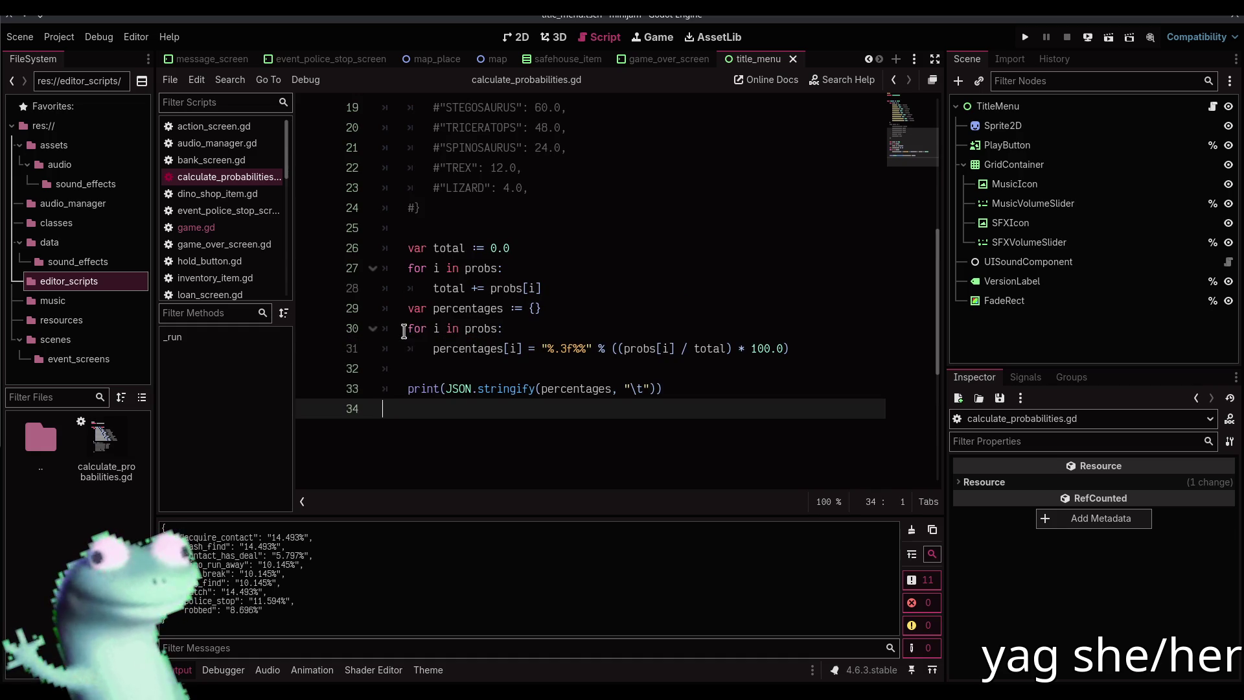
scroll(403, 331, up, 6)
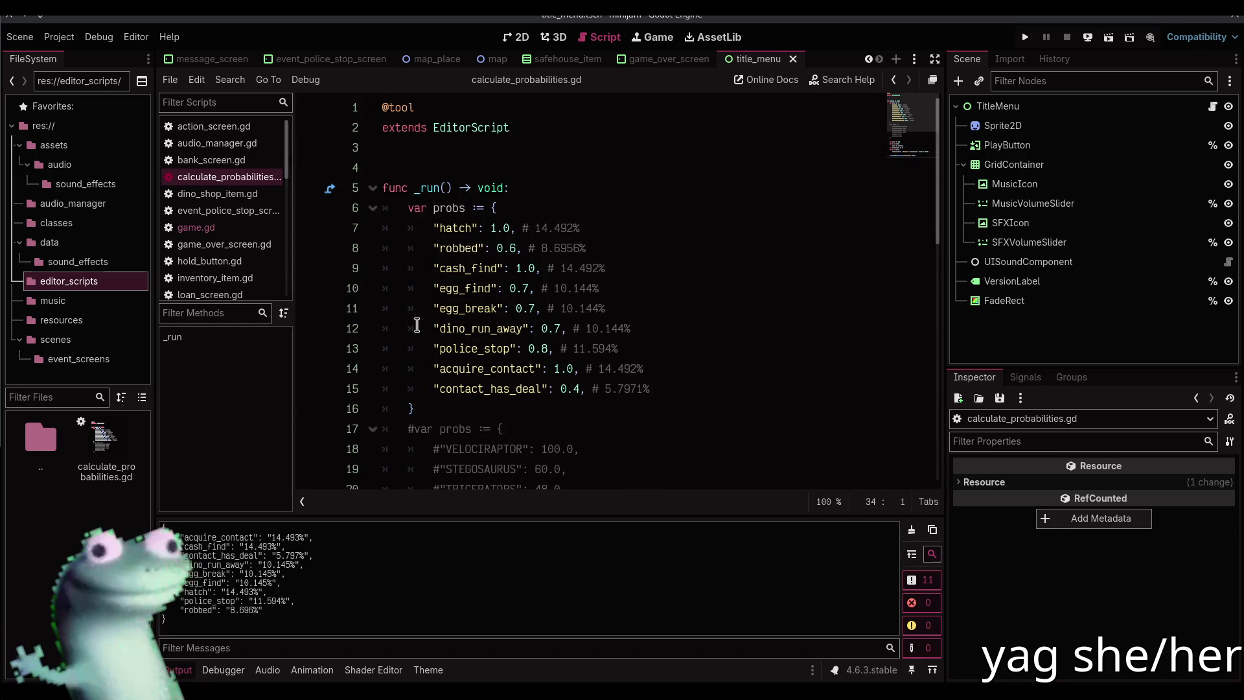
Place carets after the hatch, cash_find, egg_find and egg_break values
click(516, 228)
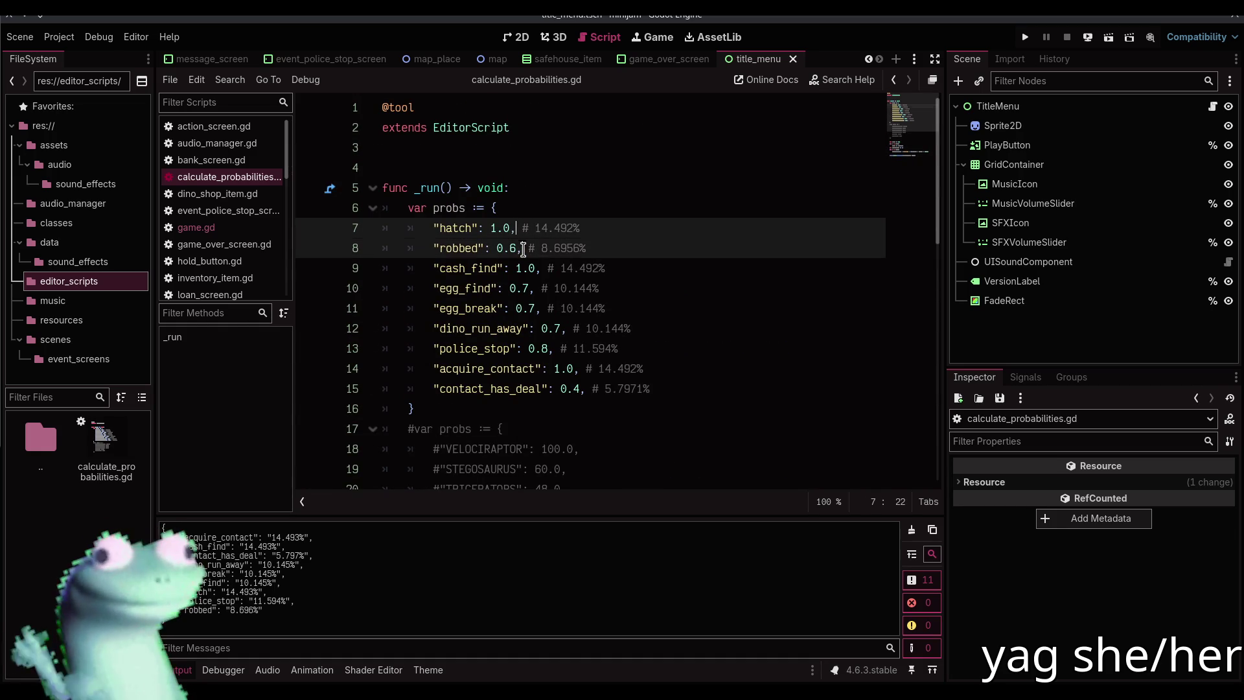
alt+click(541, 268)
alt+click(534, 288)
alt+click(535, 309)
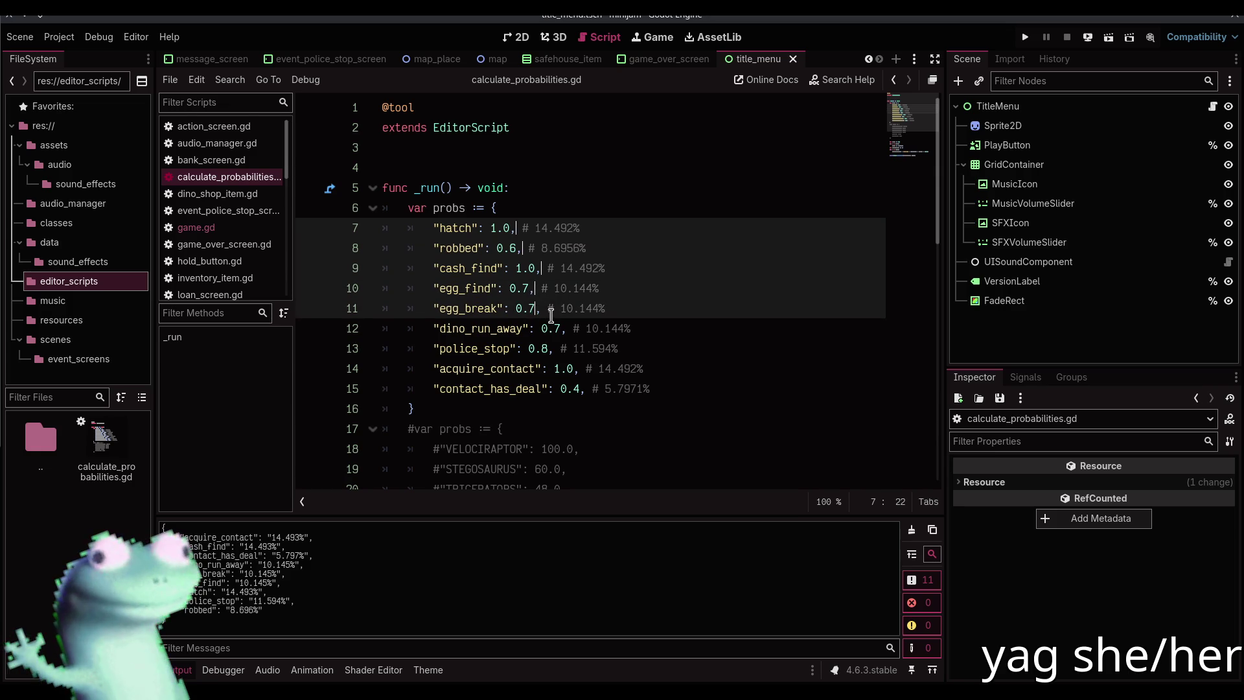
Place carets after each weight from robbed to contact_has_deal, then drop them and save
key(Escape)
alt+click(519, 248)
alt+click(540, 268)
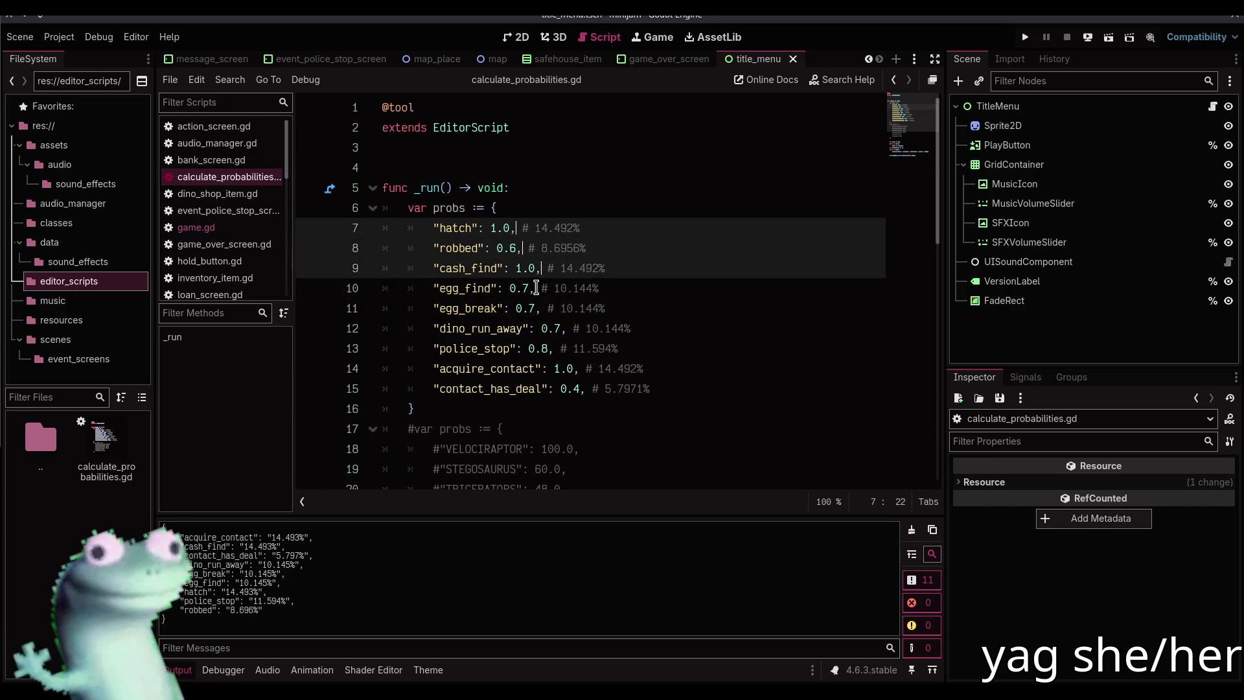
alt+click(534, 288)
alt+click(541, 308)
alt+click(567, 329)
alt+click(553, 349)
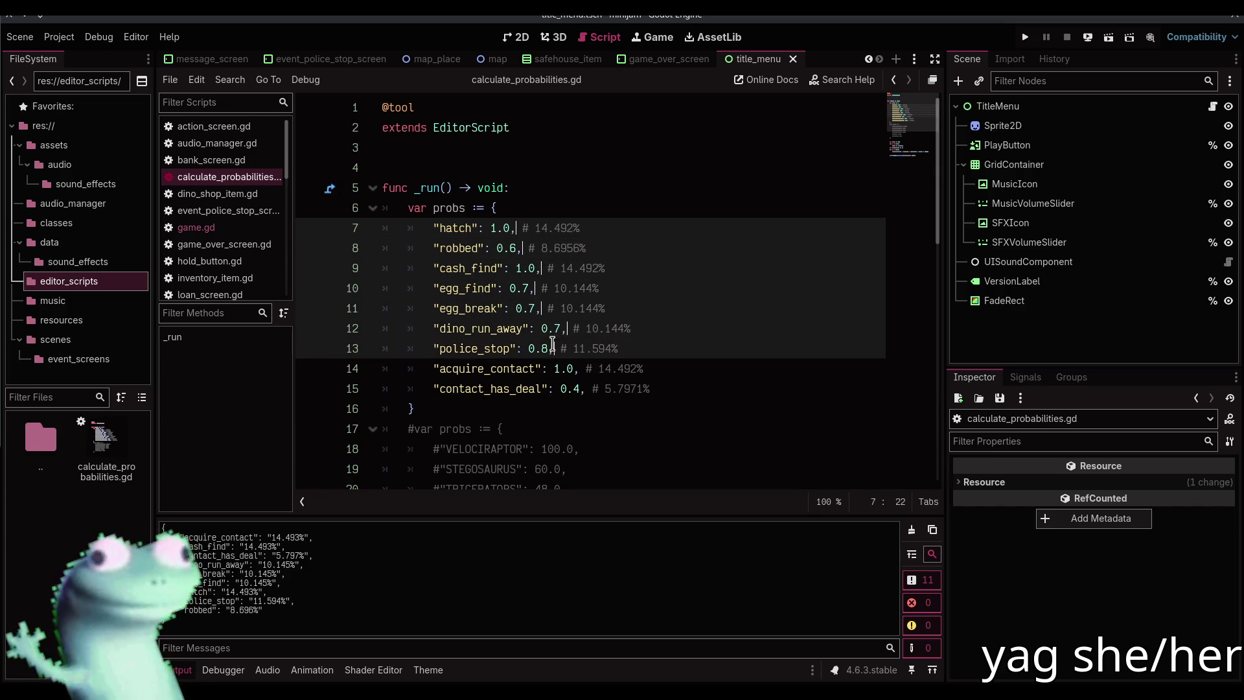
alt+click(579, 369)
alt+click(583, 389)
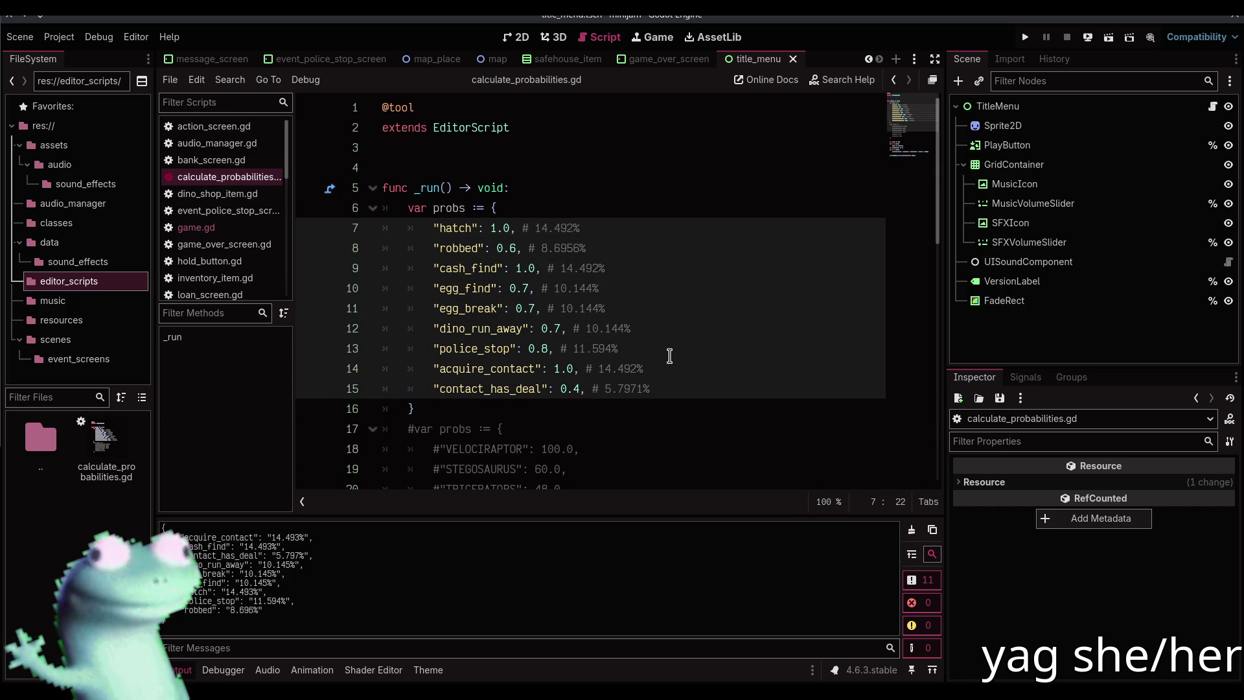
click(587, 208)
key(ctrl+s)
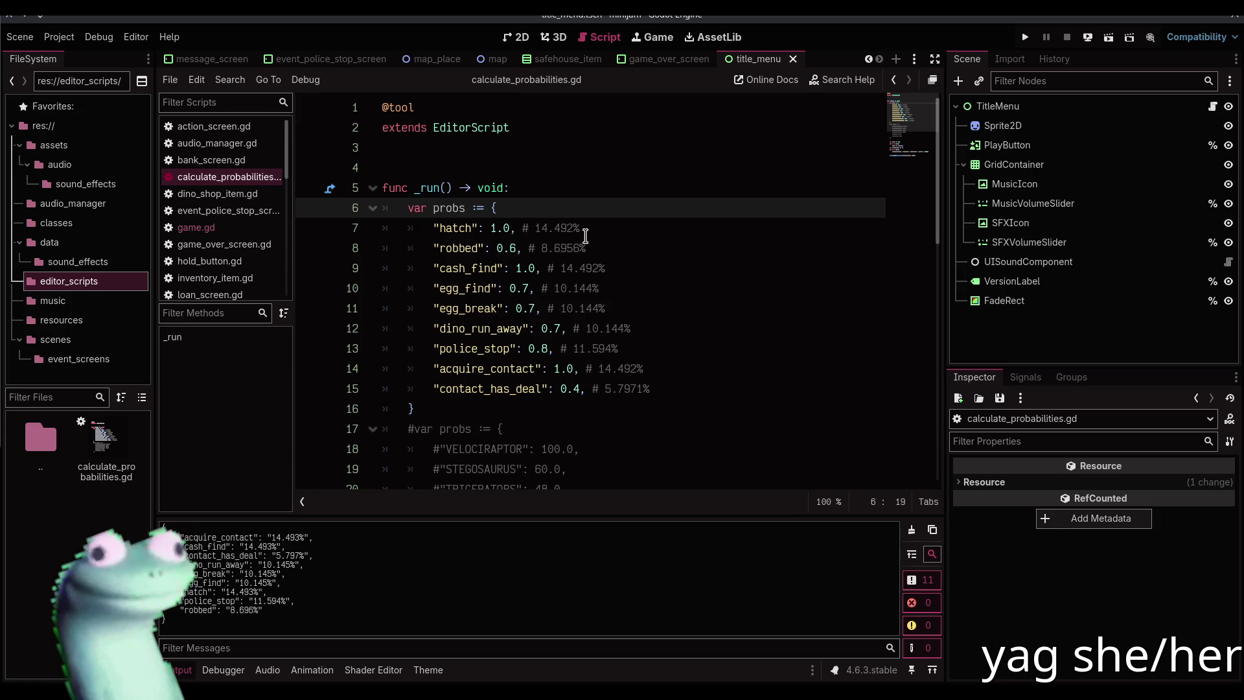
Try a hatch weight of 300 and rerun, giving hatch 98.071%
drag(511, 228, 491, 228)
text(300)
key(ctrl+shift+x)
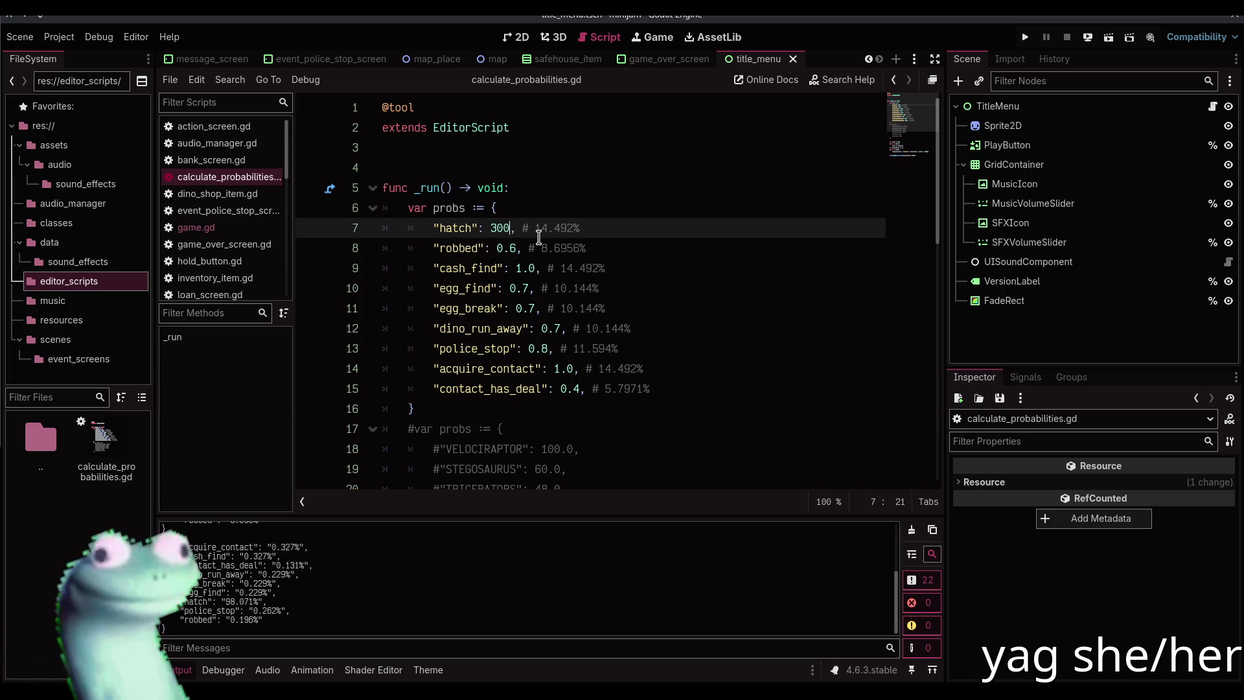
scroll(478, 537, up, 3)
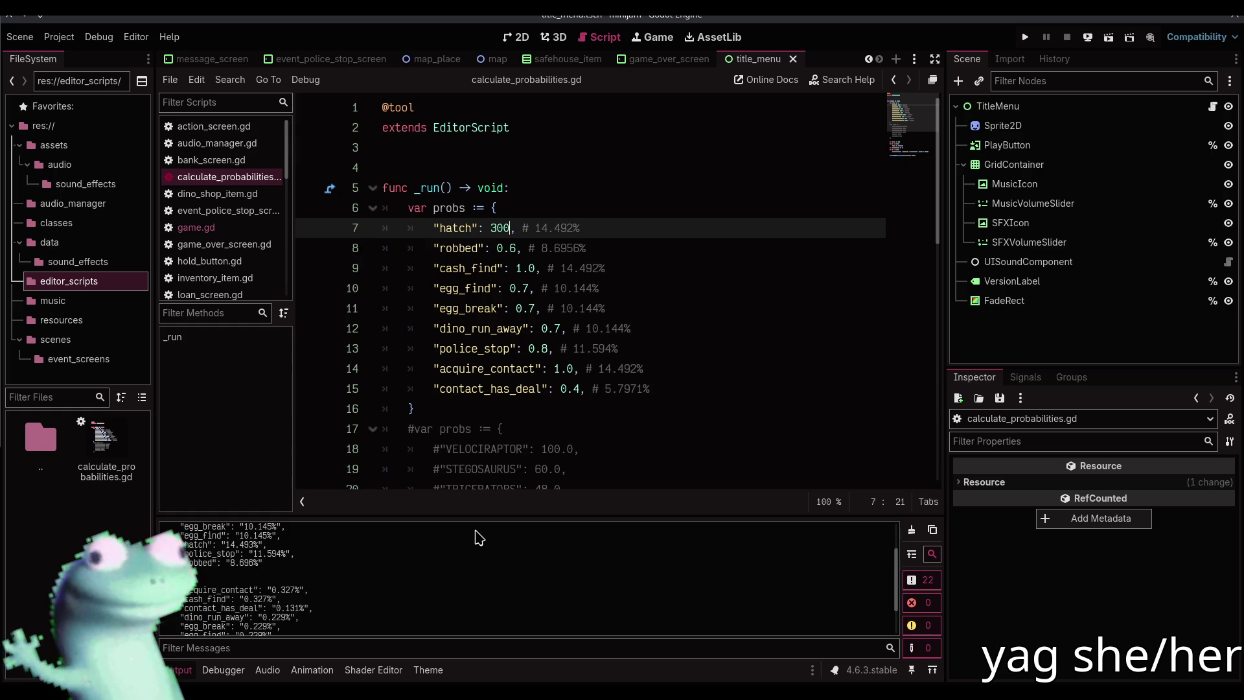
scroll(478, 538, down, 2)
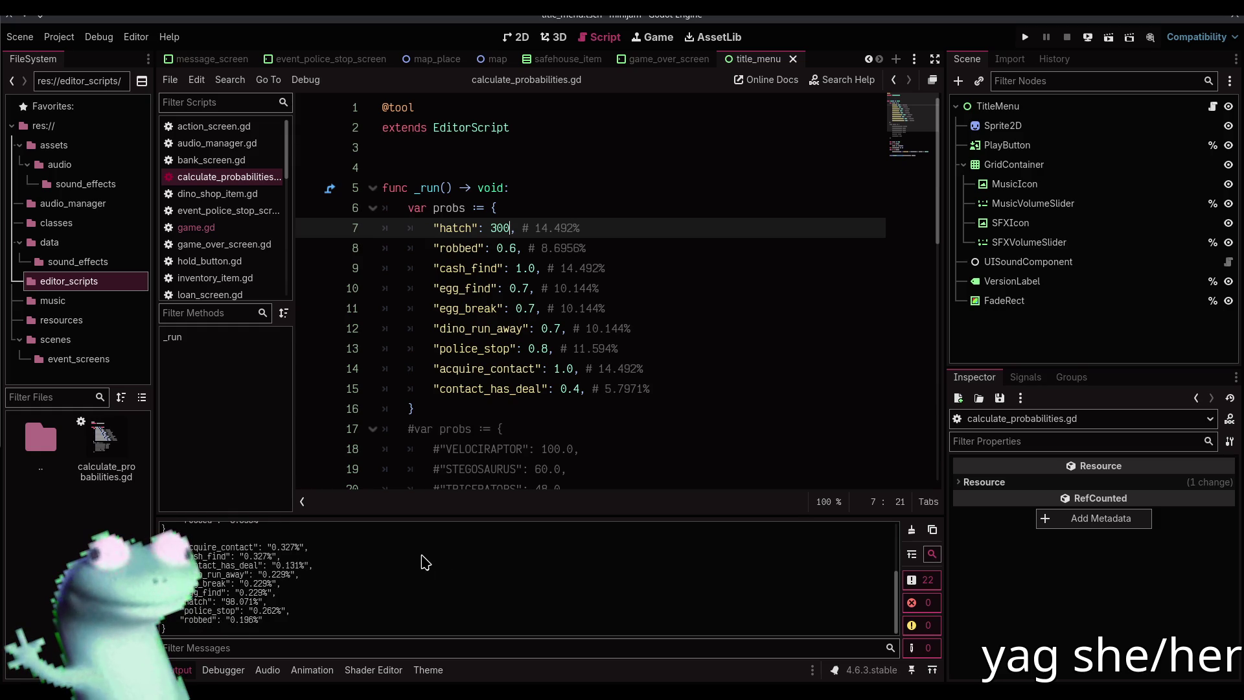
Revert the hatch weight to 1.0, save the script, and clear the output log
key(ctrl+z)
key(ctrl+s)
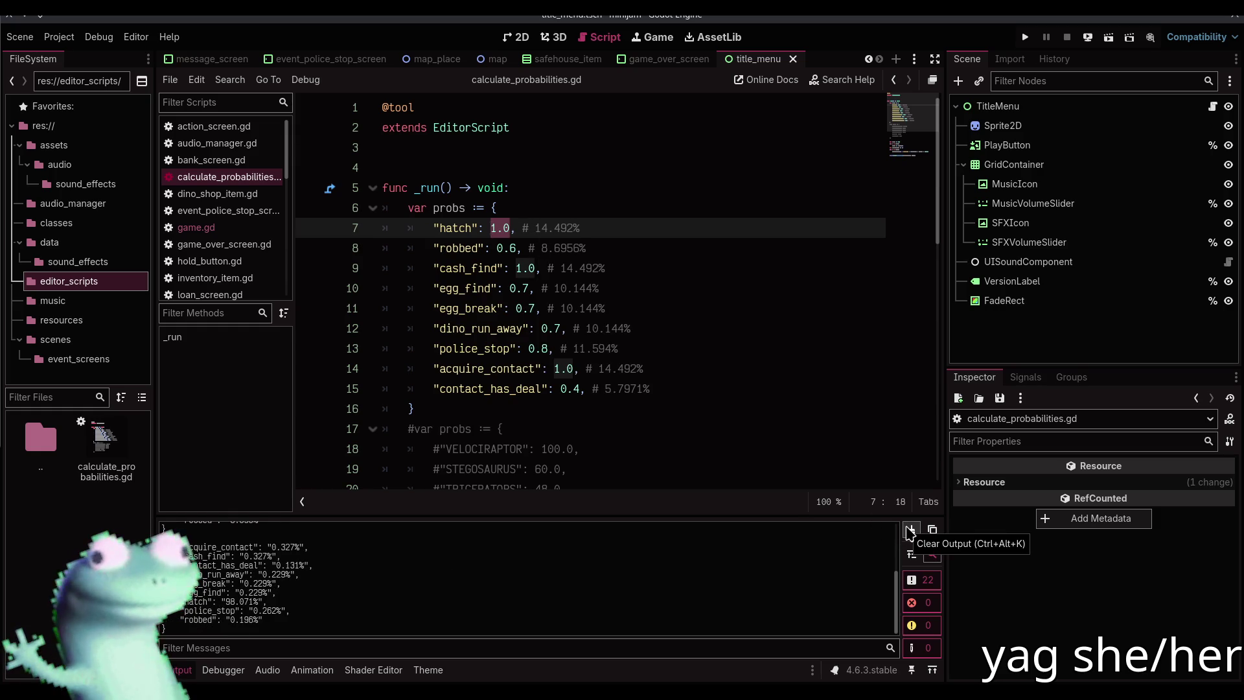
click(910, 532)
click(584, 289)
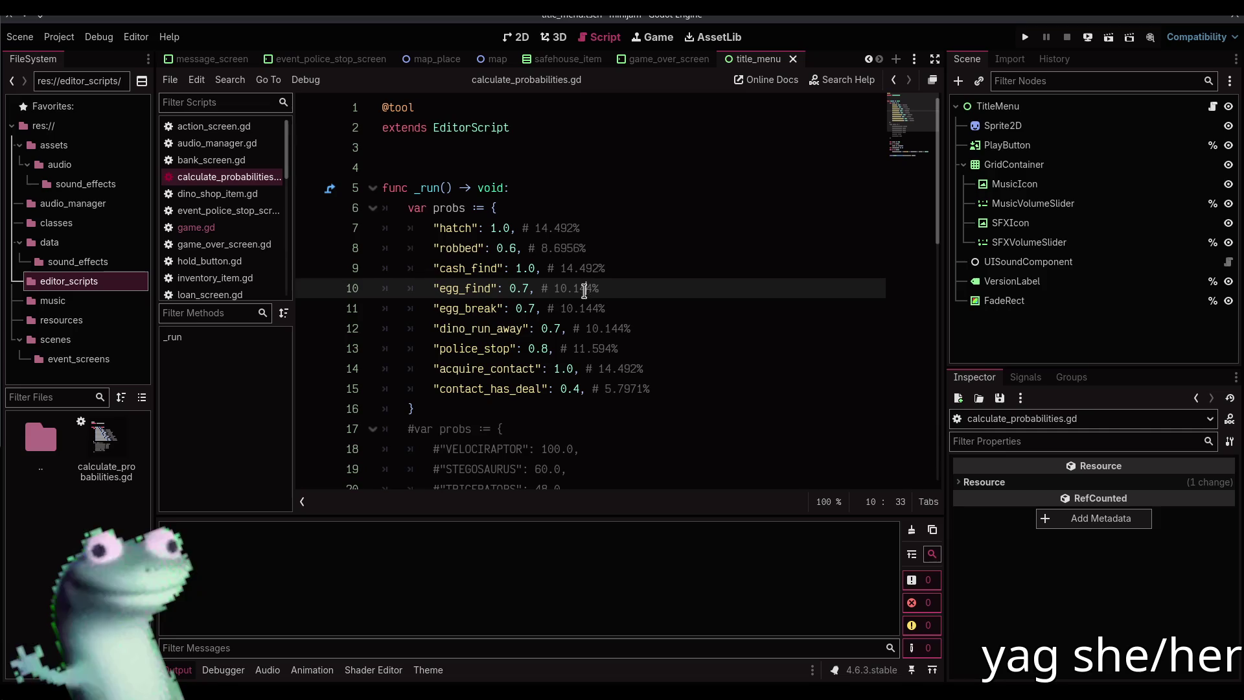
click(525, 289)
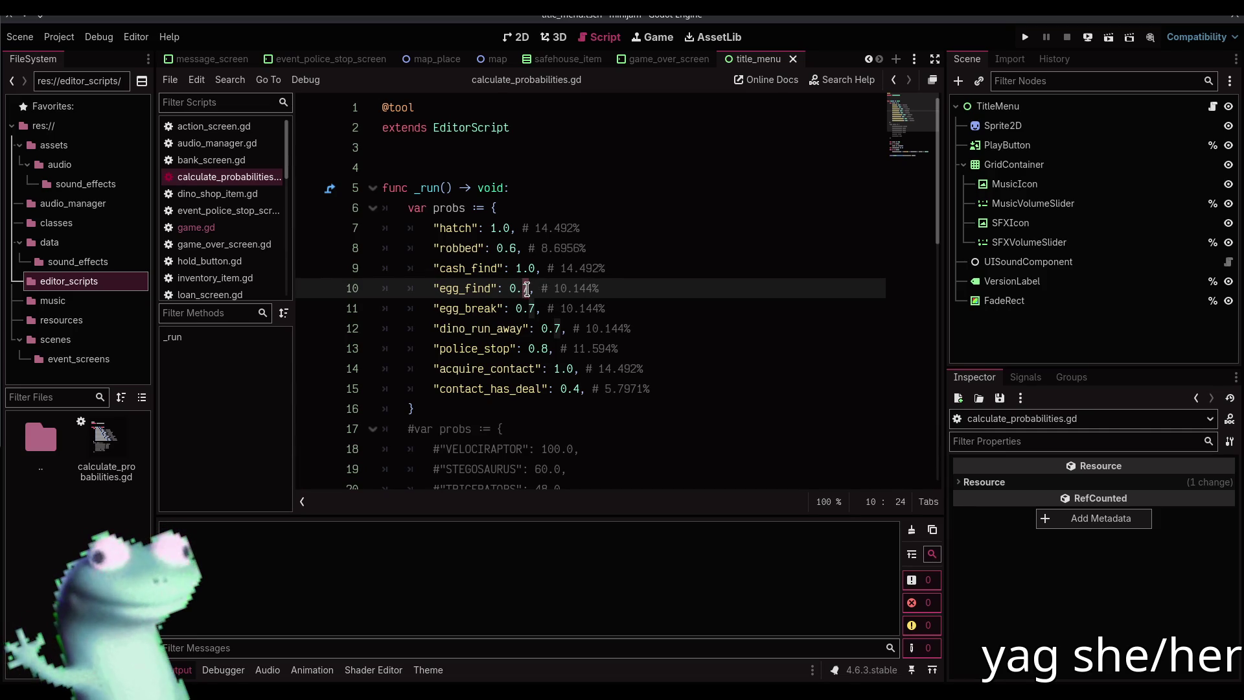
drag(518, 268, 535, 268)
click(535, 268)
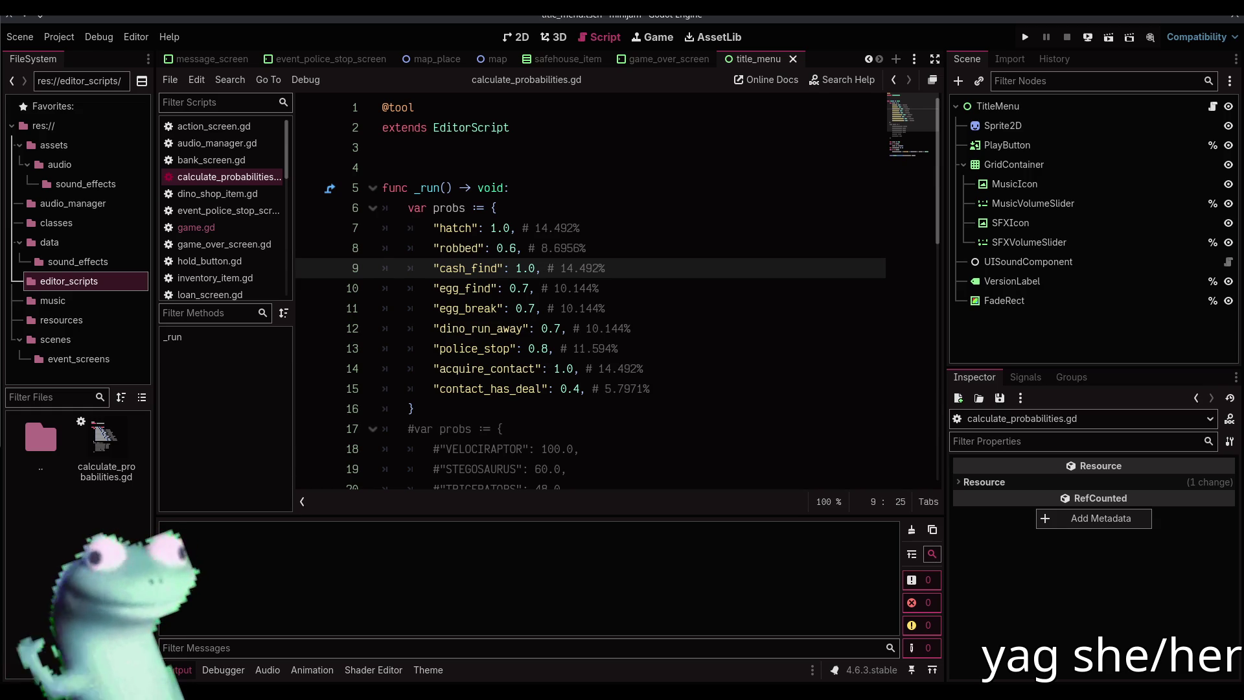
click(678, 267)
Scroll the minijam page's island map screenshot, then resume the Twitch stream with Space
scroll(608, 310, down, 1)
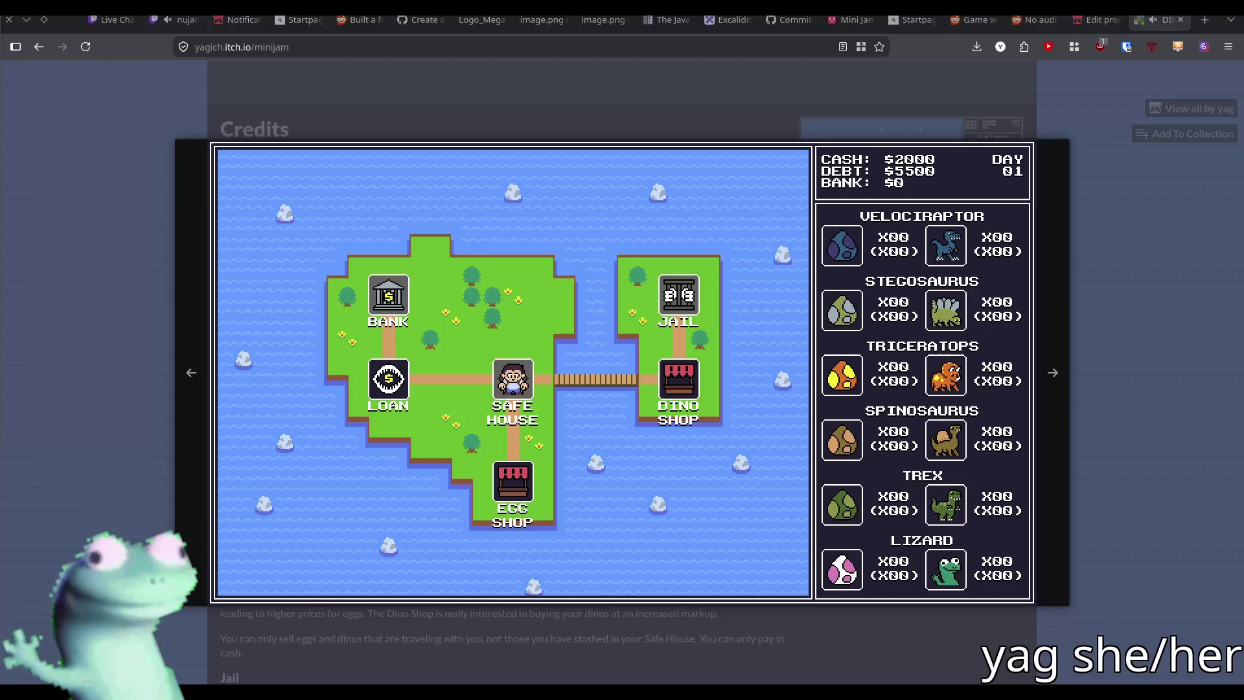
key(space)
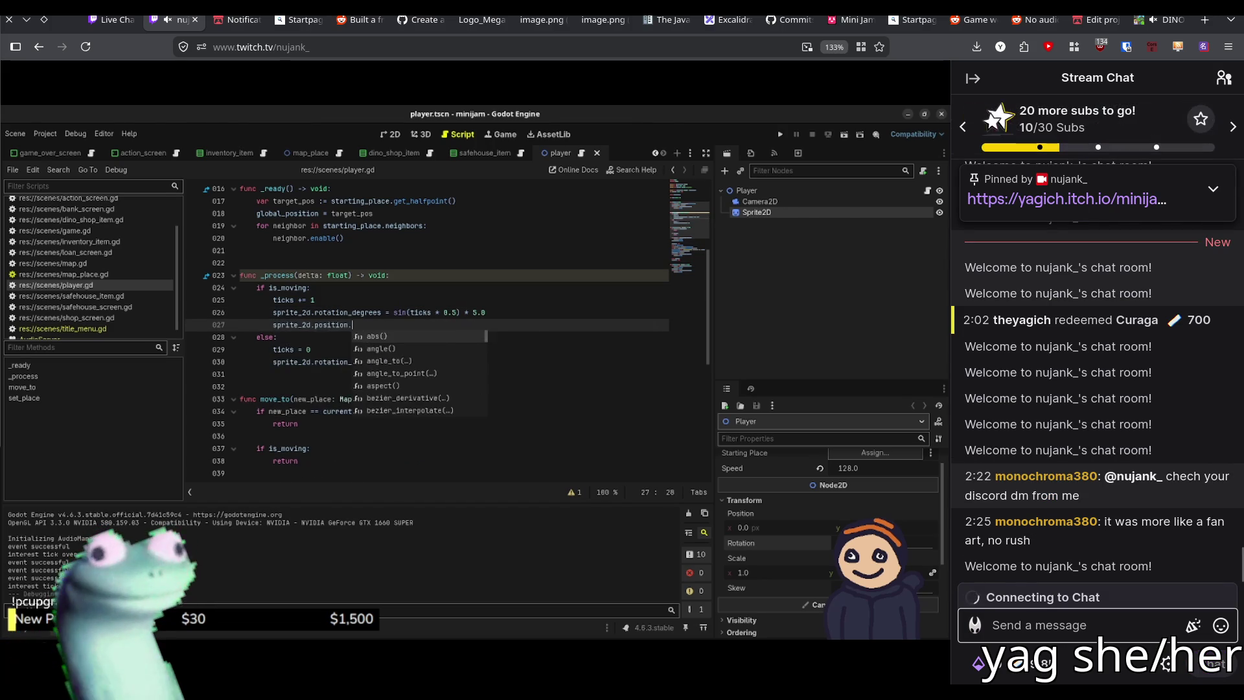
Double-click the Twitch player to show calculate_probabilities.gd fullscreen
double_click(472, 338)
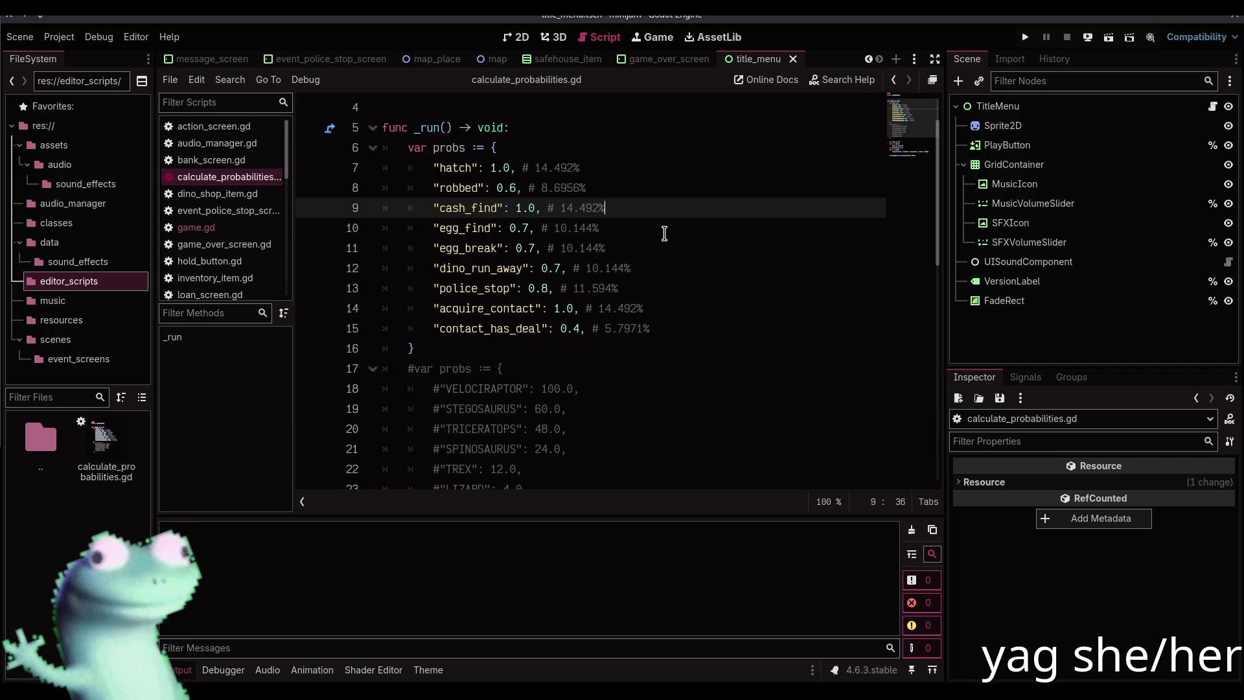
Alt+Tab to the browser stream showing player.gd's sine rotation and bob code
key(alt+Tab)
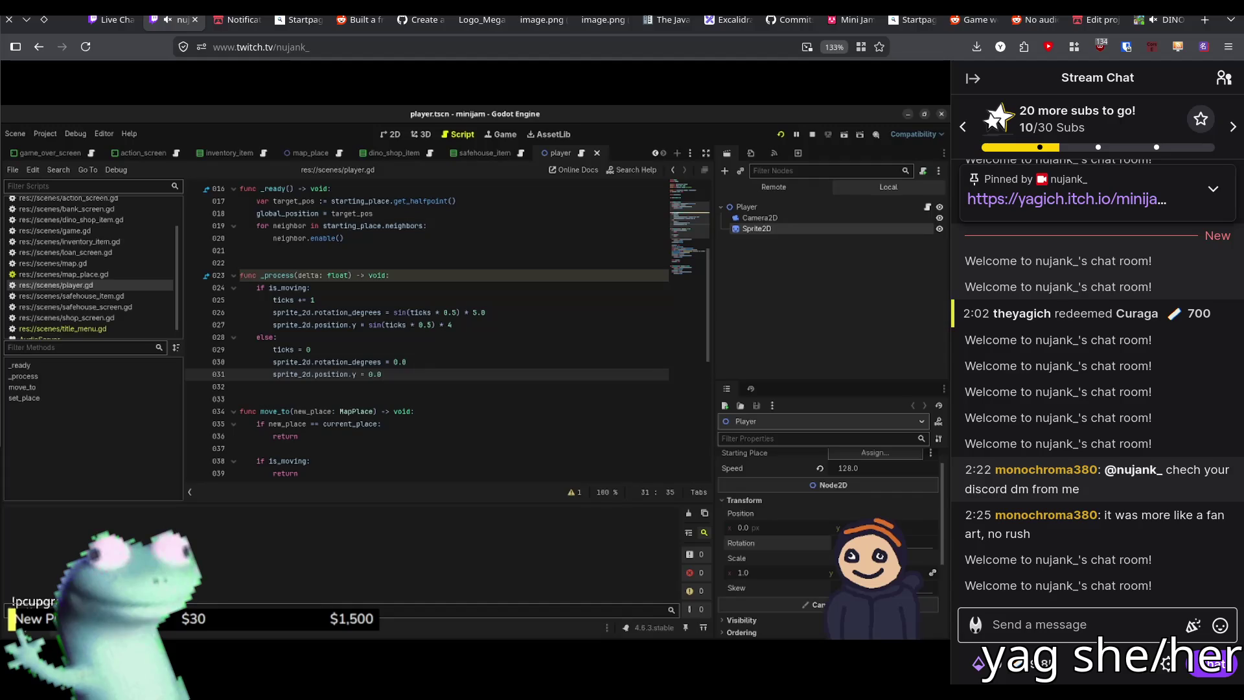
Launch the game with F5, then stop it with F8 to return to the editor
key(F5)
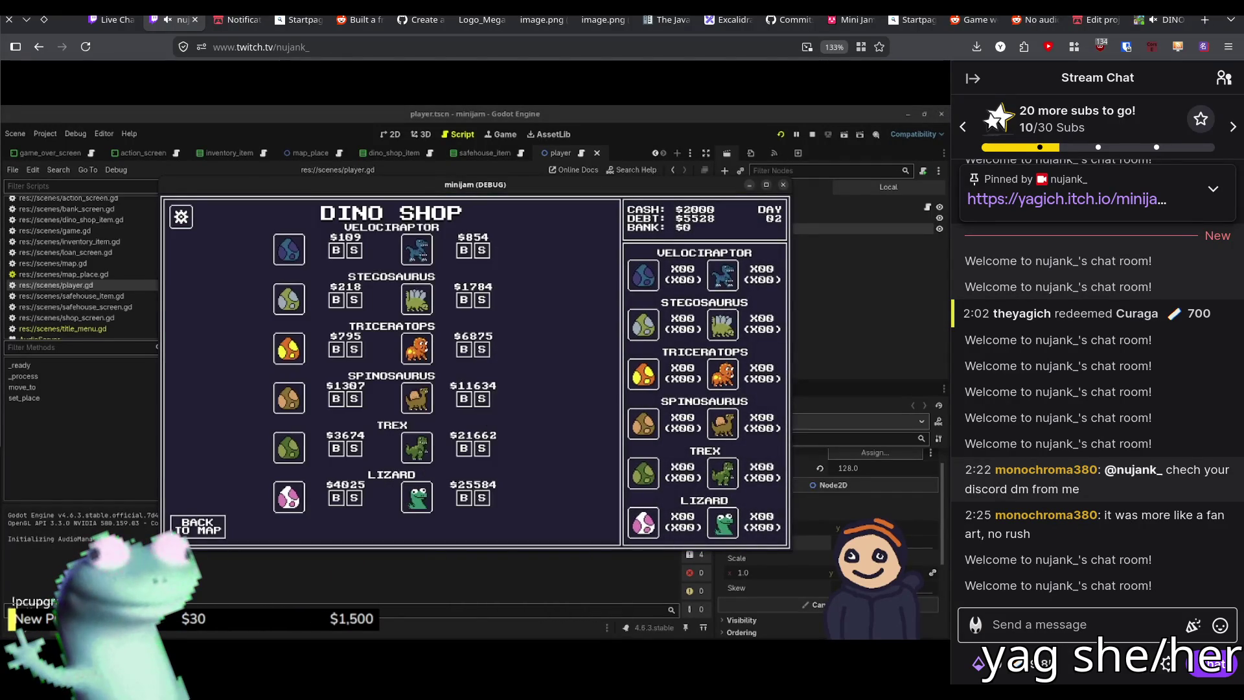
key(F8)
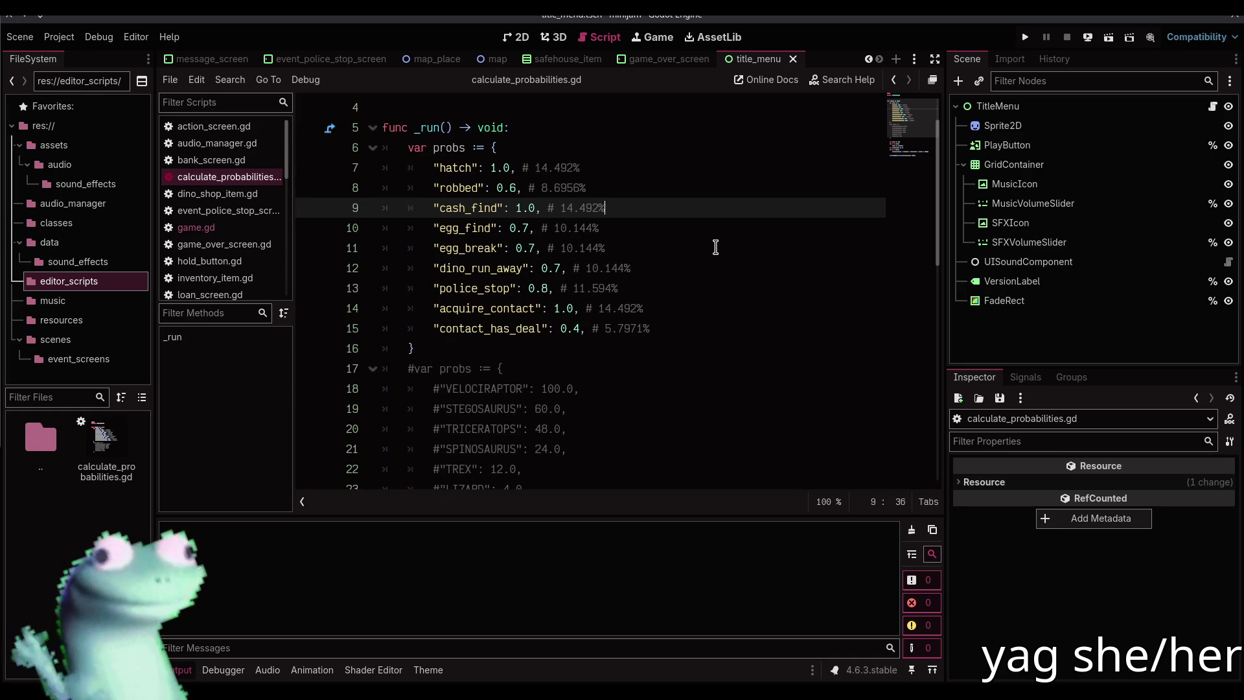
Alt+Tab to the browser stream showing the game's Dino Shop screen
key(alt+Tab)
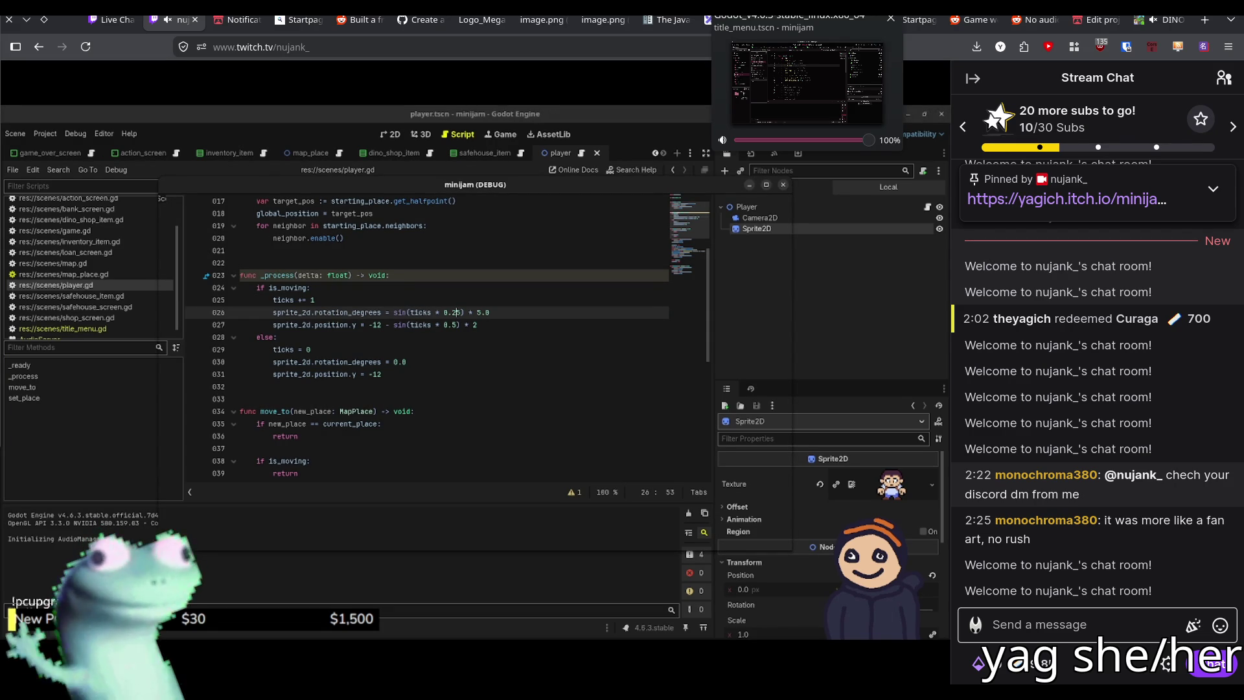
mouse_move(558, 244)
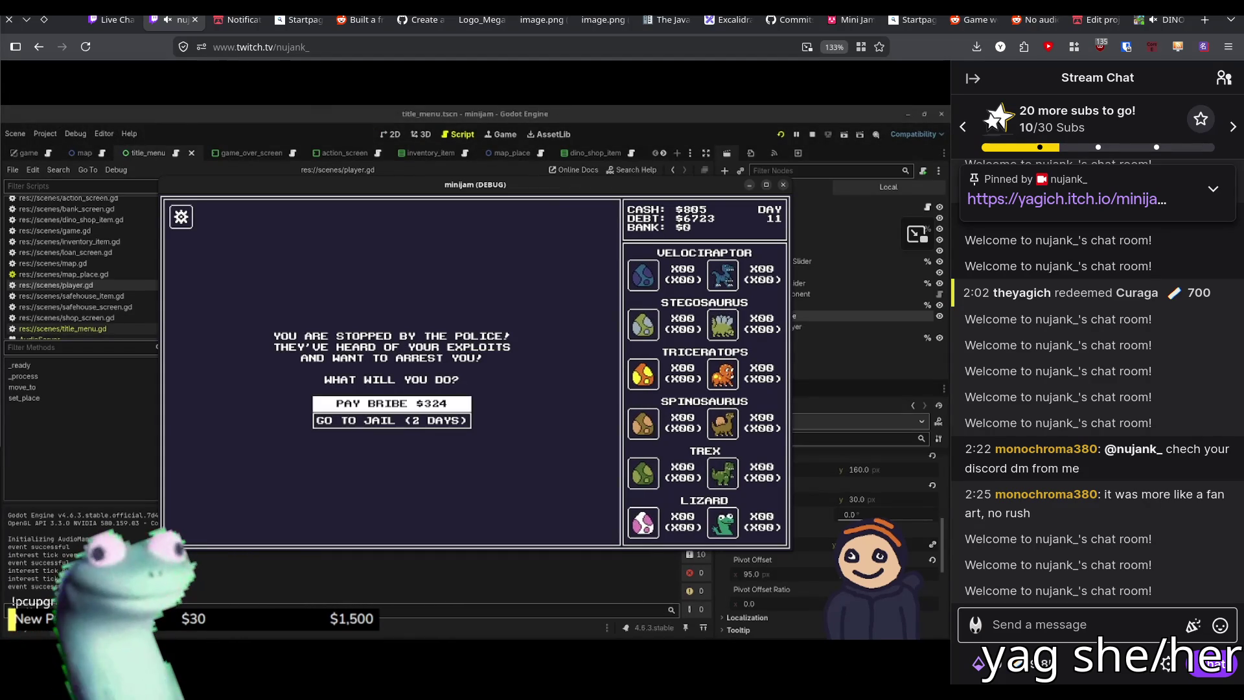
Bring player.gd with the sin(ticks * 0.25) * 5.0 walk wobble back into view
mouse_move(662, 429)
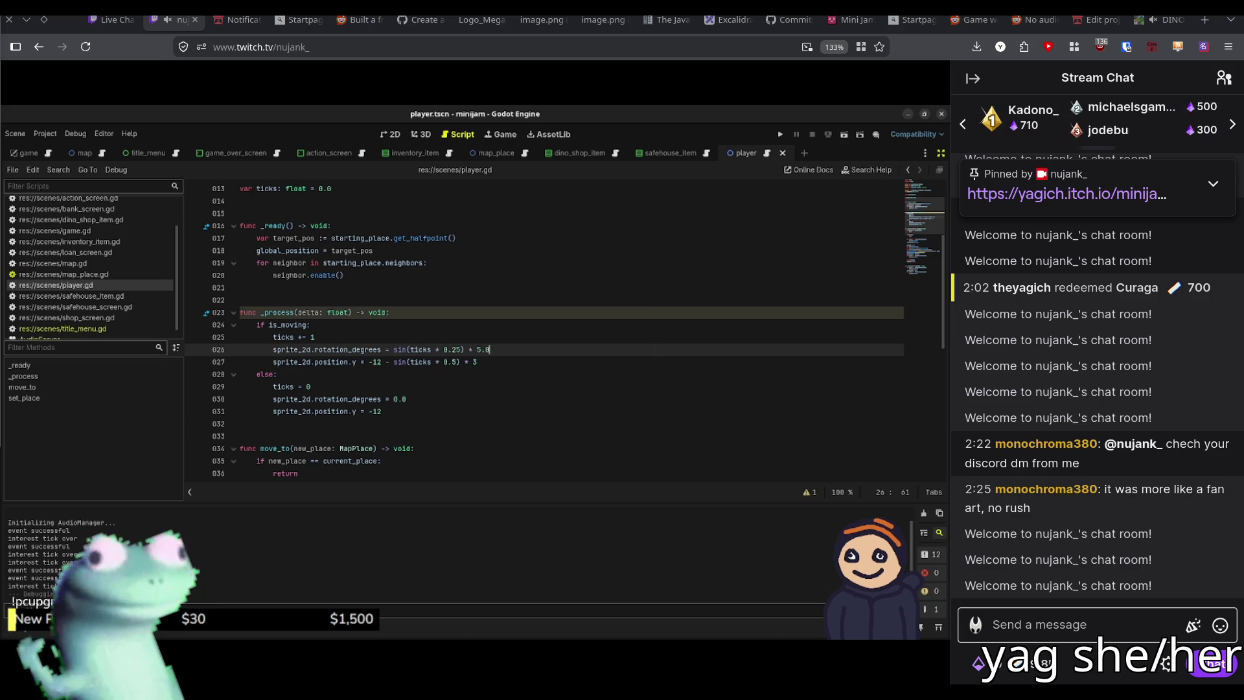
Open a fresh line below the position.y bob line in the moving branch
key(Return)
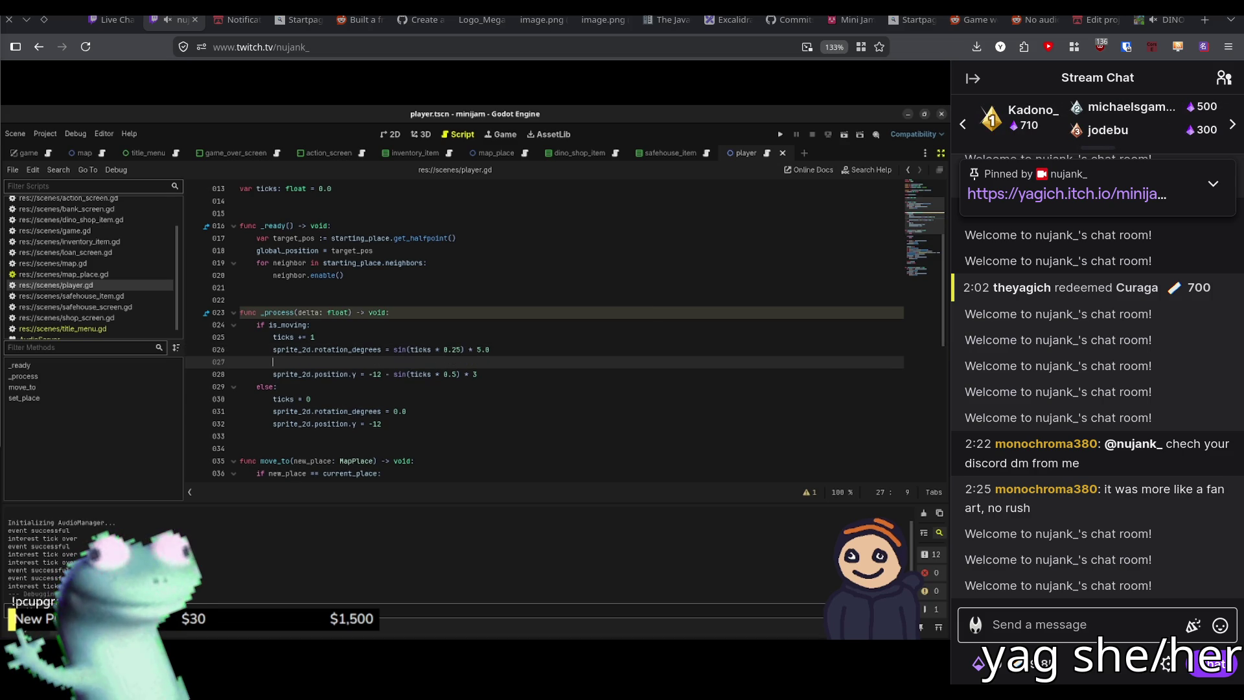
key(BackSpace)
key(Down)
key(Return)
key(Return)
Write 'if sprite_2d.rotation_degrees == 0.0:' and begin its body with 'AudioManager.play'
text(if )
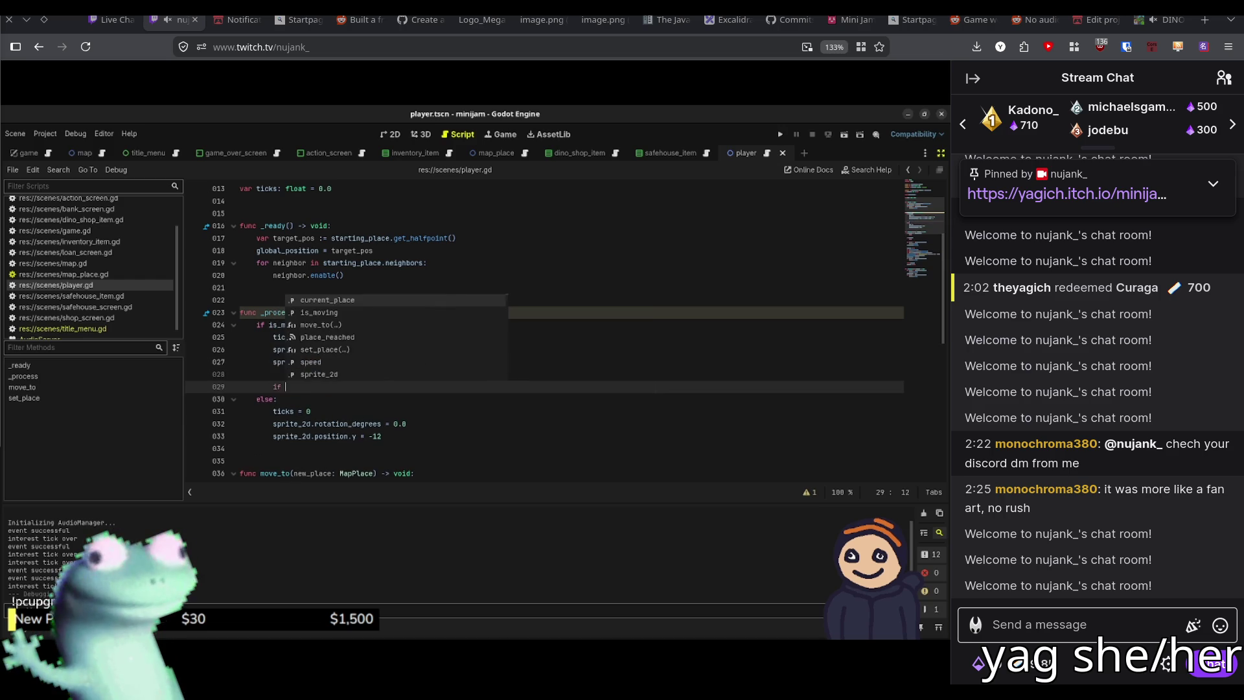
text(s)
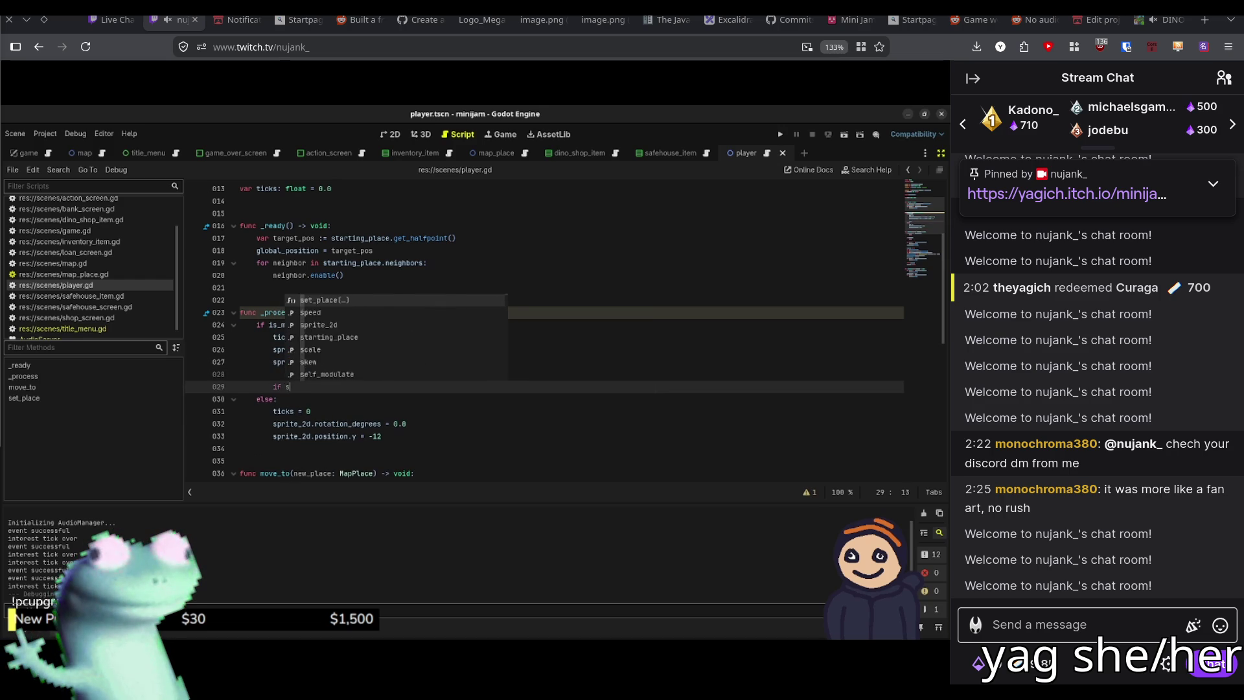
text(prite)
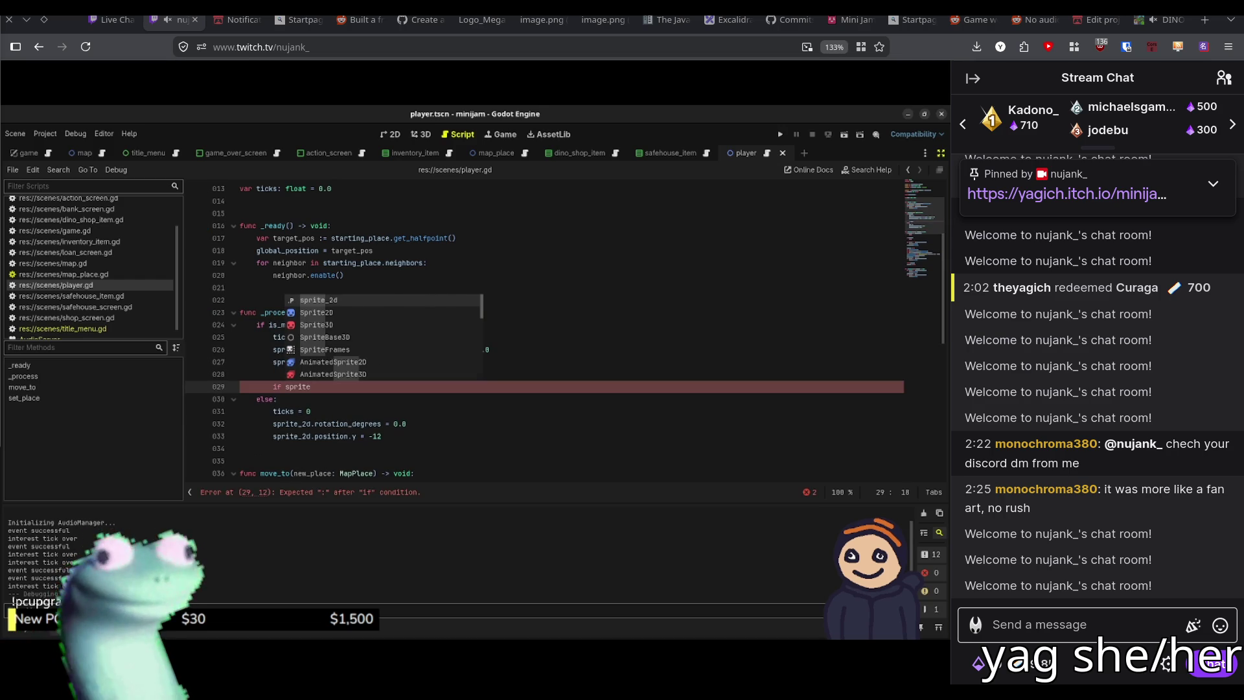
text(_2d.rotation_degrees)
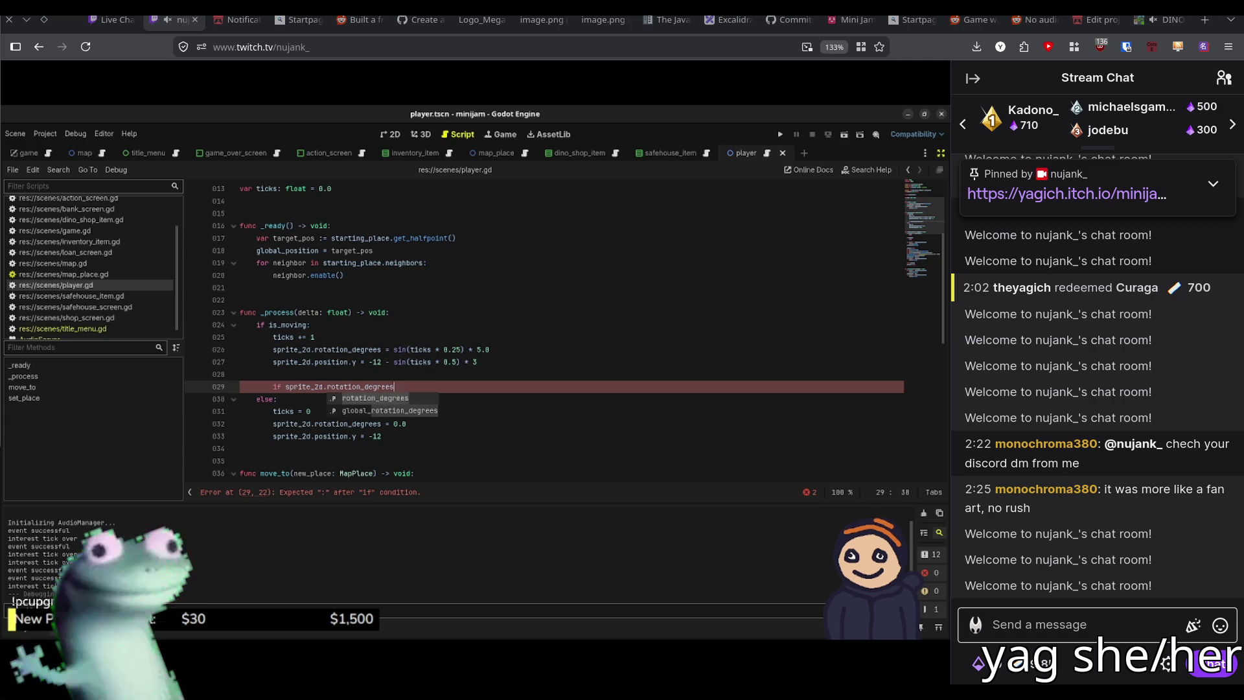
text( < 1)
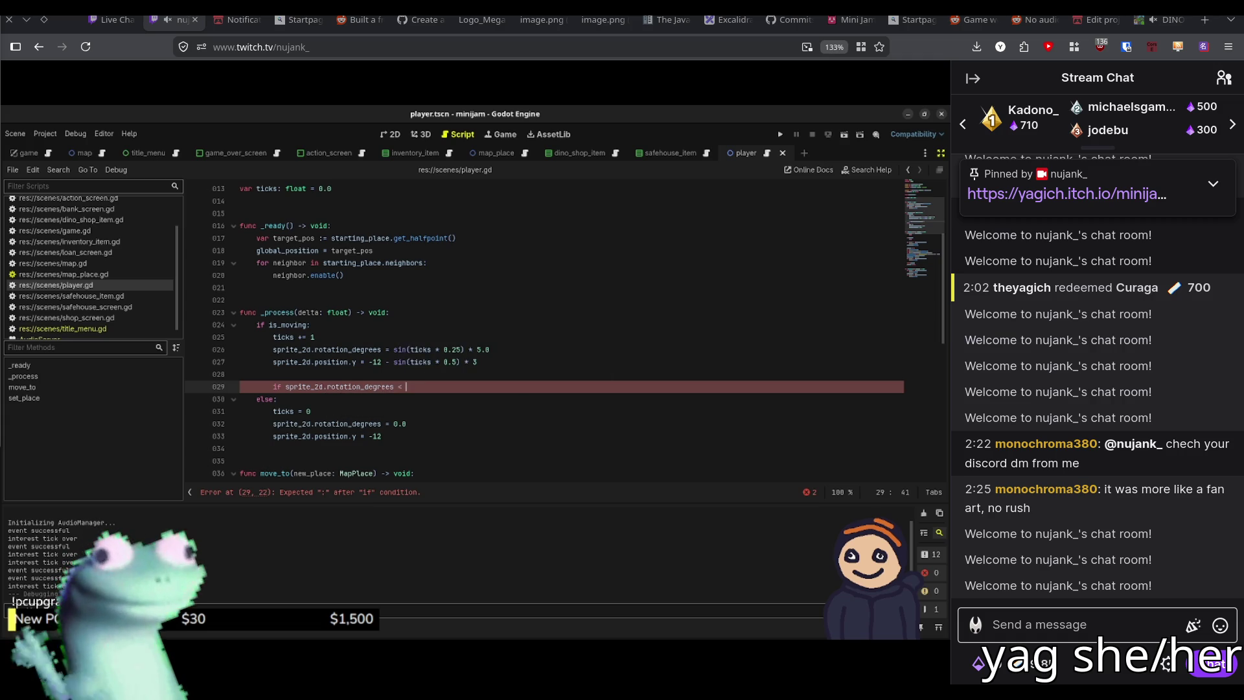
key(BackSpace)
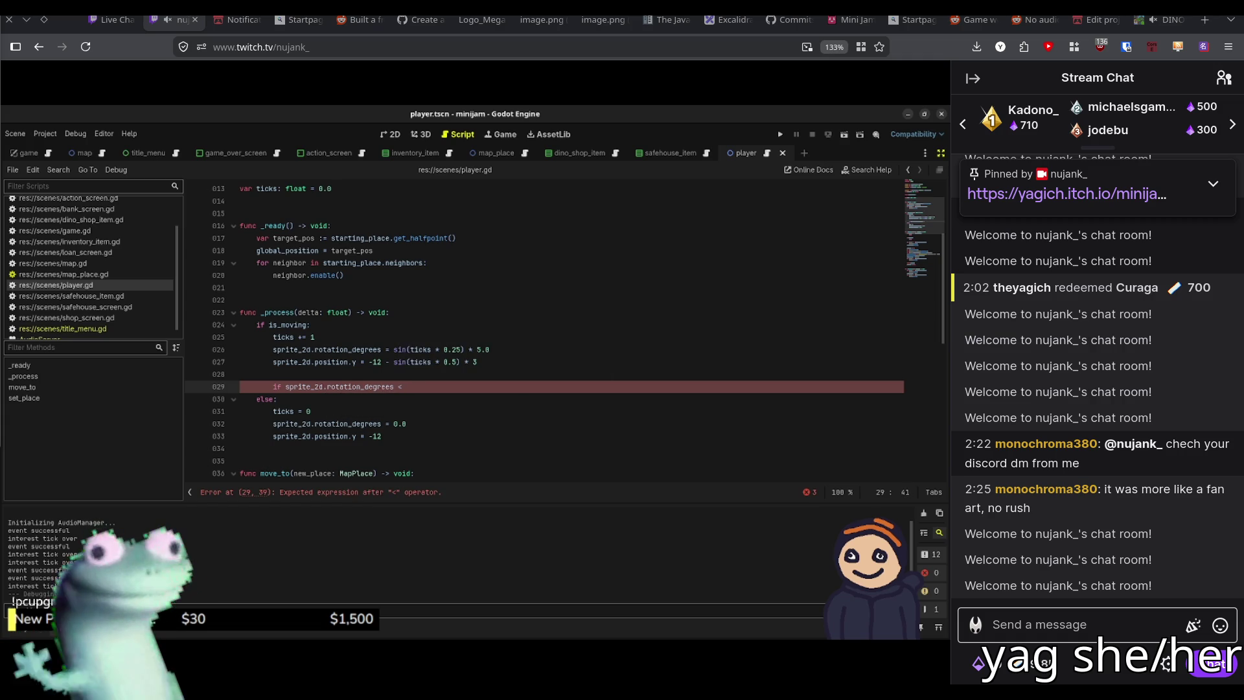
key(BackSpace)
key(BackSpace)
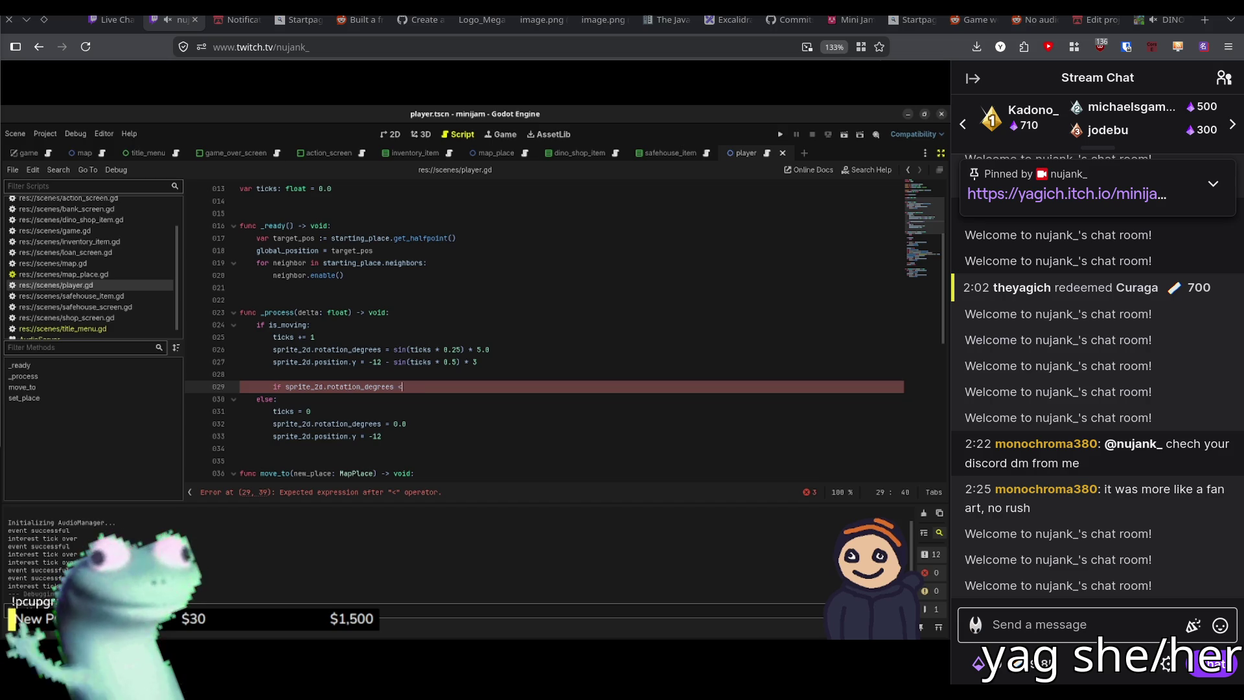
text(== 0.0)
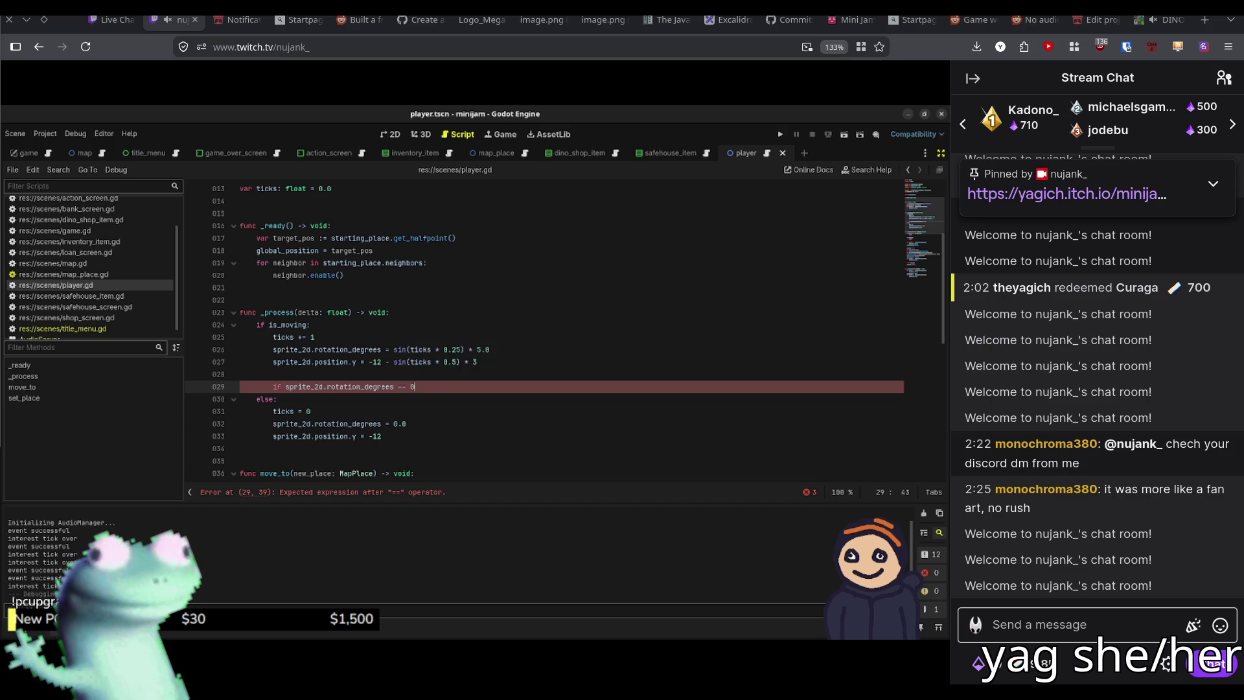
text(:)
key(Return)
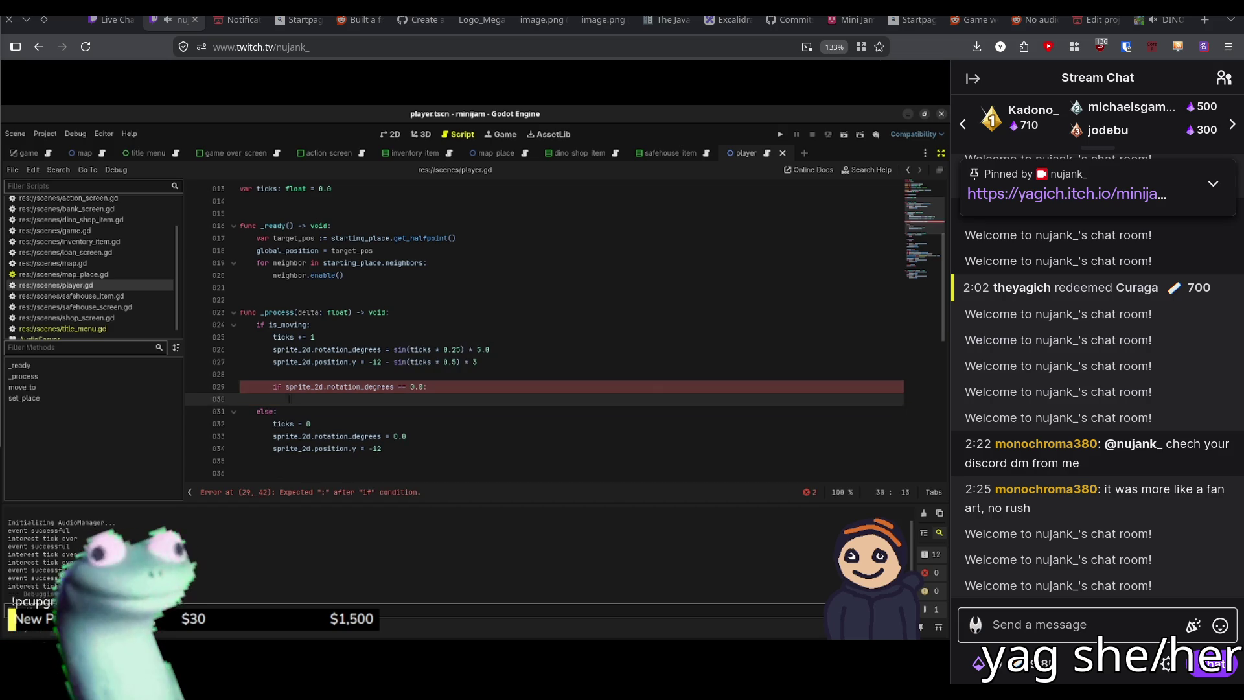
text(Audi)
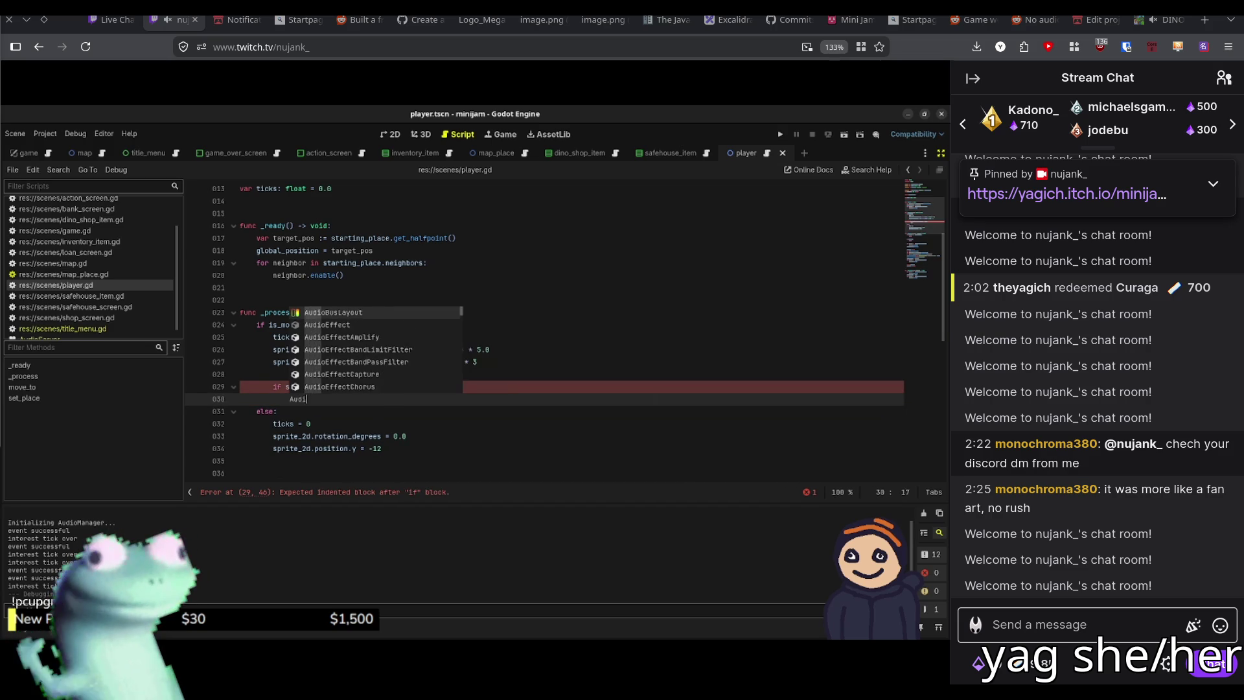
text(oManager.play)
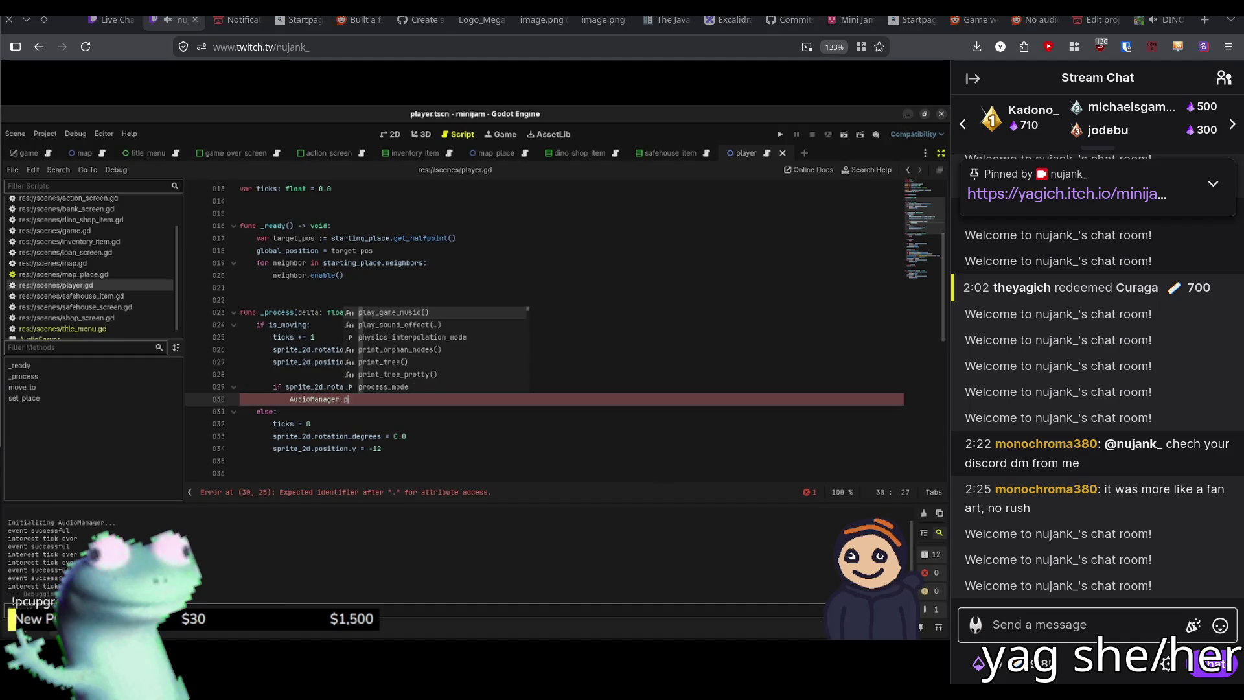